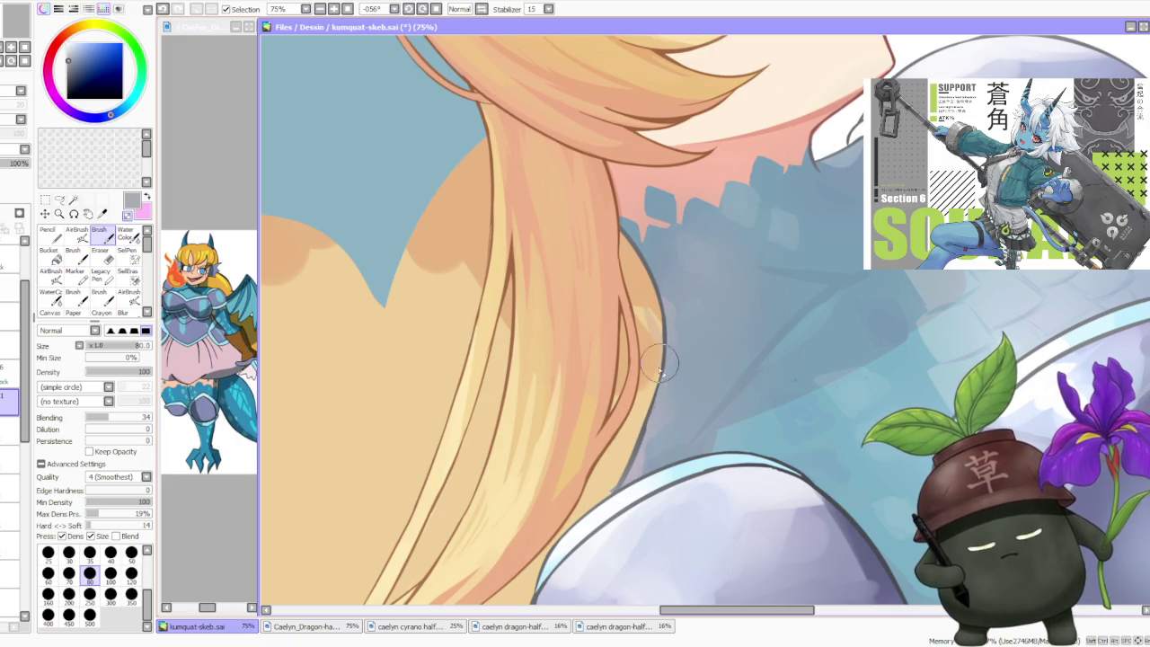
- Pick a darker paint colour, zoom out, and reset the canvas rotation to upright
{"action": "left_click", "coordinate": [647, 393], "text": "alt"}
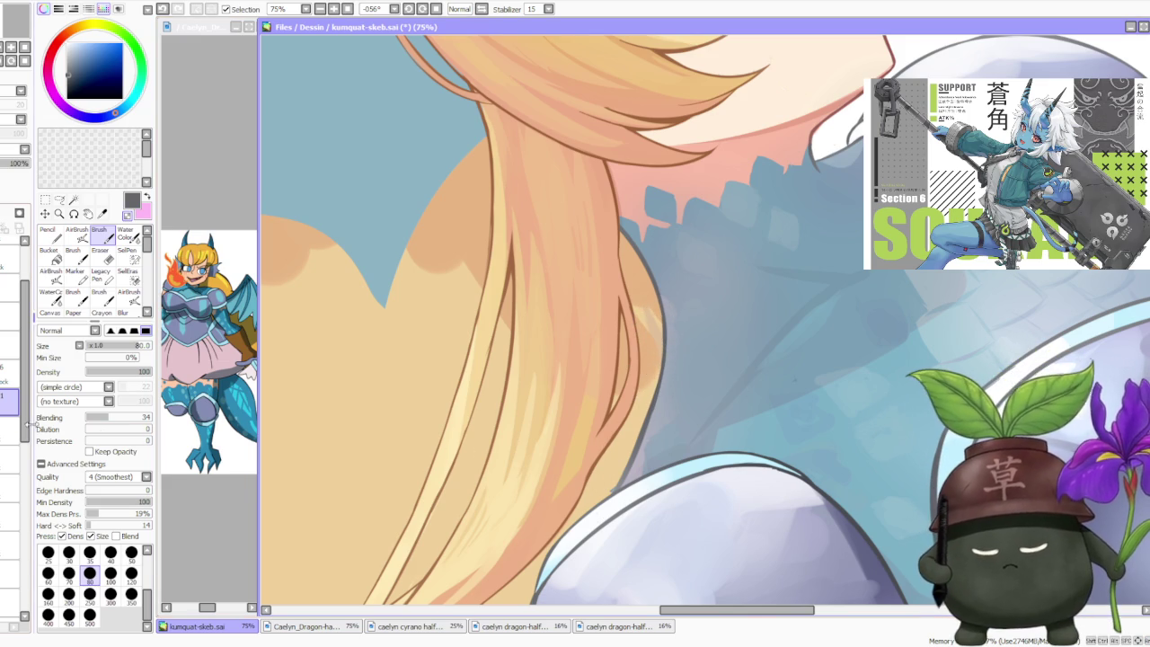
{"action": "scroll", "coordinate": [27, 443], "scroll_direction": "down", "scroll_amount": 3}
{"action": "scroll", "coordinate": [27, 444], "scroll_direction": "up", "scroll_amount": 2}
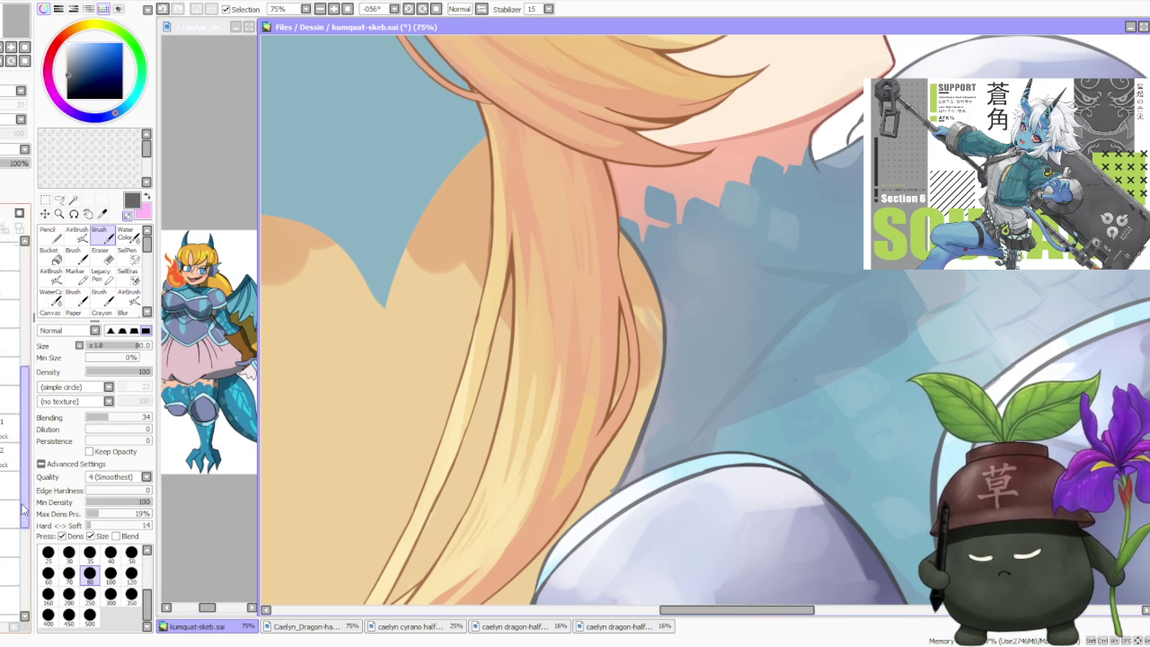
{"action": "scroll", "coordinate": [27, 444], "scroll_direction": "up", "scroll_amount": 2}
{"action": "scroll", "coordinate": [26, 444], "scroll_direction": "up", "scroll_amount": 1}
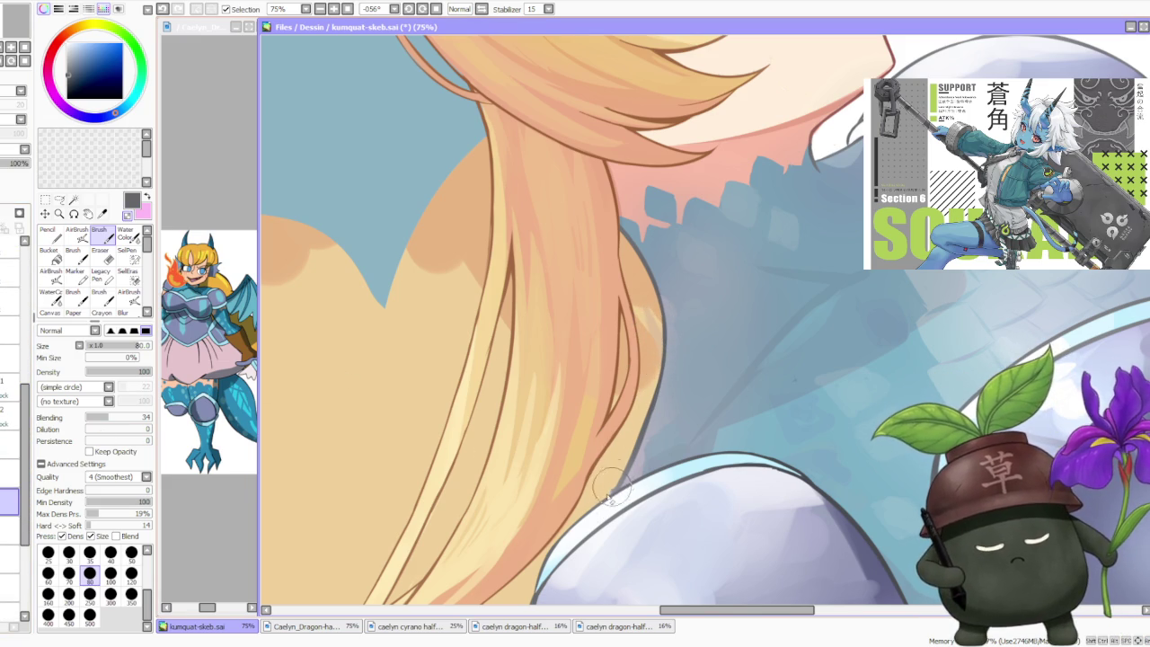
{"action": "scroll", "coordinate": [635, 371], "scroll_direction": "down", "scroll_amount": 5}
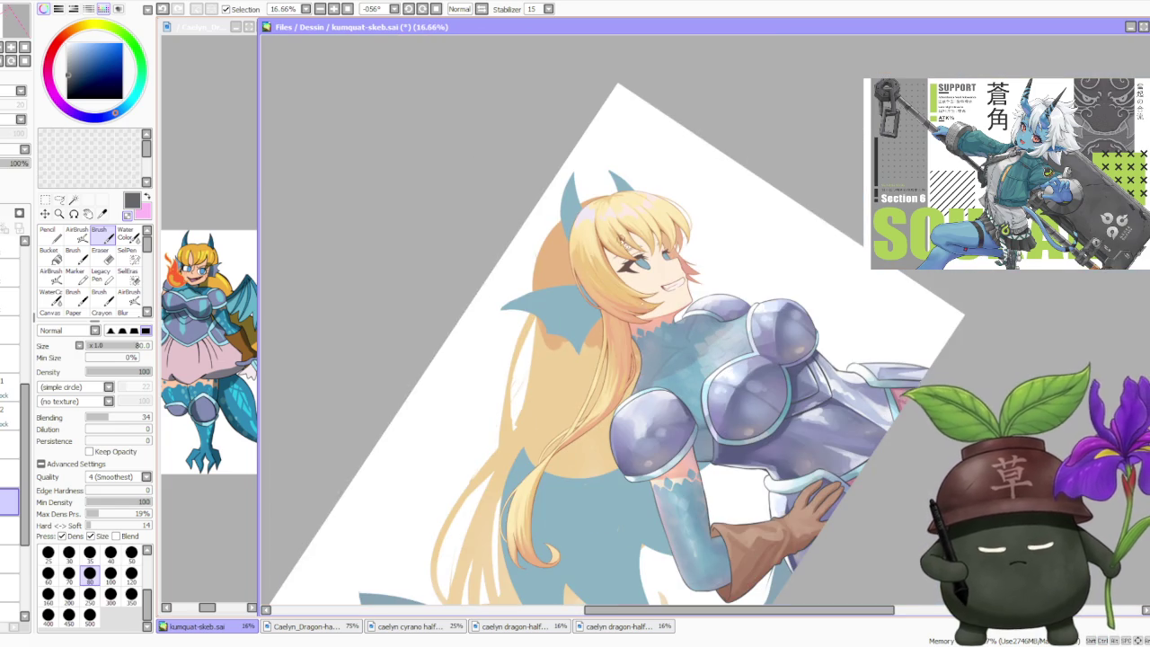
{"action": "left_click", "coordinate": [437, 9]}
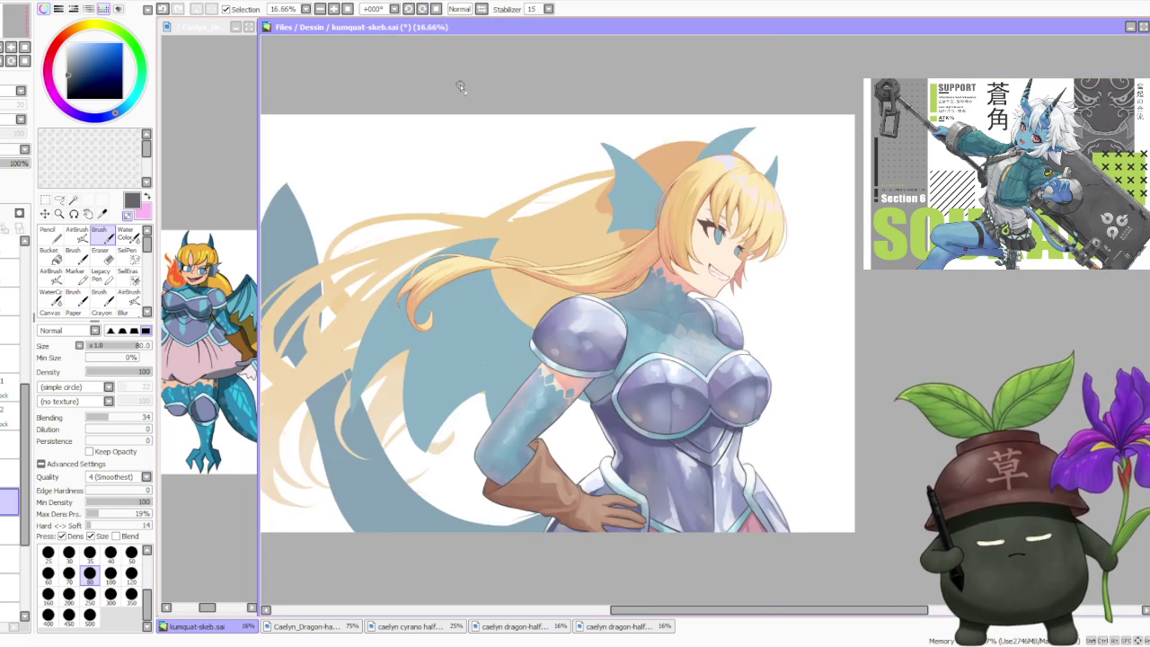
{"action": "scroll", "coordinate": [521, 310], "scroll_direction": "down", "scroll_amount": 2}
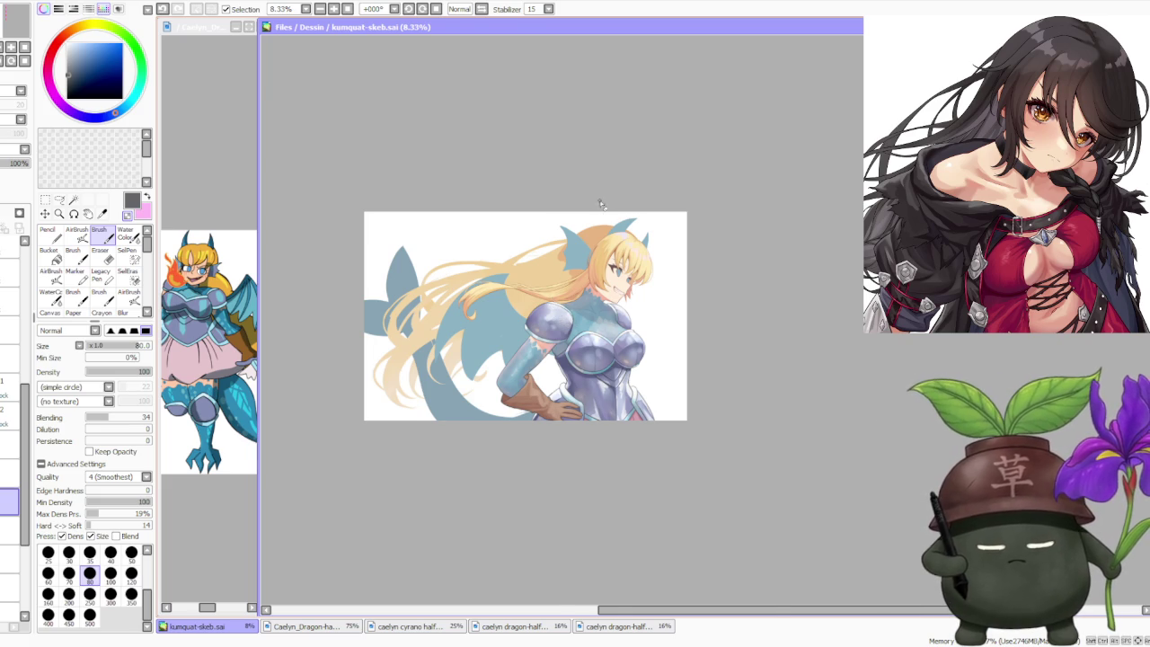
{"action": "scroll", "coordinate": [600, 204], "scroll_direction": "up", "scroll_amount": 1}
{"action": "scroll", "coordinate": [670, 203], "scroll_direction": "up", "scroll_amount": 1}
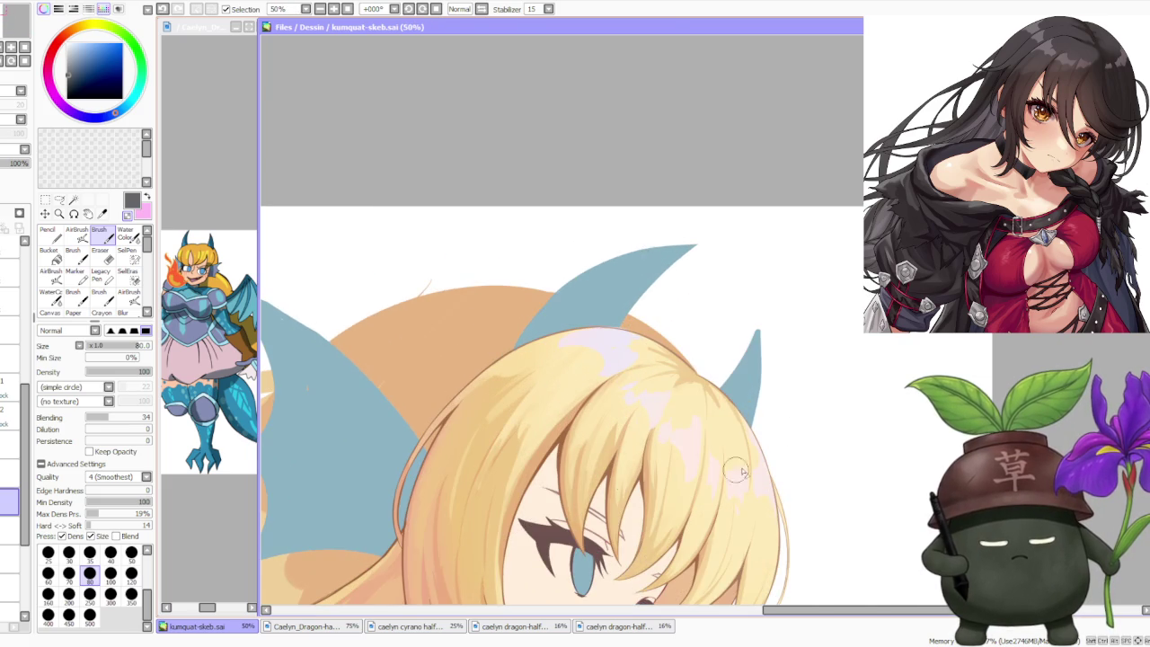
{"action": "scroll", "coordinate": [752, 277], "scroll_direction": "down", "scroll_amount": 1}
{"action": "scroll", "coordinate": [710, 285], "scroll_direction": "up", "scroll_amount": 2}
{"action": "scroll", "coordinate": [682, 288], "scroll_direction": "down", "scroll_amount": 1}
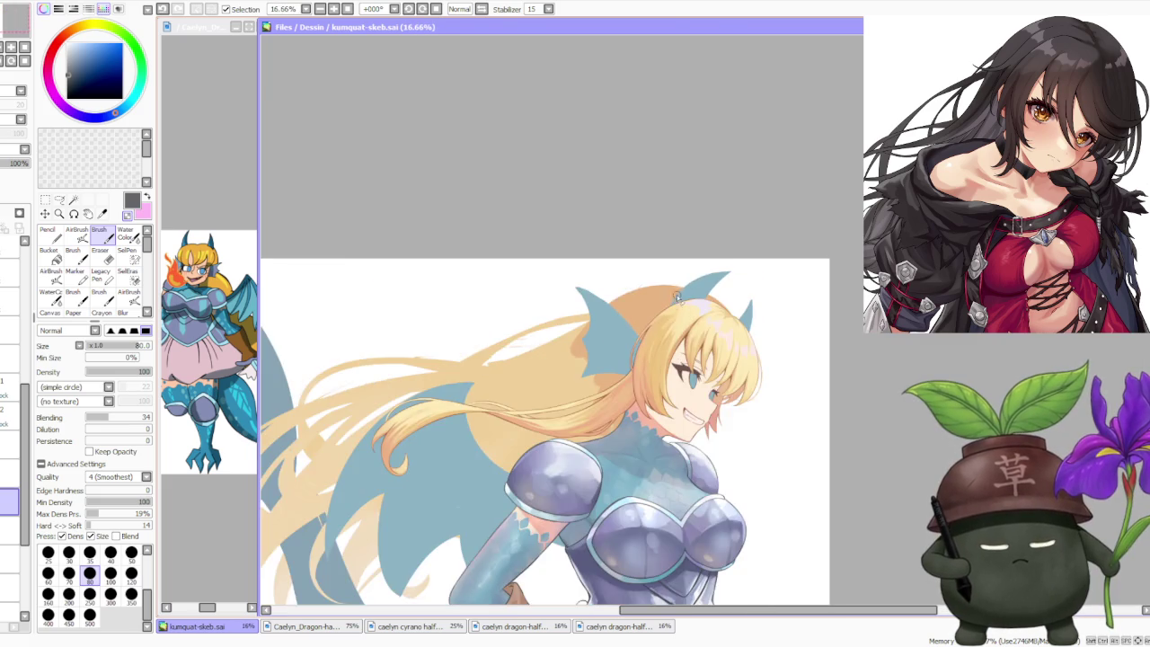
{"action": "scroll", "coordinate": [664, 288], "scroll_direction": "down", "scroll_amount": 1}
{"action": "scroll", "coordinate": [602, 276], "scroll_direction": "up", "scroll_amount": 4}
{"action": "scroll", "coordinate": [602, 276], "scroll_direction": "down", "scroll_amount": 3}
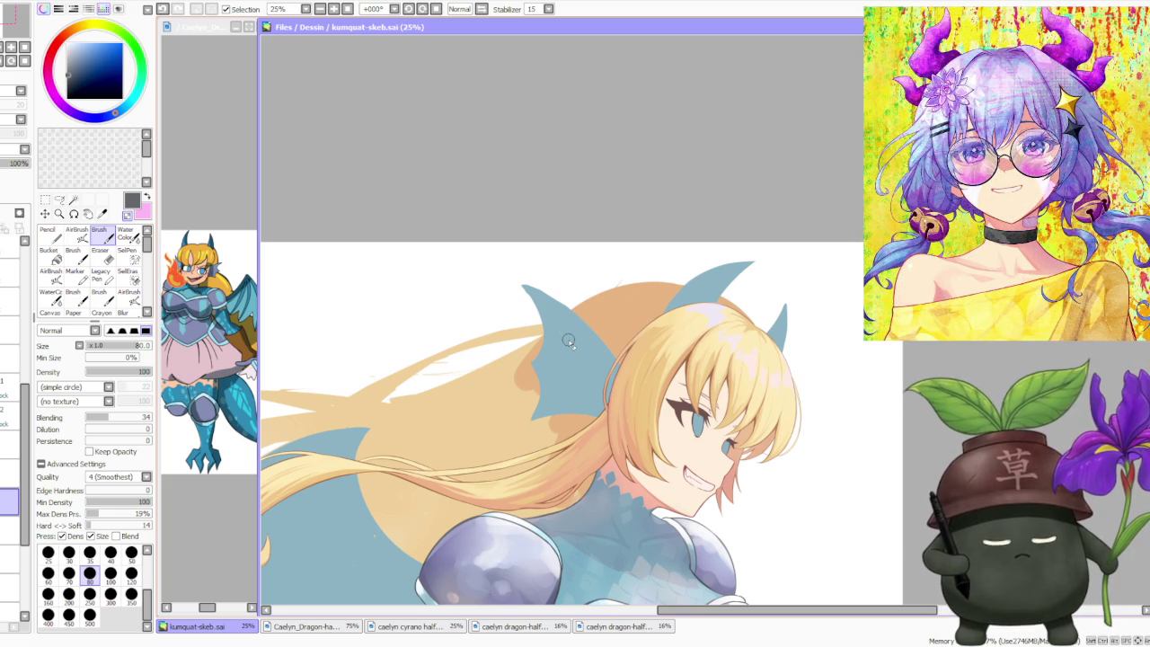
{"action": "scroll", "coordinate": [584, 368], "scroll_direction": "down", "scroll_amount": 1}
{"action": "scroll", "coordinate": [597, 395], "scroll_direction": "down", "scroll_amount": 1}
{"action": "scroll", "coordinate": [613, 419], "scroll_direction": "up", "scroll_amount": 1}
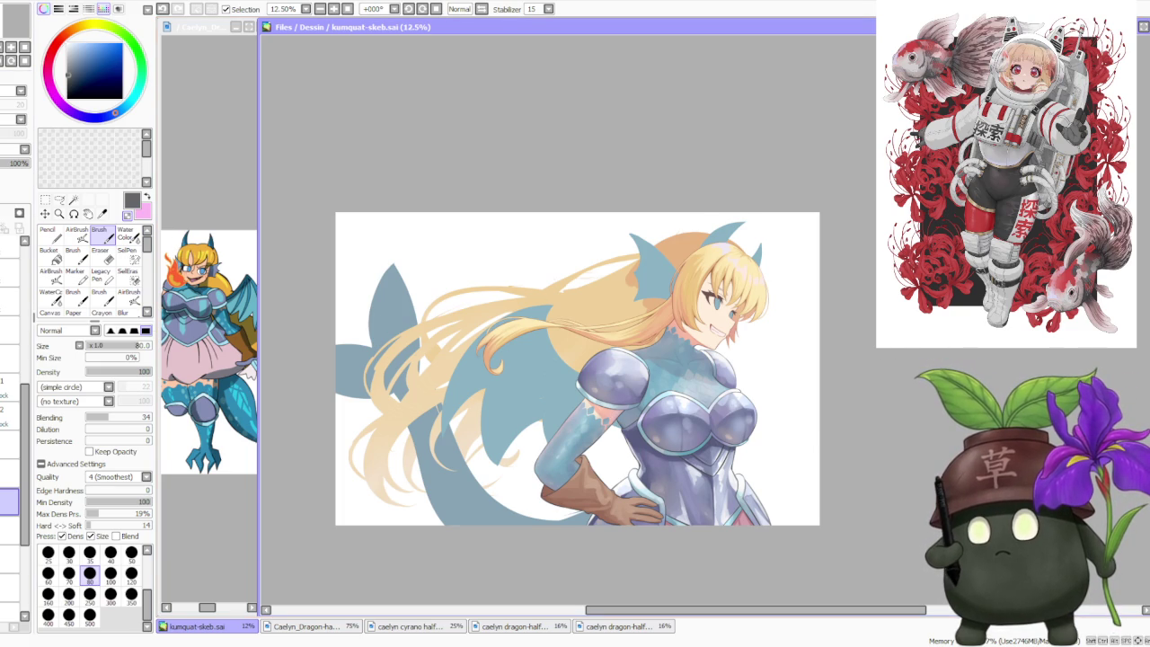
{"action": "key", "text": "alt+Tab"}
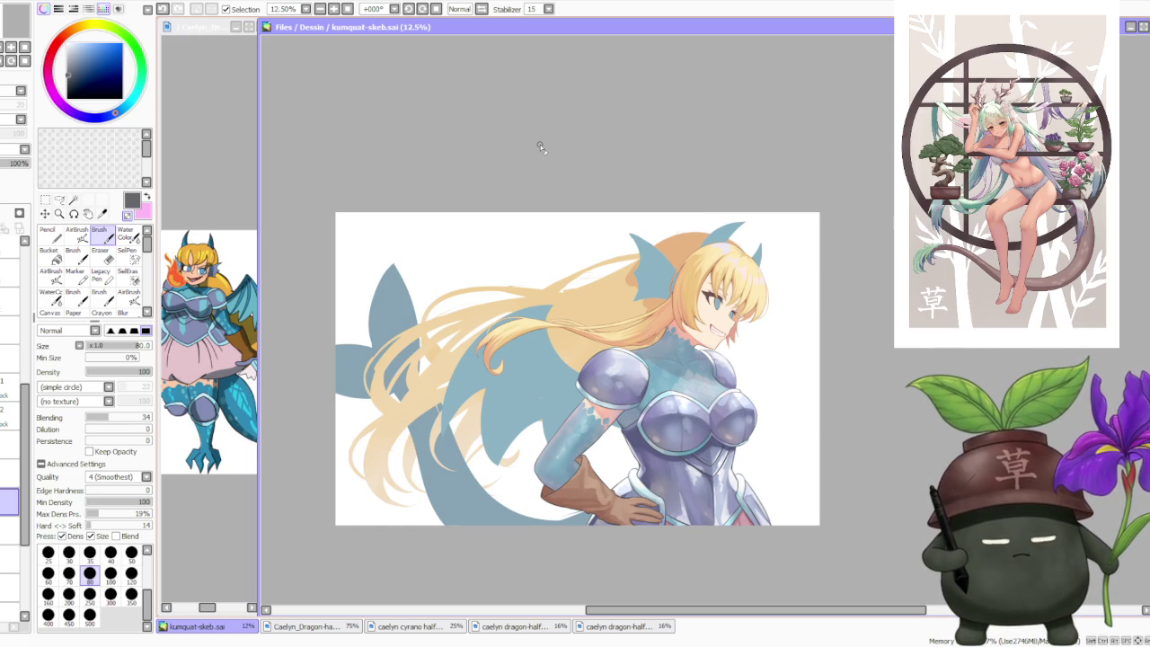
{"action": "scroll", "coordinate": [679, 191], "scroll_direction": "down", "scroll_amount": 1}
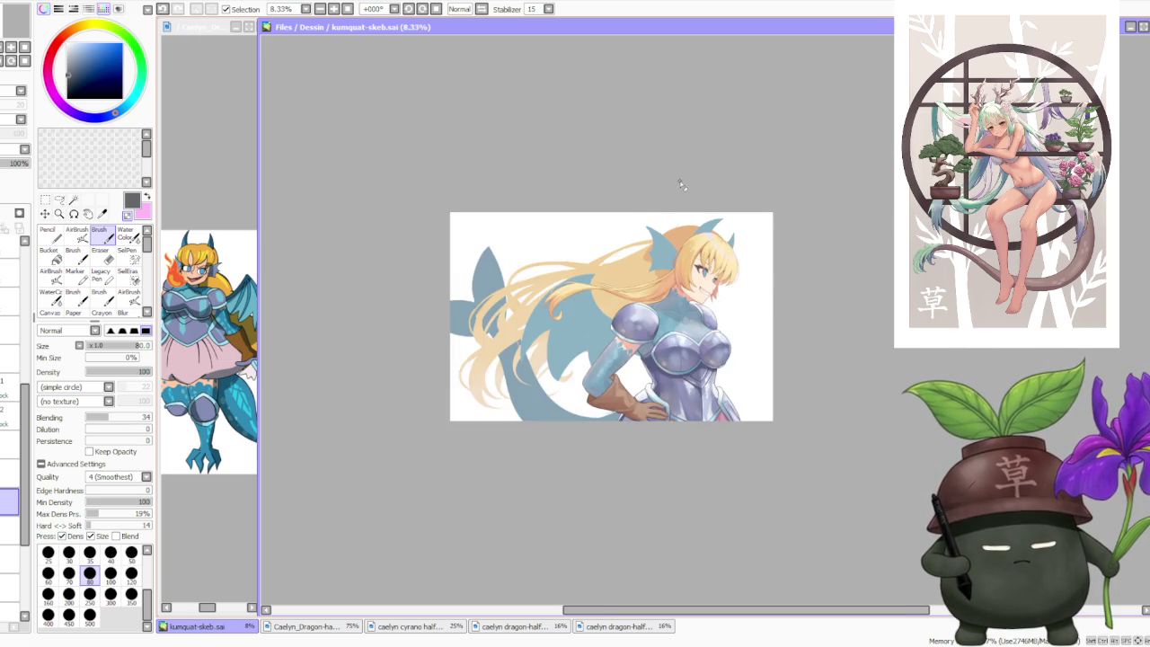
{"action": "scroll", "coordinate": [673, 186], "scroll_direction": "up", "scroll_amount": 1}
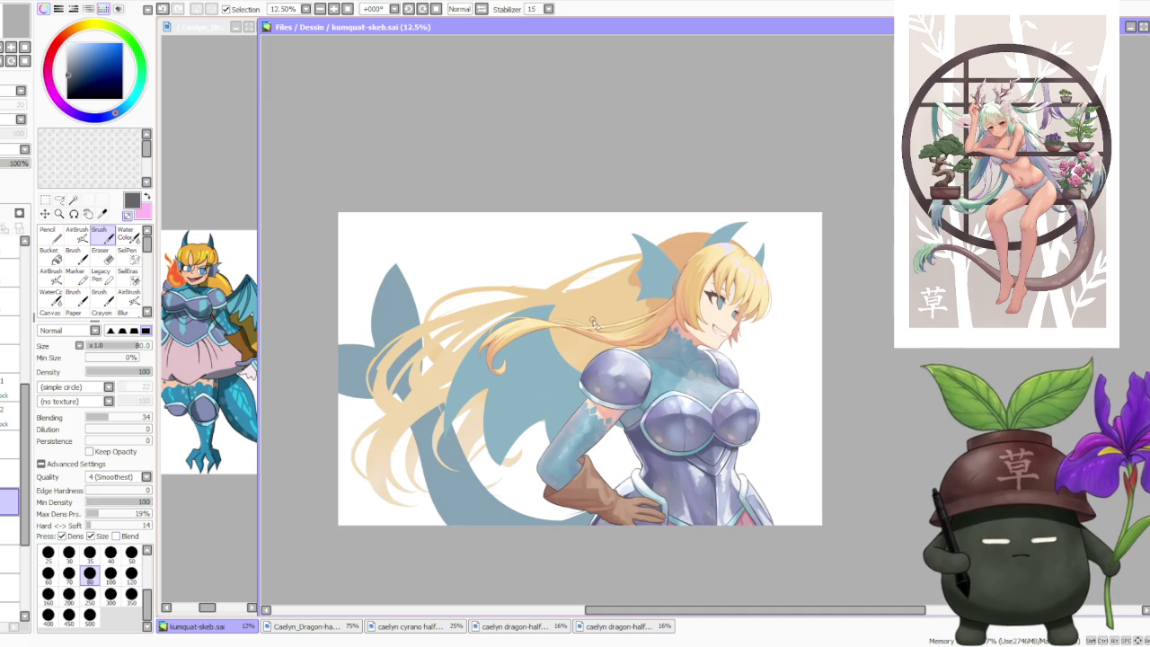
{"action": "left_click", "coordinate": [242, 150]}
{"action": "scroll", "coordinate": [209, 193], "scroll_direction": "down", "scroll_amount": 3}
{"action": "scroll", "coordinate": [205, 227], "scroll_direction": "up", "scroll_amount": 1}
{"action": "scroll", "coordinate": [205, 226], "scroll_direction": "up", "scroll_amount": 2}
{"action": "scroll", "coordinate": [202, 270], "scroll_direction": "up", "scroll_amount": 1}
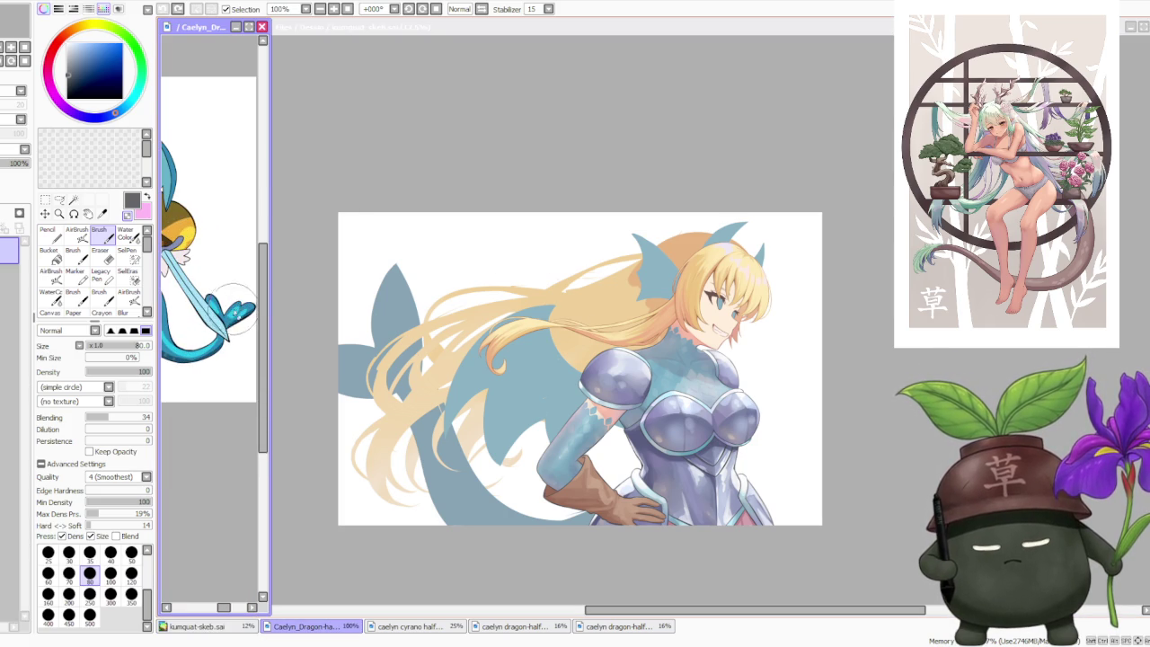
{"action": "scroll", "coordinate": [205, 316], "scroll_direction": "down", "scroll_amount": 2}
{"action": "scroll", "coordinate": [224, 331], "scroll_direction": "down", "scroll_amount": 2}
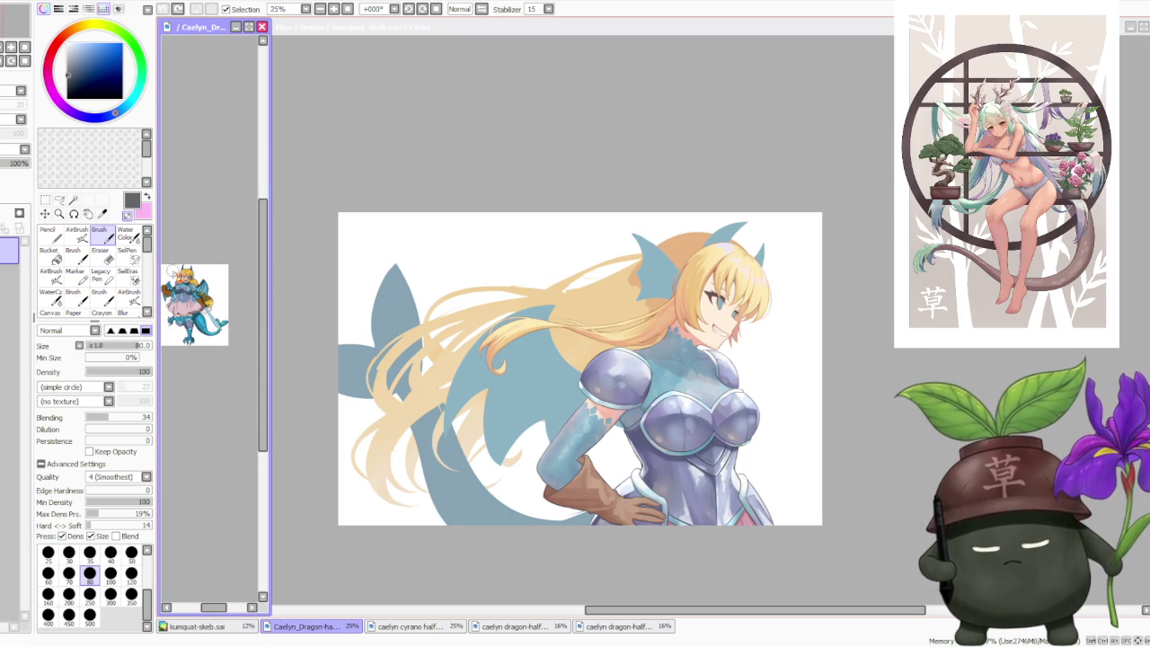
{"action": "scroll", "coordinate": [202, 296], "scroll_direction": "up", "scroll_amount": 2}
{"action": "scroll", "coordinate": [207, 288], "scroll_direction": "up", "scroll_amount": 1}
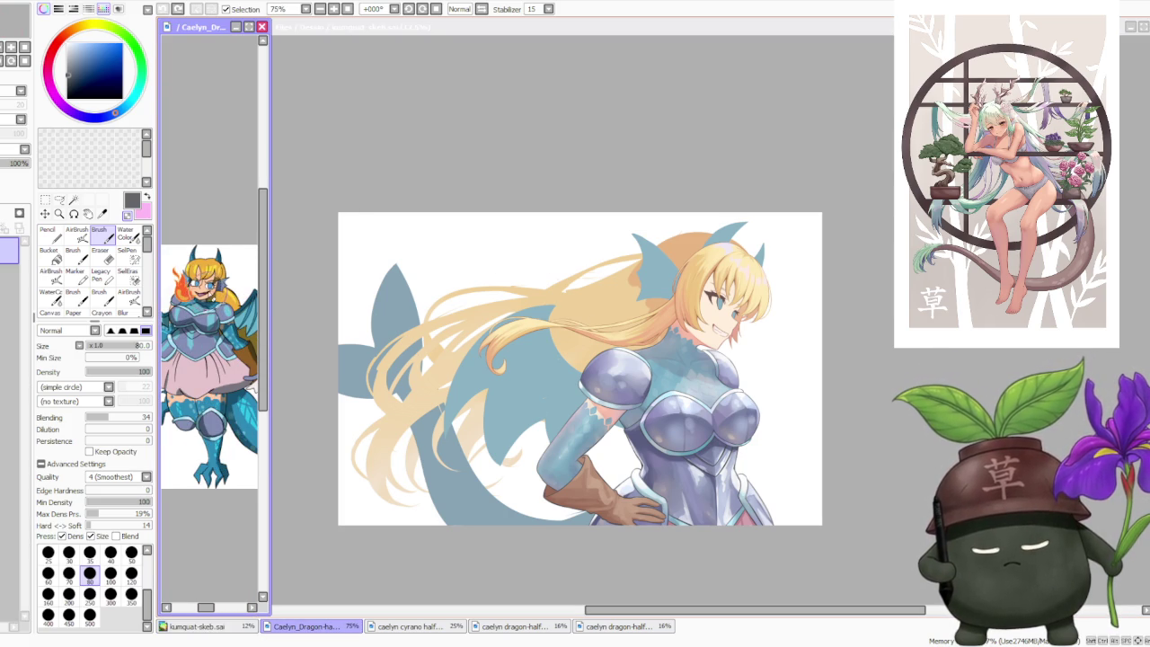
{"action": "left_click", "coordinate": [414, 136]}
{"action": "scroll", "coordinate": [533, 213], "scroll_direction": "down", "scroll_amount": 1}
{"action": "scroll", "coordinate": [535, 252], "scroll_direction": "up", "scroll_amount": 1}
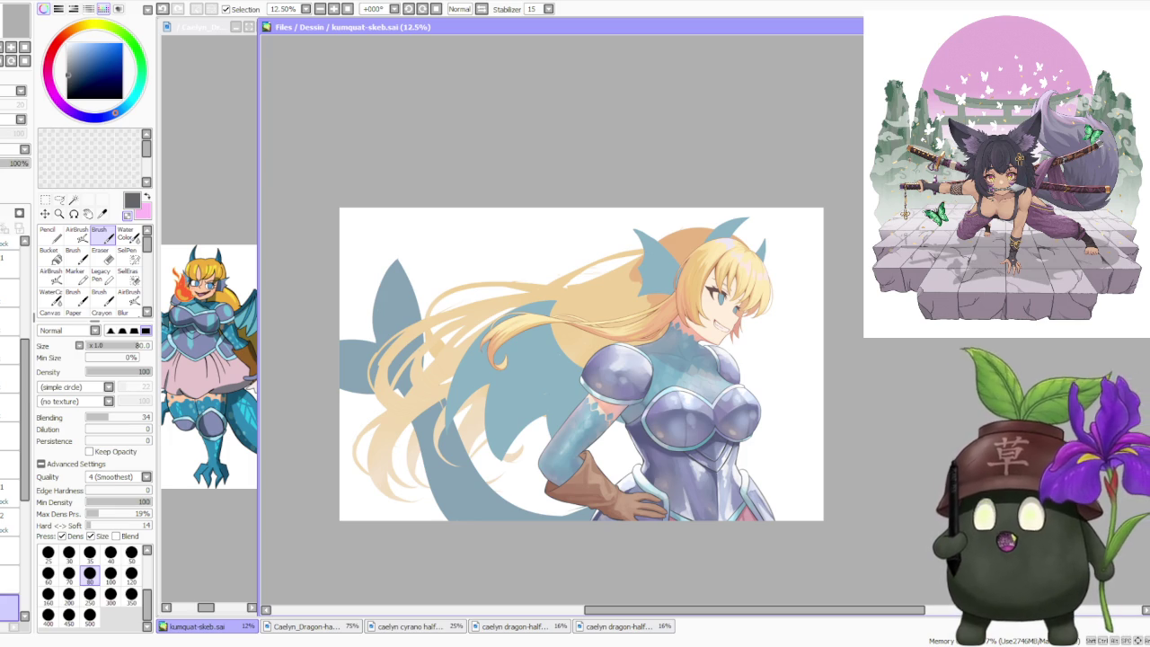
{"action": "key", "text": "alt+Tab"}
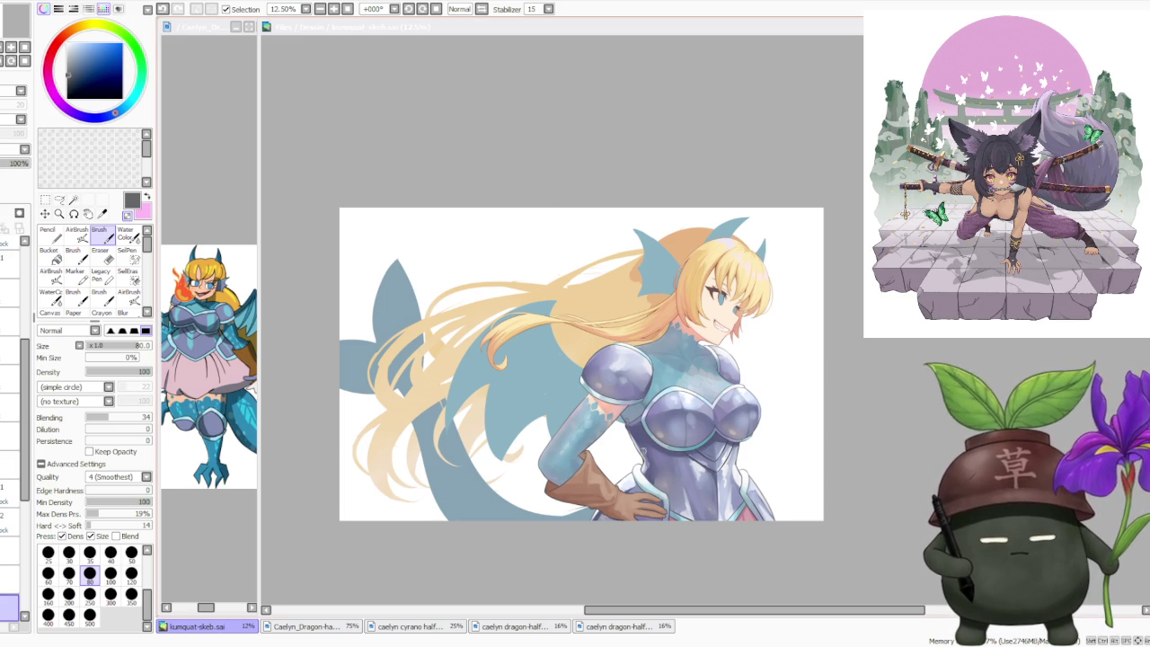
{"action": "left_click", "coordinate": [539, 171]}
- Select a layer lower in the Layer panel as the active layer
{"action": "scroll", "coordinate": [517, 188], "scroll_direction": "up", "scroll_amount": 1}
{"action": "scroll", "coordinate": [521, 197], "scroll_direction": "down", "scroll_amount": 2}
{"action": "scroll", "coordinate": [602, 261], "scroll_direction": "up", "scroll_amount": 3}
{"action": "scroll", "coordinate": [575, 242], "scroll_direction": "up", "scroll_amount": 1}
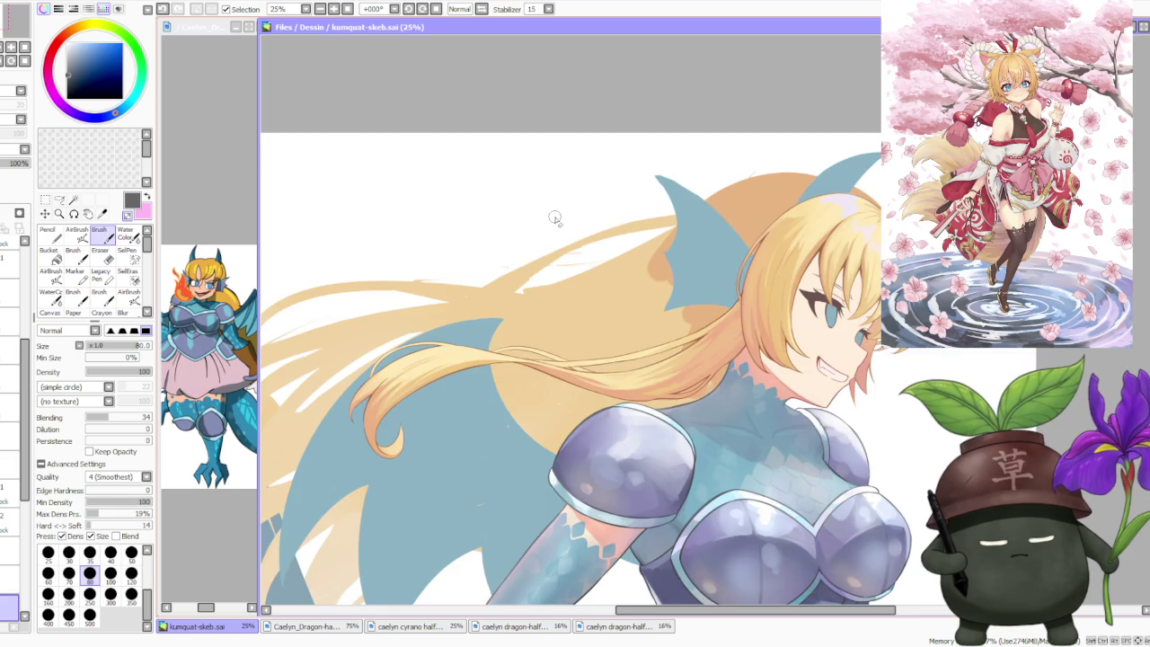
{"action": "scroll", "coordinate": [551, 225], "scroll_direction": "down", "scroll_amount": 3}
{"action": "scroll", "coordinate": [530, 243], "scroll_direction": "up", "scroll_amount": 3}
{"action": "scroll", "coordinate": [503, 269], "scroll_direction": "down", "scroll_amount": 1}
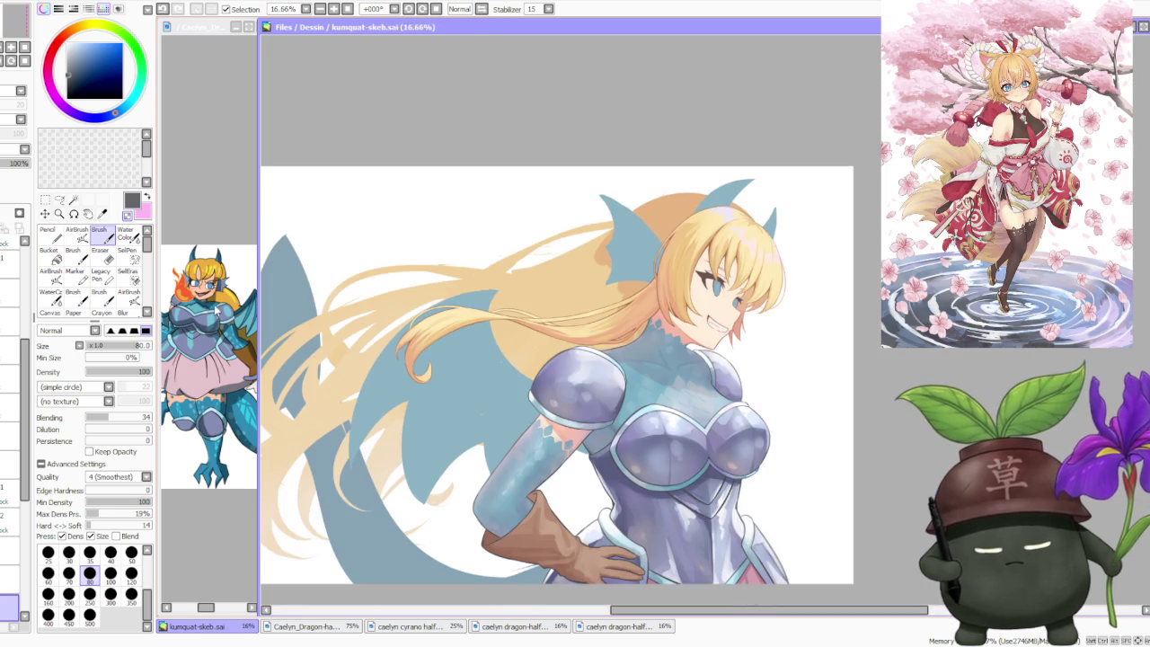
{"action": "scroll", "coordinate": [26, 440], "scroll_direction": "down", "scroll_amount": 2}
{"action": "scroll", "coordinate": [25, 439], "scroll_direction": "down", "scroll_amount": 2}
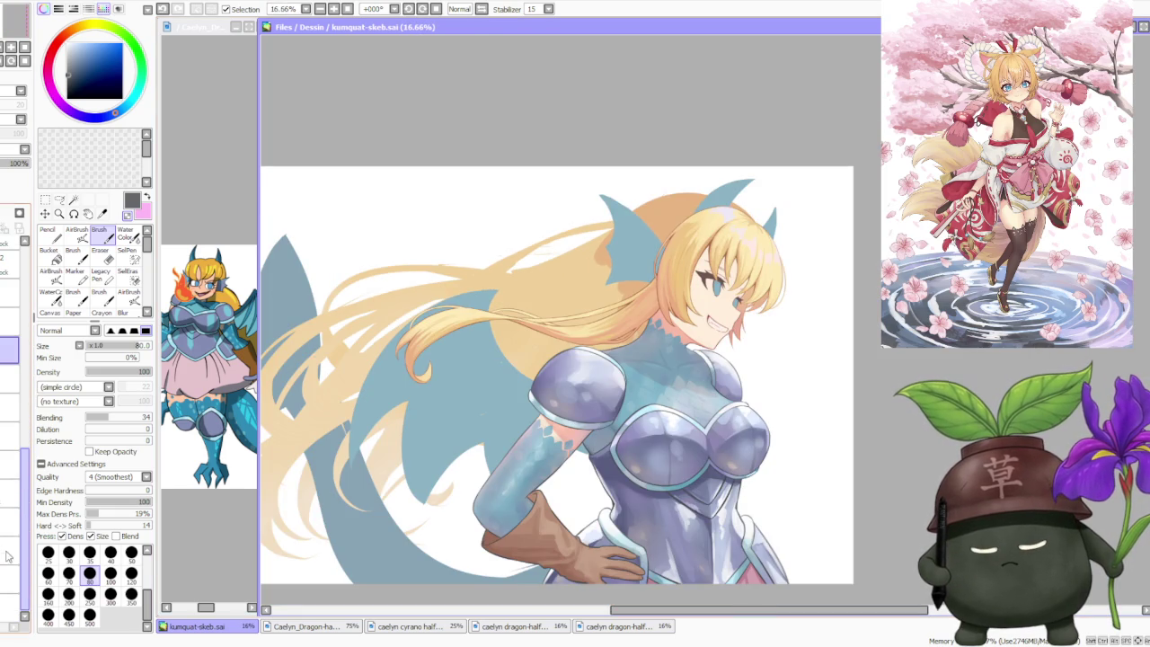
{"action": "scroll", "coordinate": [25, 440], "scroll_direction": "down", "scroll_amount": 1}
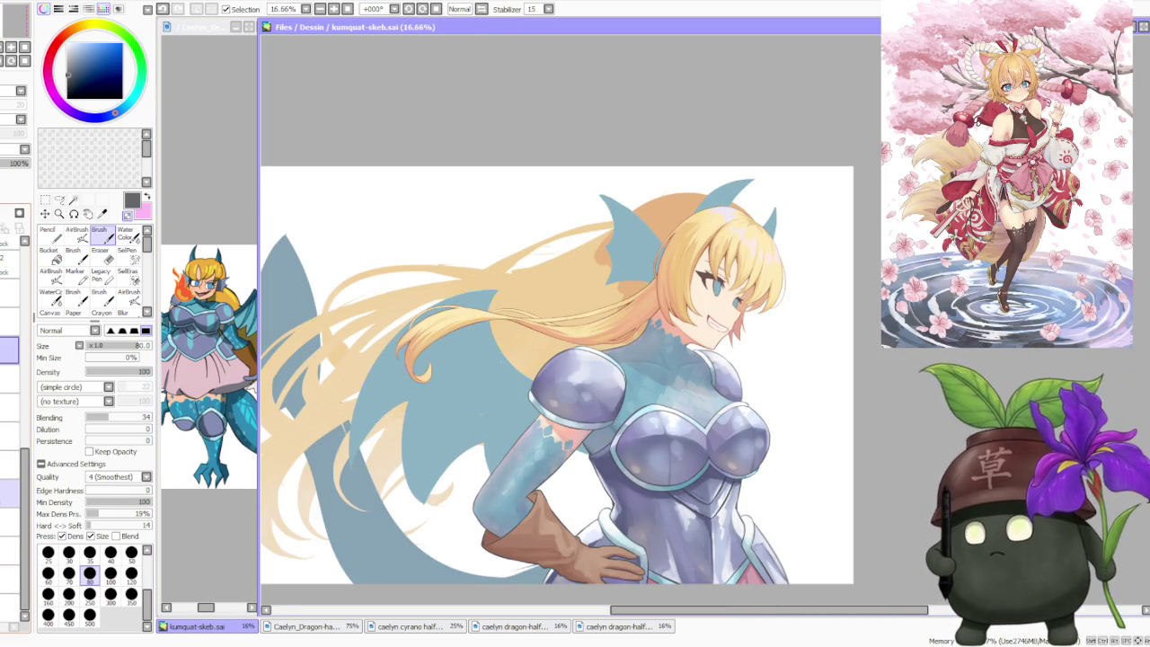
{"action": "left_click", "coordinate": [9, 492]}
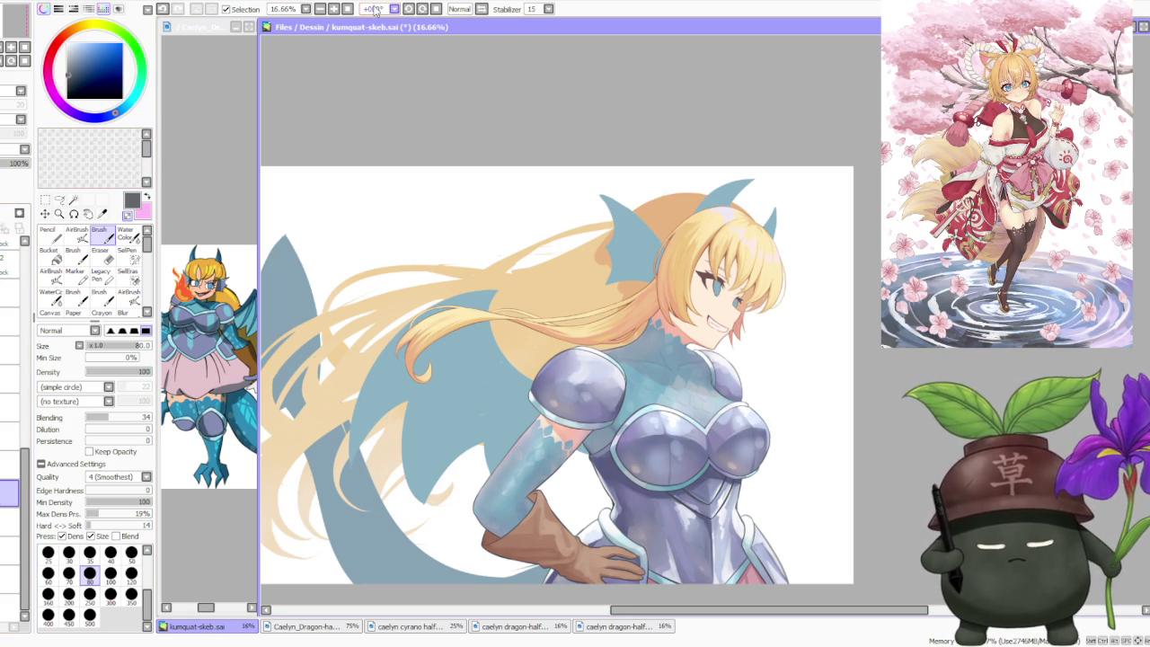
- Tilt the canvas view to -45° and zoom in on the long hair over the shoulder
{"action": "left_click", "coordinate": [409, 9]}
{"action": "left_click", "coordinate": [409, 9]}
{"action": "left_click", "coordinate": [408, 9]}
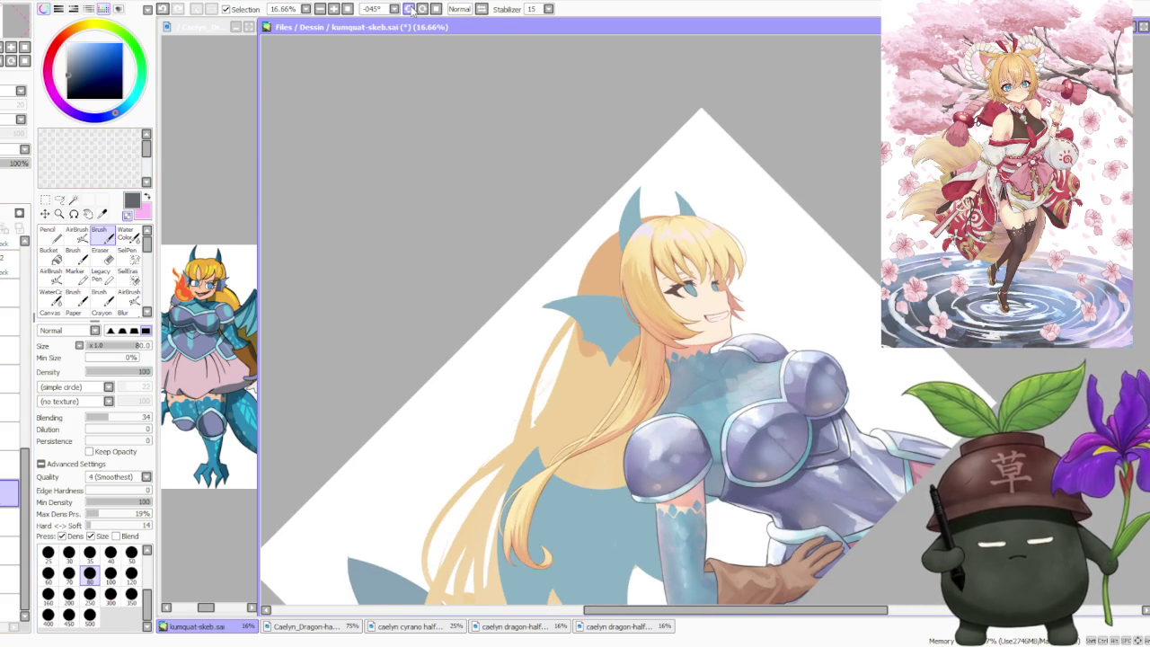
{"action": "scroll", "coordinate": [751, 287], "scroll_direction": "up", "scroll_amount": 1}
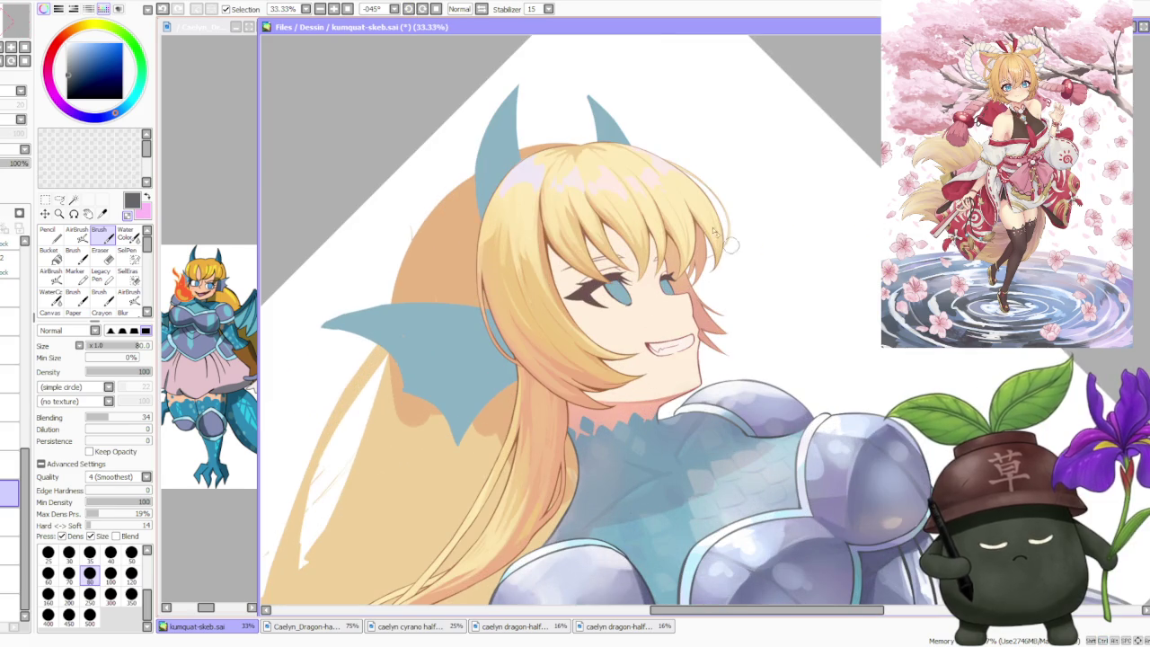
{"action": "left_click", "coordinate": [436, 9]}
{"action": "scroll", "coordinate": [625, 156], "scroll_direction": "down", "scroll_amount": 1}
{"action": "scroll", "coordinate": [742, 277], "scroll_direction": "down", "scroll_amount": 2}
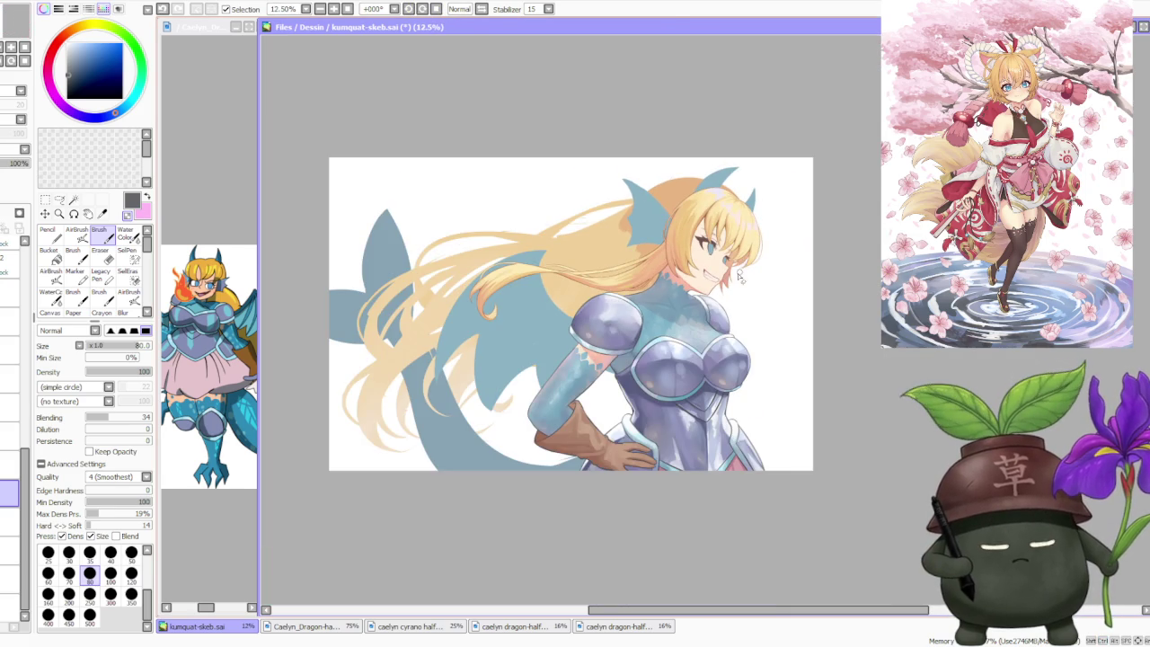
{"action": "scroll", "coordinate": [731, 307], "scroll_direction": "up", "scroll_amount": 1}
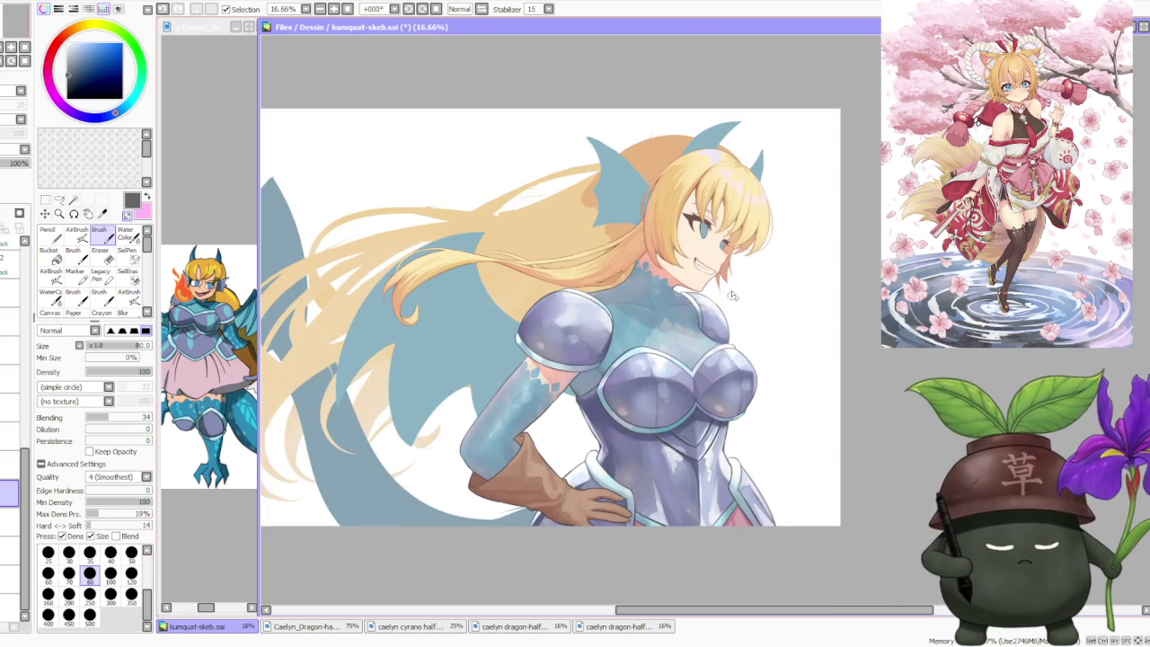
{"action": "left_click", "coordinate": [409, 8]}
{"action": "left_click", "coordinate": [408, 8]}
{"action": "left_click", "coordinate": [409, 9]}
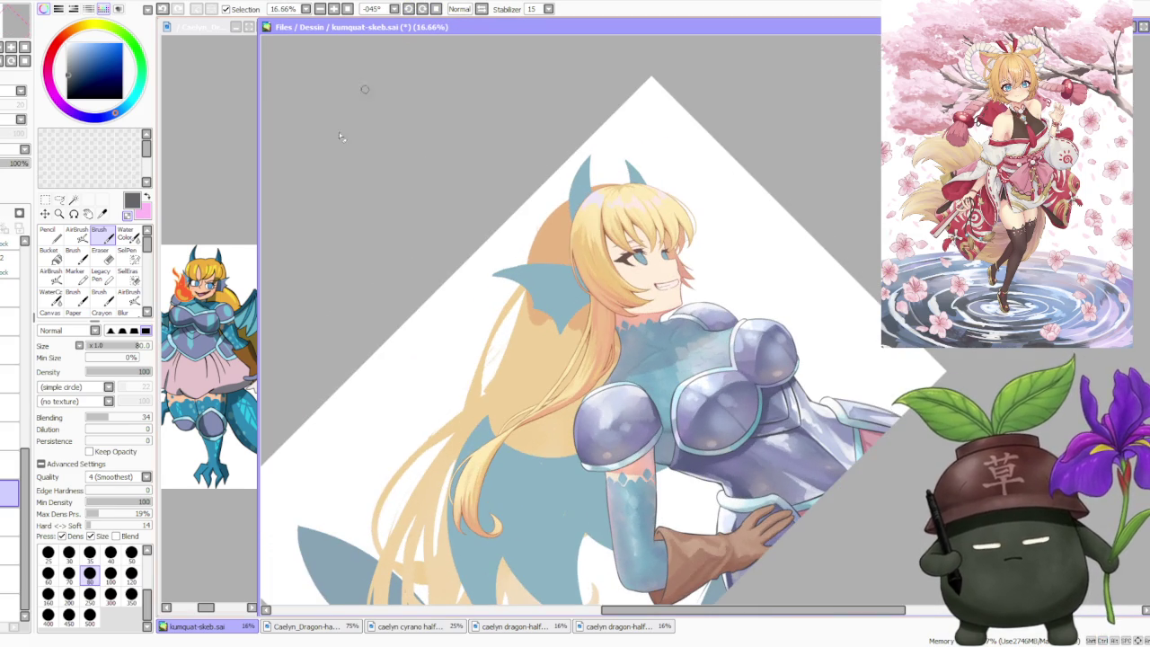
- Set the brush size to 350
{"action": "left_click", "coordinate": [131, 572]}
{"action": "scroll", "coordinate": [494, 341], "scroll_direction": "up", "scroll_amount": 2}
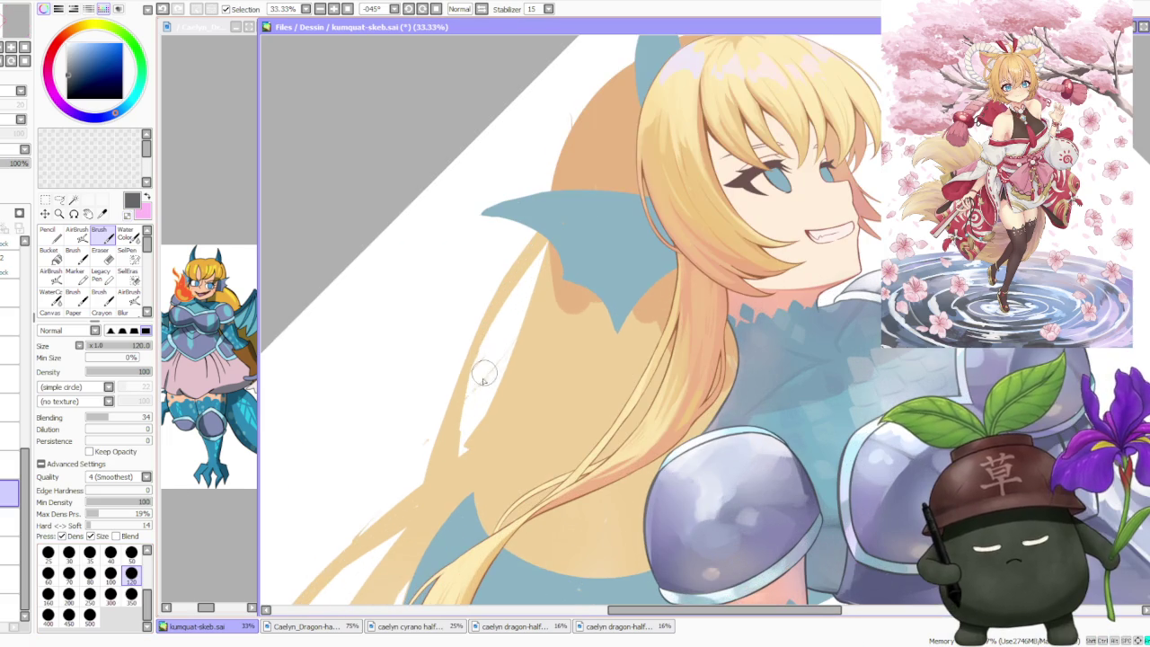
{"action": "left_click", "coordinate": [132, 593]}
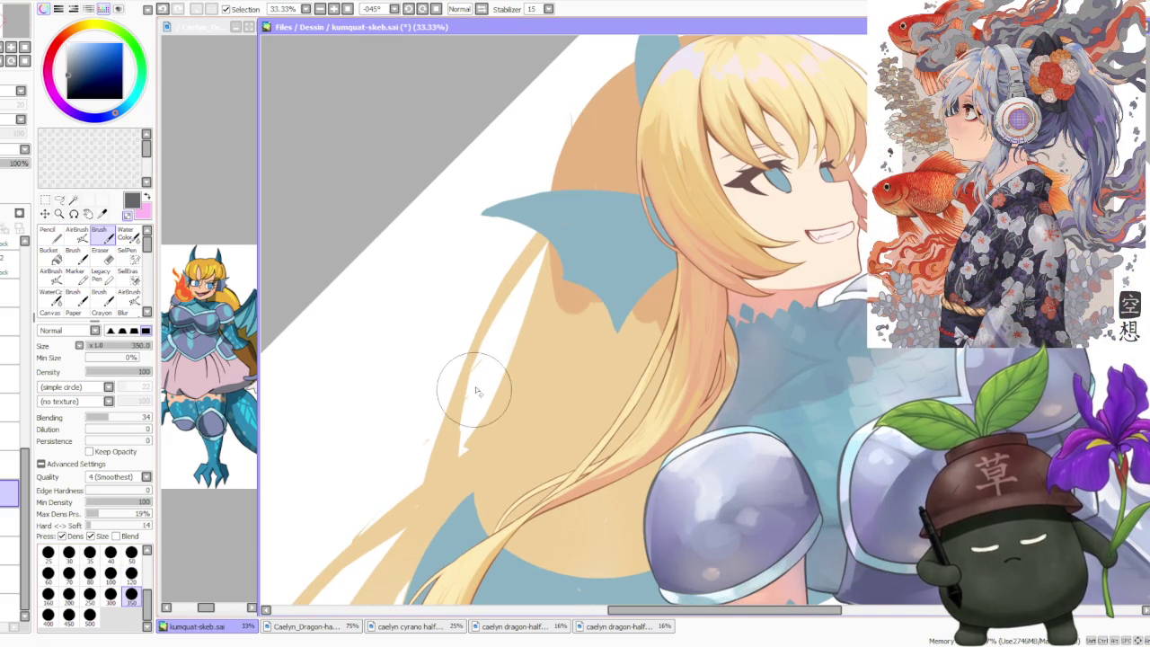
- Sample the peach hair colour, fill the white gap in the hair, and carve a thin strand separation
{"action": "left_click", "coordinate": [454, 432], "text": "alt"}
{"action": "mouse_move", "coordinate": [459, 474]}
{"action": "left_mouse_down"}
{"action": "mouse_move", "coordinate": [462, 333]}
{"action": "mouse_move", "coordinate": [462, 456]}
{"action": "mouse_move", "coordinate": [457, 362]}
{"action": "left_mouse_up"}
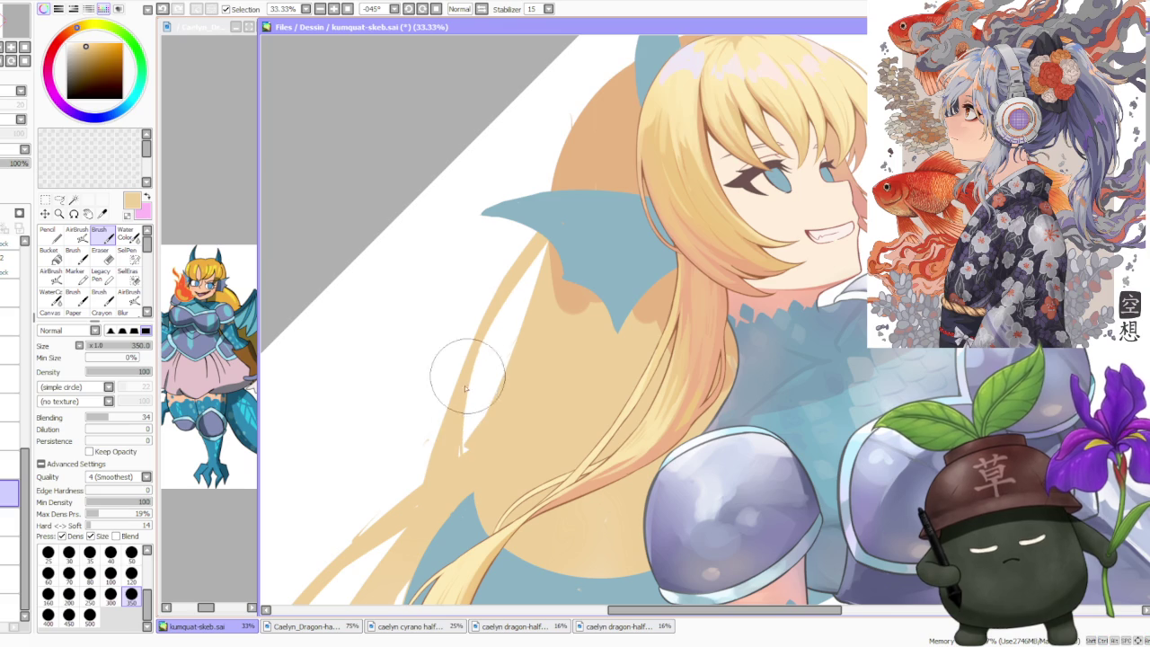
{"action": "mouse_move", "coordinate": [516, 314]}
{"action": "left_mouse_down"}
{"action": "mouse_move", "coordinate": [467, 447]}
{"action": "mouse_move", "coordinate": [488, 308]}
{"action": "mouse_move", "coordinate": [439, 456]}
{"action": "mouse_move", "coordinate": [474, 411]}
{"action": "mouse_move", "coordinate": [462, 398]}
{"action": "mouse_move", "coordinate": [423, 488]}
{"action": "mouse_move", "coordinate": [480, 382]}
{"action": "left_mouse_up"}
{"action": "scroll", "coordinate": [427, 441], "scroll_direction": "down", "scroll_amount": 3}
{"action": "scroll", "coordinate": [422, 476], "scroll_direction": "up", "scroll_amount": 3}
{"action": "scroll", "coordinate": [494, 346], "scroll_direction": "down", "scroll_amount": 3}
{"action": "scroll", "coordinate": [411, 449], "scroll_direction": "up", "scroll_amount": 3}
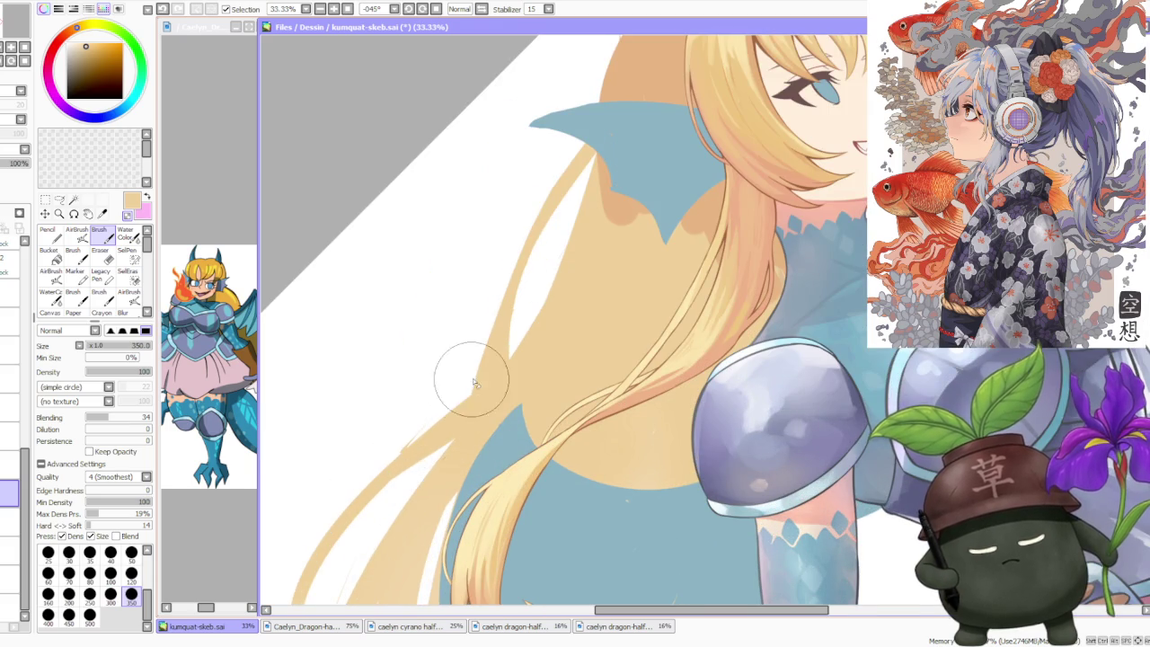
{"action": "scroll", "coordinate": [476, 377], "scroll_direction": "down", "scroll_amount": 2}
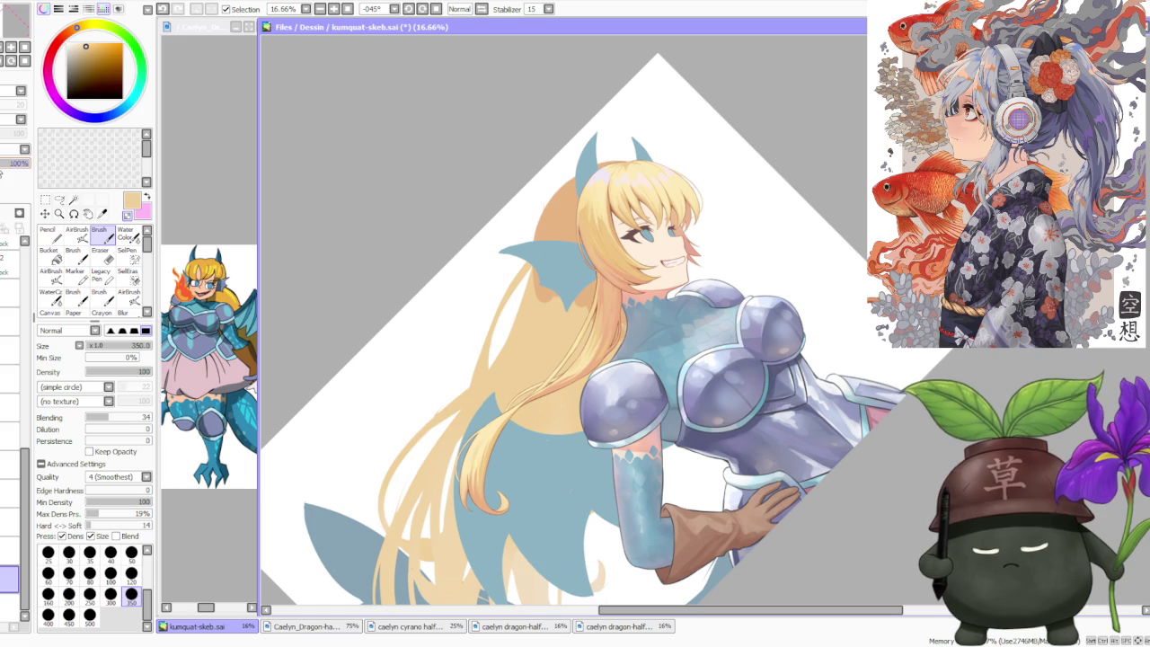
{"action": "scroll", "coordinate": [557, 292], "scroll_direction": "down", "scroll_amount": 1}
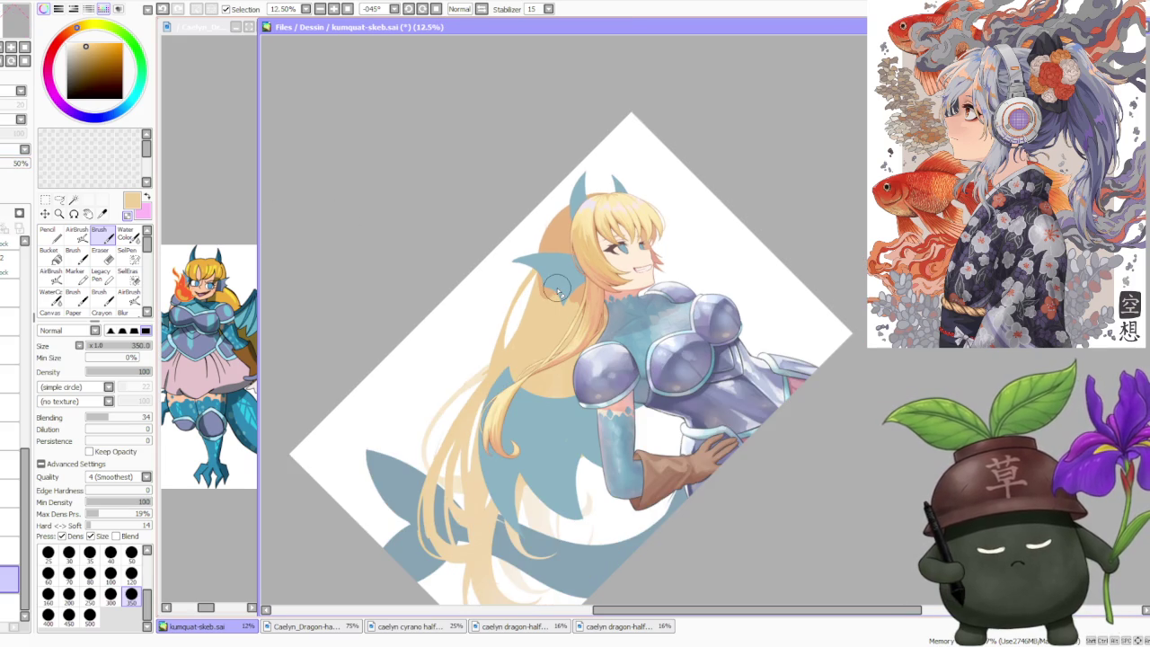
{"action": "scroll", "coordinate": [498, 364], "scroll_direction": "up", "scroll_amount": 2}
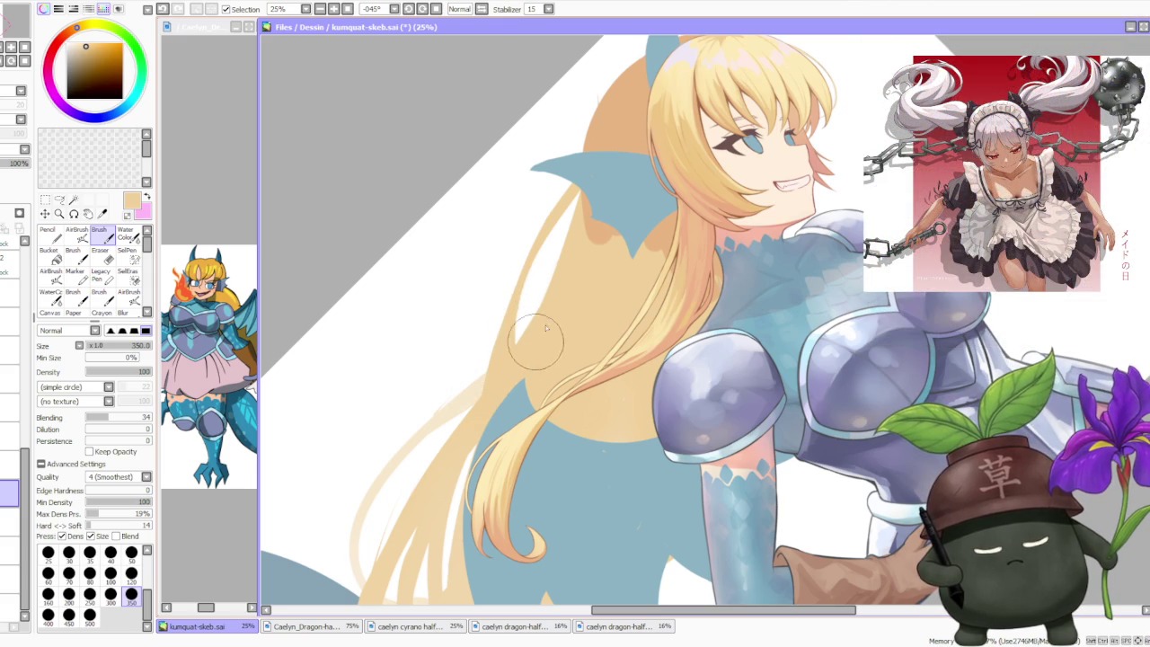
{"action": "scroll", "coordinate": [557, 265], "scroll_direction": "down", "scroll_amount": 3}
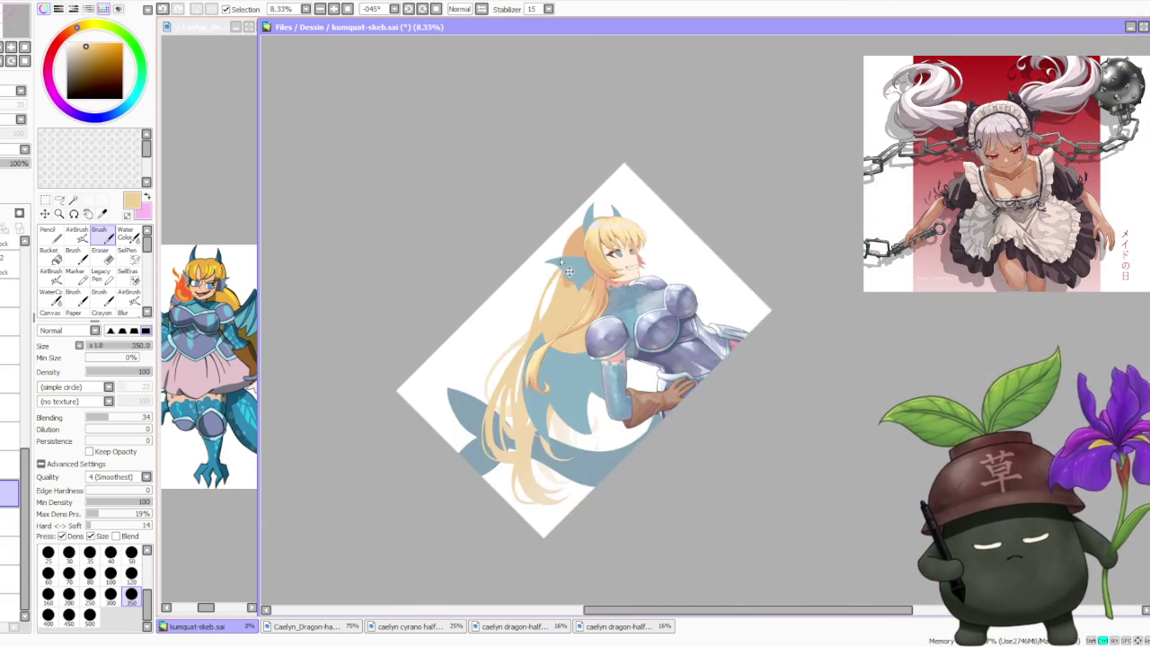
{"action": "scroll", "coordinate": [548, 297], "scroll_direction": "up", "scroll_amount": 3}
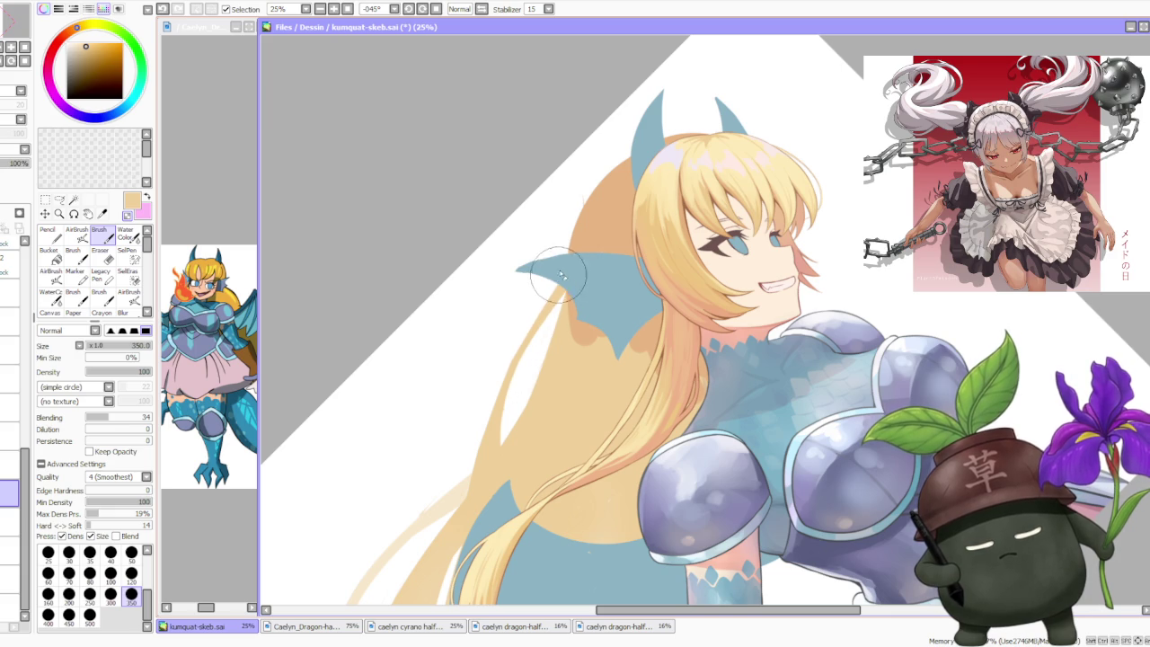
- Add a long thin pale strand along the hair and straighten the view
{"action": "left_click_drag", "start_coordinate": [536, 334], "coordinate": [557, 292]}
{"action": "scroll", "coordinate": [539, 319], "scroll_direction": "down", "scroll_amount": 2}
{"action": "scroll", "coordinate": [530, 332], "scroll_direction": "up", "scroll_amount": 2}
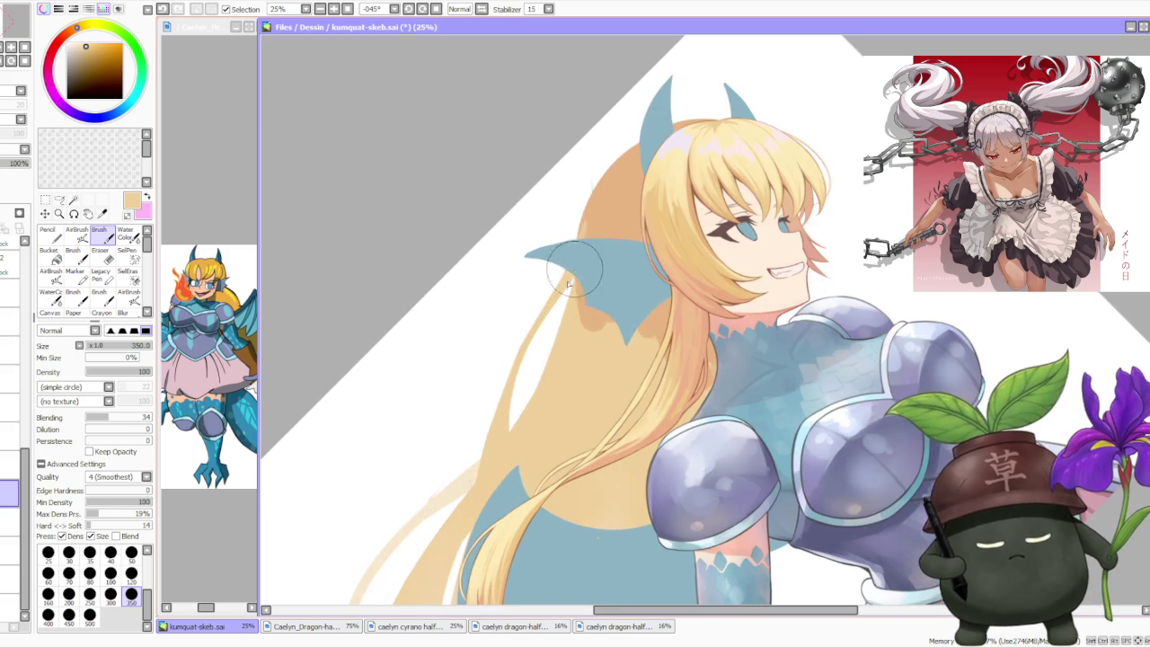
{"action": "left_click_drag", "start_coordinate": [524, 344], "coordinate": [573, 259]}
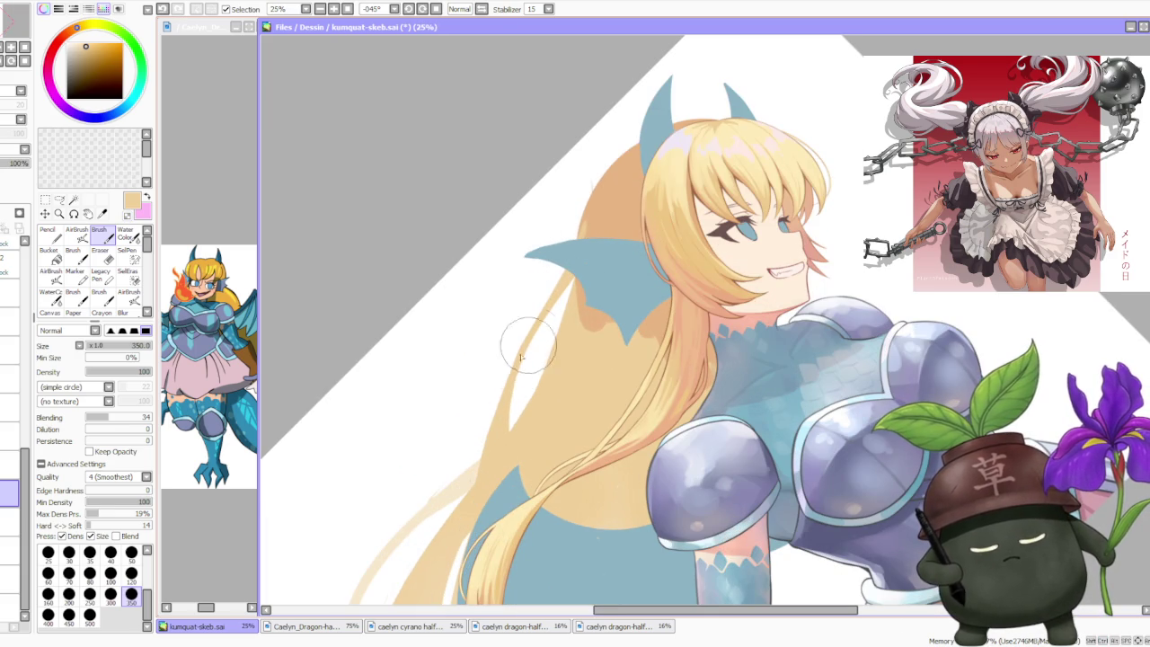
{"action": "scroll", "coordinate": [510, 416], "scroll_direction": "down", "scroll_amount": 3}
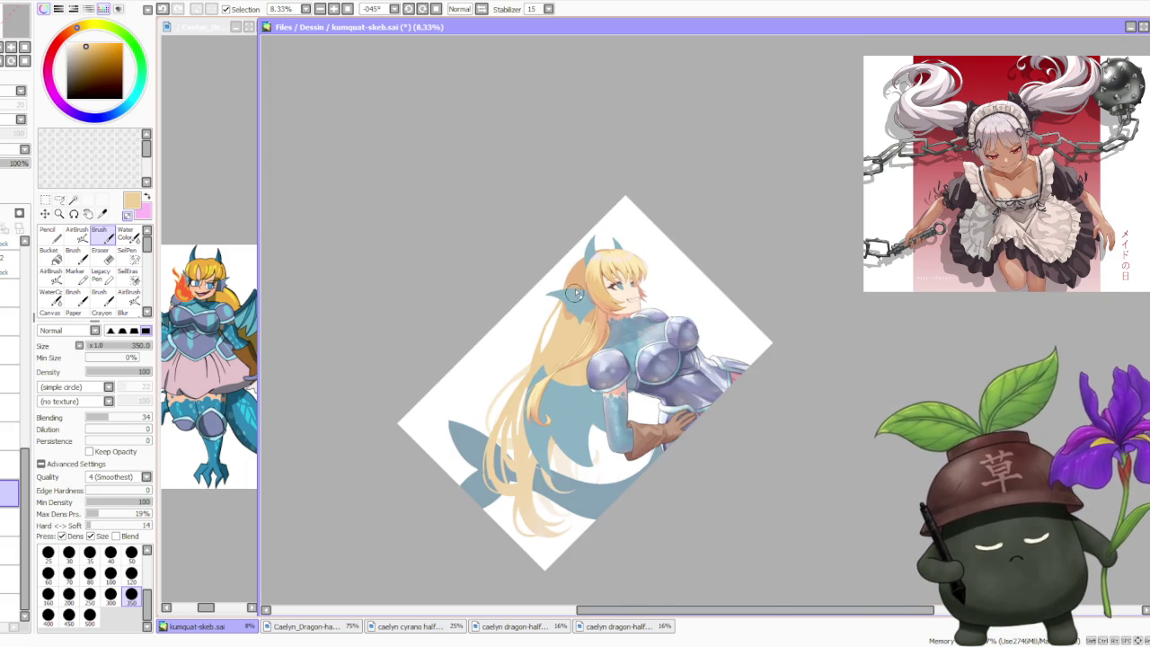
{"action": "key", "text": "Home"}
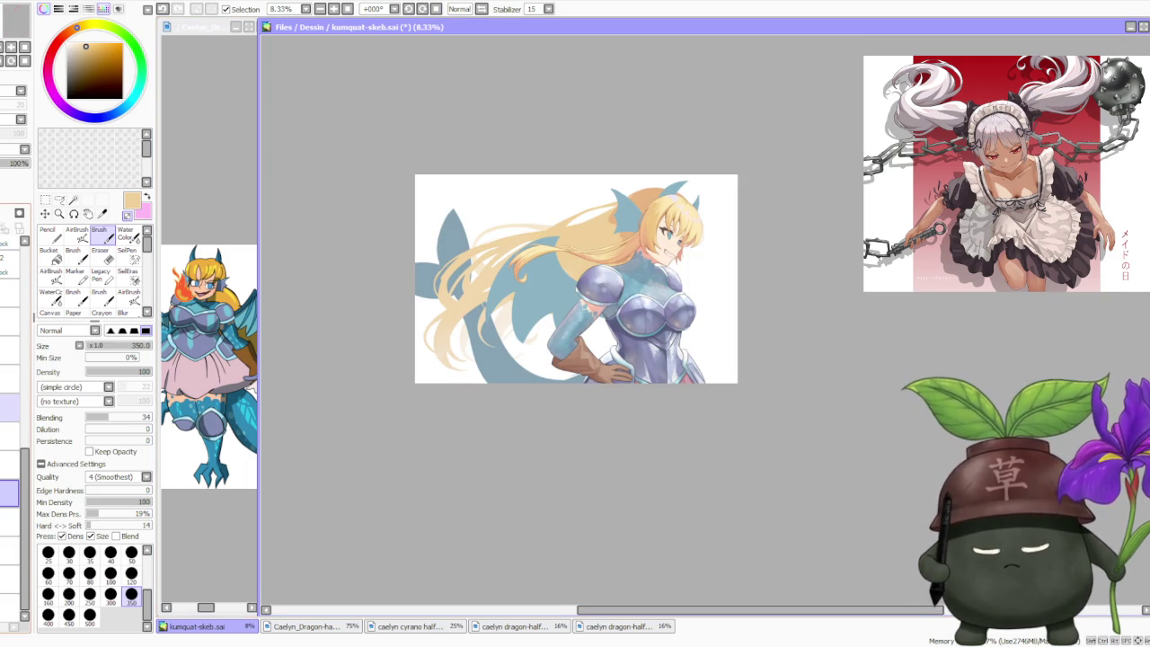
- Paint a pale diagonal strand across the windswept blonde hair and zoom in on it
{"action": "left_click_drag", "start_coordinate": [573, 239], "coordinate": [527, 333]}
{"action": "scroll", "coordinate": [530, 216], "scroll_direction": "up", "scroll_amount": 1}
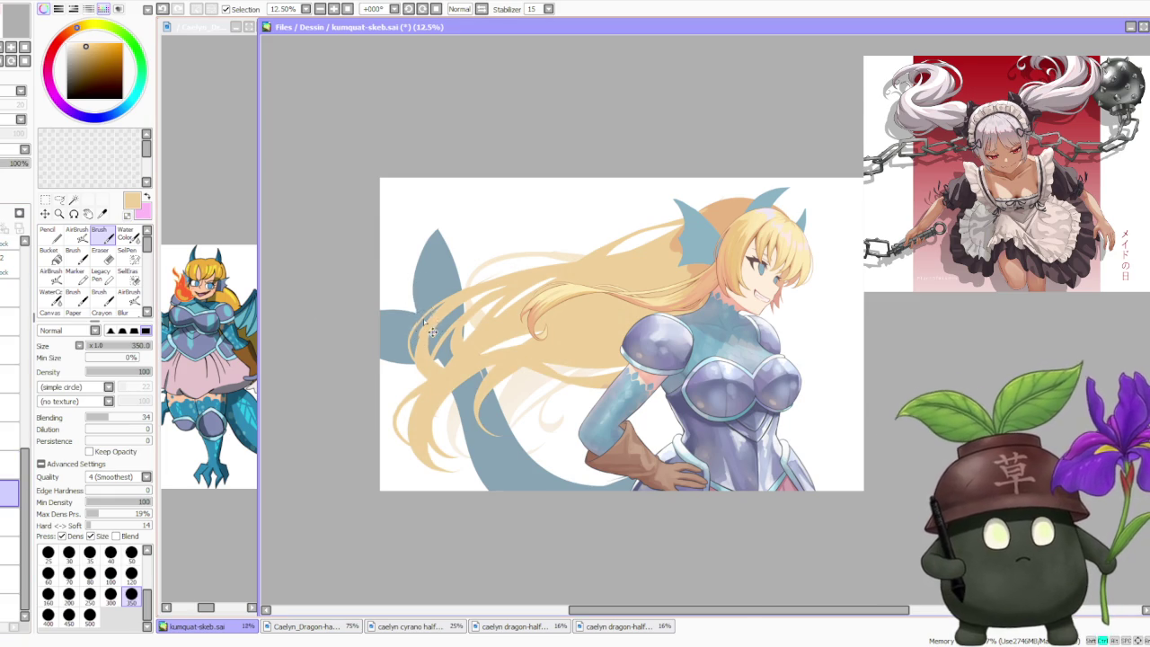
{"action": "scroll", "coordinate": [430, 316], "scroll_direction": "down", "scroll_amount": 1}
{"action": "scroll", "coordinate": [431, 316], "scroll_direction": "up", "scroll_amount": 1}
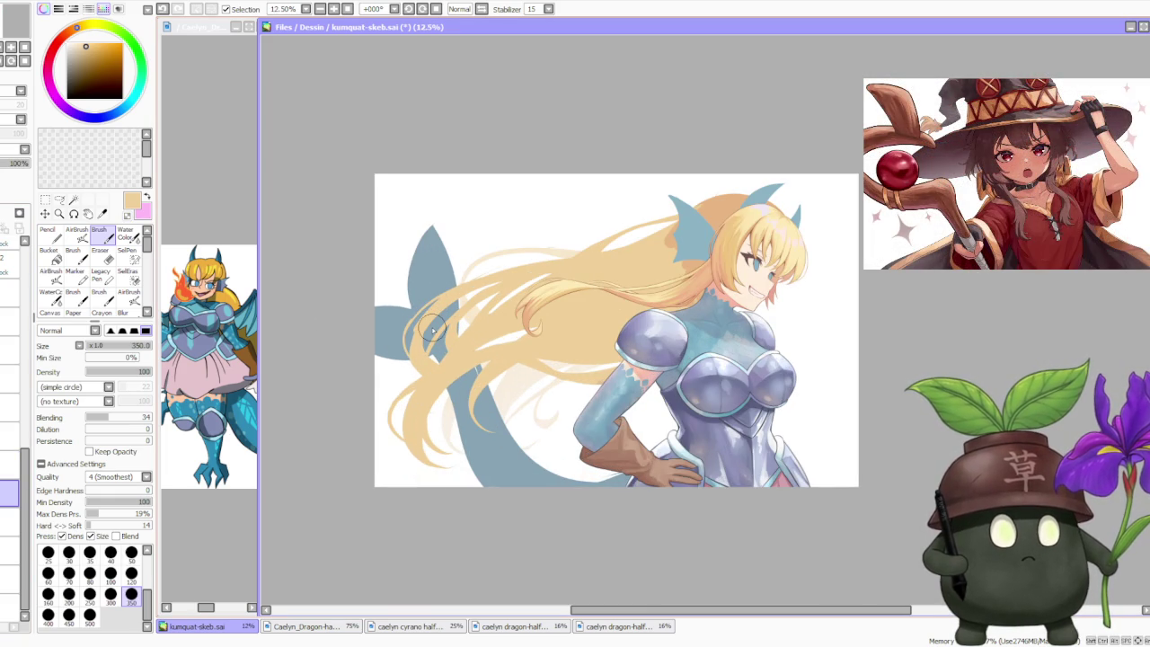
{"action": "scroll", "coordinate": [404, 341], "scroll_direction": "up", "scroll_amount": 1}
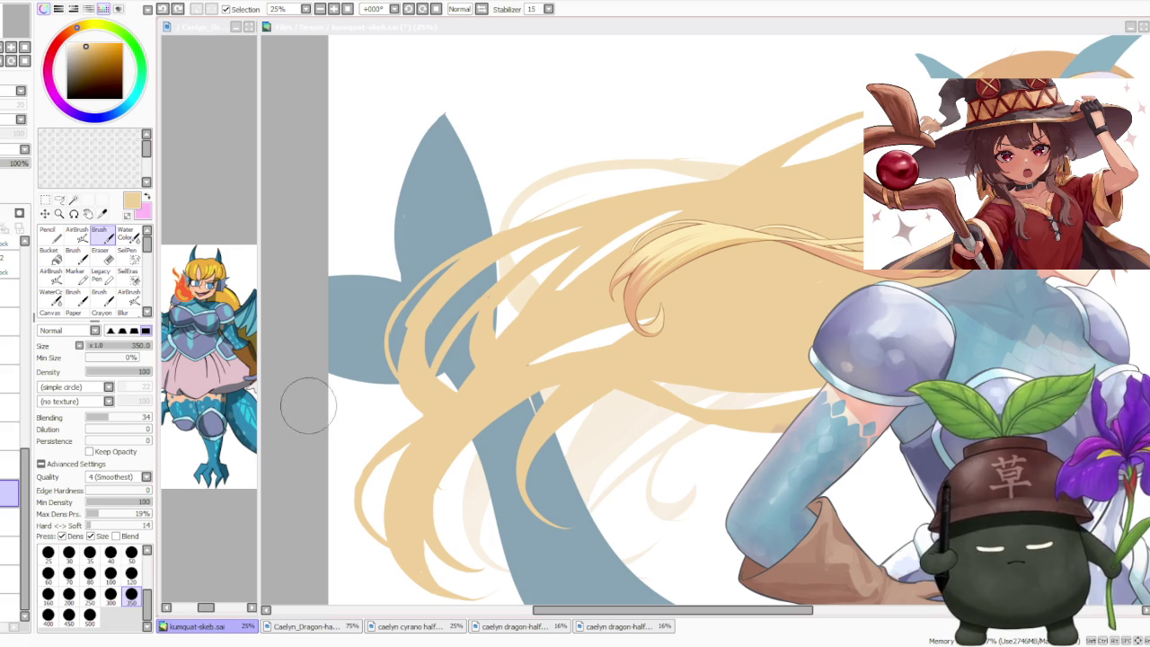
{"action": "left_click", "coordinate": [304, 405]}
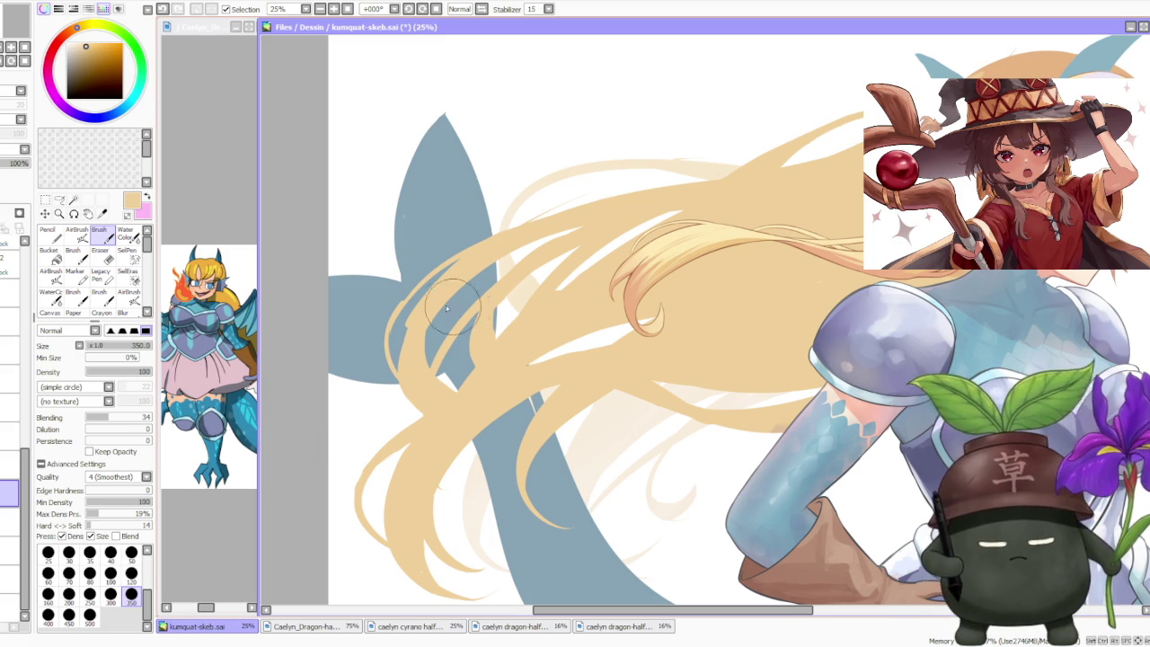
{"action": "scroll", "coordinate": [427, 328], "scroll_direction": "up", "scroll_amount": 1}
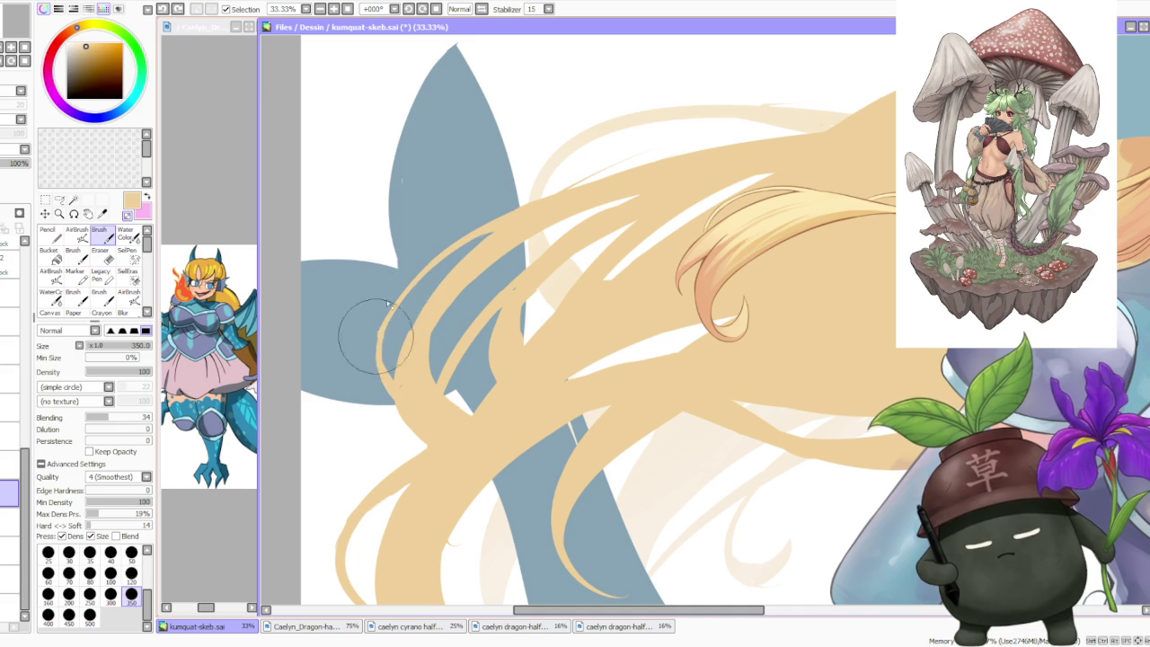
{"action": "scroll", "coordinate": [377, 354], "scroll_direction": "up", "scroll_amount": 1}
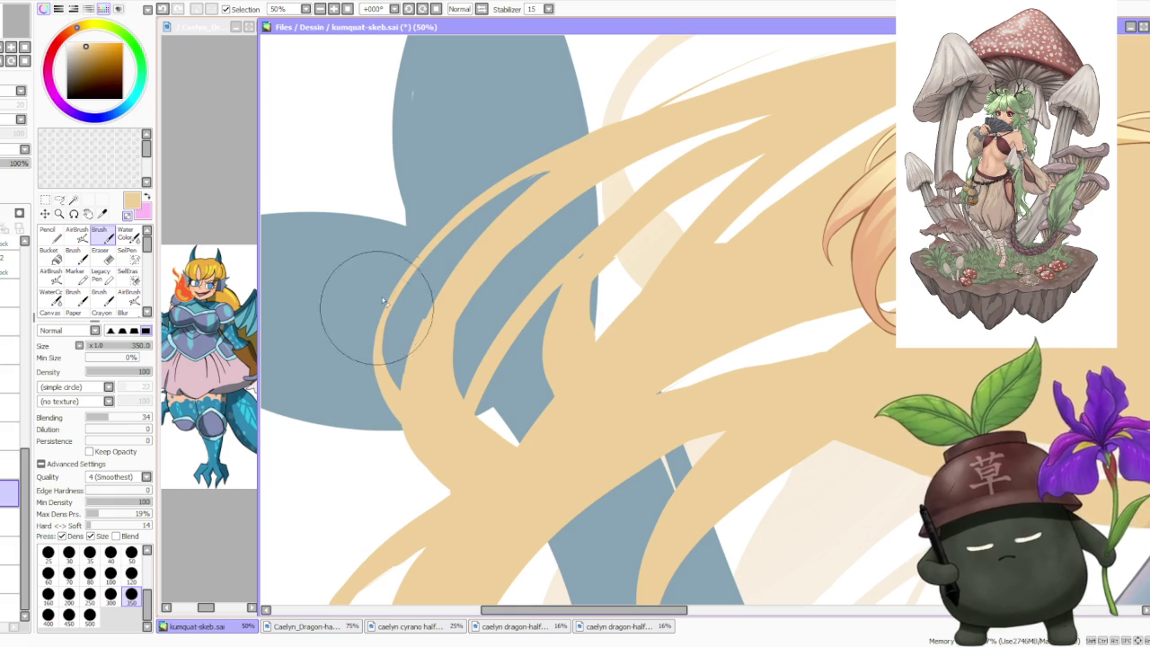
{"action": "left_click_drag", "start_coordinate": [488, 218], "coordinate": [466, 245]}
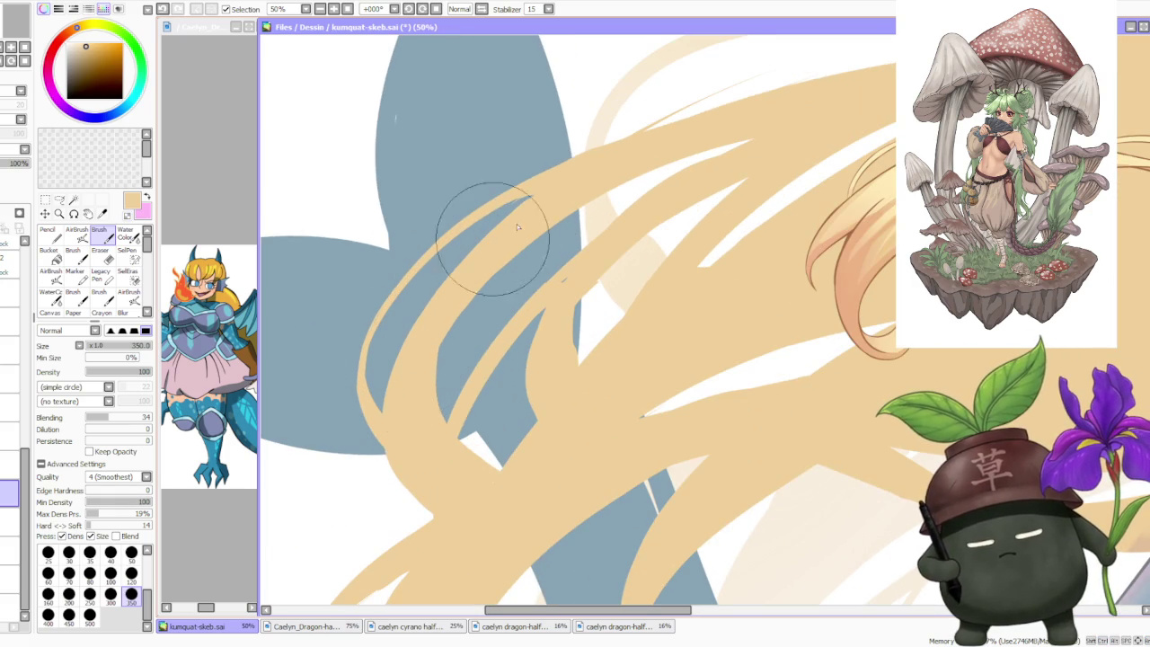
{"action": "scroll", "coordinate": [470, 310], "scroll_direction": "down", "scroll_amount": 2}
{"action": "scroll", "coordinate": [470, 310], "scroll_direction": "down", "scroll_amount": 1}
{"action": "scroll", "coordinate": [545, 249], "scroll_direction": "down", "scroll_amount": 1}
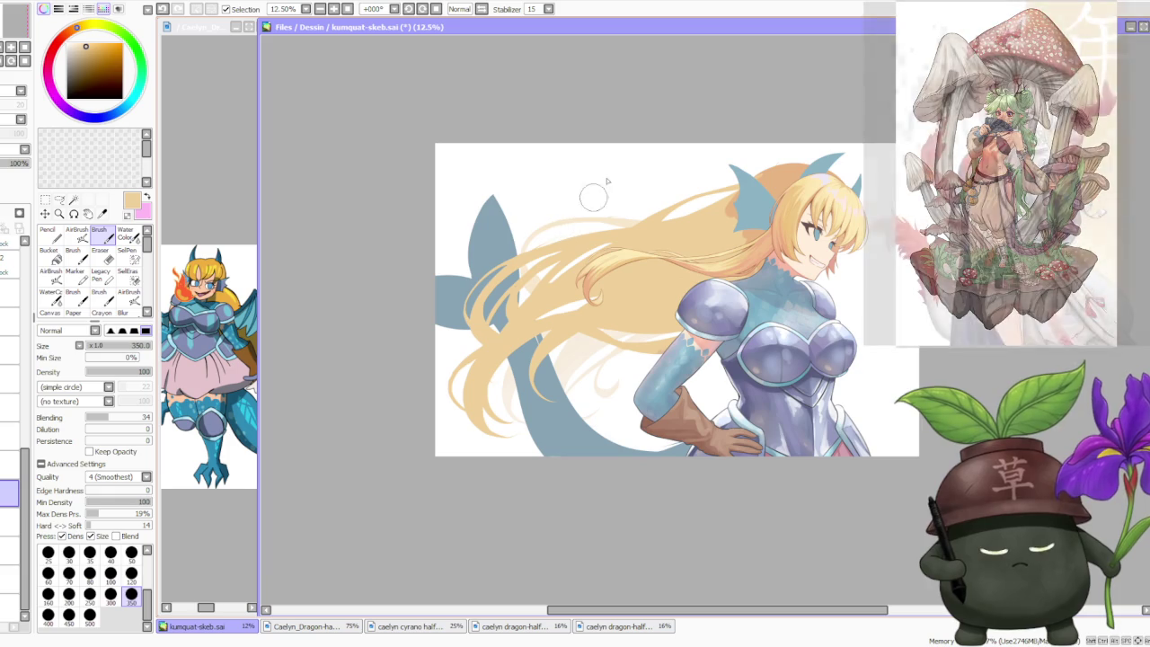
{"action": "left_click", "coordinate": [413, 9]}
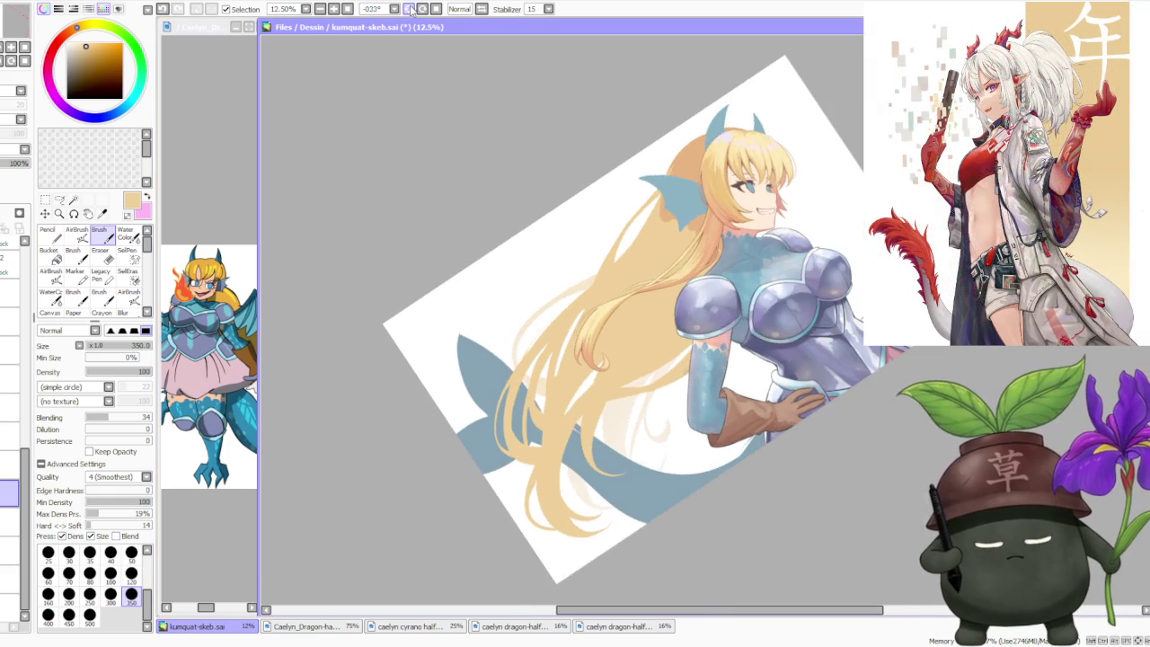
- Paint a hair-coloured vertical stroke over the long blonde strands
{"action": "scroll", "coordinate": [499, 427], "scroll_direction": "up", "scroll_amount": 2}
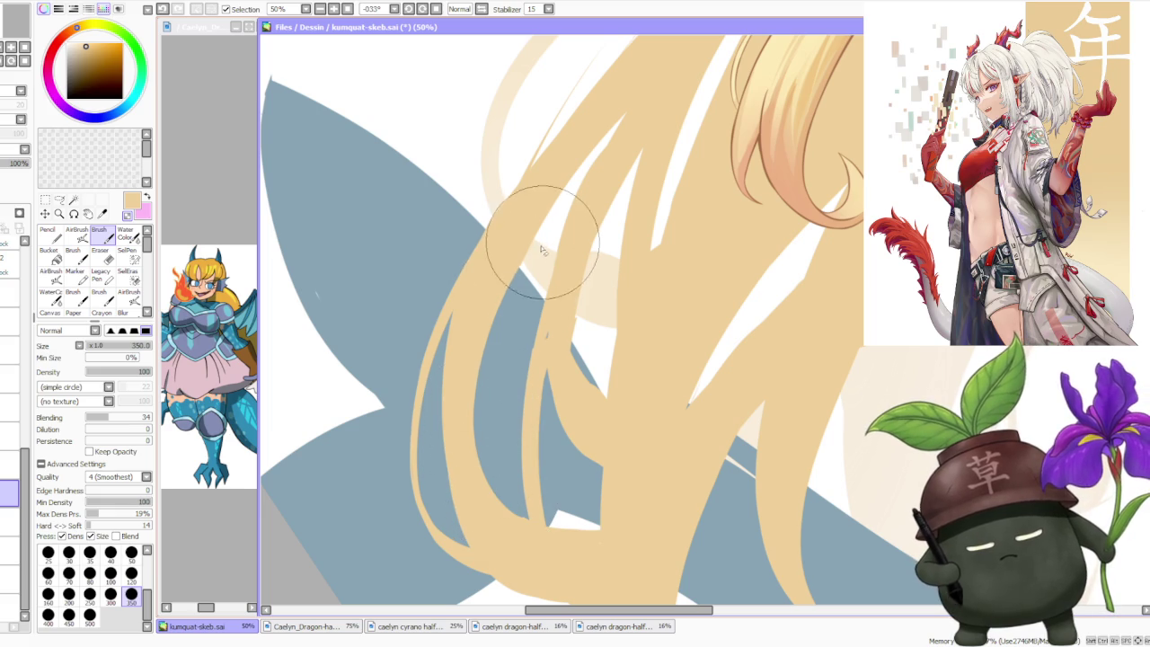
{"action": "scroll", "coordinate": [497, 342], "scroll_direction": "down", "scroll_amount": 3}
{"action": "scroll", "coordinate": [462, 348], "scroll_direction": "up", "scroll_amount": 2}
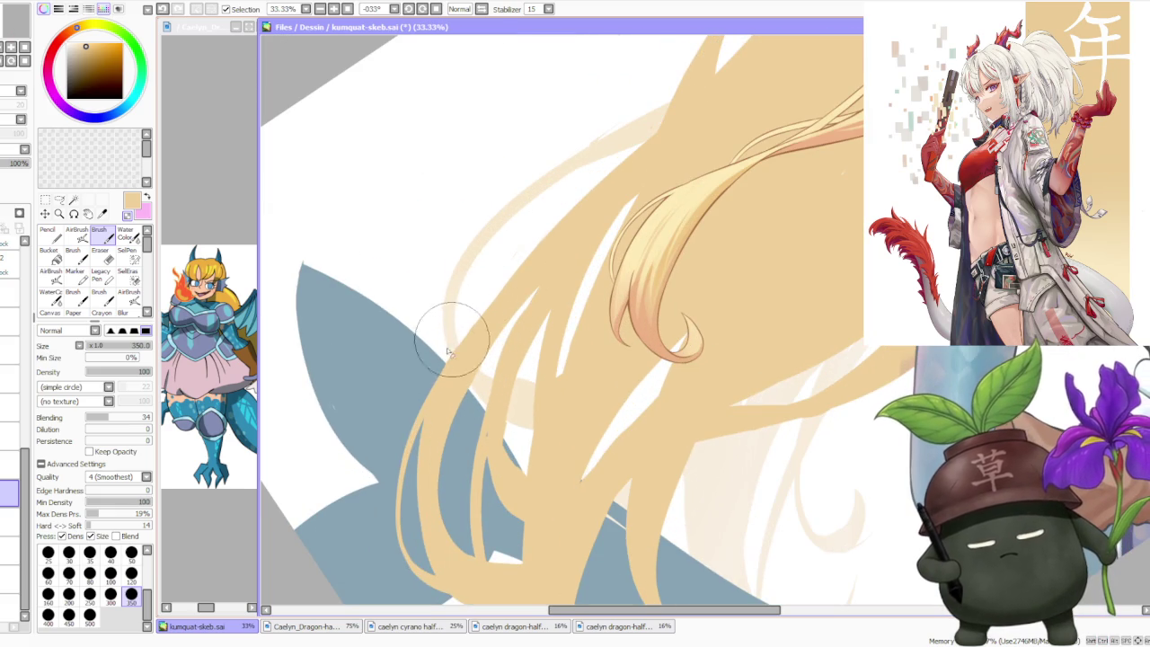
{"action": "scroll", "coordinate": [519, 271], "scroll_direction": "down", "scroll_amount": 1}
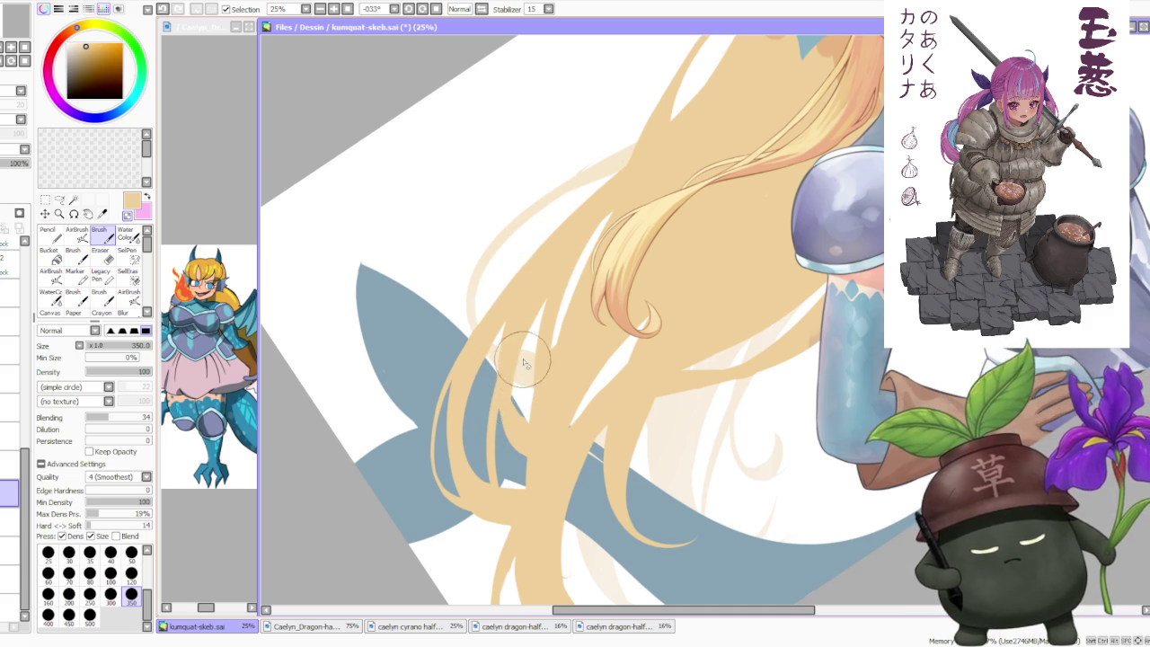
{"action": "left_click_drag", "start_coordinate": [526, 418], "coordinate": [525, 363]}
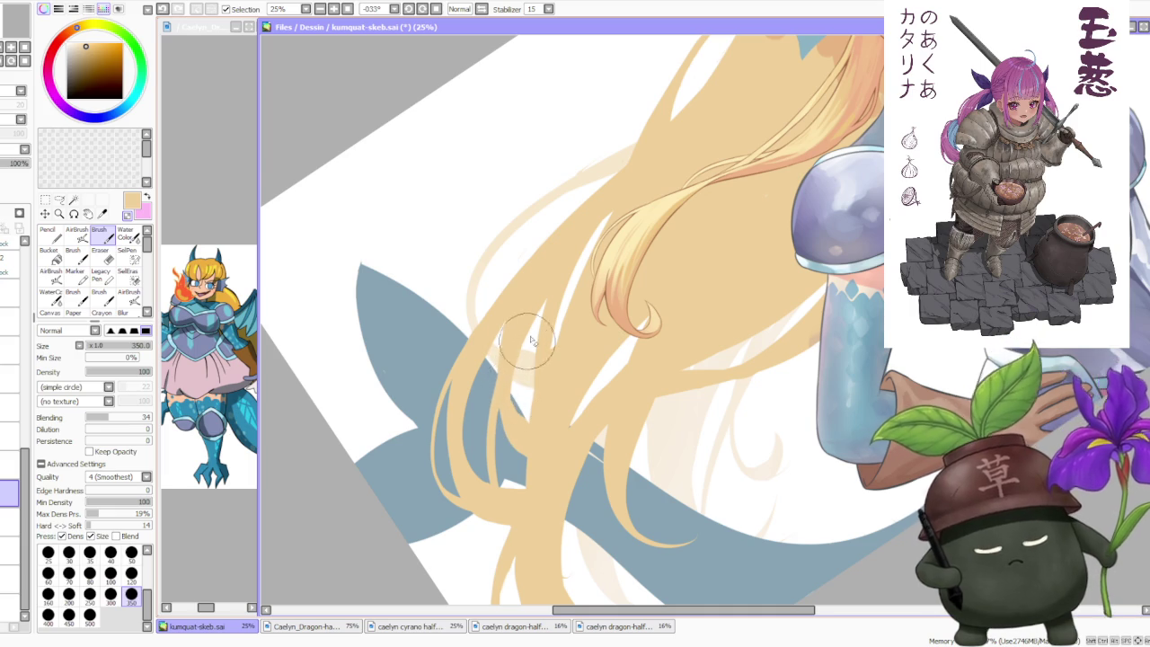
{"action": "scroll", "coordinate": [529, 351], "scroll_direction": "up", "scroll_amount": 1}
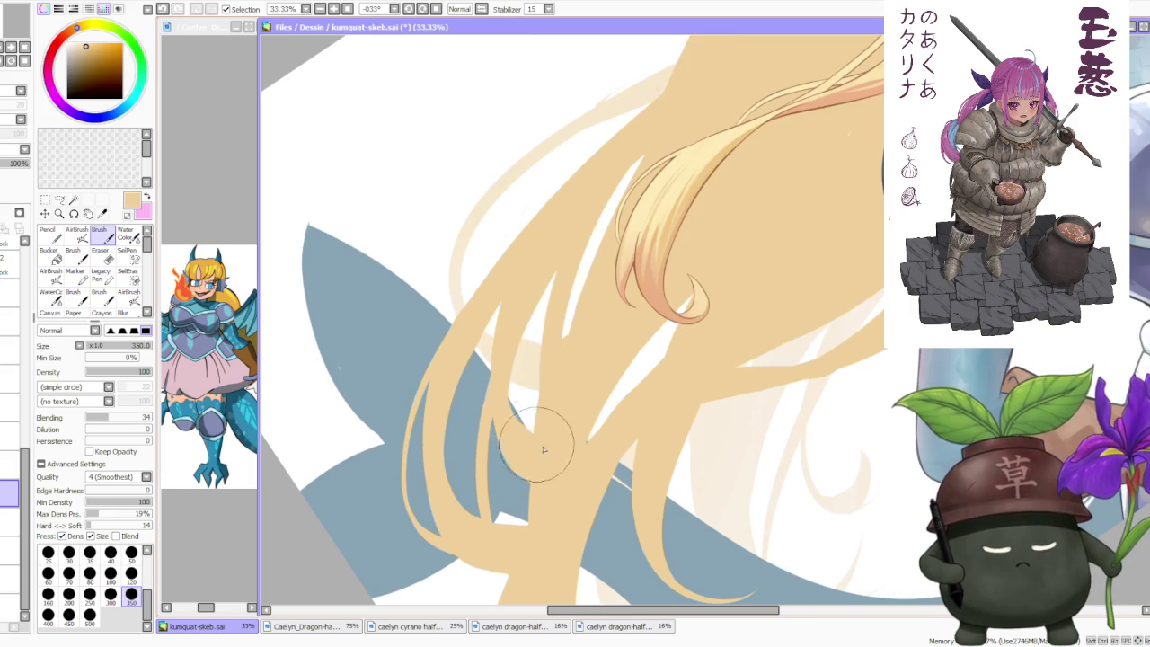
{"action": "scroll", "coordinate": [542, 449], "scroll_direction": "down", "scroll_amount": 2}
{"action": "scroll", "coordinate": [609, 314], "scroll_direction": "up", "scroll_amount": 1}
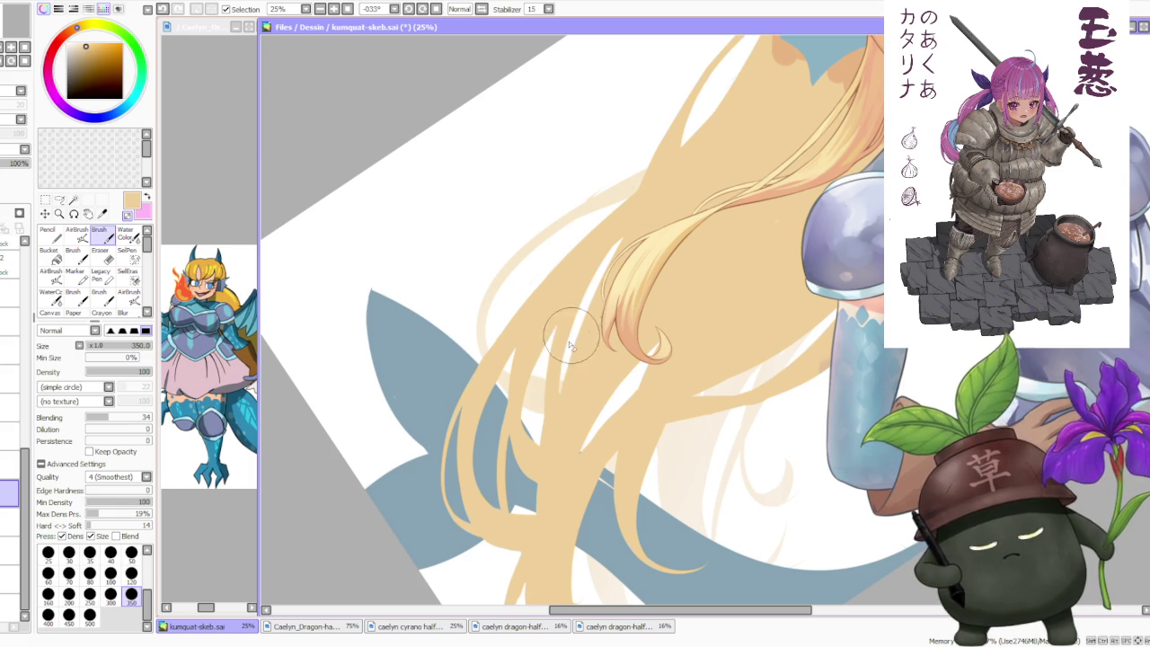
{"action": "scroll", "coordinate": [564, 382], "scroll_direction": "up", "scroll_amount": 1}
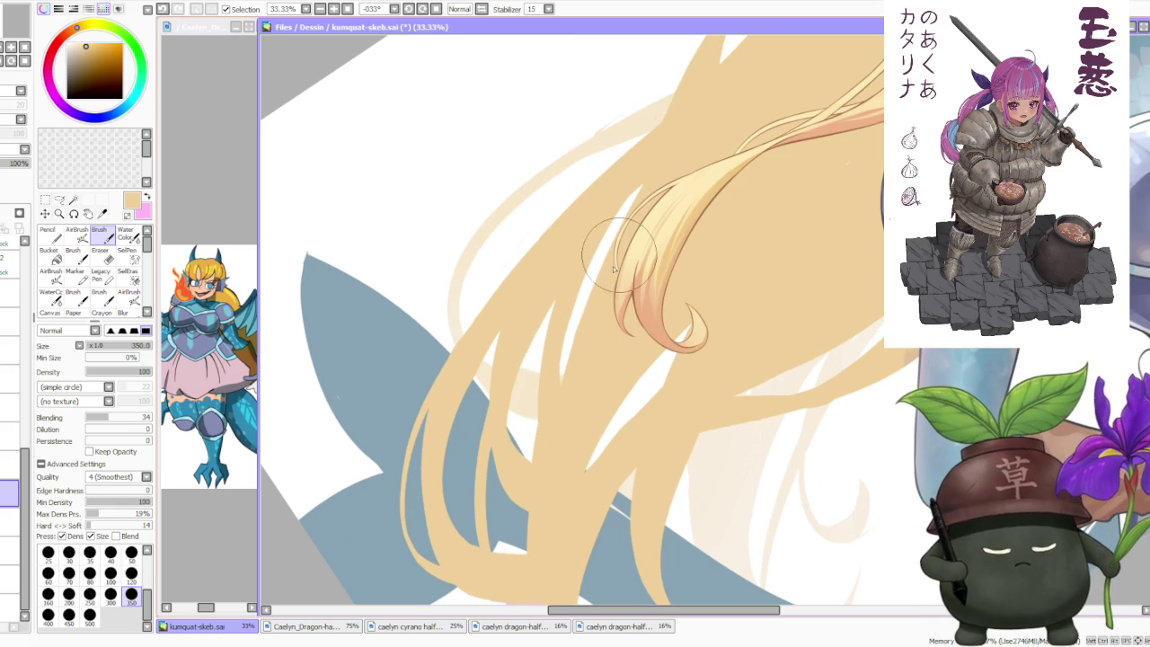
{"action": "scroll", "coordinate": [588, 310], "scroll_direction": "down", "scroll_amount": 3}
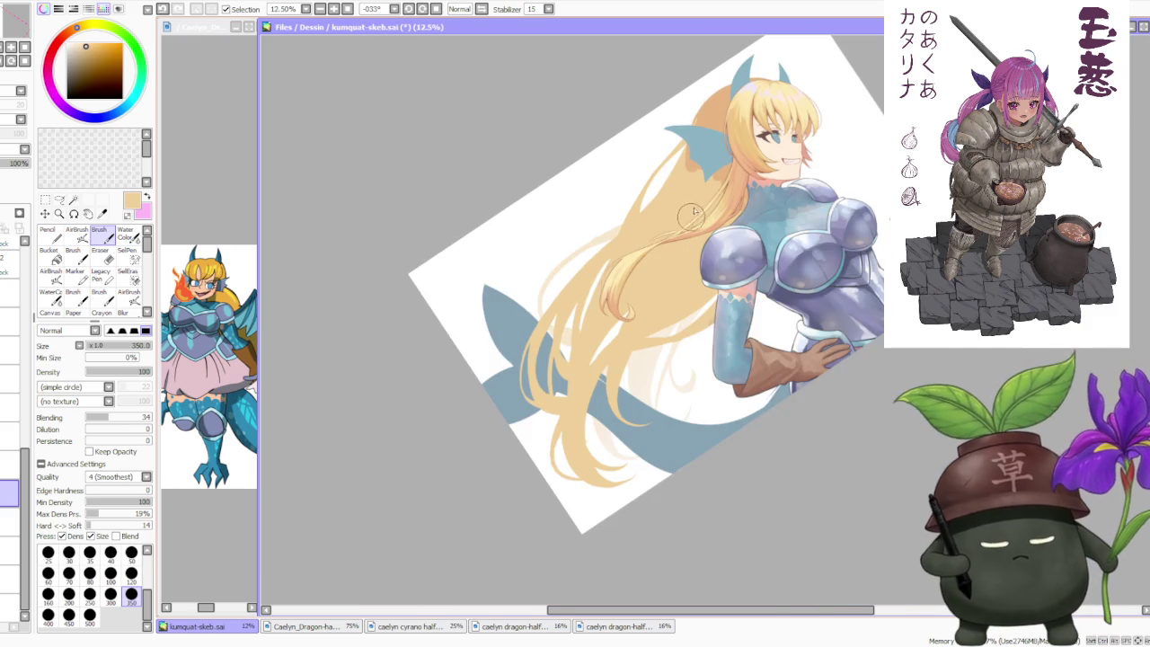
{"action": "scroll", "coordinate": [692, 219], "scroll_direction": "up", "scroll_amount": 2}
{"action": "scroll", "coordinate": [680, 180], "scroll_direction": "down", "scroll_amount": 2}
{"action": "scroll", "coordinate": [662, 316], "scroll_direction": "up", "scroll_amount": 2}
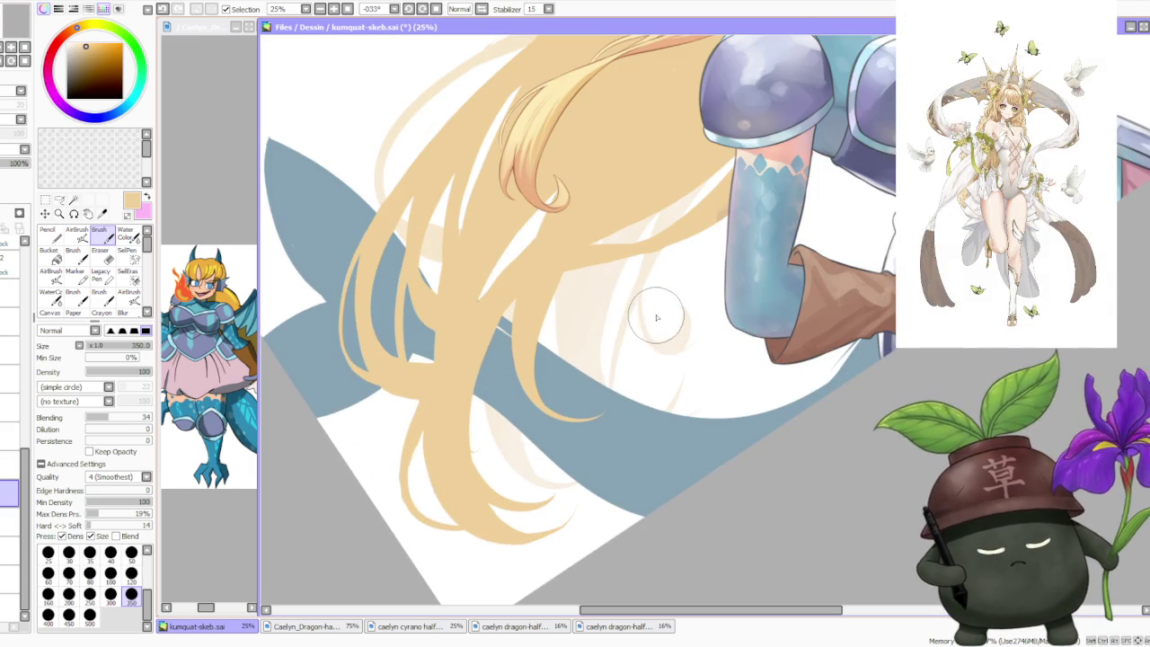
- Zoom around the tips of the long blonde hair strands to inspect them up close
{"action": "scroll", "coordinate": [561, 377], "scroll_direction": "down", "scroll_amount": 1}
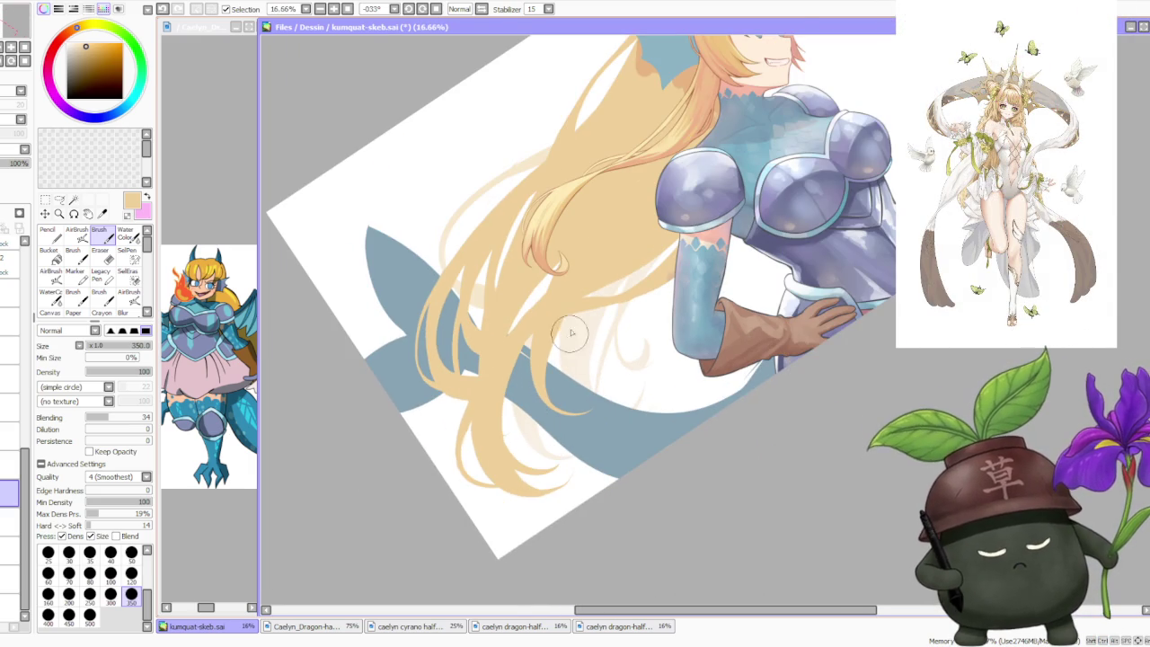
{"action": "scroll", "coordinate": [535, 450], "scroll_direction": "up", "scroll_amount": 1}
{"action": "scroll", "coordinate": [535, 480], "scroll_direction": "up", "scroll_amount": 1}
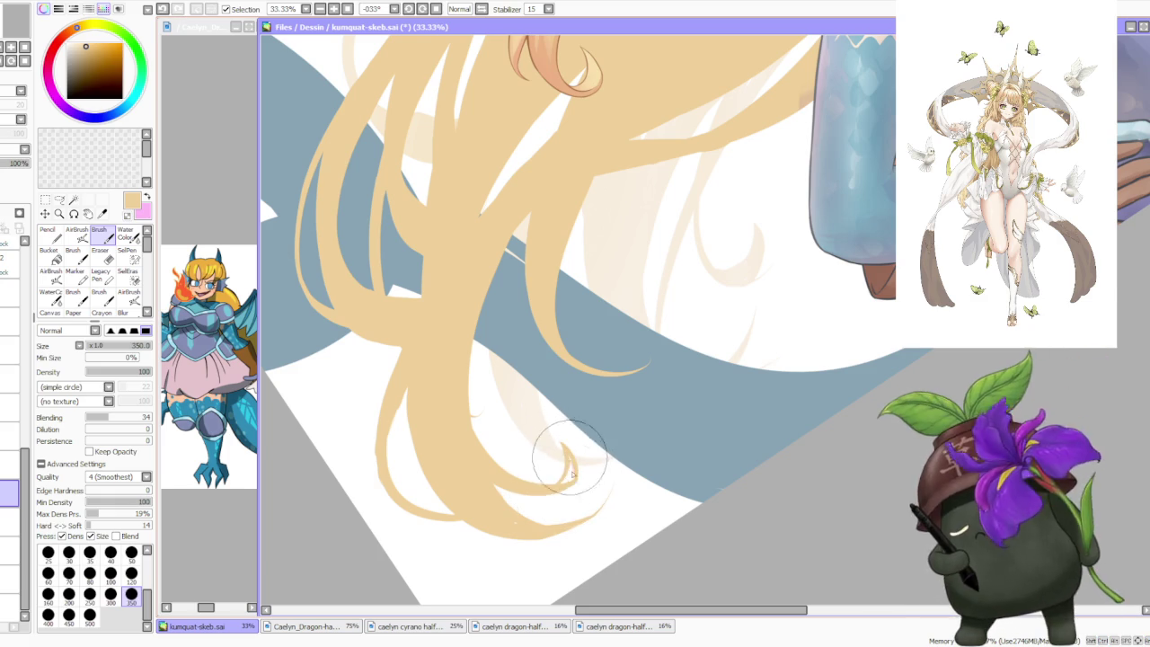
{"action": "scroll", "coordinate": [573, 469], "scroll_direction": "up", "scroll_amount": 1}
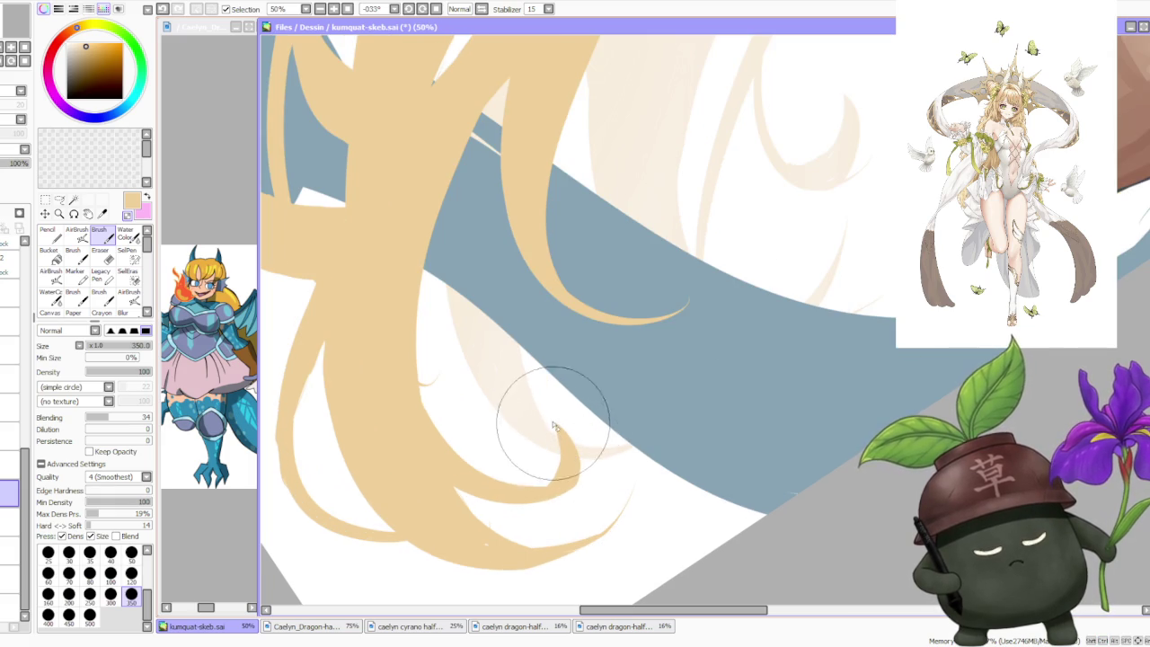
{"action": "key", "text": "ctrl"}
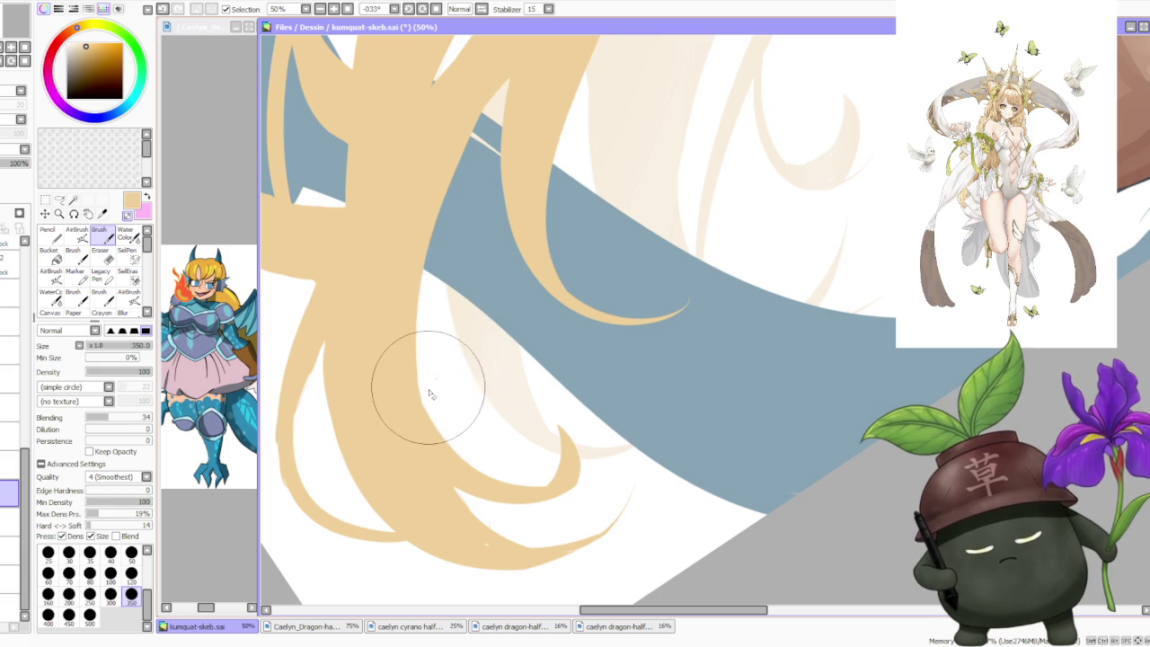
{"action": "scroll", "coordinate": [386, 368], "scroll_direction": "down", "scroll_amount": 1}
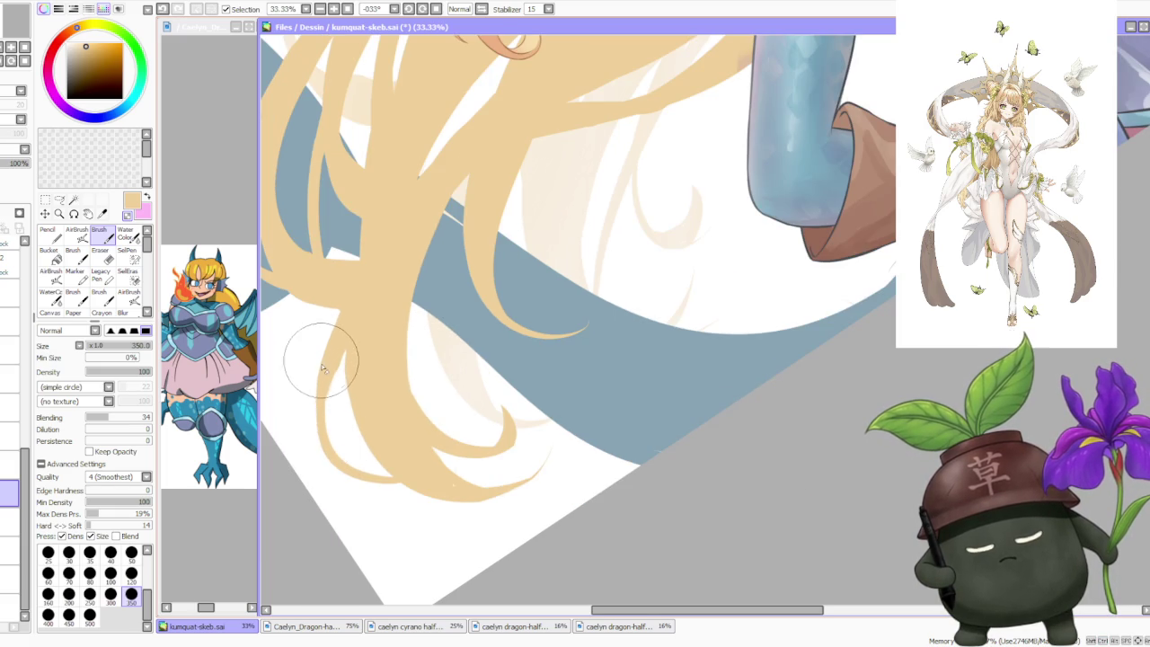
{"action": "scroll", "coordinate": [350, 352], "scroll_direction": "down", "scroll_amount": 1}
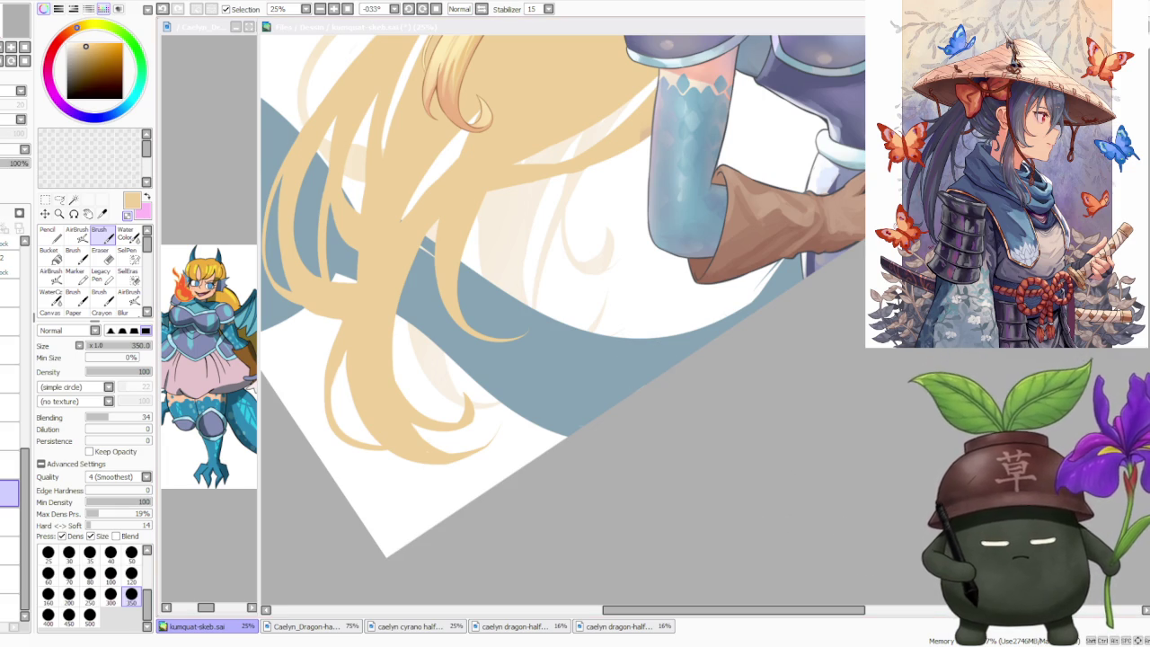
{"action": "left_click", "coordinate": [794, 441]}
{"action": "scroll", "coordinate": [794, 441], "scroll_direction": "down", "scroll_amount": 3}
{"action": "scroll", "coordinate": [771, 399], "scroll_direction": "up", "scroll_amount": 2}
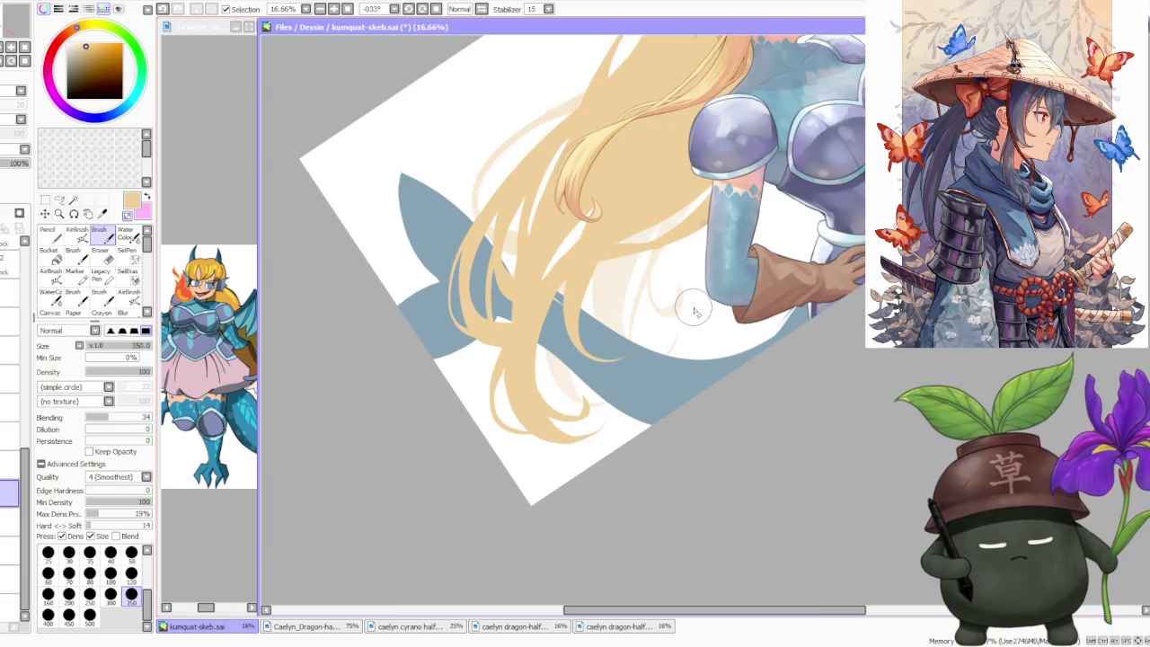
{"action": "scroll", "coordinate": [683, 270], "scroll_direction": "down", "scroll_amount": 2}
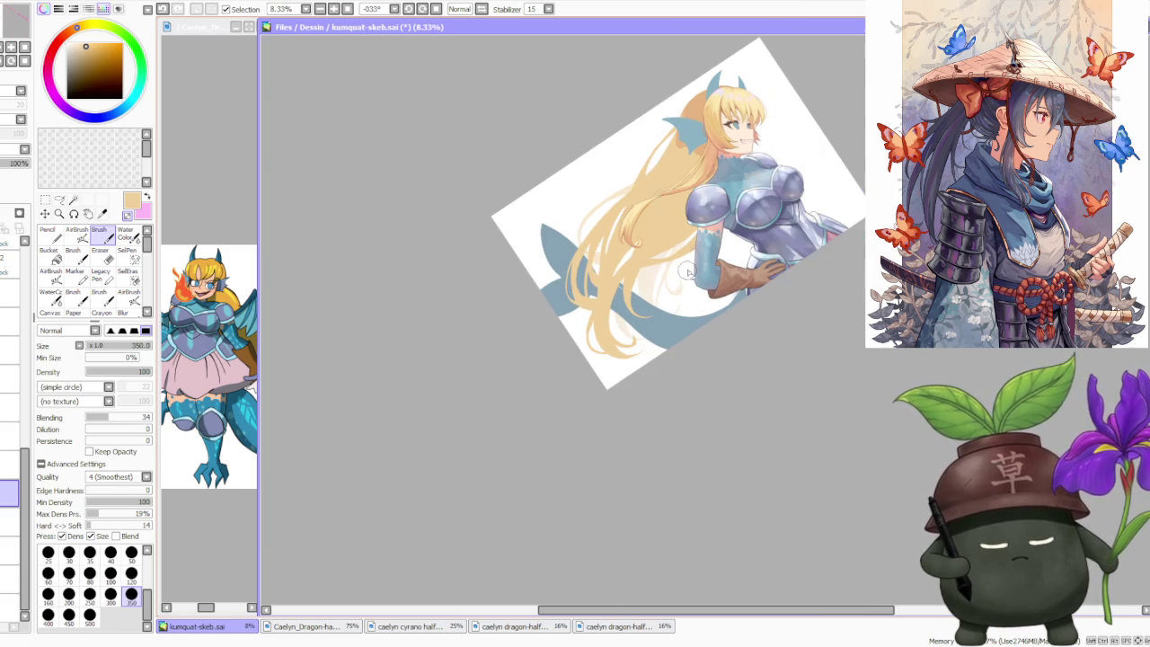
{"action": "scroll", "coordinate": [682, 270], "scroll_direction": "up", "scroll_amount": 2}
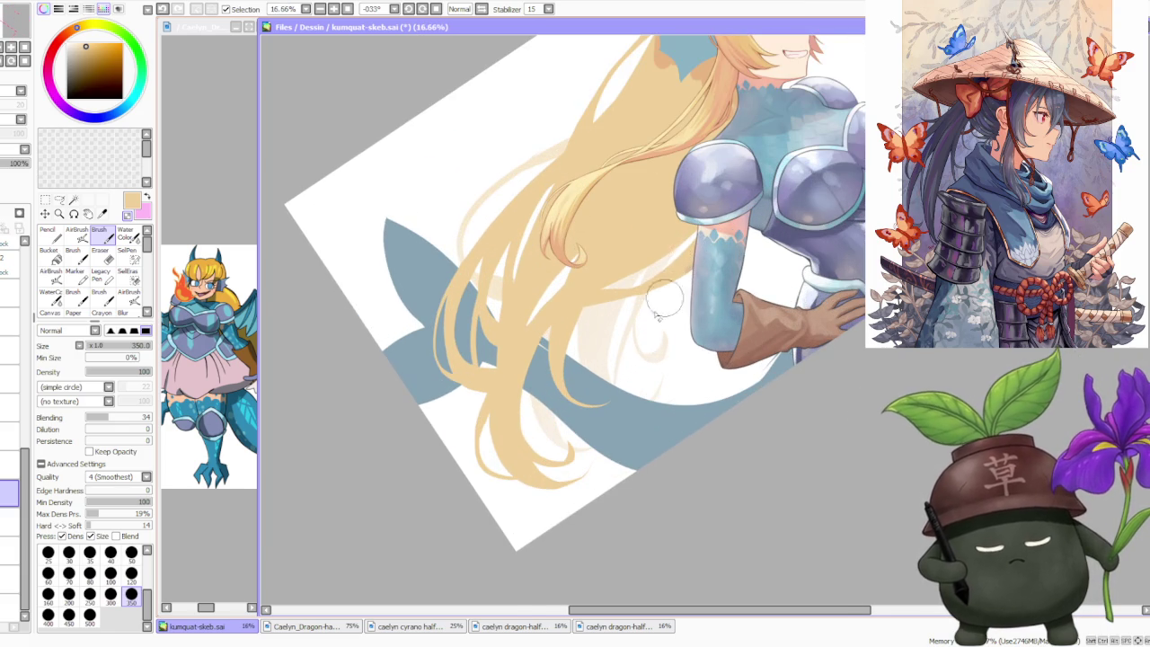
{"action": "scroll", "coordinate": [678, 288], "scroll_direction": "up", "scroll_amount": 1}
{"action": "scroll", "coordinate": [569, 482], "scroll_direction": "up", "scroll_amount": 1}
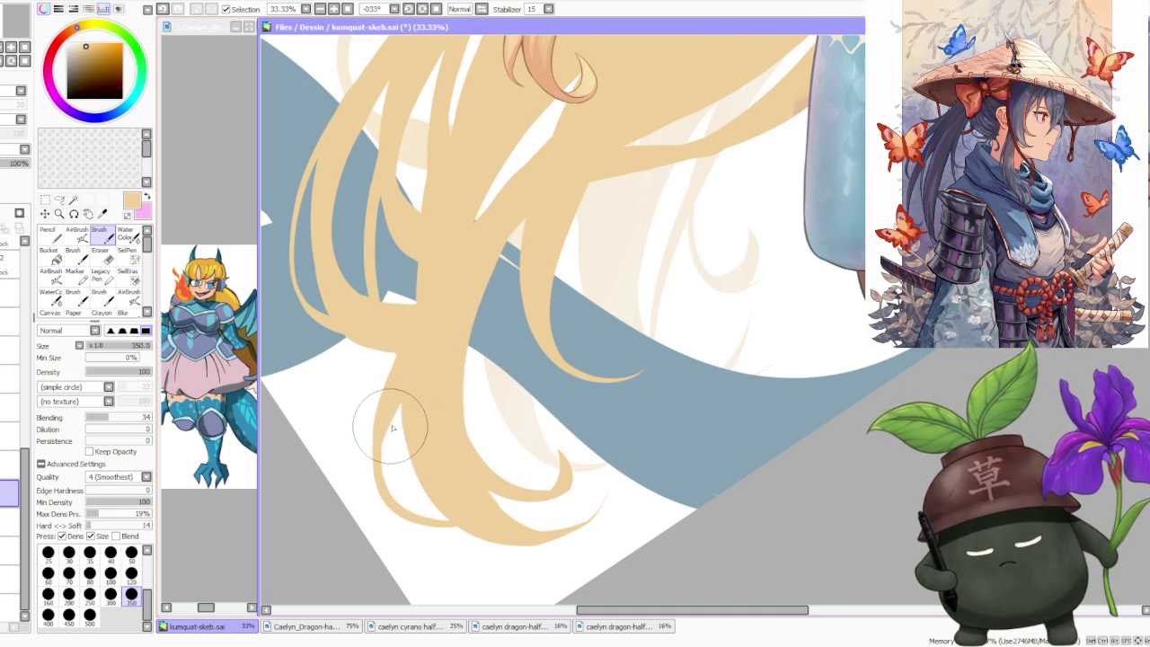
{"action": "scroll", "coordinate": [417, 386], "scroll_direction": "down", "scroll_amount": 2}
{"action": "scroll", "coordinate": [435, 378], "scroll_direction": "up", "scroll_amount": 2}
{"action": "scroll", "coordinate": [440, 388], "scroll_direction": "down", "scroll_amount": 2}
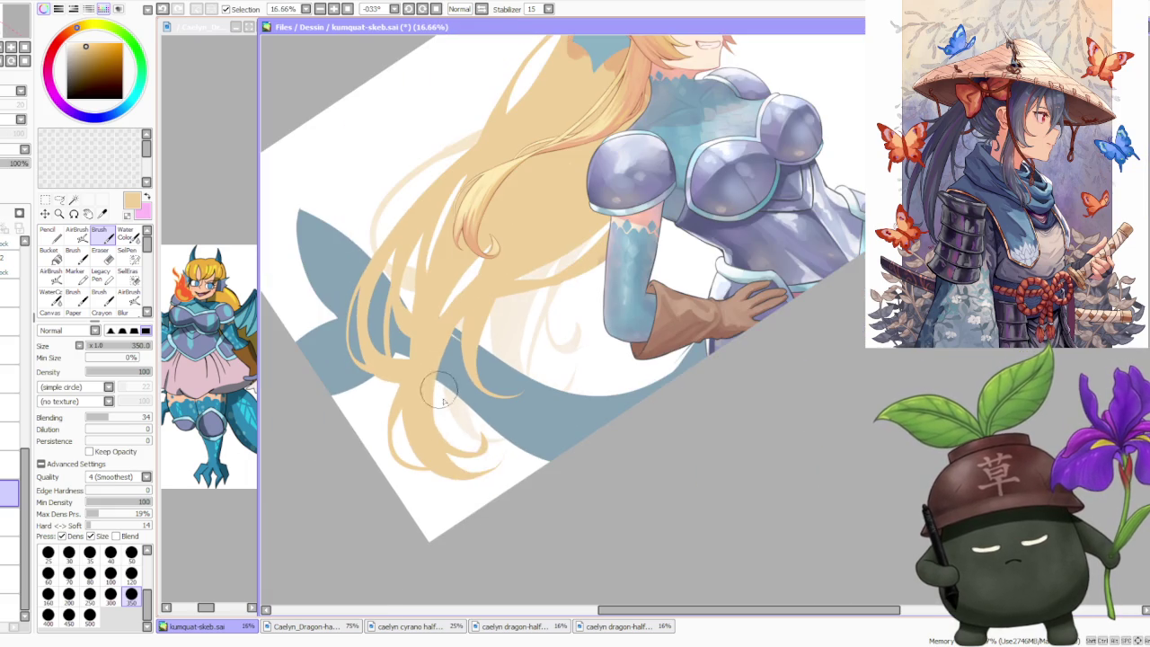
- Rotate the view to +22°, zoom to 50%, and erase the tip of a hair strand
{"action": "left_click", "coordinate": [422, 9]}
{"action": "left_click", "coordinate": [423, 9]}
{"action": "left_click", "coordinate": [423, 9]}
{"action": "scroll", "coordinate": [445, 262], "scroll_direction": "up", "scroll_amount": 1}
{"action": "scroll", "coordinate": [449, 262], "scroll_direction": "up", "scroll_amount": 1}
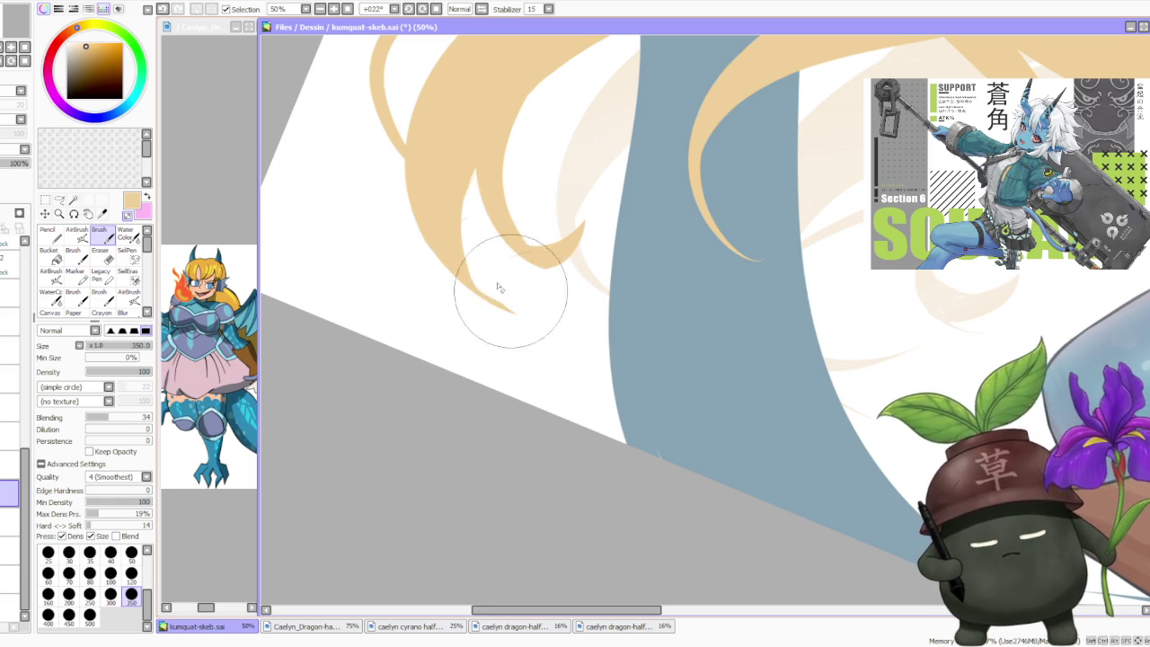
{"action": "left_click_drag", "start_coordinate": [521, 306], "coordinate": [549, 313]}
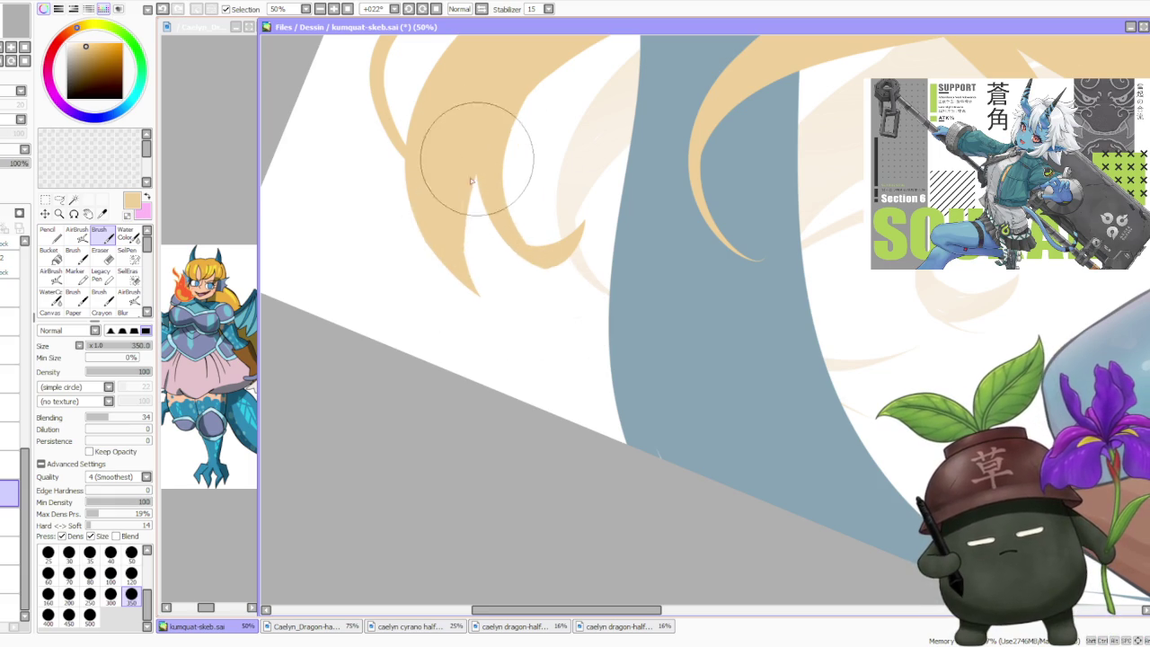
- Compare the hair with and without the blue-grey fill behind it, ending with the fill restored
{"action": "scroll", "coordinate": [455, 171], "scroll_direction": "down", "scroll_amount": 3}
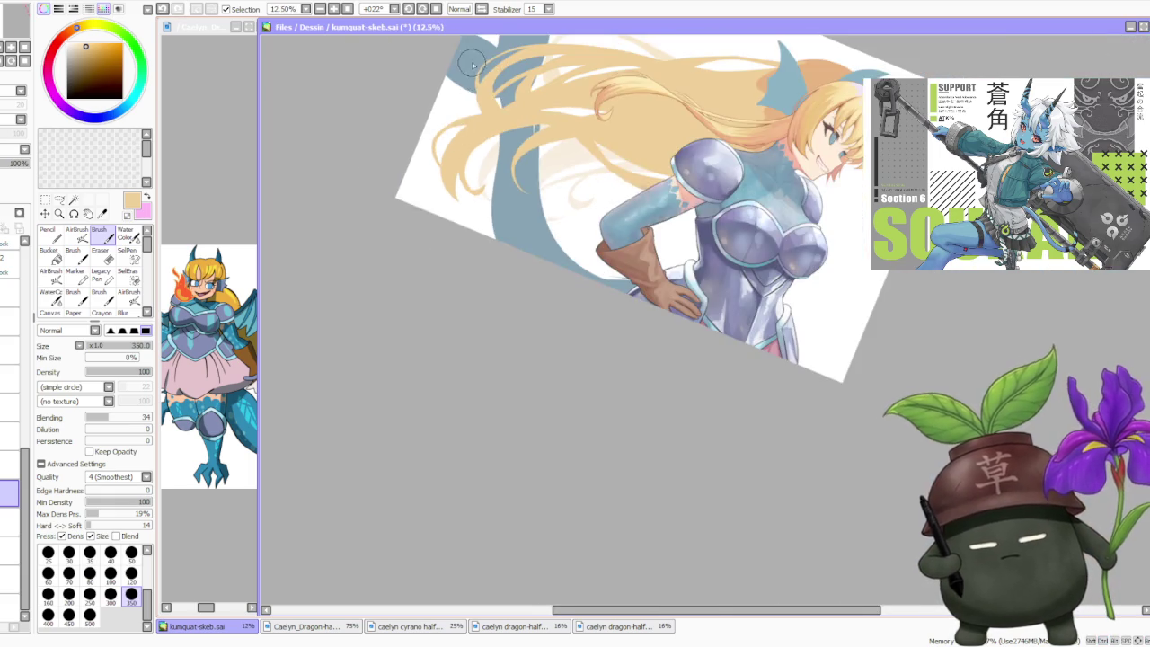
{"action": "scroll", "coordinate": [436, 200], "scroll_direction": "up", "scroll_amount": 3}
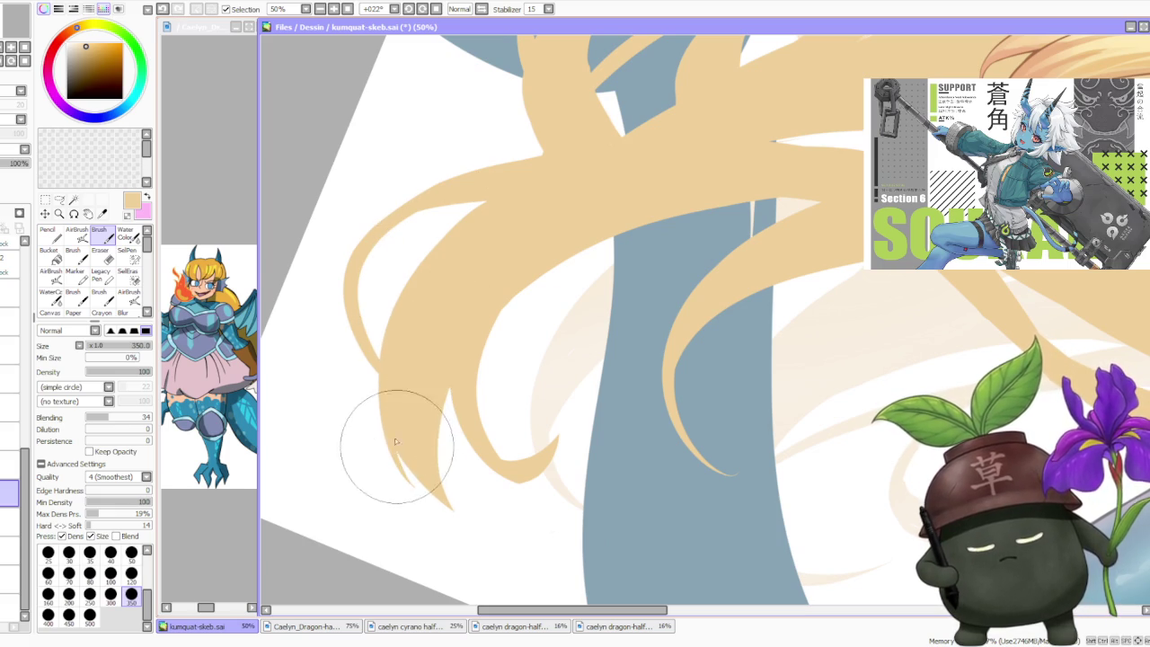
{"action": "scroll", "coordinate": [398, 440], "scroll_direction": "down", "scroll_amount": 3}
{"action": "scroll", "coordinate": [539, 234], "scroll_direction": "down", "scroll_amount": 1}
{"action": "scroll", "coordinate": [557, 232], "scroll_direction": "up", "scroll_amount": 2}
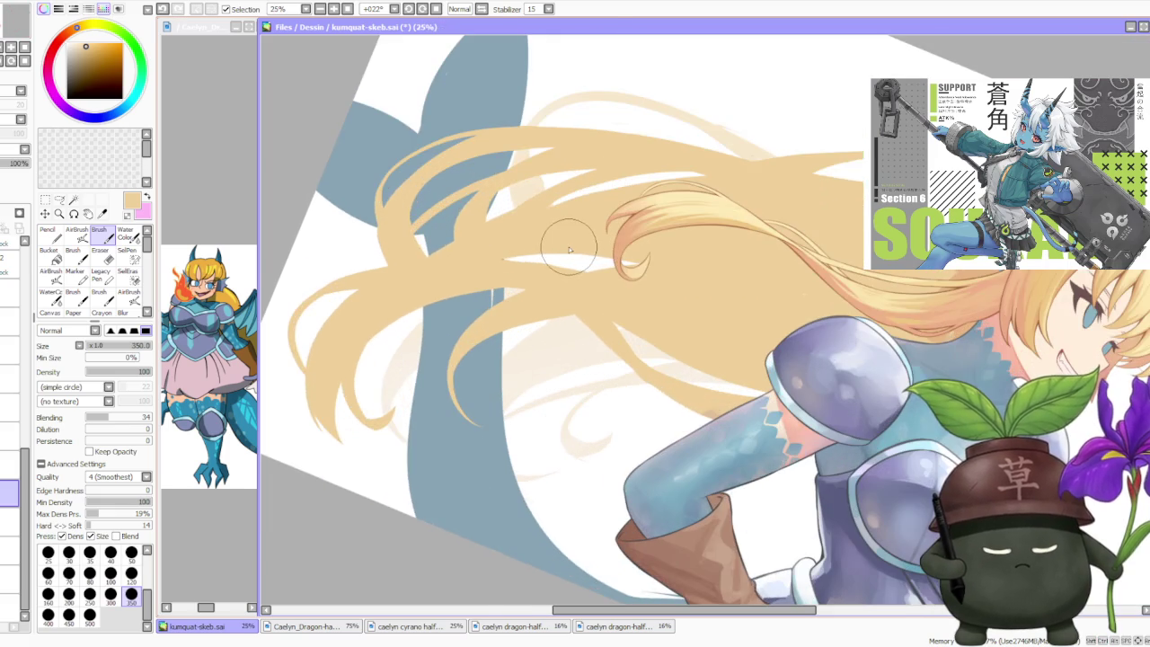
{"action": "scroll", "coordinate": [571, 251], "scroll_direction": "down", "scroll_amount": 1}
{"action": "key", "text": "ctrl+z"}
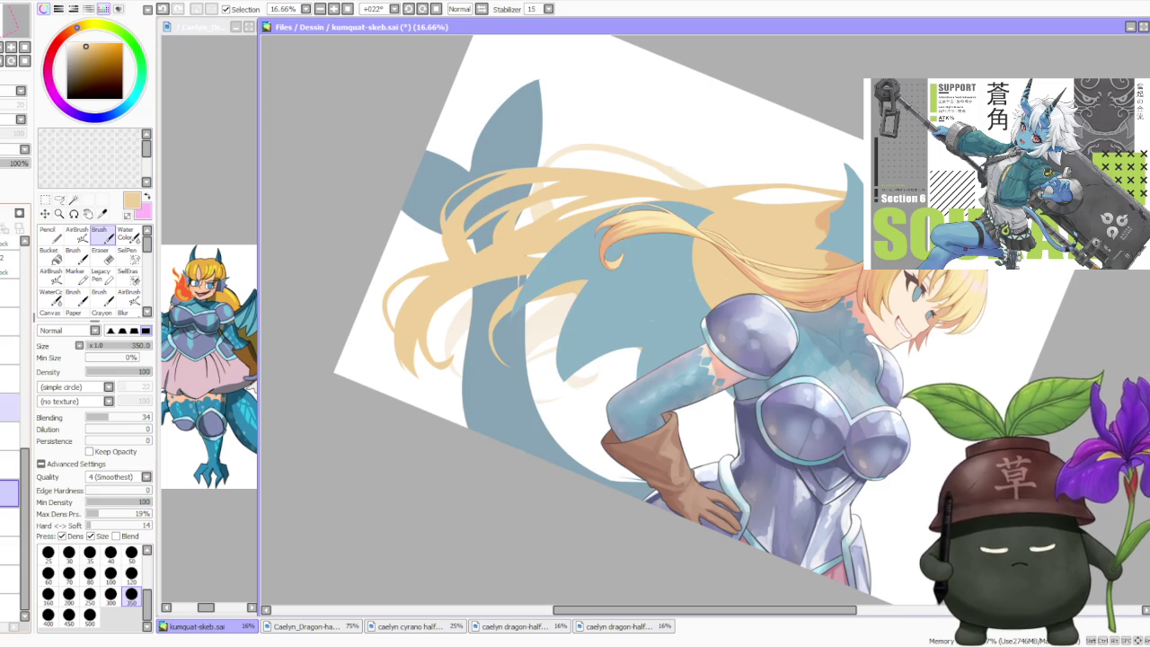
{"action": "key", "text": "ctrl+y"}
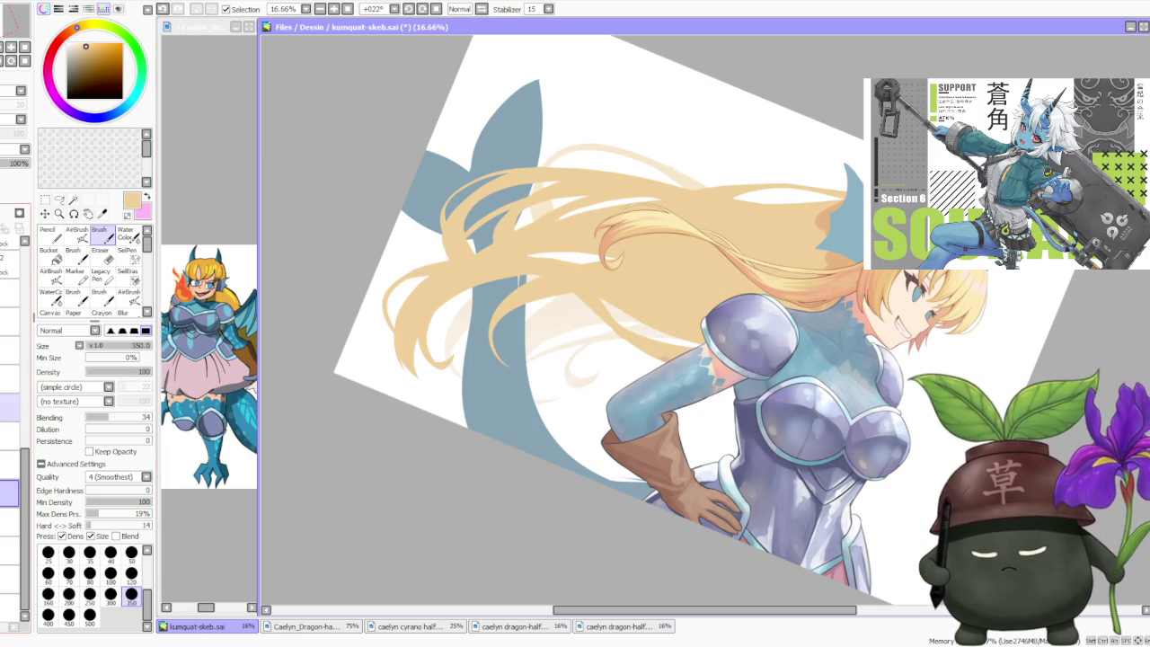
{"action": "key", "text": "ctrl+z"}
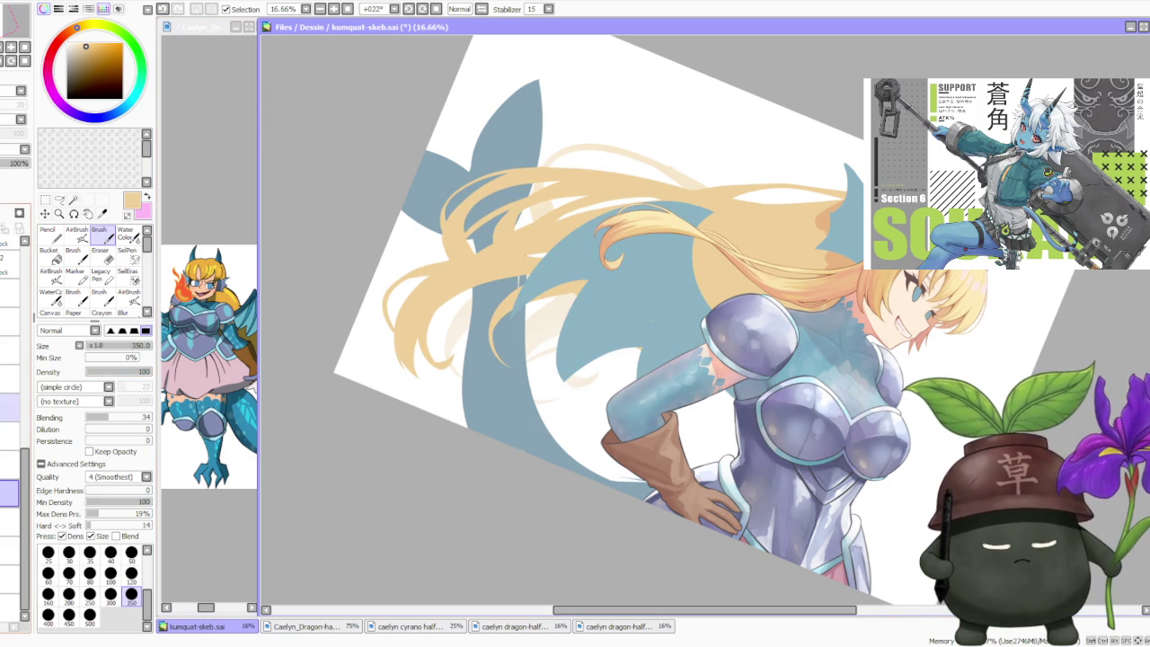
{"action": "key", "text": "ctrl+y"}
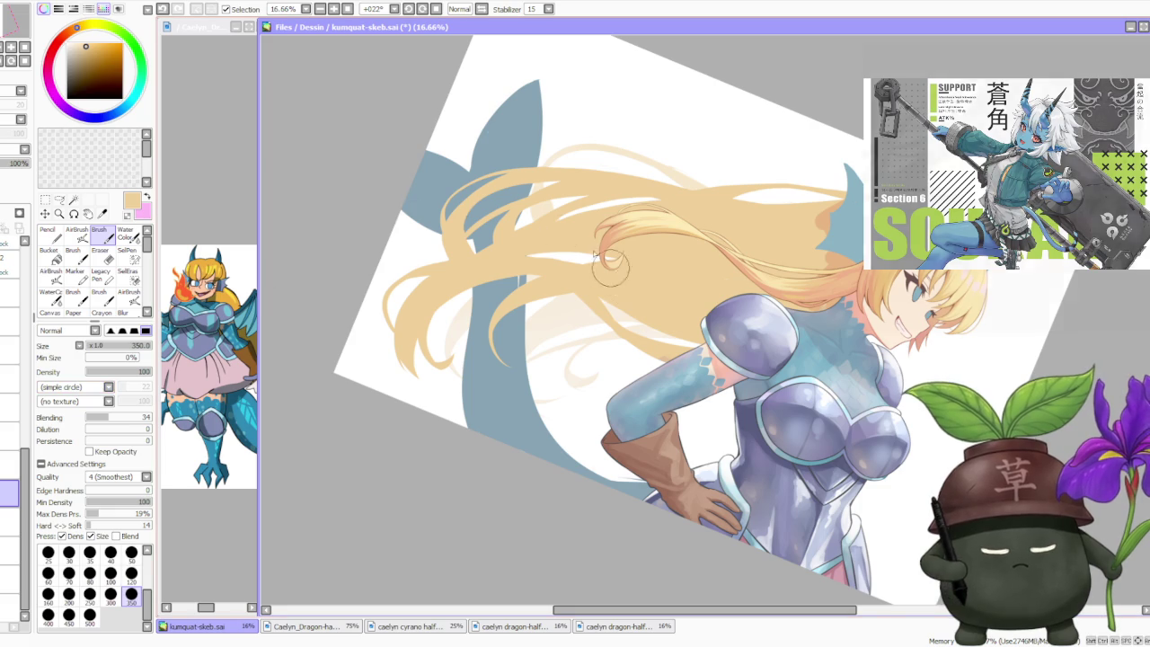
{"action": "scroll", "coordinate": [618, 276], "scroll_direction": "down", "scroll_amount": 2}
{"action": "scroll", "coordinate": [602, 265], "scroll_direction": "up", "scroll_amount": 1}
{"action": "scroll", "coordinate": [592, 259], "scroll_direction": "up", "scroll_amount": 1}
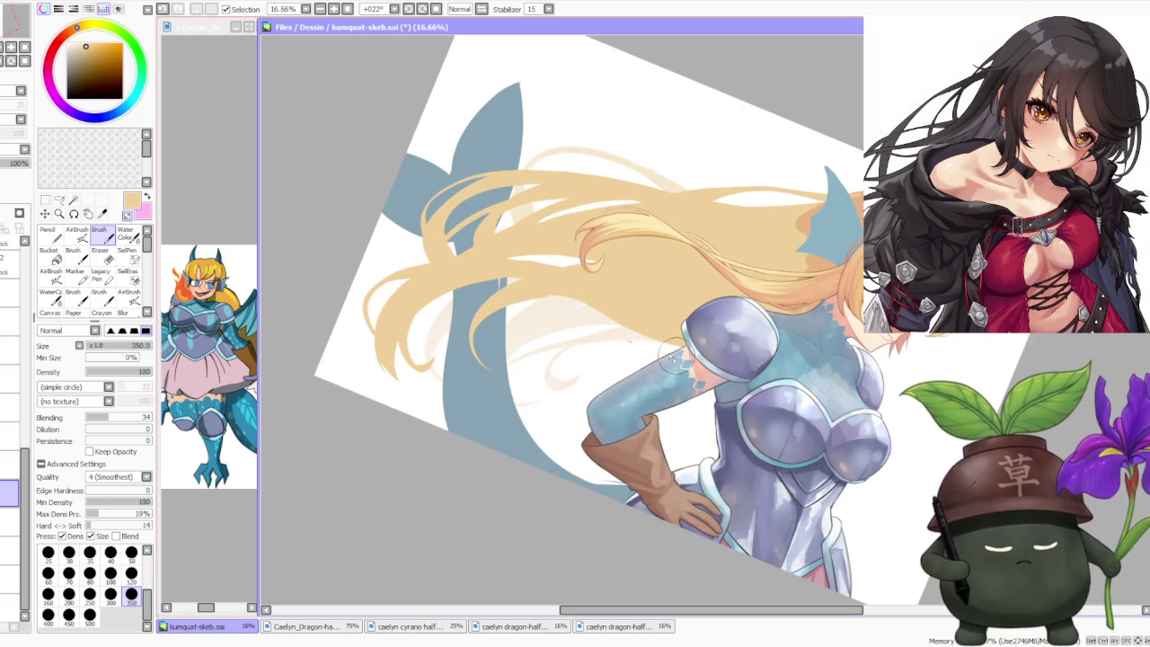
{"action": "key", "text": "ctrl+z"}
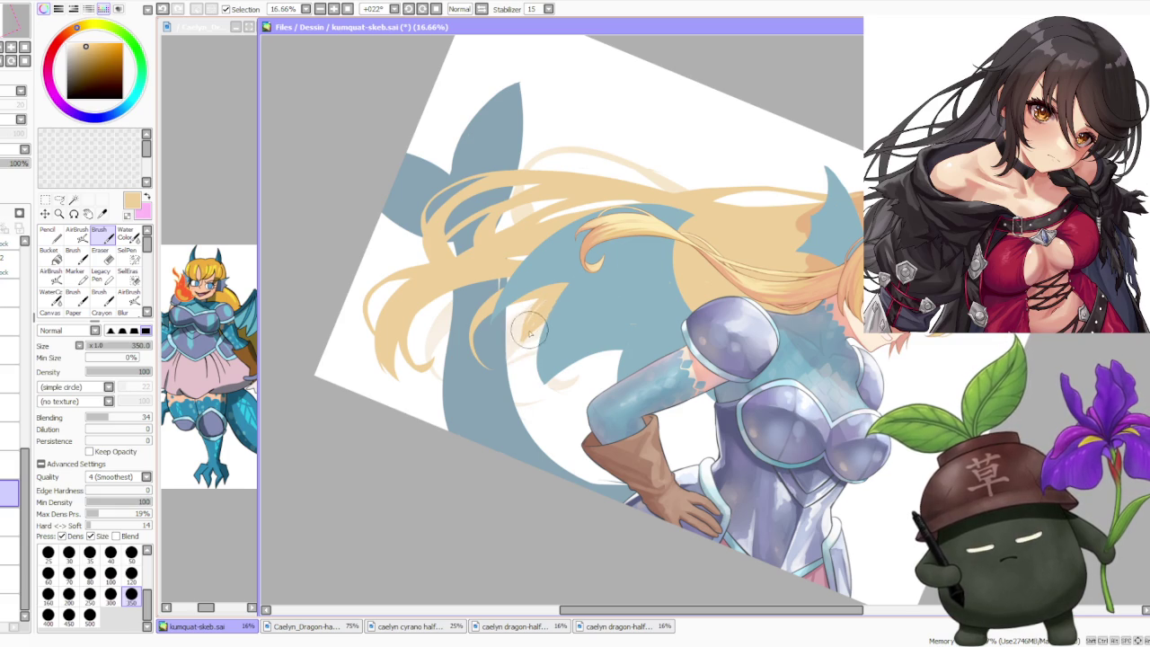
{"action": "scroll", "coordinate": [575, 283], "scroll_direction": "down", "scroll_amount": 4}
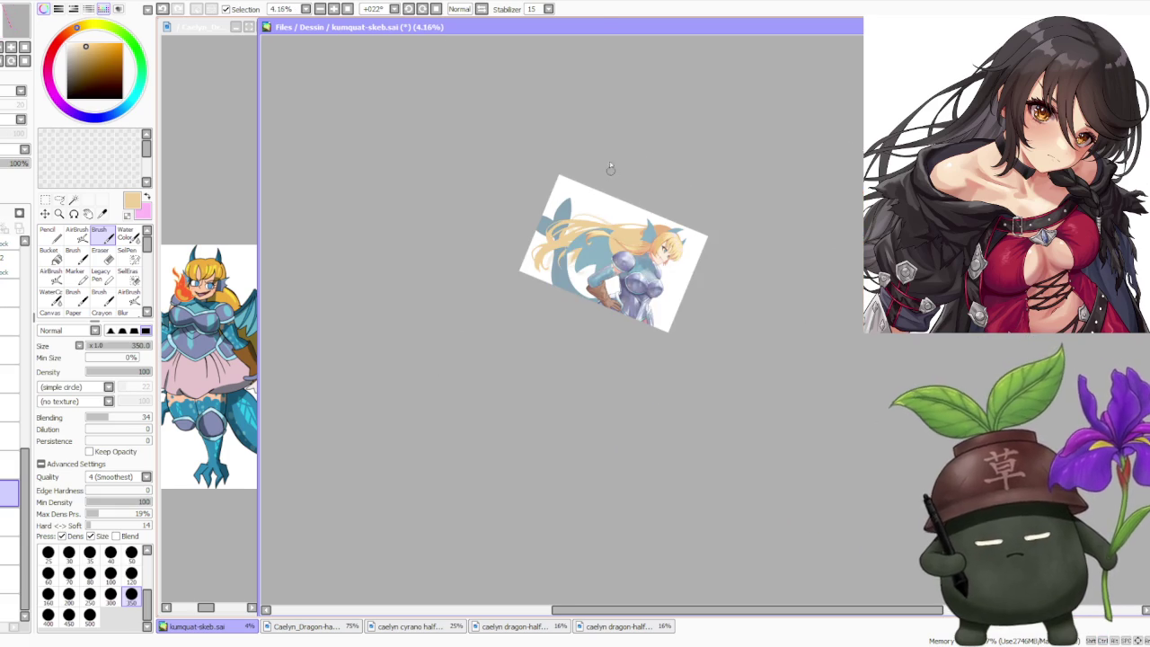
{"action": "left_click", "coordinate": [408, 9]}
{"action": "scroll", "coordinate": [577, 375], "scroll_direction": "up", "scroll_amount": 3}
{"action": "scroll", "coordinate": [577, 375], "scroll_direction": "up", "scroll_amount": 3}
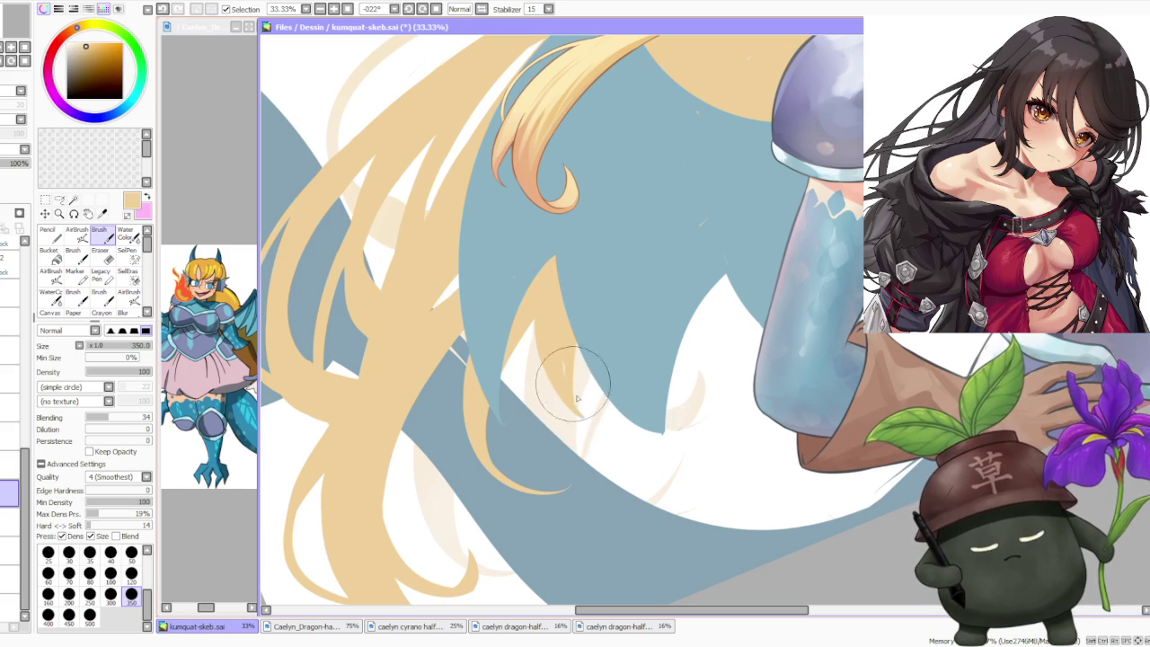
{"action": "key", "text": "ctrl+z"}
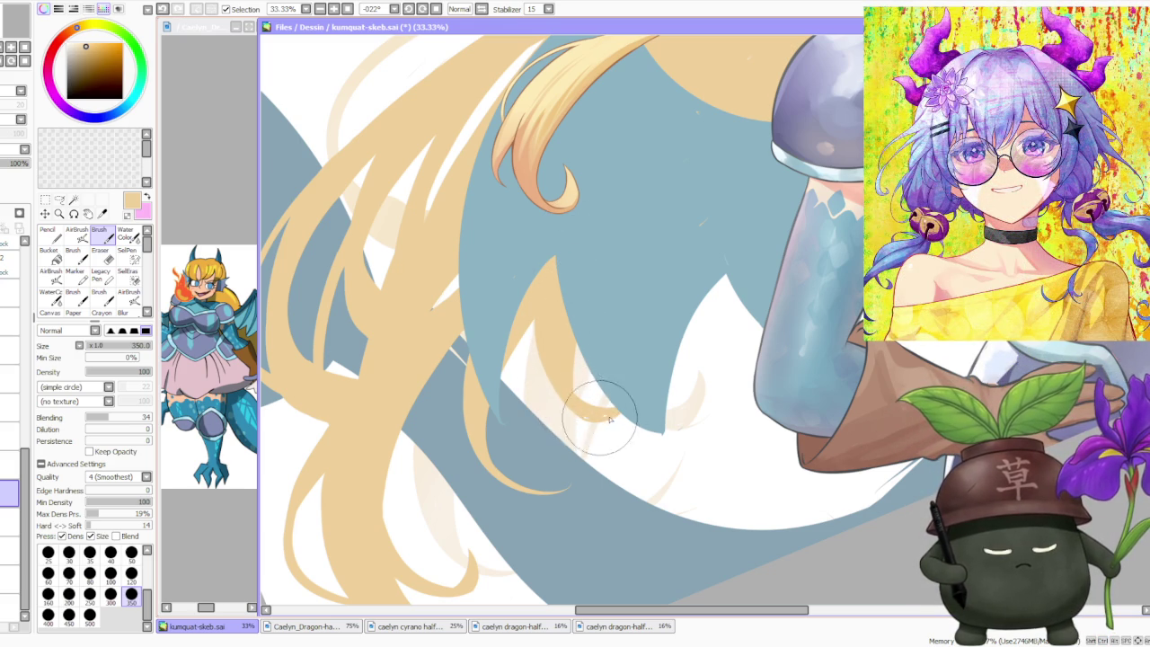
{"action": "scroll", "coordinate": [611, 342], "scroll_direction": "down", "scroll_amount": 2}
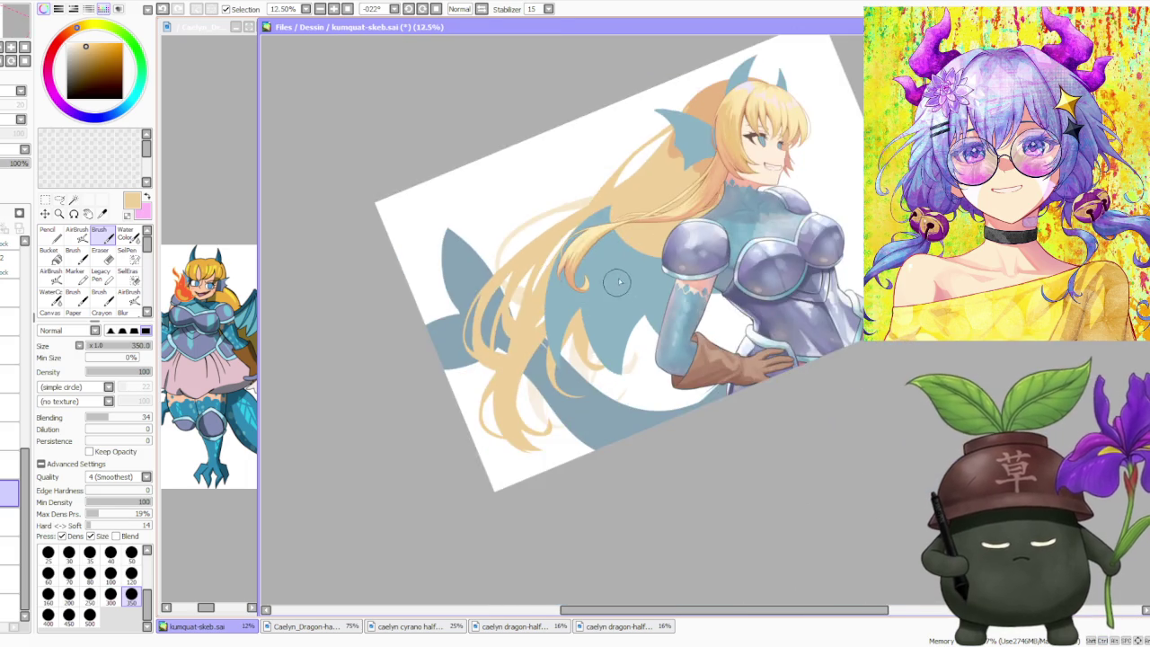
{"action": "scroll", "coordinate": [617, 284], "scroll_direction": "down", "scroll_amount": 1}
{"action": "scroll", "coordinate": [614, 297], "scroll_direction": "up", "scroll_amount": 1}
{"action": "scroll", "coordinate": [618, 384], "scroll_direction": "up", "scroll_amount": 2}
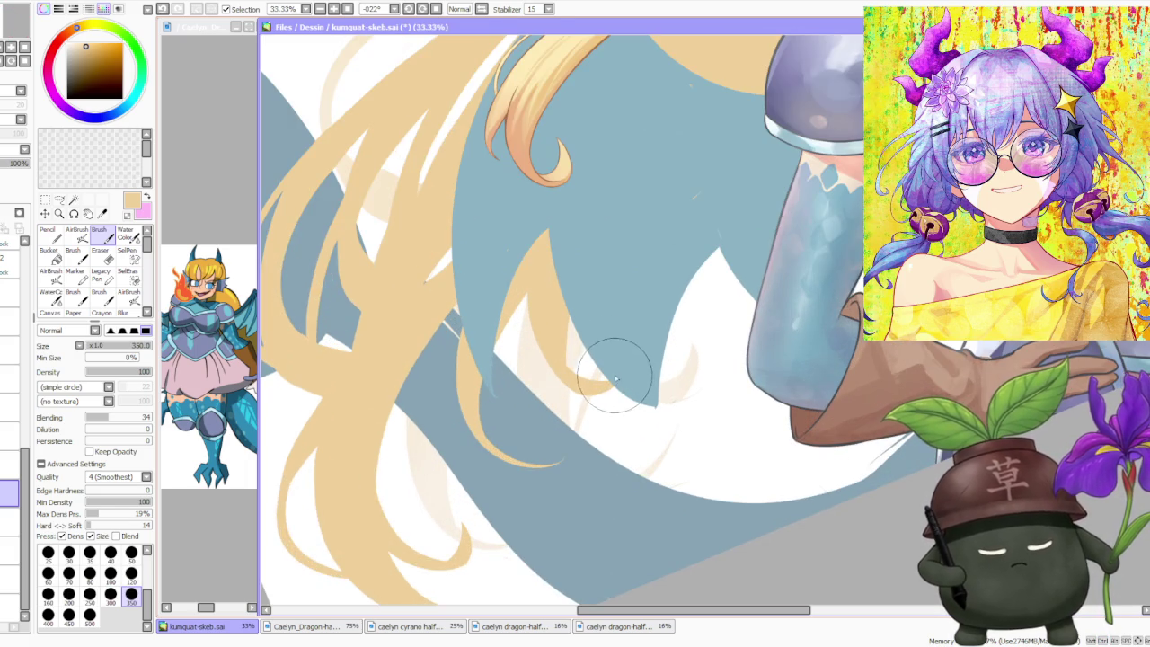
{"action": "scroll", "coordinate": [616, 378], "scroll_direction": "down", "scroll_amount": 3}
{"action": "scroll", "coordinate": [638, 224], "scroll_direction": "down", "scroll_amount": 1}
{"action": "scroll", "coordinate": [719, 139], "scroll_direction": "up", "scroll_amount": 2}
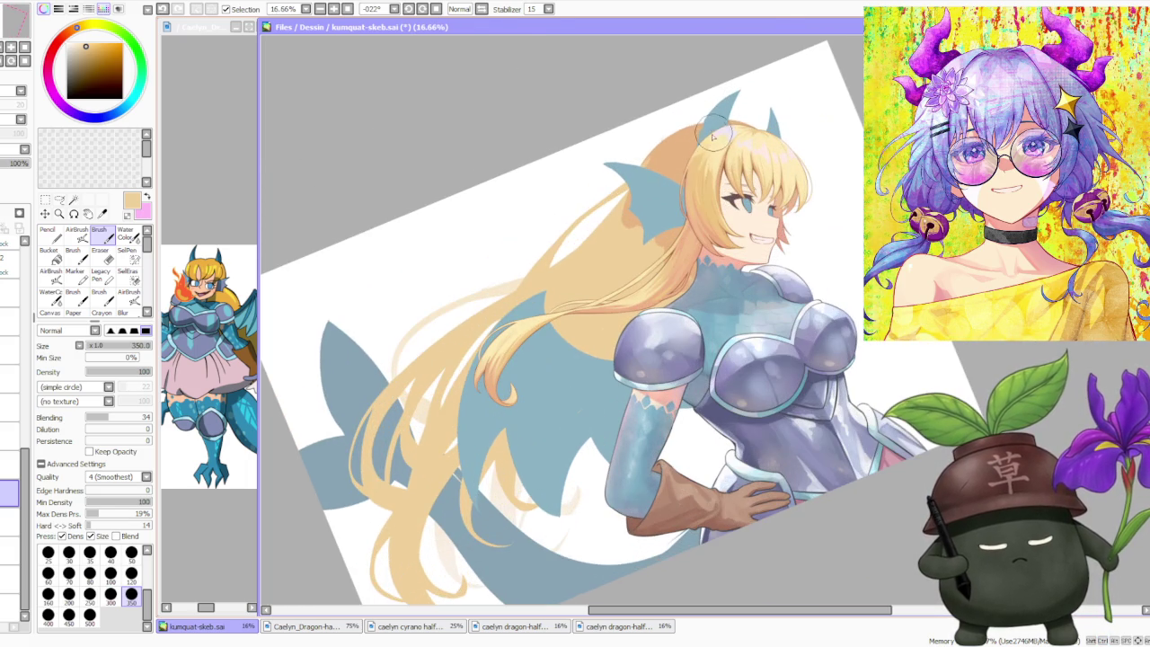
{"action": "scroll", "coordinate": [719, 148], "scroll_direction": "down", "scroll_amount": 3}
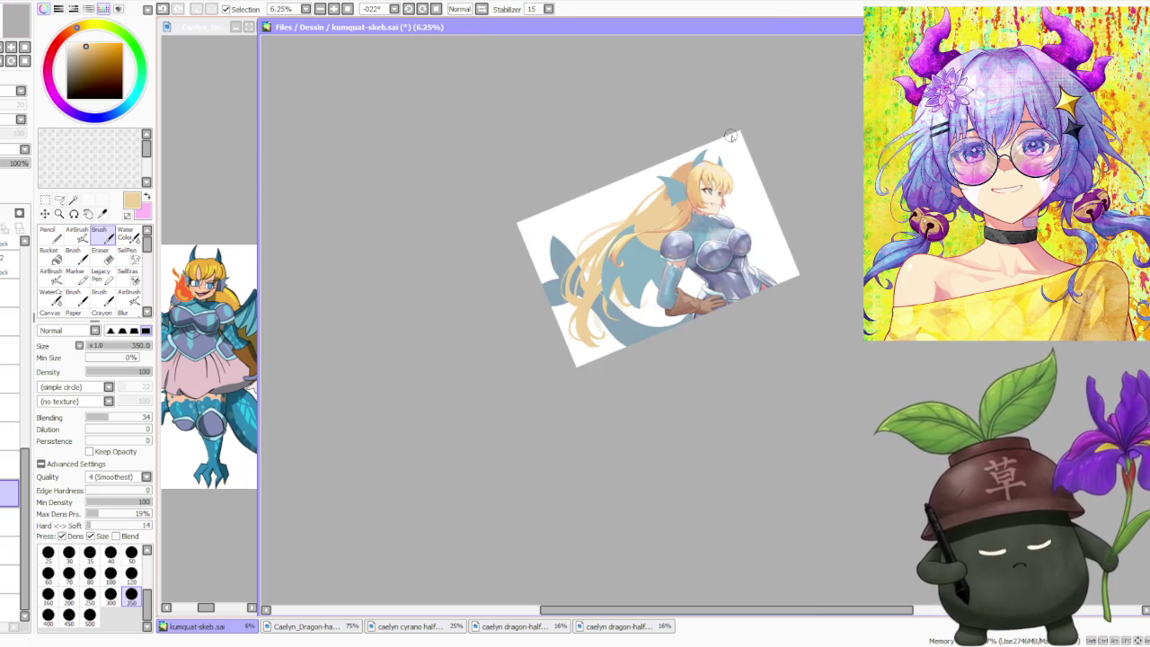
{"action": "scroll", "coordinate": [698, 213], "scroll_direction": "up", "scroll_amount": 1}
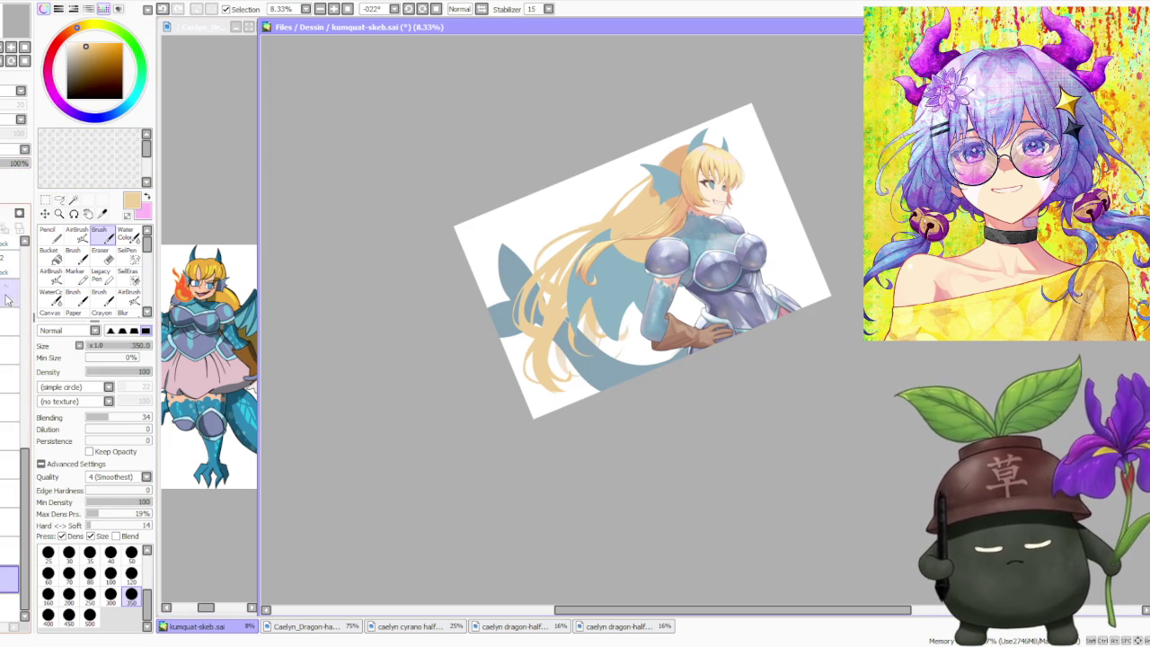
{"action": "left_click", "coordinate": [9, 549]}
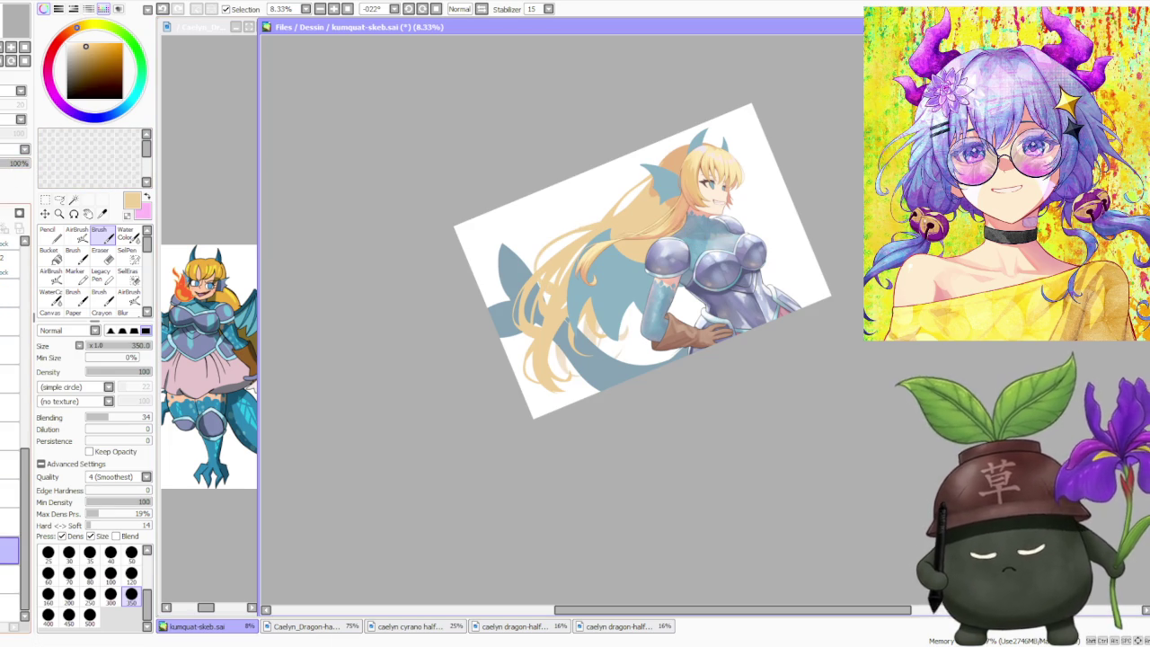
{"action": "left_click", "coordinate": [9, 522]}
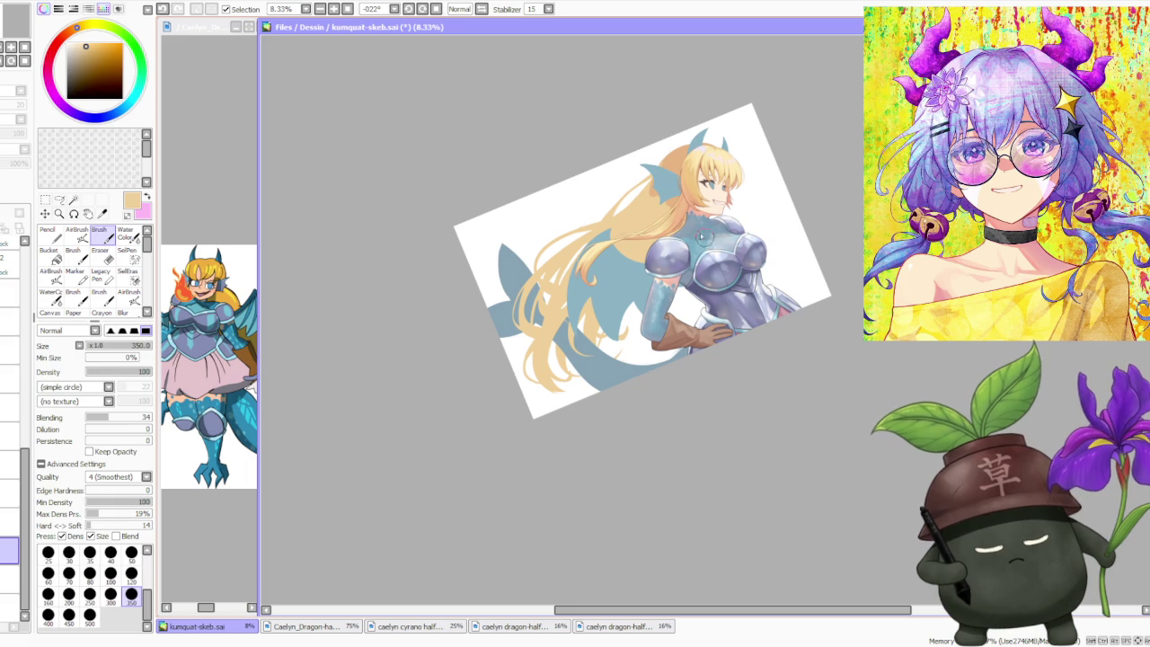
{"action": "left_click", "coordinate": [9, 580]}
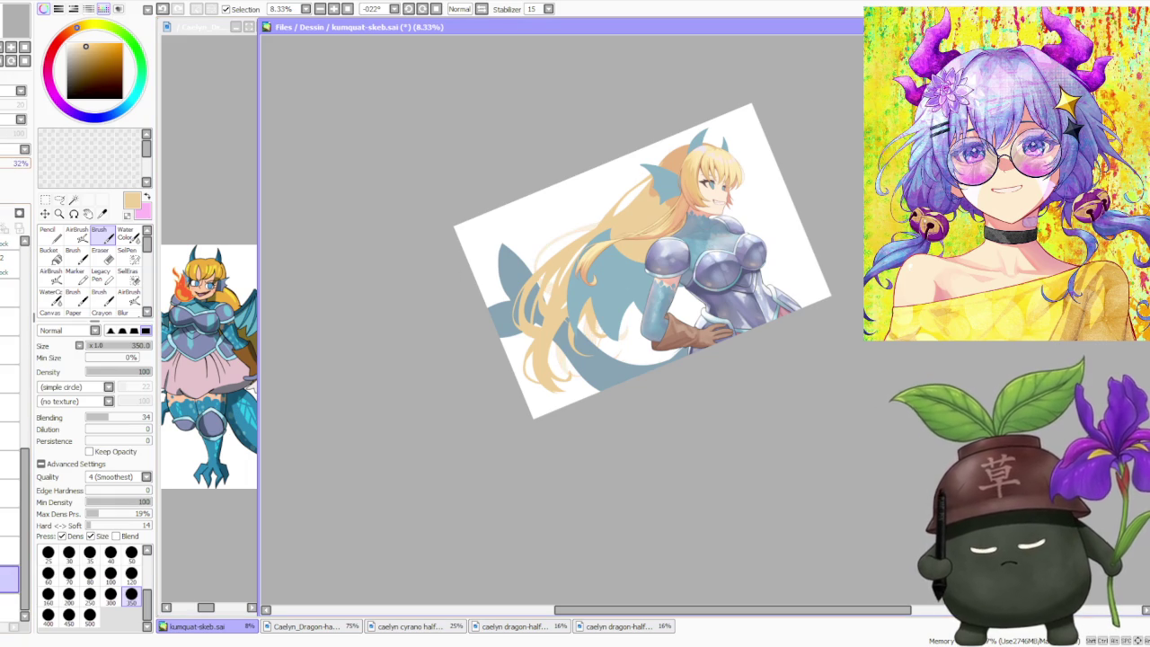
{"action": "left_click", "coordinate": [9, 550]}
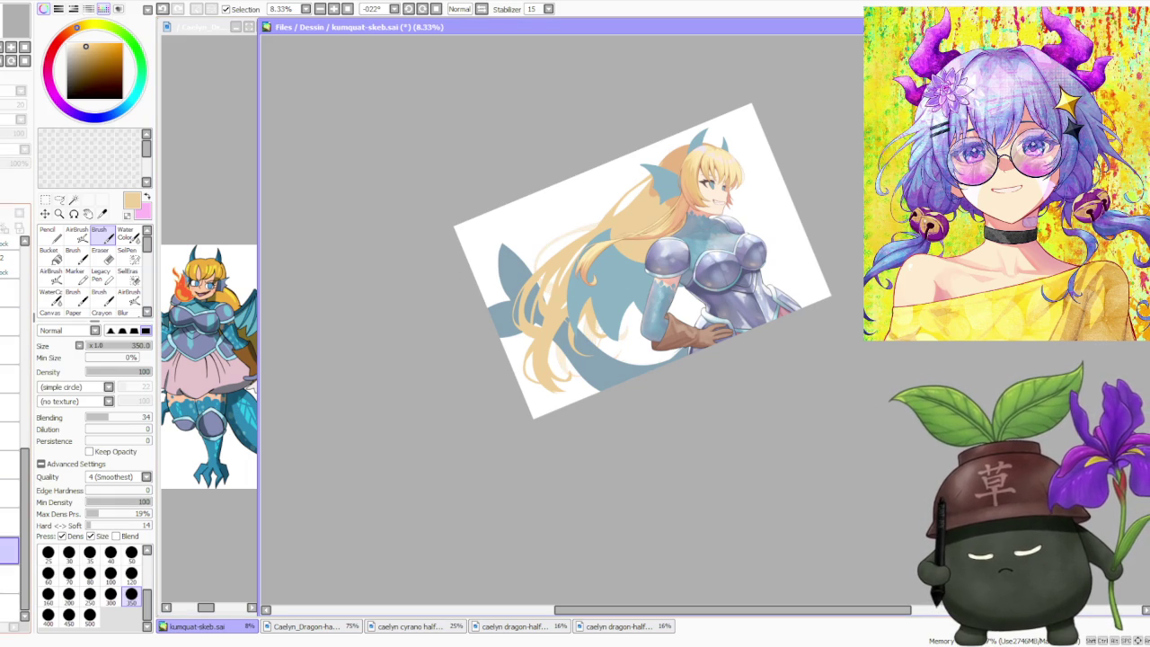
{"action": "left_click", "coordinate": [9, 464]}
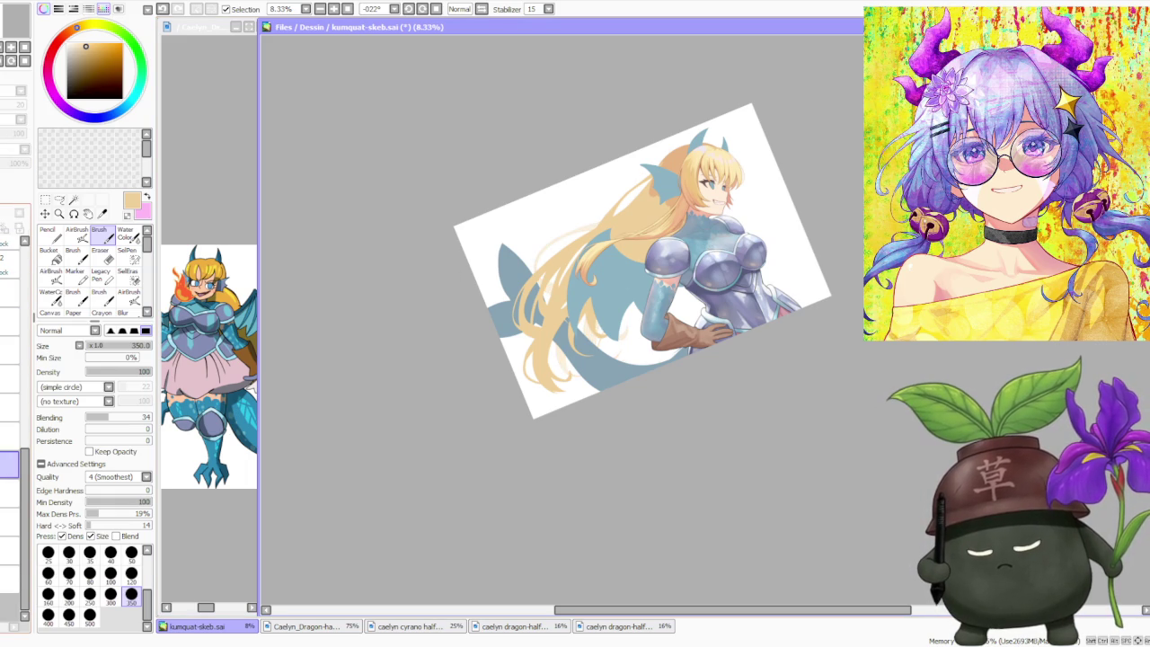
{"action": "scroll", "coordinate": [714, 154], "scroll_direction": "up", "scroll_amount": 1}
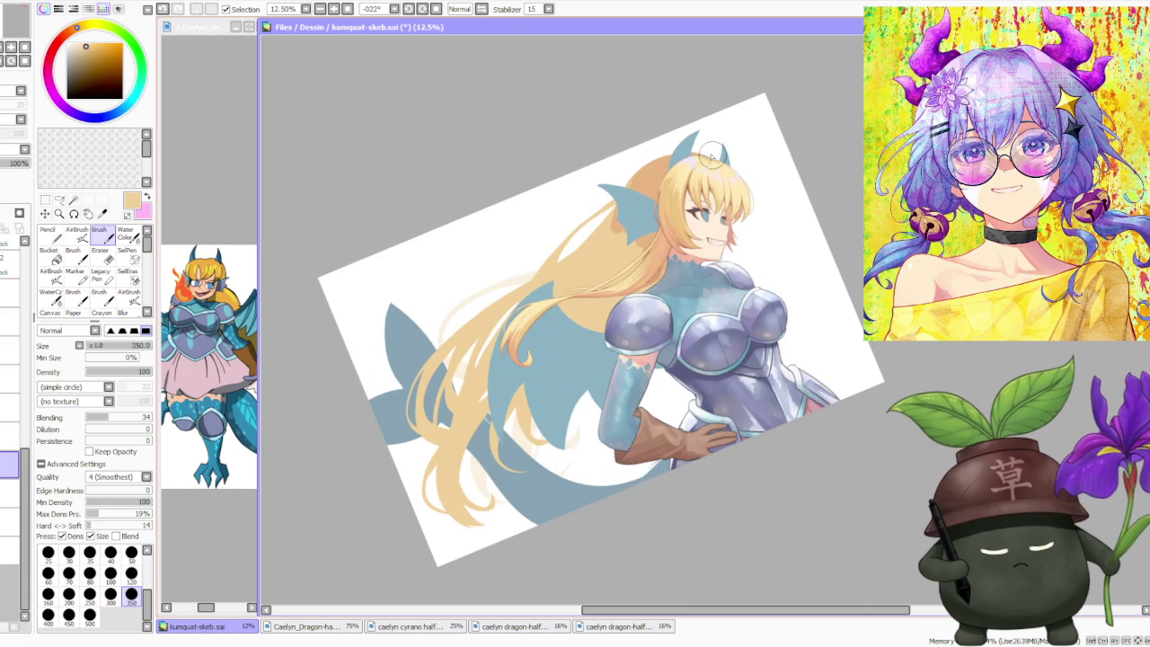
- With the Pencil, paint lighter yellow over the orange behind the head and at the crown
{"action": "scroll", "coordinate": [629, 243], "scroll_direction": "up", "scroll_amount": 1}
{"action": "scroll", "coordinate": [628, 242], "scroll_direction": "up", "scroll_amount": 1}
{"action": "scroll", "coordinate": [84, 183], "scroll_direction": "down", "scroll_amount": 1}
{"action": "left_click", "coordinate": [48, 232]}
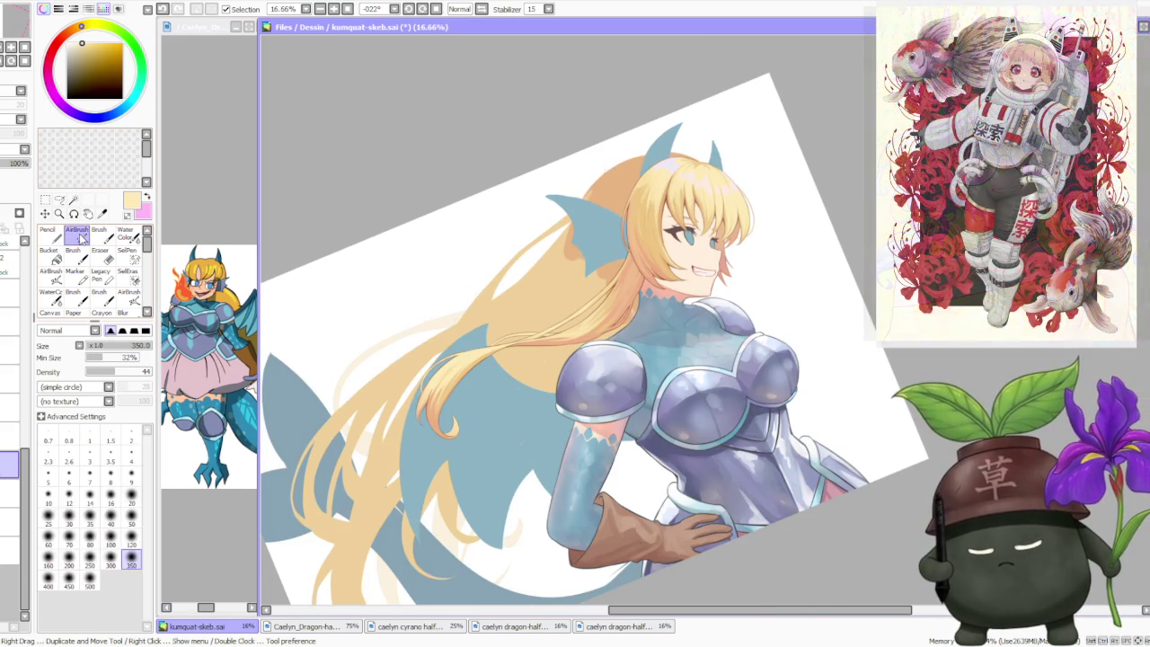
{"action": "left_click_drag", "start_coordinate": [665, 171], "coordinate": [620, 233]}
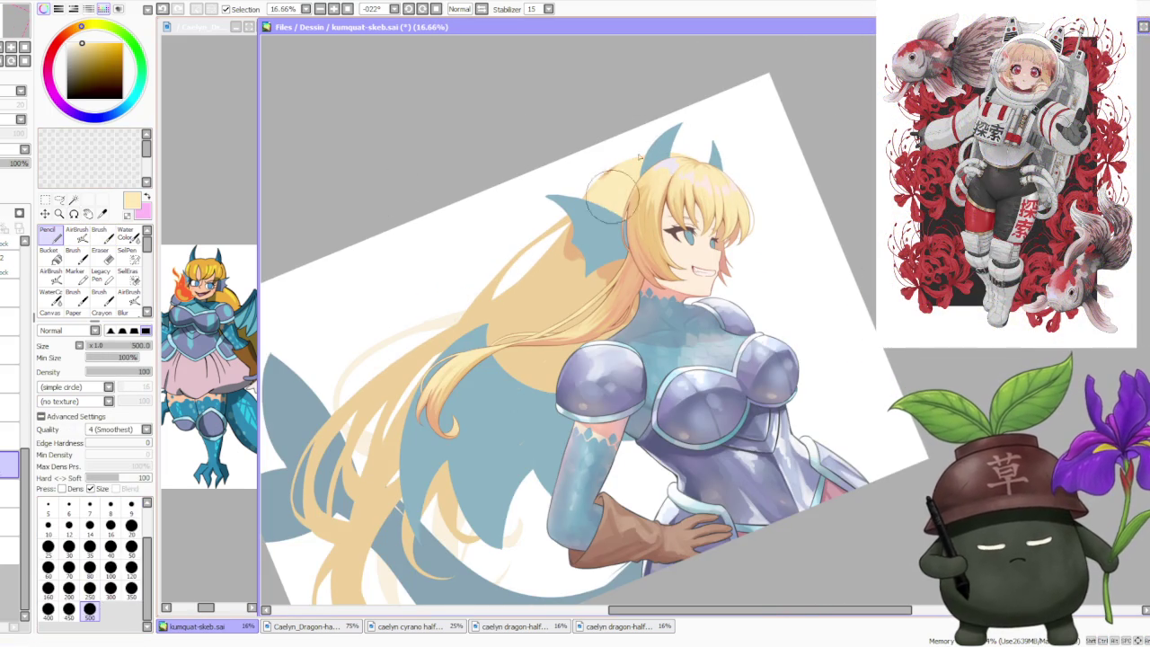
{"action": "left_click_drag", "start_coordinate": [629, 180], "coordinate": [616, 227]}
{"action": "left_click_drag", "start_coordinate": [665, 121], "coordinate": [656, 192]}
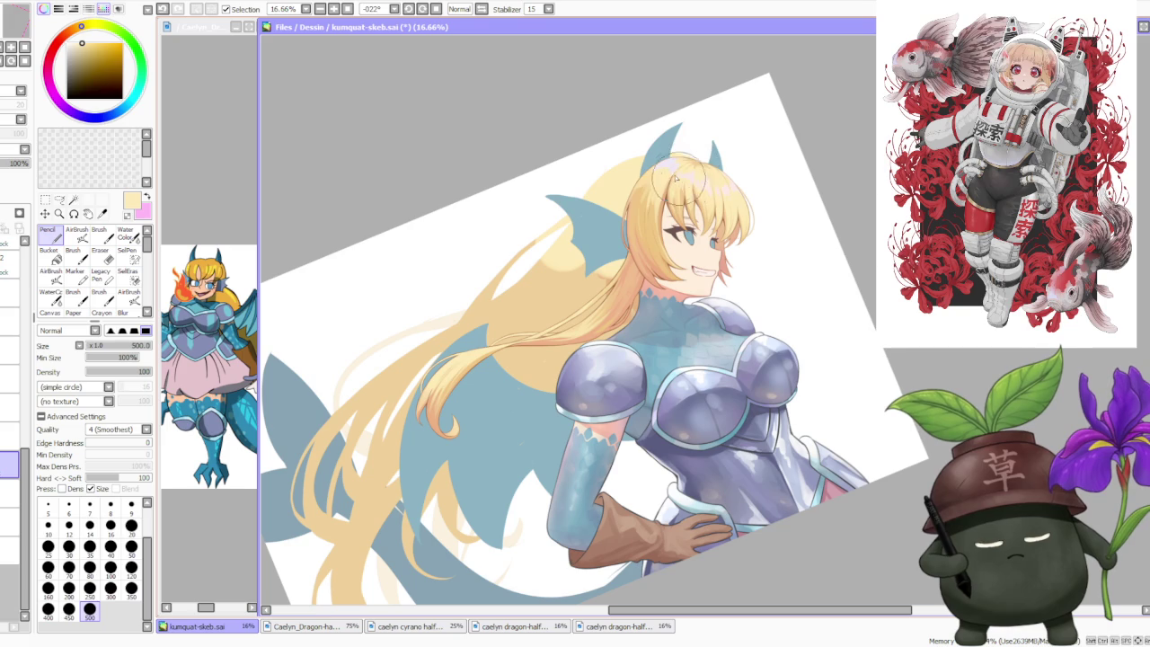
- With the Brush, blend the hair around the ear fin using sampled tan, light yellow and near-white tones
{"action": "left_click", "coordinate": [99, 232]}
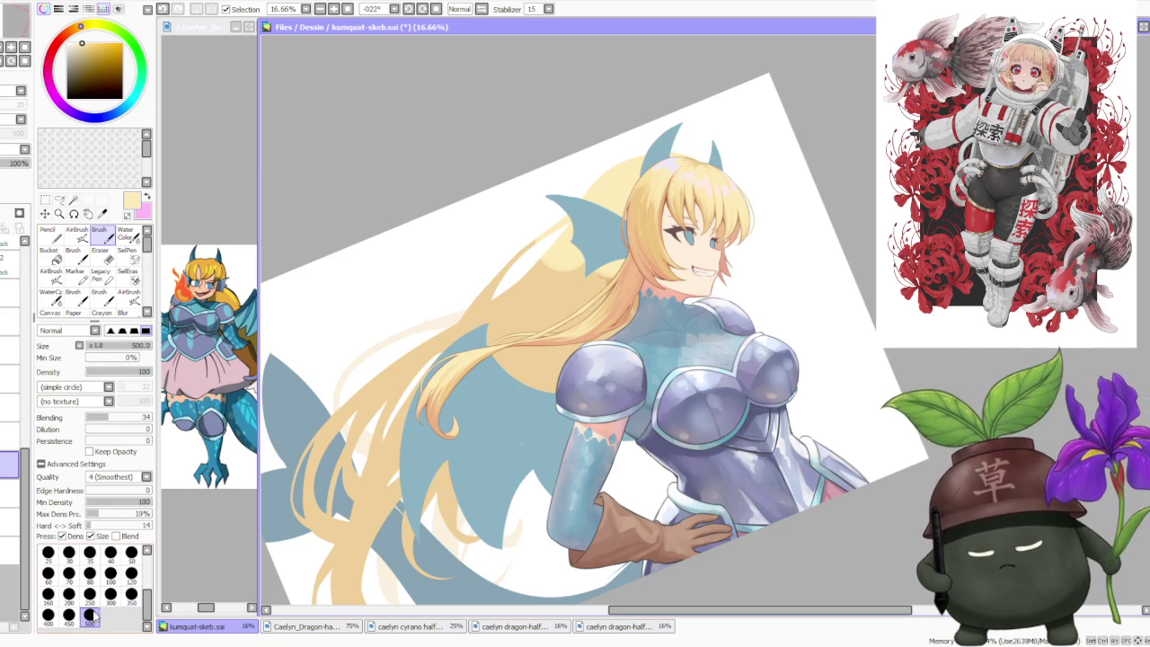
{"action": "left_click", "coordinate": [588, 196], "text": "alt"}
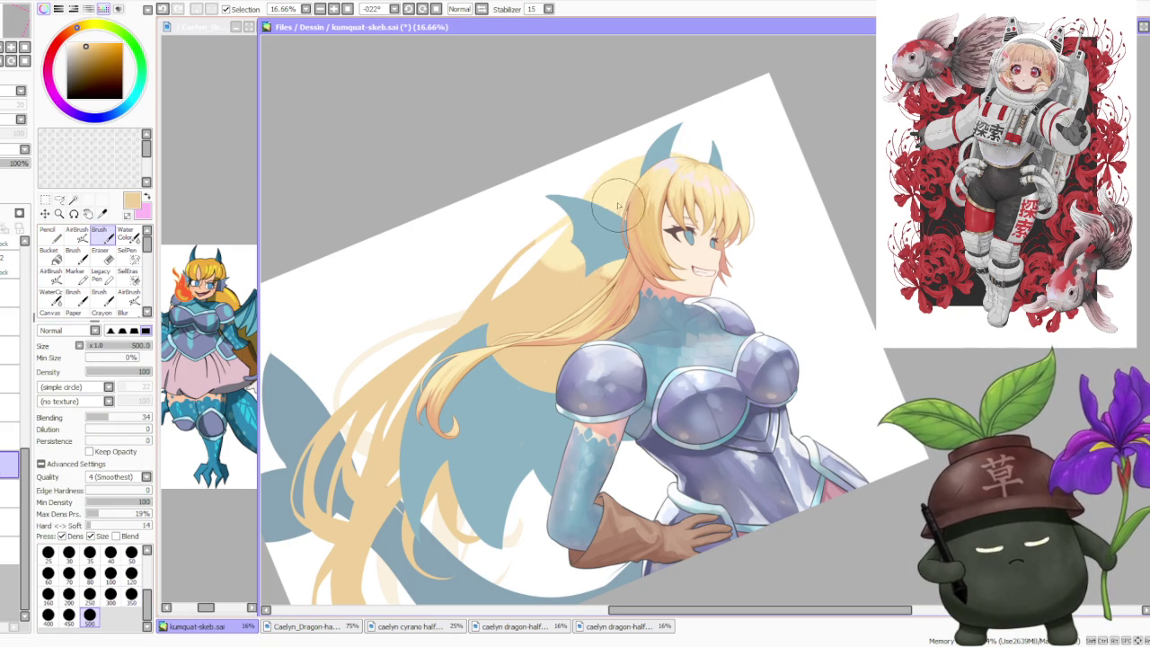
{"action": "left_click", "coordinate": [609, 283], "text": "alt"}
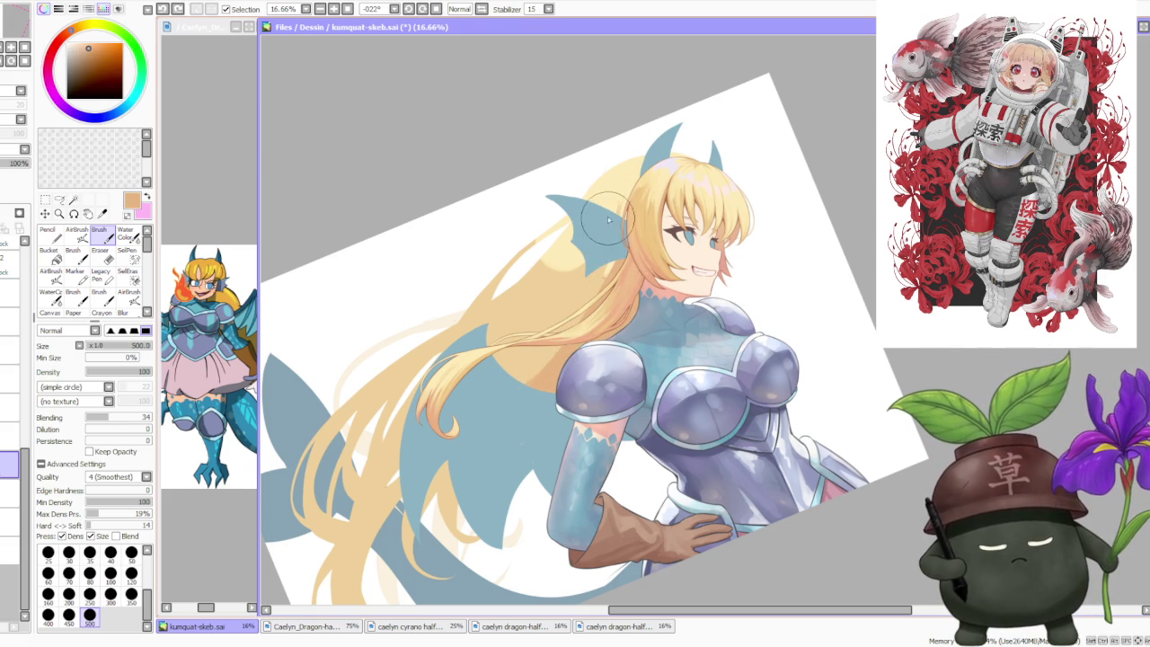
{"action": "left_click", "coordinate": [620, 182], "text": "alt"}
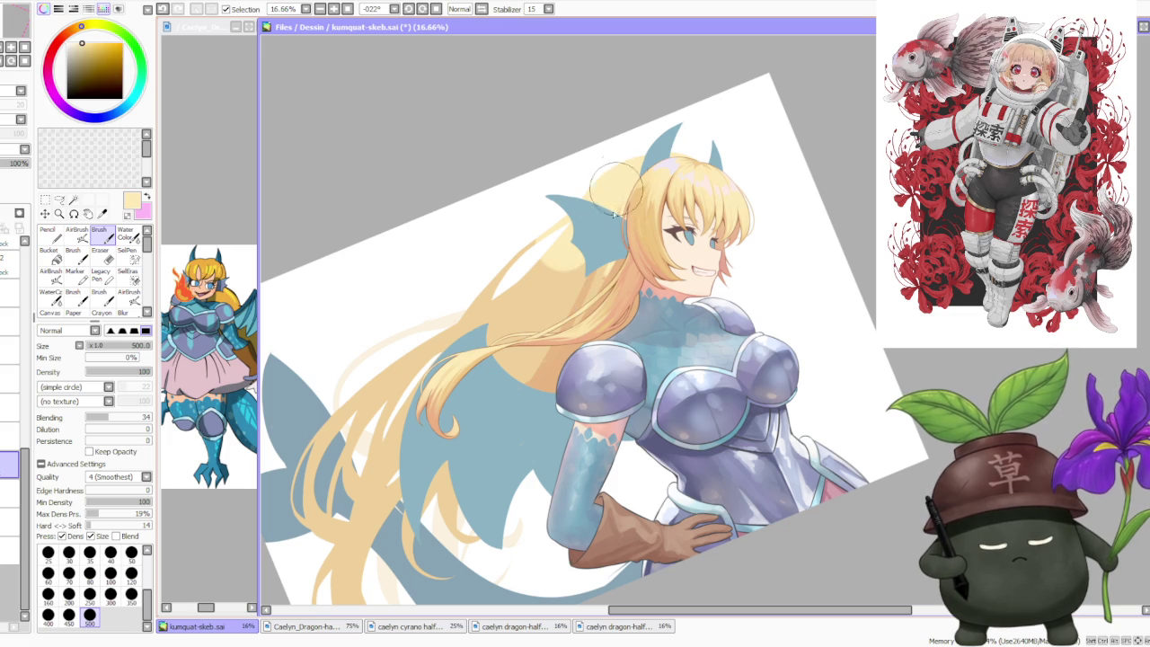
{"action": "left_click", "coordinate": [494, 296], "text": "alt"}
{"action": "left_click", "coordinate": [616, 186], "text": "alt"}
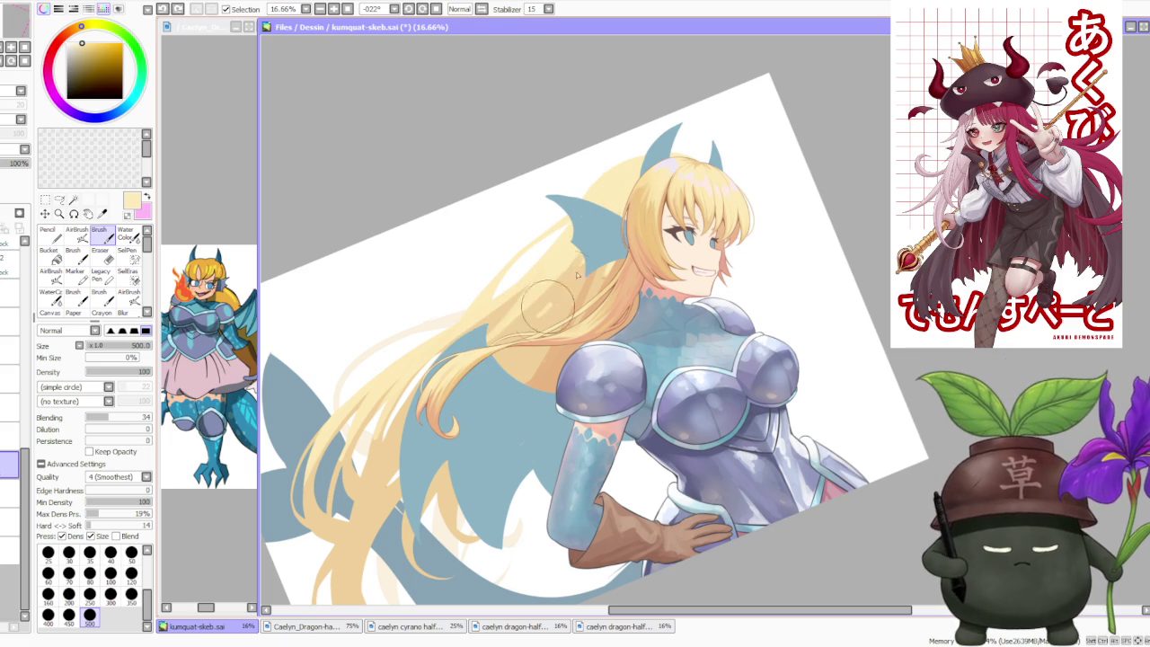
{"action": "left_click", "coordinate": [542, 303], "text": "alt"}
{"action": "left_click", "coordinate": [549, 279], "text": "alt"}
{"action": "left_click", "coordinate": [569, 300], "text": "alt"}
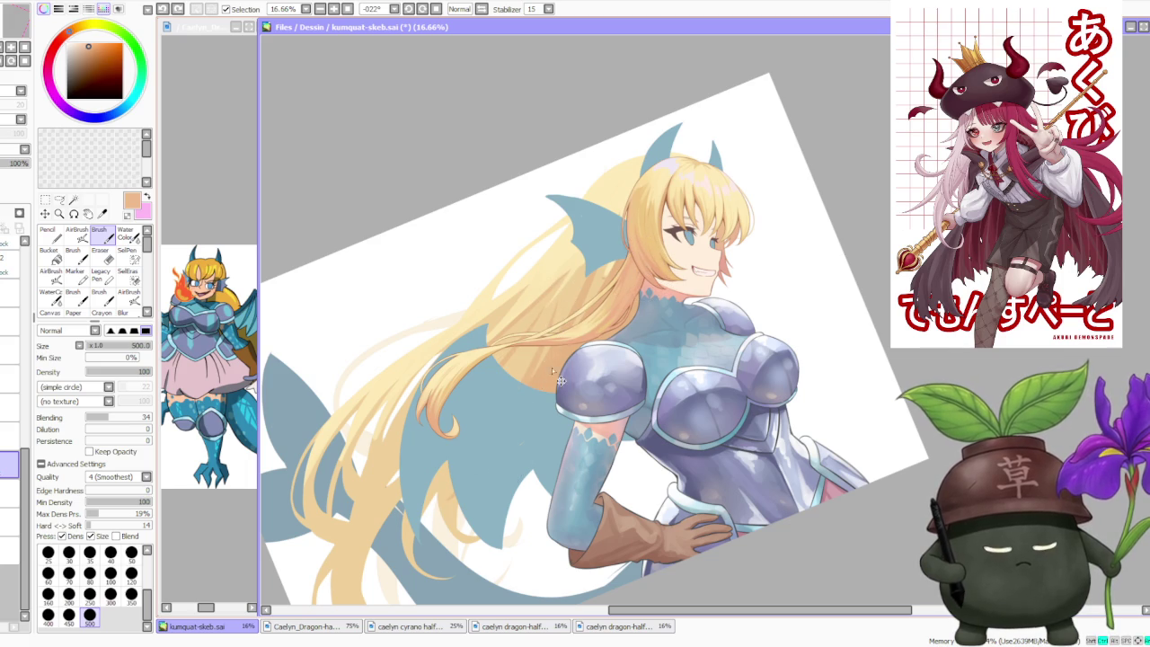
{"action": "scroll", "coordinate": [629, 267], "scroll_direction": "up", "scroll_amount": 1}
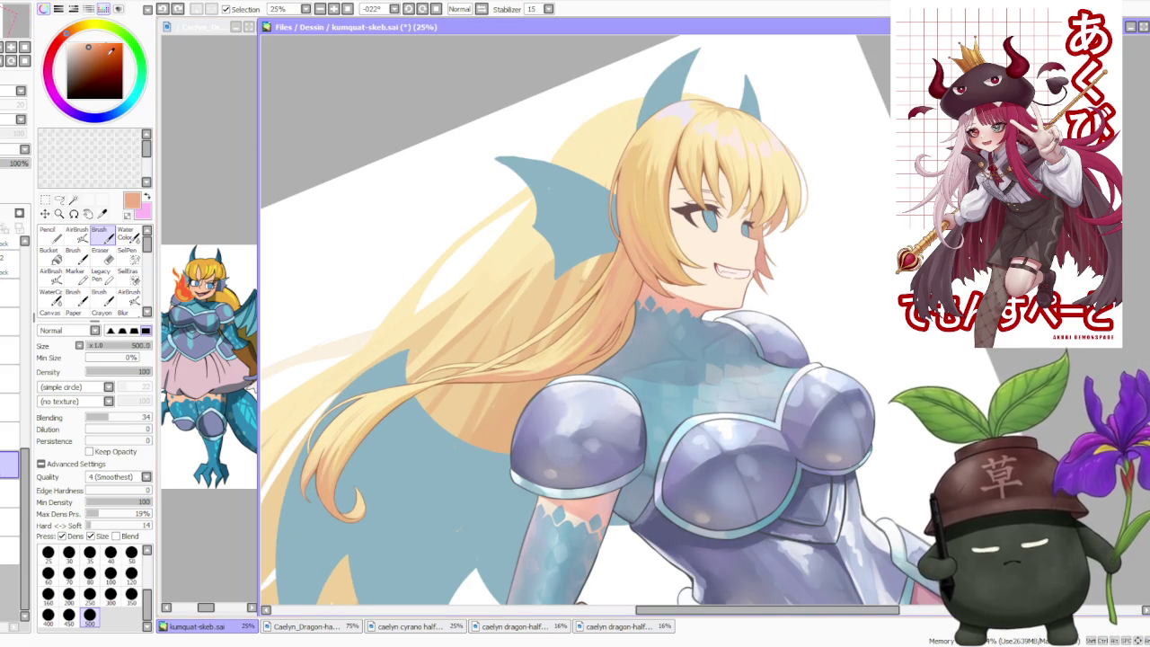
{"action": "left_click", "coordinate": [89, 48]}
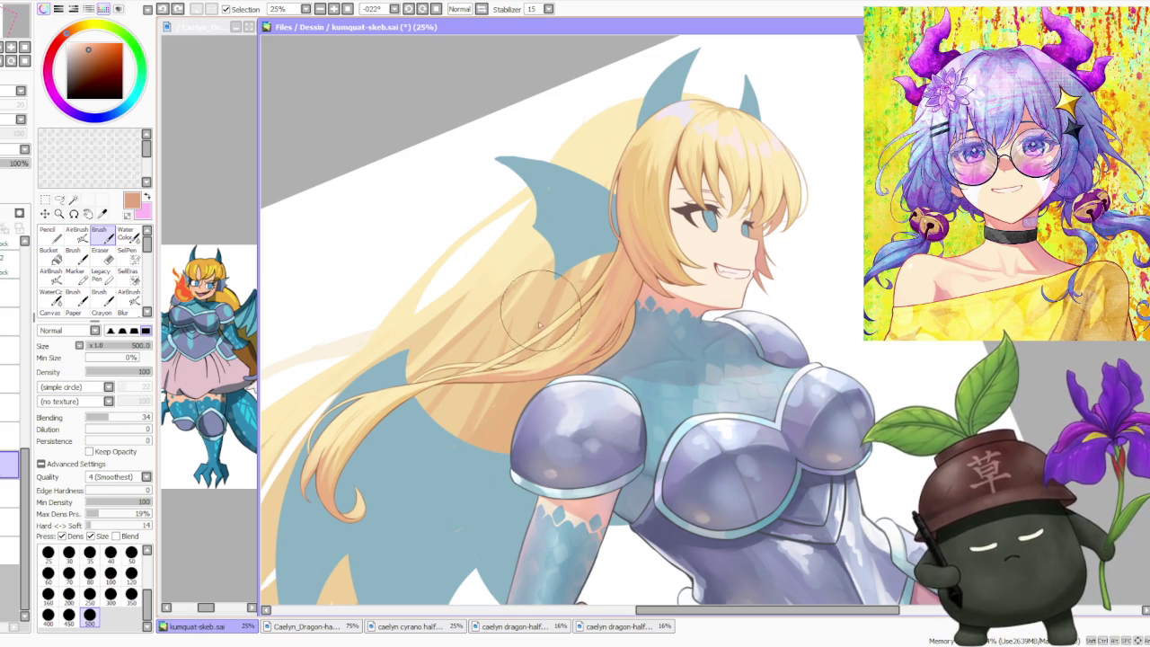
{"action": "left_click", "coordinate": [584, 268], "text": "alt"}
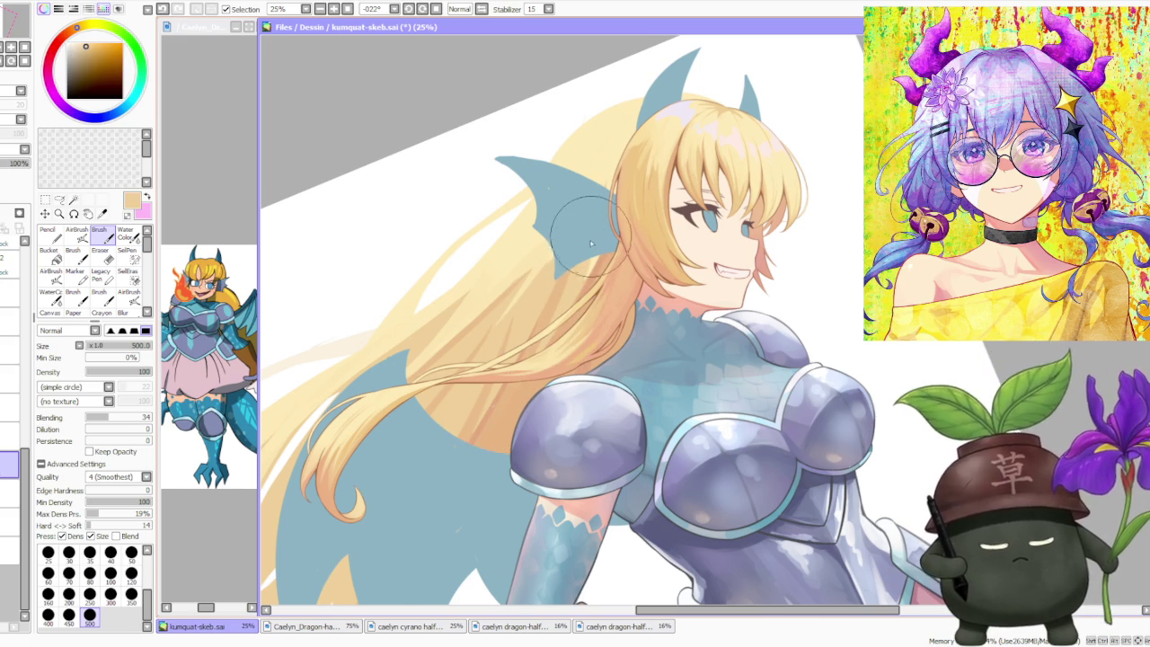
{"action": "left_click", "coordinate": [594, 256], "text": "alt"}
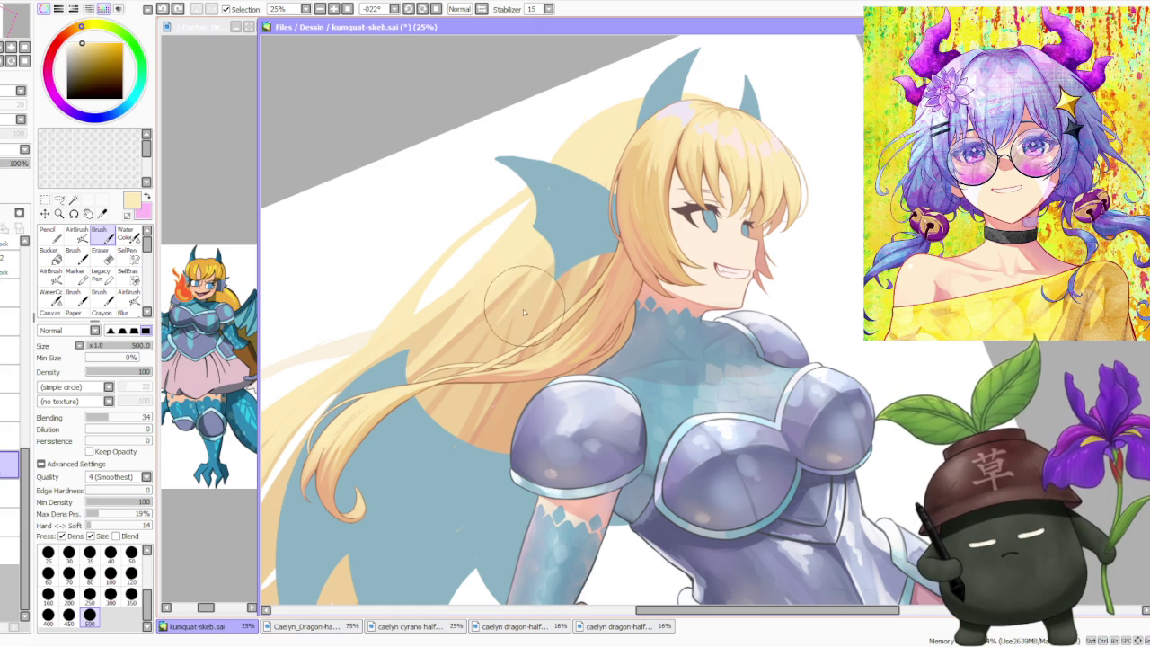
{"action": "scroll", "coordinate": [593, 208], "scroll_direction": "down", "scroll_amount": 1}
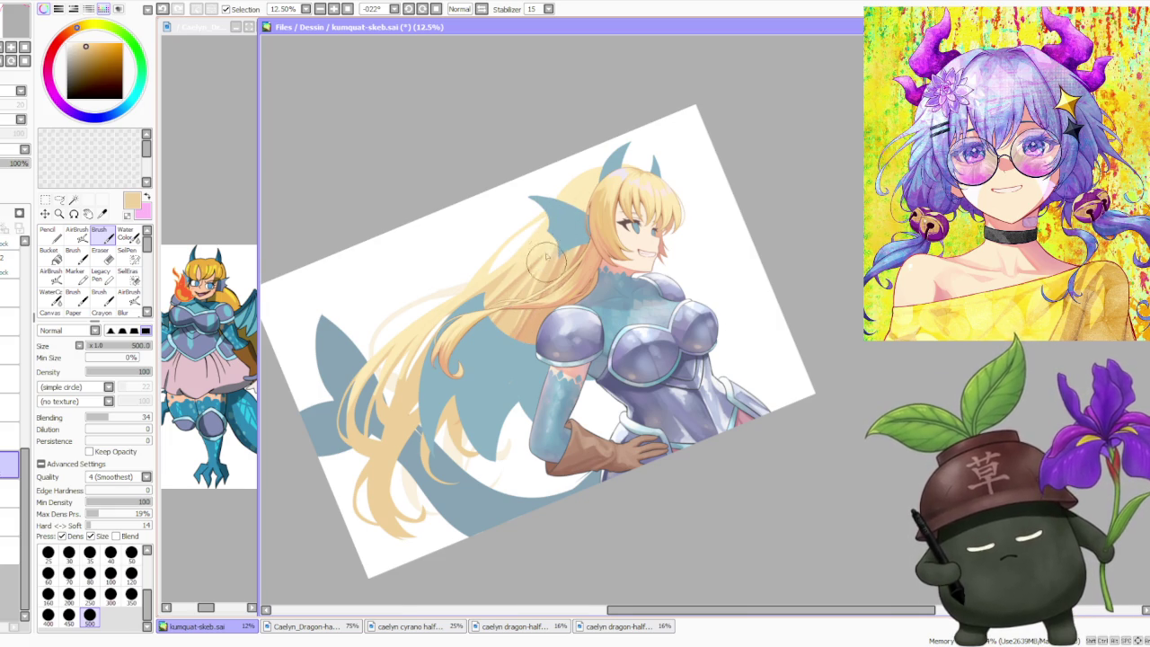
- Blend a faint stroke near the horn using jaw, orange, light yellow and tan hair shades
{"action": "scroll", "coordinate": [535, 263], "scroll_direction": "up", "scroll_amount": 1}
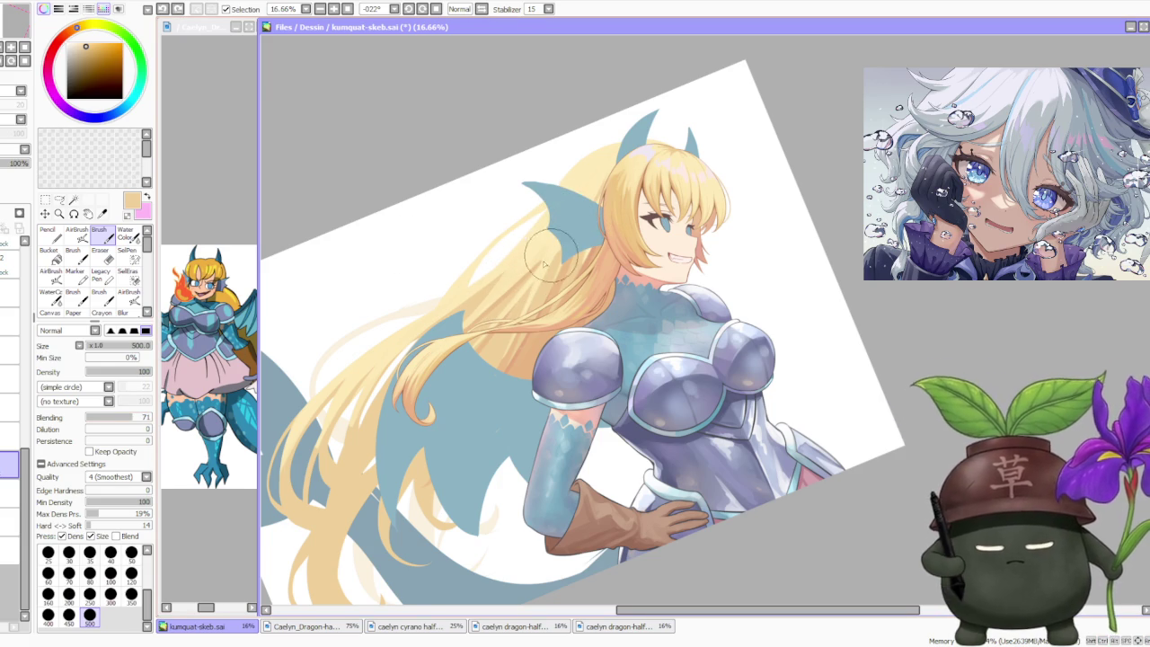
{"action": "left_click_drag", "start_coordinate": [518, 271], "coordinate": [575, 191]}
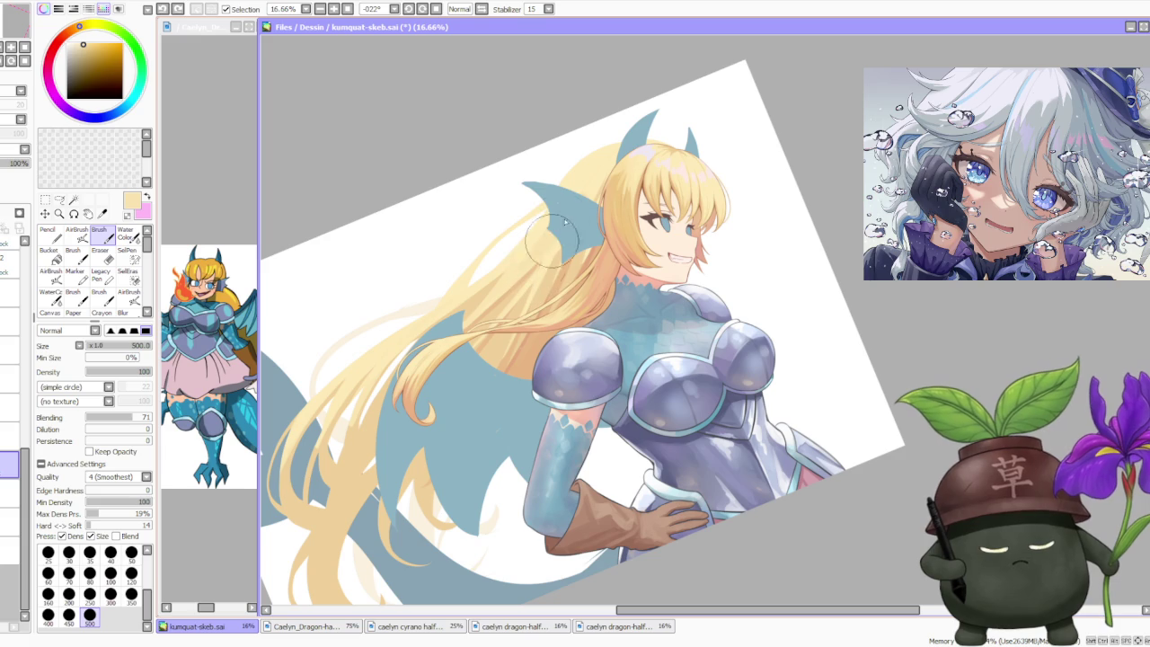
{"action": "left_click", "coordinate": [578, 260], "text": "alt"}
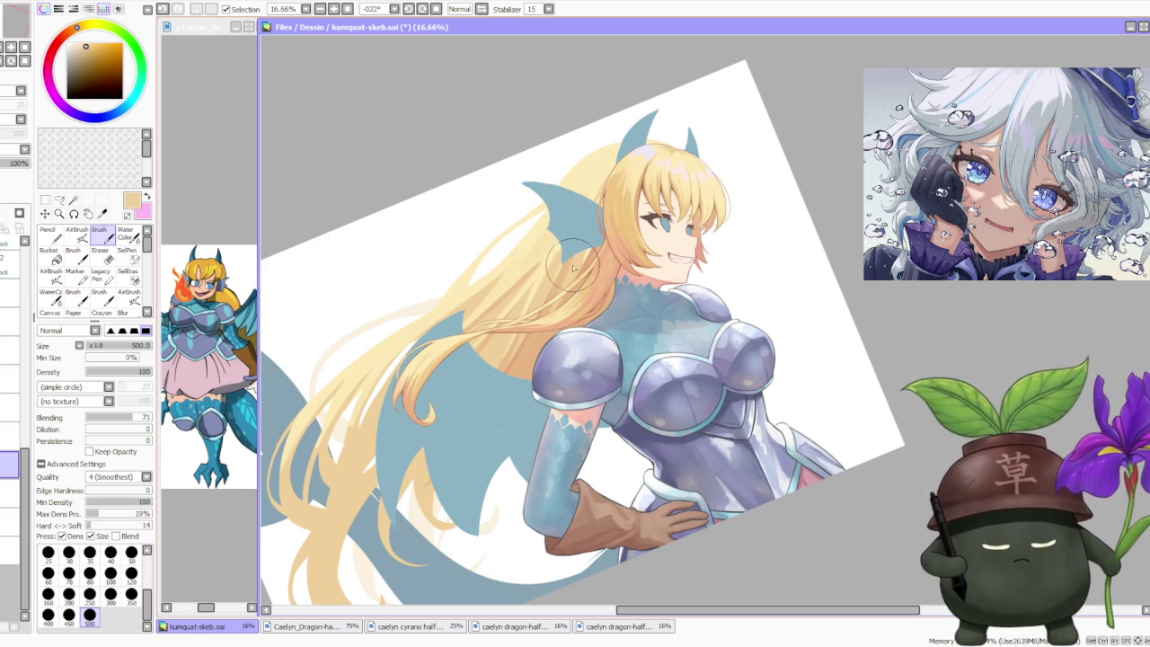
{"action": "left_click", "coordinate": [519, 367], "text": "alt"}
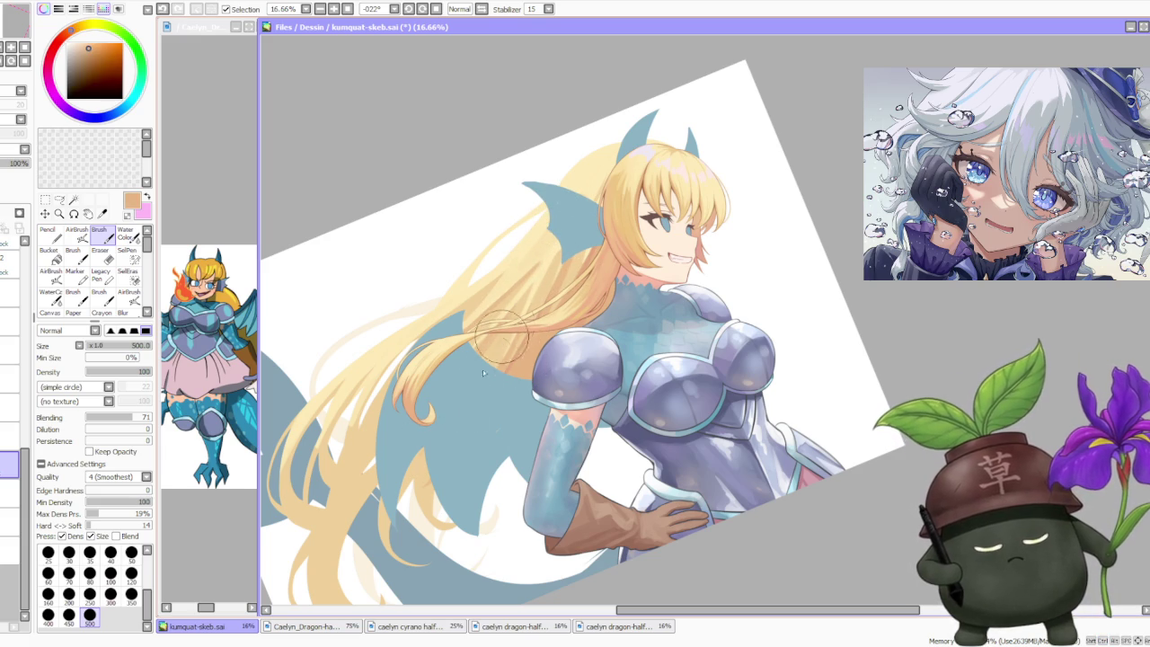
{"action": "scroll", "coordinate": [582, 268], "scroll_direction": "down", "scroll_amount": 2}
{"action": "scroll", "coordinate": [548, 287], "scroll_direction": "up", "scroll_amount": 2}
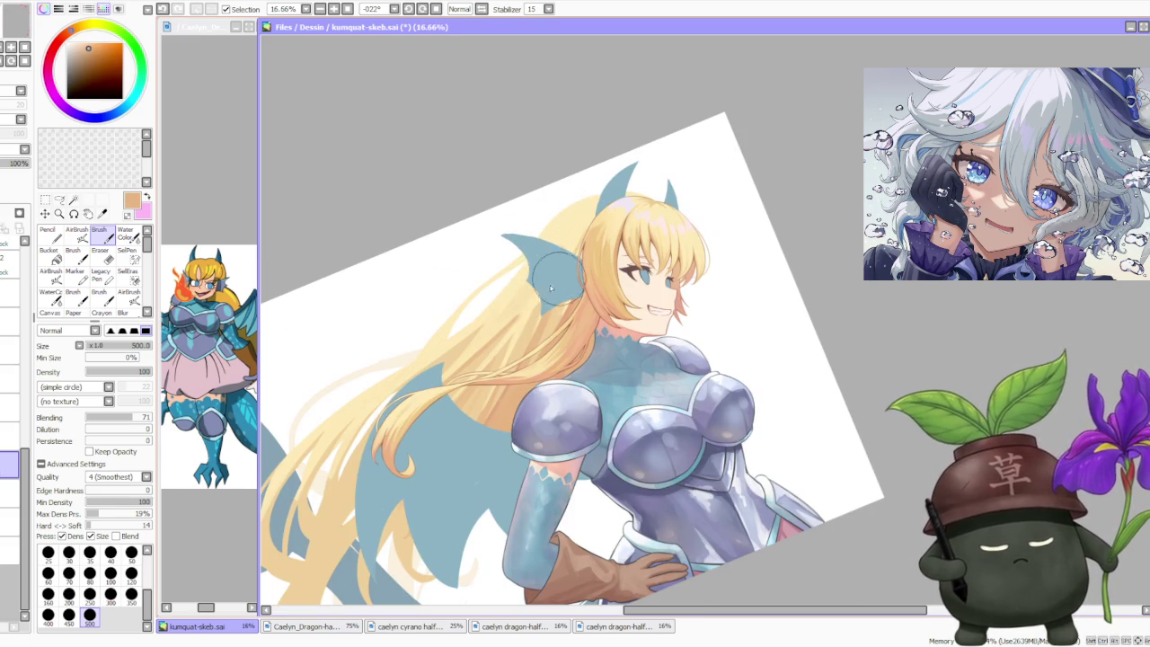
{"action": "left_click", "coordinate": [530, 297], "text": "alt"}
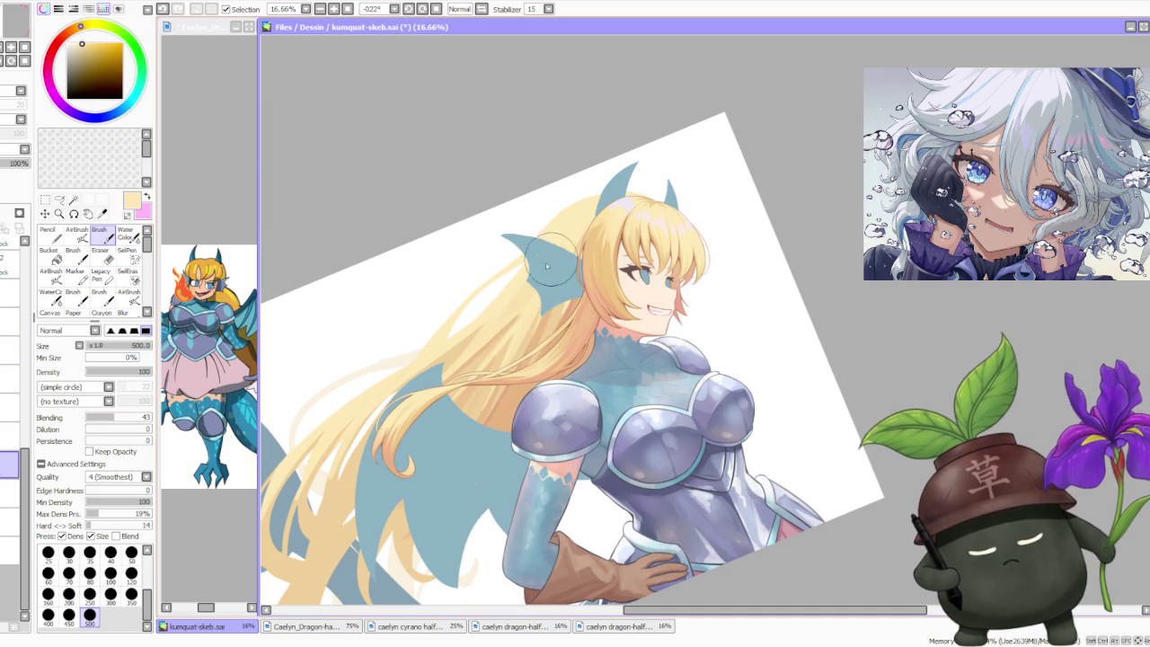
{"action": "left_click", "coordinate": [528, 301], "text": "alt"}
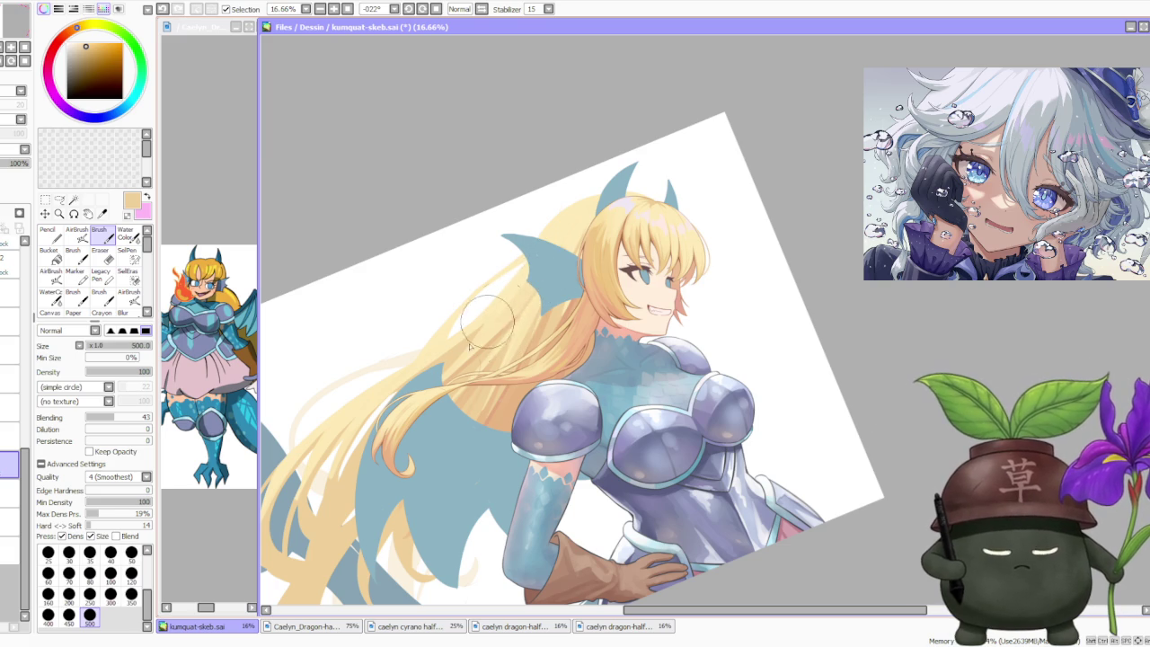
{"action": "scroll", "coordinate": [593, 281], "scroll_direction": "down", "scroll_amount": 2}
{"action": "scroll", "coordinate": [593, 281], "scroll_direction": "up", "scroll_amount": 1}
{"action": "scroll", "coordinate": [539, 368], "scroll_direction": "up", "scroll_amount": 1}
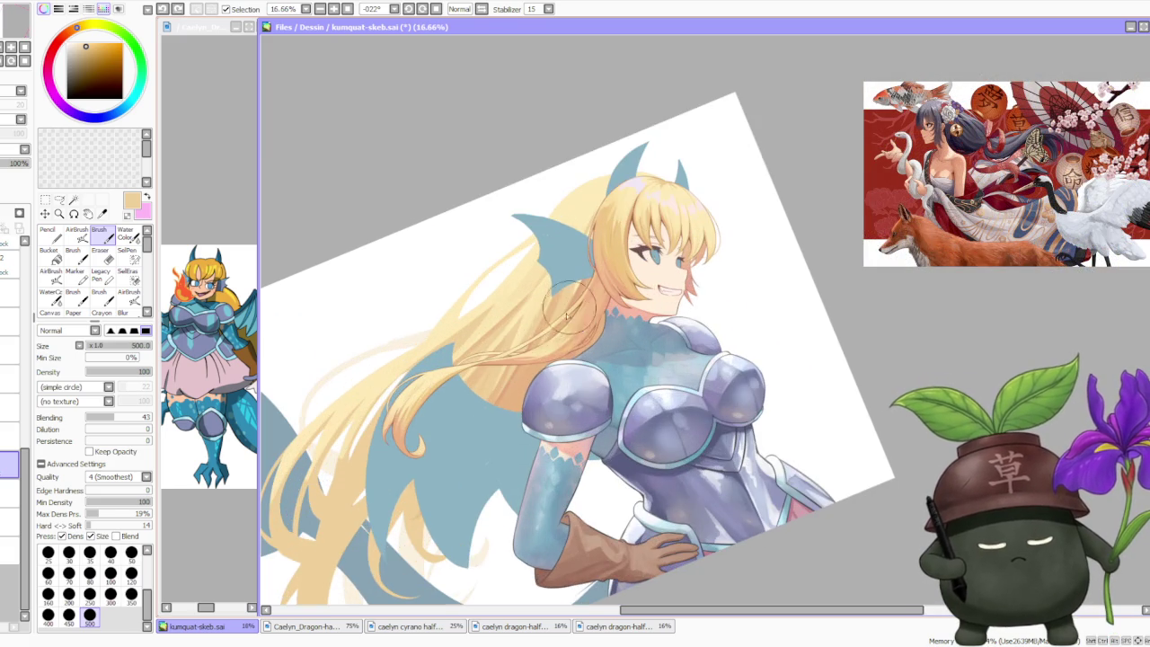
{"action": "scroll", "coordinate": [530, 386], "scroll_direction": "down", "scroll_amount": 1}
{"action": "scroll", "coordinate": [500, 419], "scroll_direction": "up", "scroll_amount": 2}
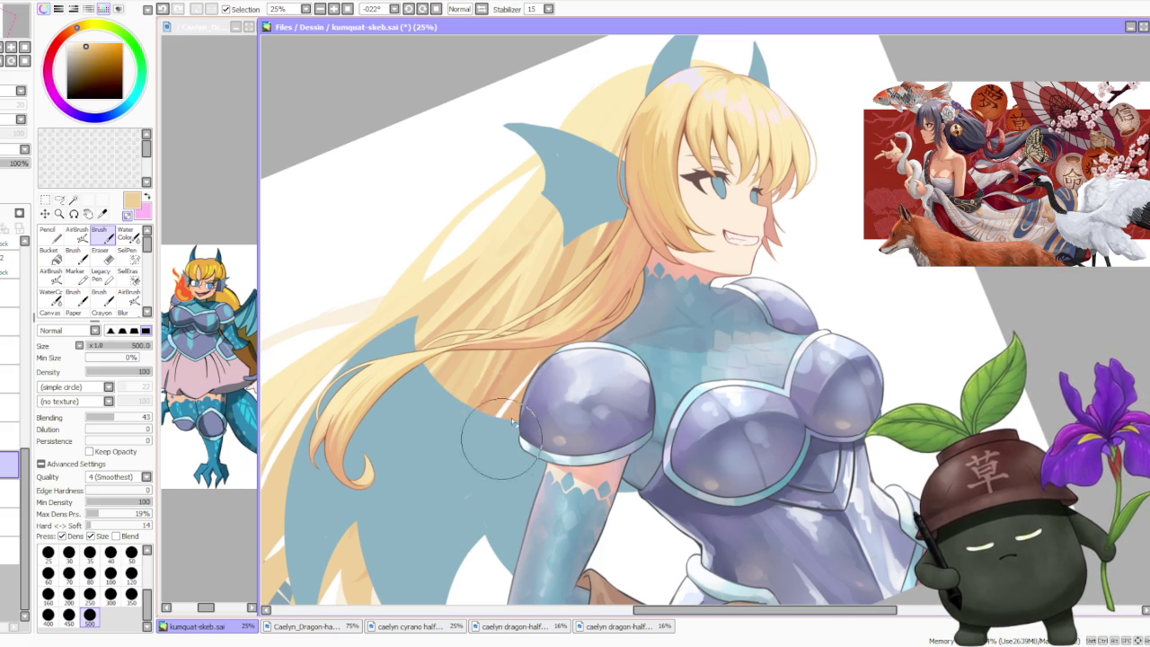
- Paint light hair strands over the blue gap beside the shoulder armour, sampling a darker tan midway
{"action": "left_click_drag", "start_coordinate": [531, 389], "coordinate": [503, 404]}
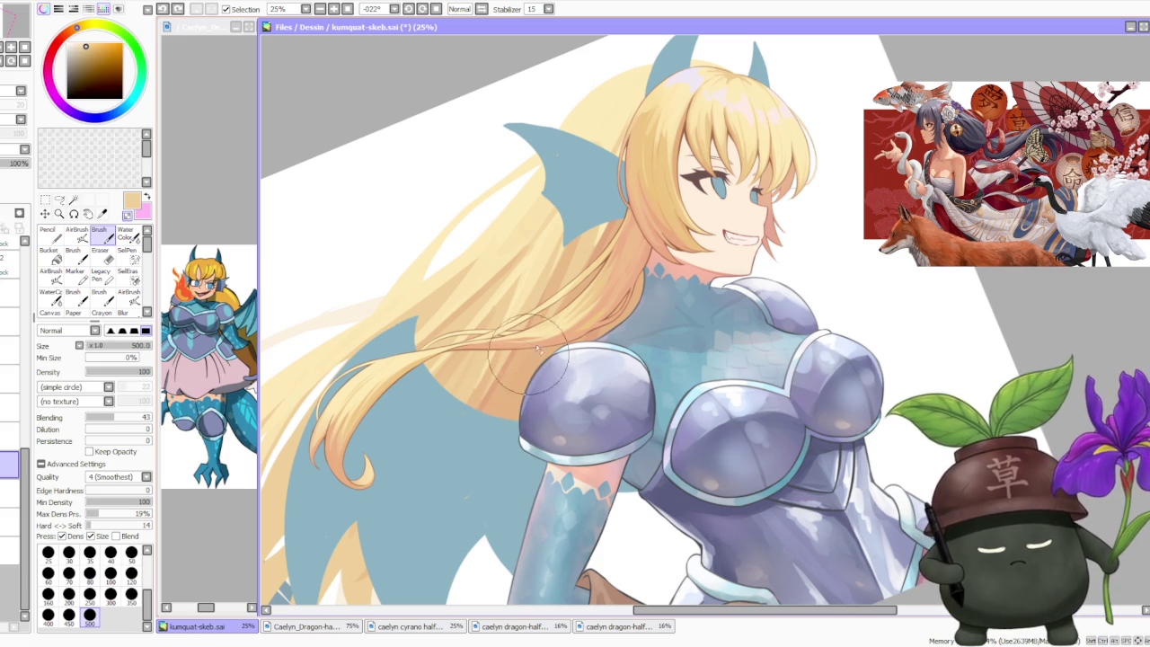
{"action": "left_click_drag", "start_coordinate": [557, 324], "coordinate": [505, 416]}
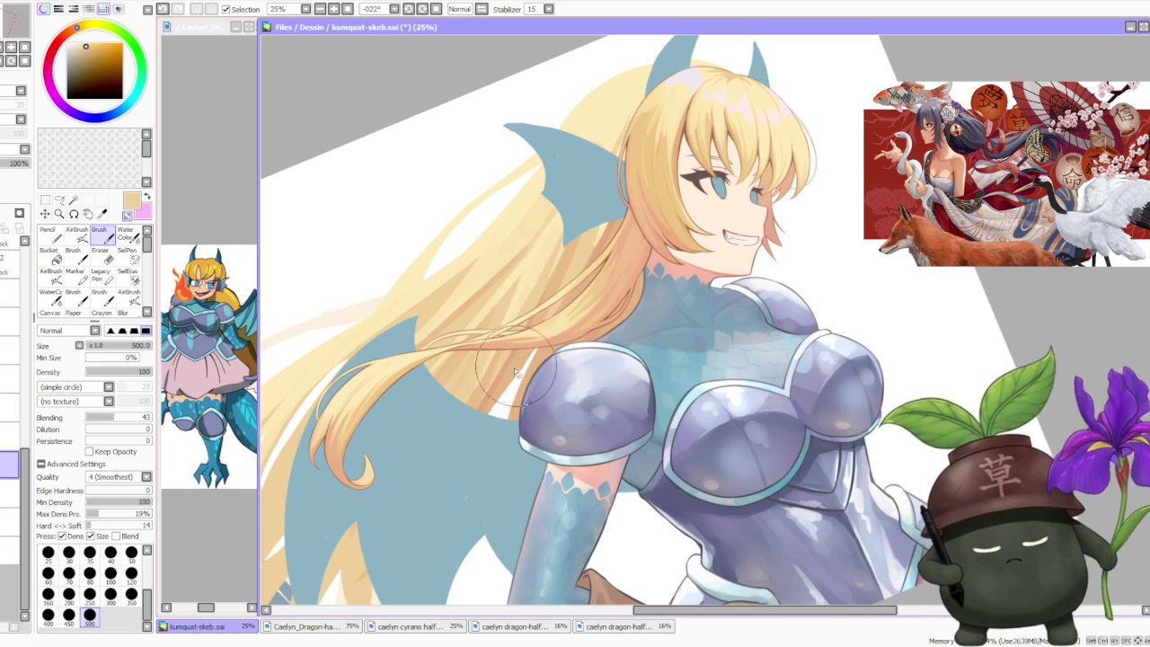
{"action": "left_click", "coordinate": [500, 382], "text": "alt"}
{"action": "left_click_drag", "start_coordinate": [530, 352], "coordinate": [488, 422]}
{"action": "left_click_drag", "start_coordinate": [552, 324], "coordinate": [494, 431]}
- Refine the shoulder strands with slightly different hair shades, then sample pale yellow and tan
{"action": "left_click", "coordinate": [504, 368], "text": "alt"}
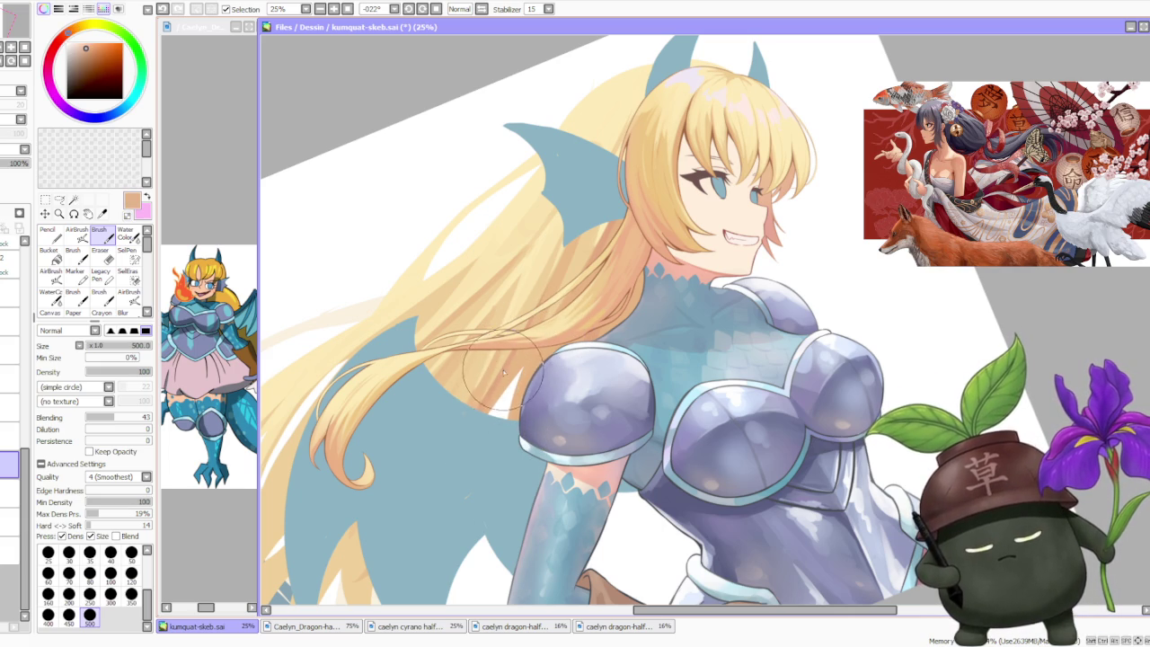
{"action": "left_click_drag", "start_coordinate": [530, 368], "coordinate": [493, 414]}
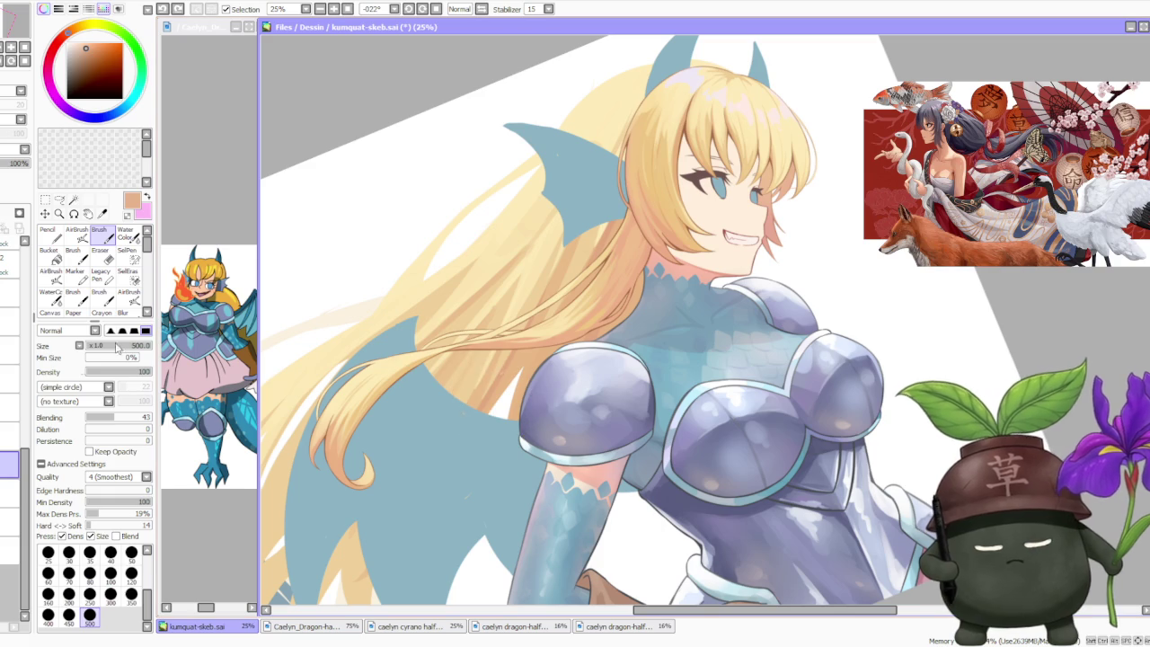
{"action": "left_click", "coordinate": [507, 362], "text": "alt"}
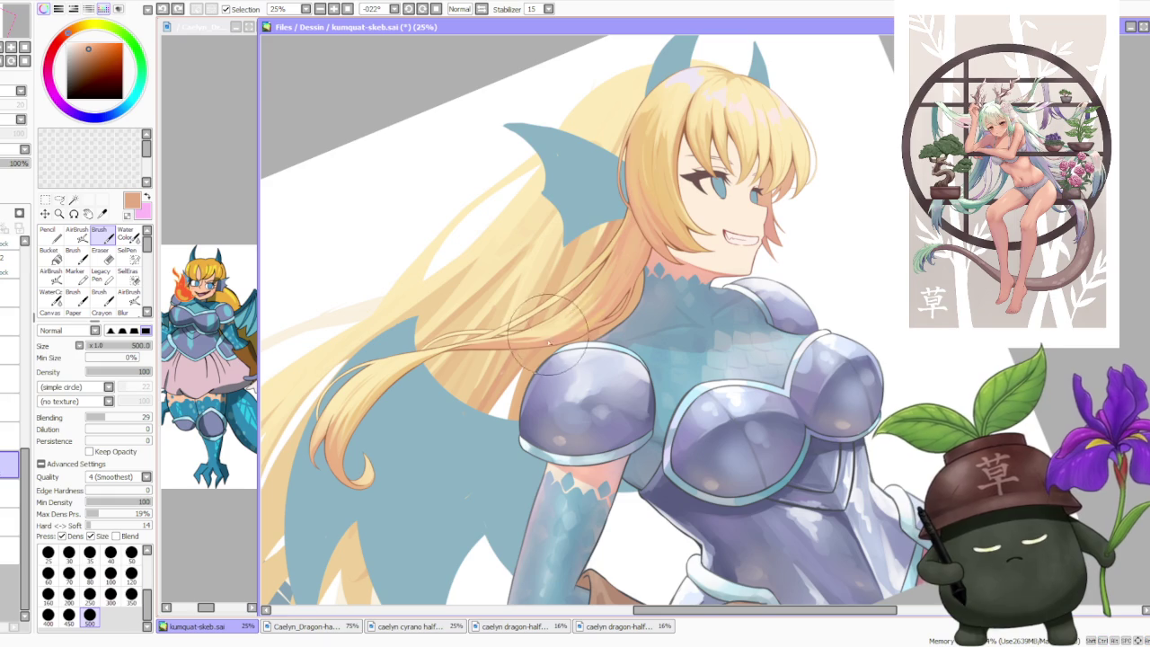
{"action": "left_click", "coordinate": [597, 225], "text": "alt"}
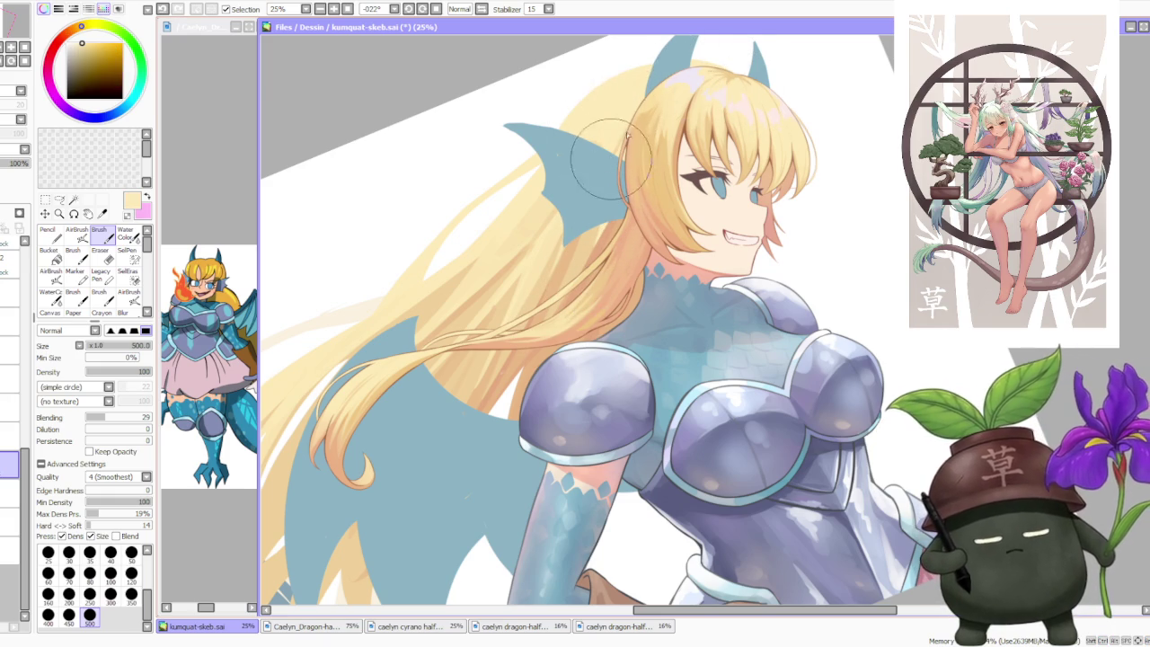
{"action": "left_click", "coordinate": [588, 242], "text": "alt"}
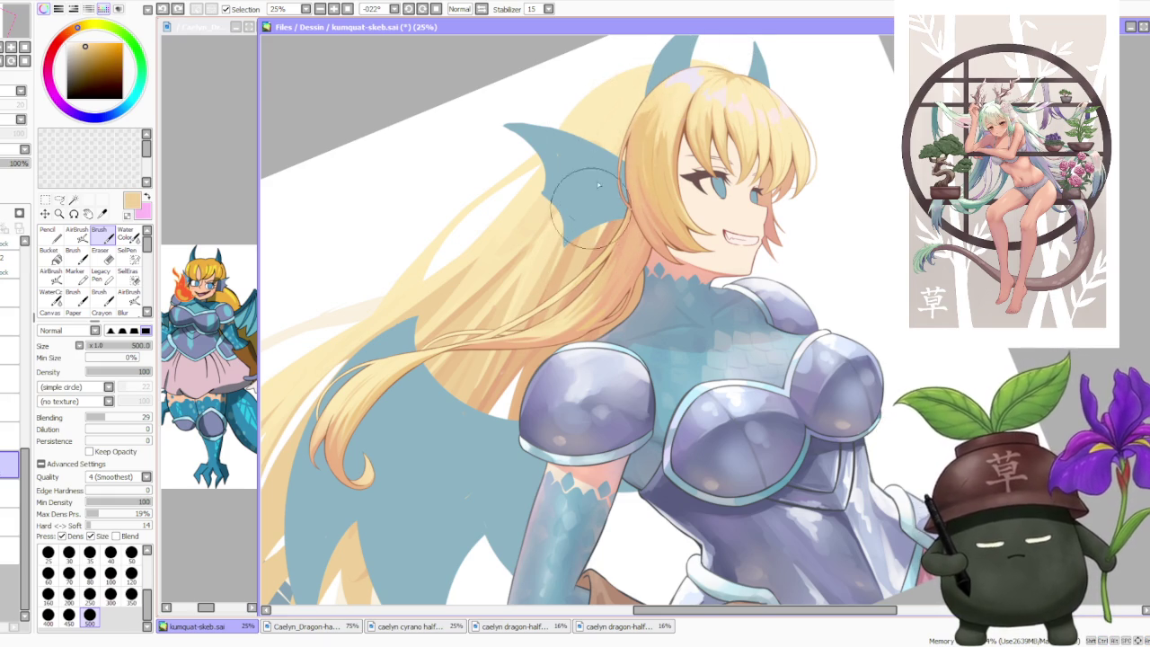
{"action": "scroll", "coordinate": [588, 242], "scroll_direction": "down", "scroll_amount": 2}
{"action": "scroll", "coordinate": [593, 241], "scroll_direction": "up", "scroll_amount": 3}
{"action": "scroll", "coordinate": [595, 240], "scroll_direction": "down", "scroll_amount": 2}
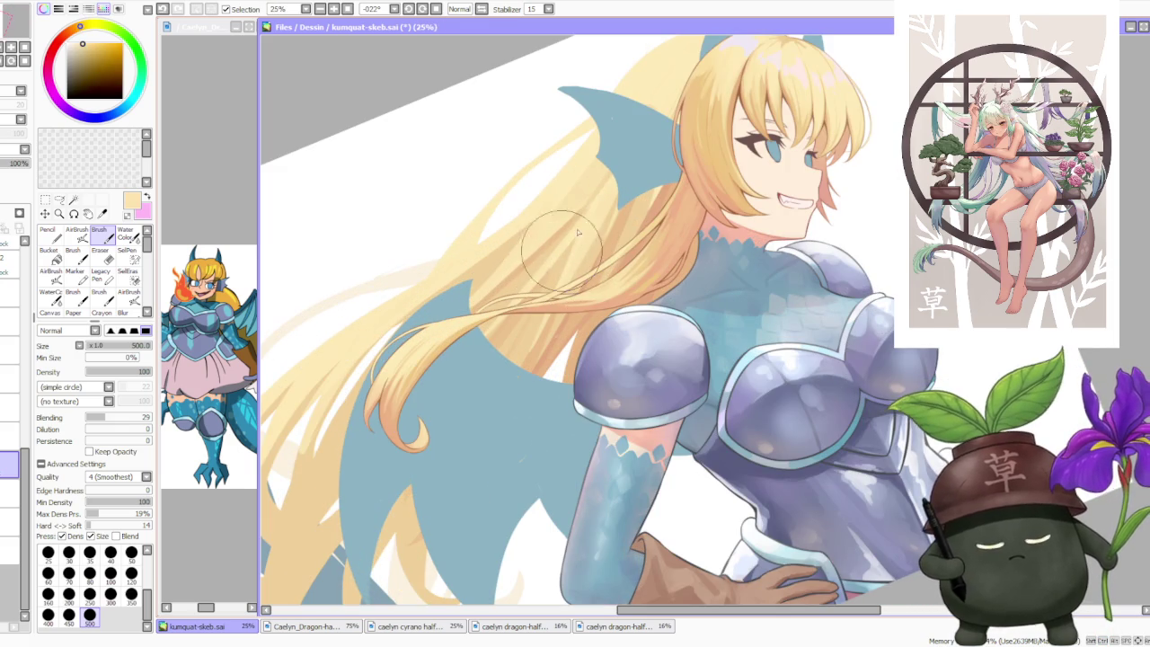
{"action": "scroll", "coordinate": [642, 187], "scroll_direction": "down", "scroll_amount": 1}
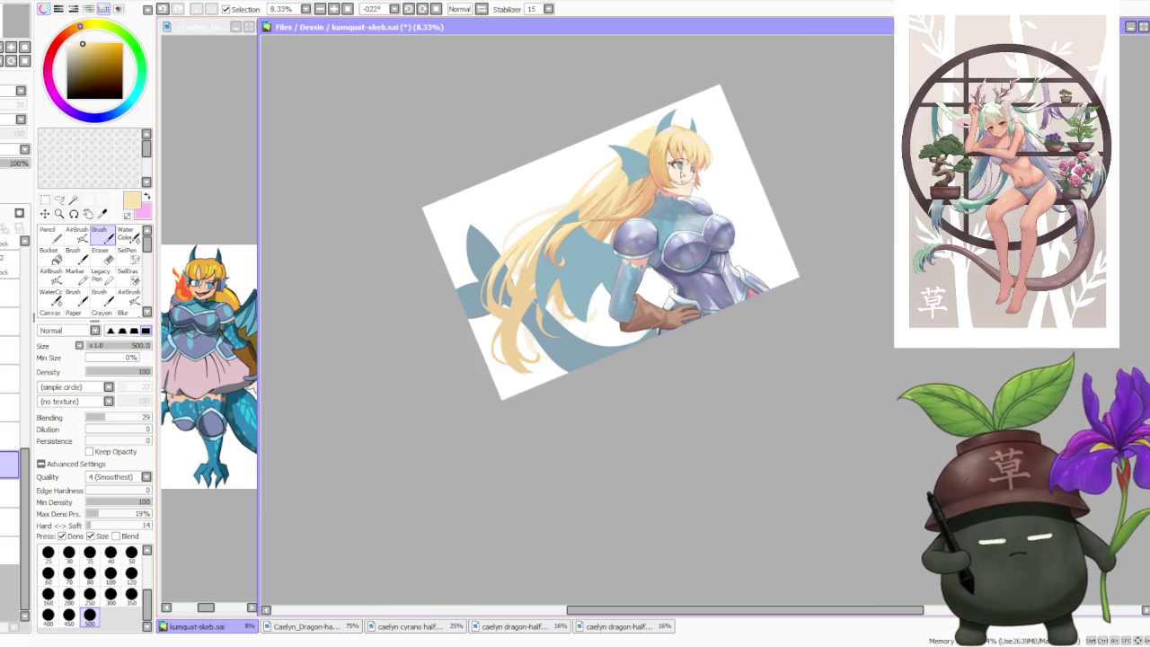
- Level the canvas view, sample a hair colour, and paint strokes around the blue ear fin
{"action": "left_click", "coordinate": [423, 9]}
{"action": "scroll", "coordinate": [540, 261], "scroll_direction": "down", "scroll_amount": 1}
{"action": "scroll", "coordinate": [660, 186], "scroll_direction": "up", "scroll_amount": 1}
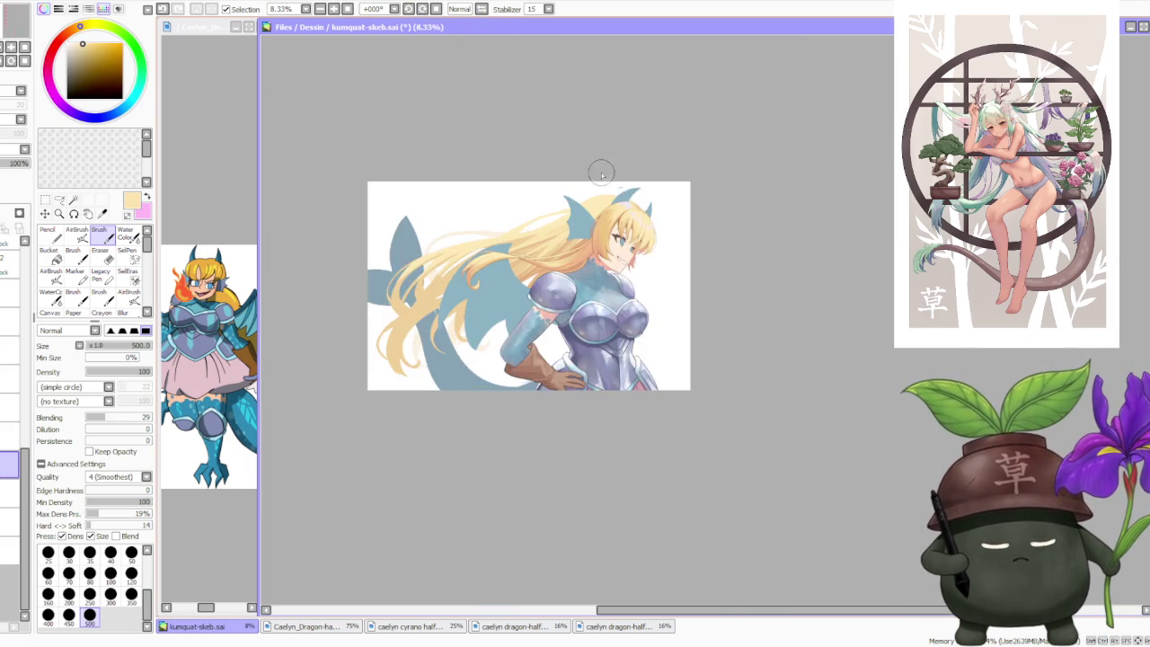
{"action": "scroll", "coordinate": [599, 171], "scroll_direction": "up", "scroll_amount": 1}
{"action": "scroll", "coordinate": [598, 180], "scroll_direction": "up", "scroll_amount": 1}
{"action": "left_click", "coordinate": [540, 308], "text": "alt"}
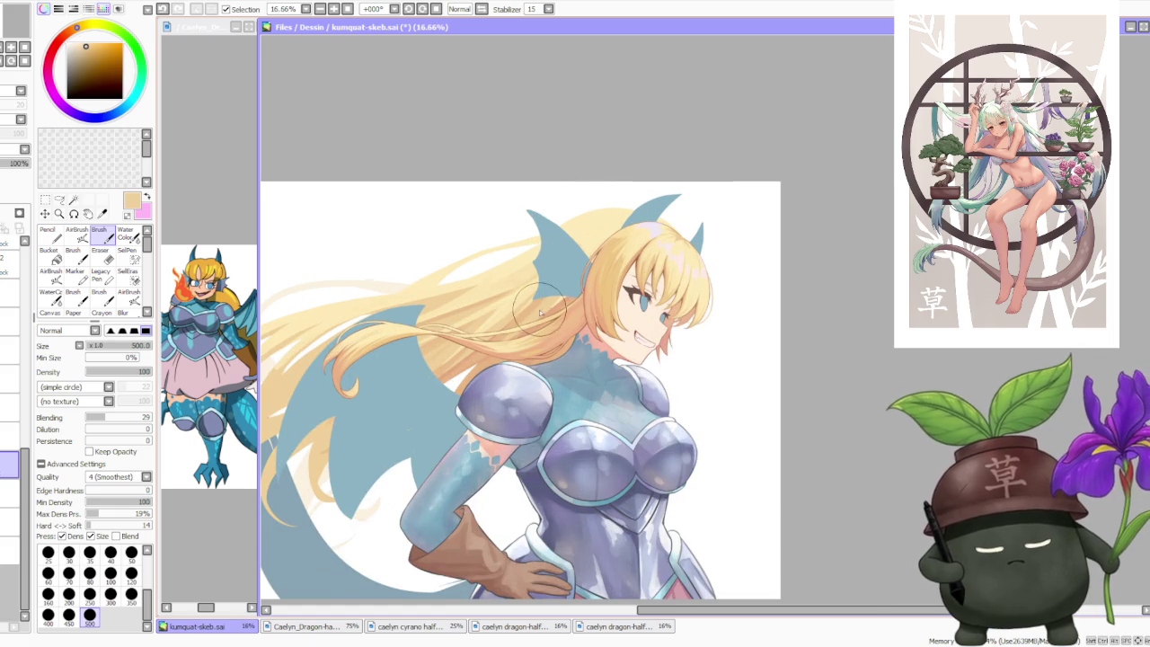
{"action": "scroll", "coordinate": [590, 225], "scroll_direction": "up", "scroll_amount": 1}
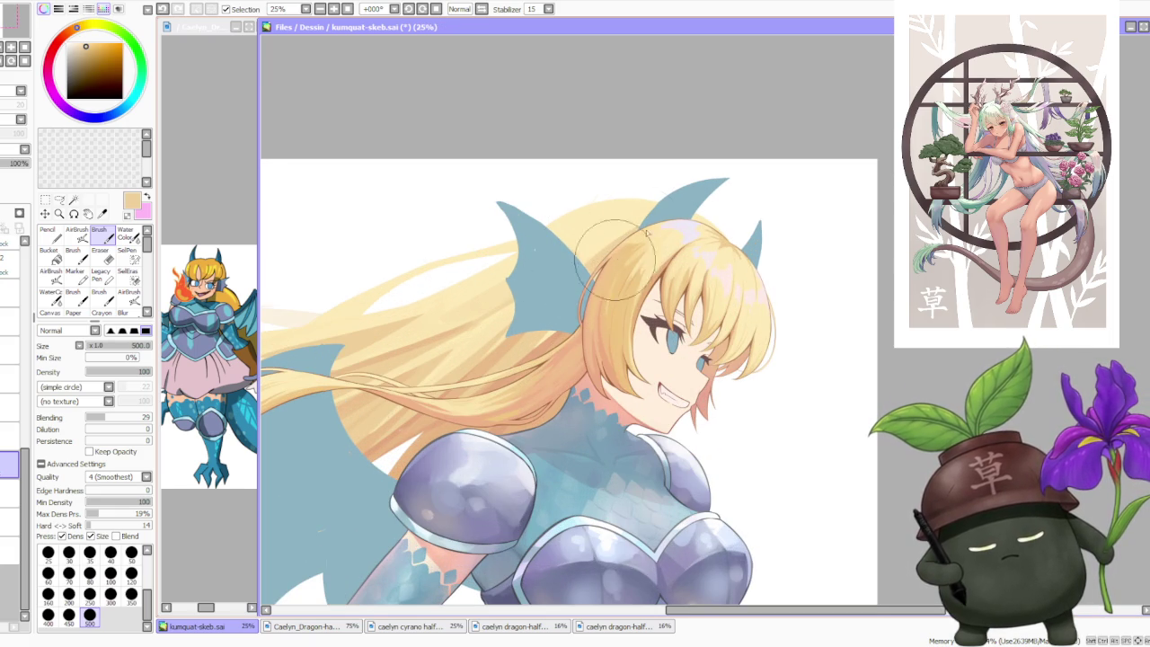
{"action": "left_click_drag", "start_coordinate": [548, 285], "coordinate": [549, 274]}
{"action": "left_click_drag", "start_coordinate": [575, 233], "coordinate": [494, 299]}
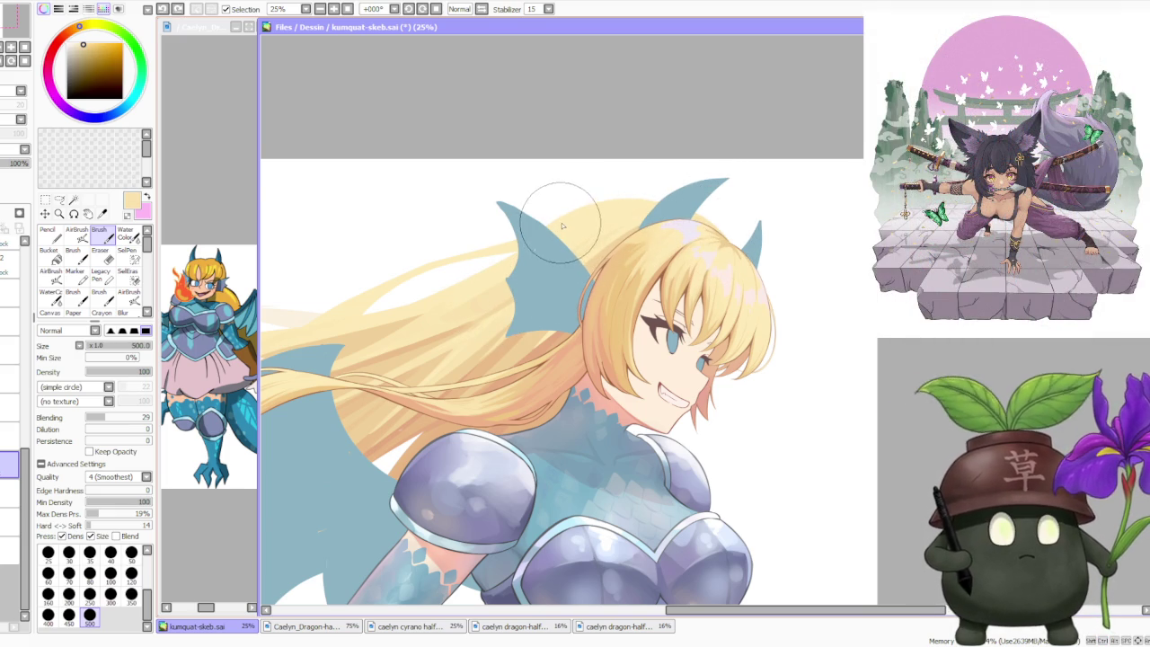
- Check the ear-fin touch-ups at different zooms and tilt the canvas view to -33°
{"action": "scroll", "coordinate": [561, 225], "scroll_direction": "down", "scroll_amount": 2}
{"action": "scroll", "coordinate": [561, 225], "scroll_direction": "up", "scroll_amount": 1}
{"action": "scroll", "coordinate": [561, 220], "scroll_direction": "up", "scroll_amount": 1}
{"action": "scroll", "coordinate": [563, 216], "scroll_direction": "down", "scroll_amount": 3}
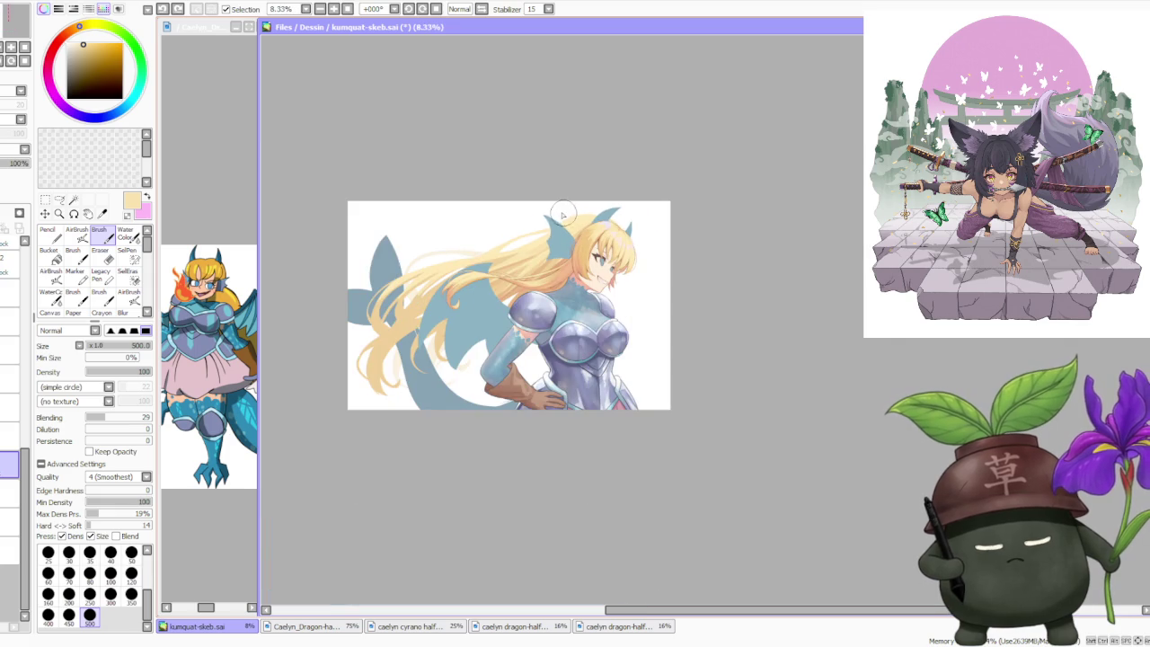
{"action": "scroll", "coordinate": [579, 205], "scroll_direction": "up", "scroll_amount": 2}
{"action": "scroll", "coordinate": [593, 216], "scroll_direction": "up", "scroll_amount": 1}
{"action": "scroll", "coordinate": [645, 239], "scroll_direction": "down", "scroll_amount": 2}
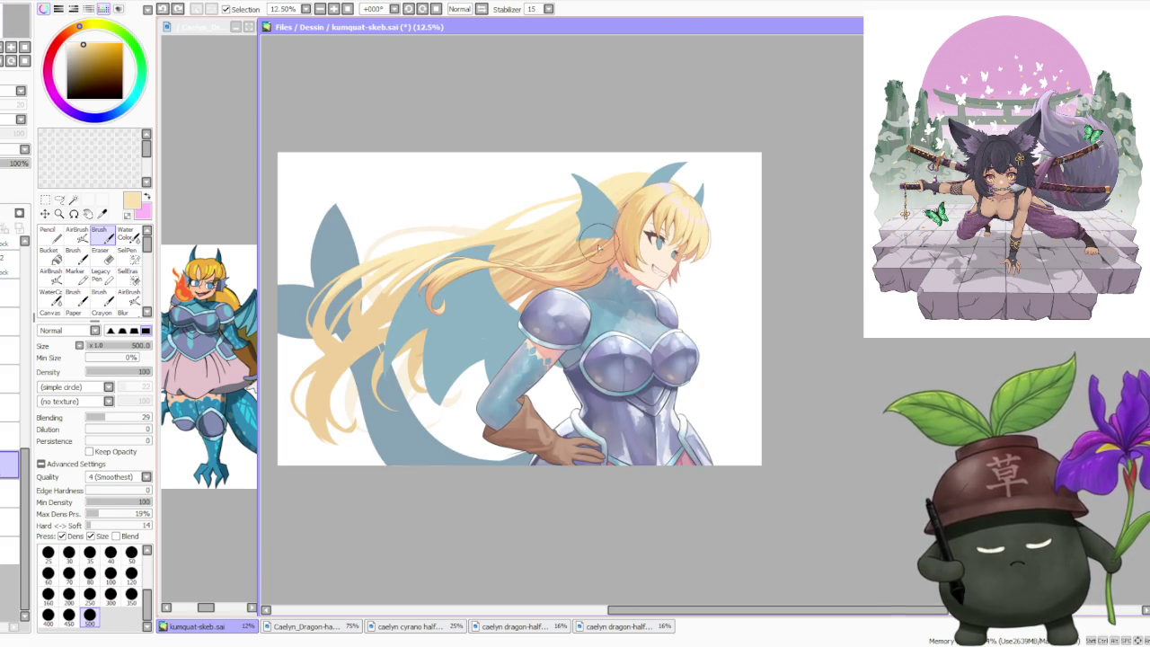
{"action": "scroll", "coordinate": [600, 253], "scroll_direction": "up", "scroll_amount": 1}
{"action": "scroll", "coordinate": [604, 252], "scroll_direction": "down", "scroll_amount": 1}
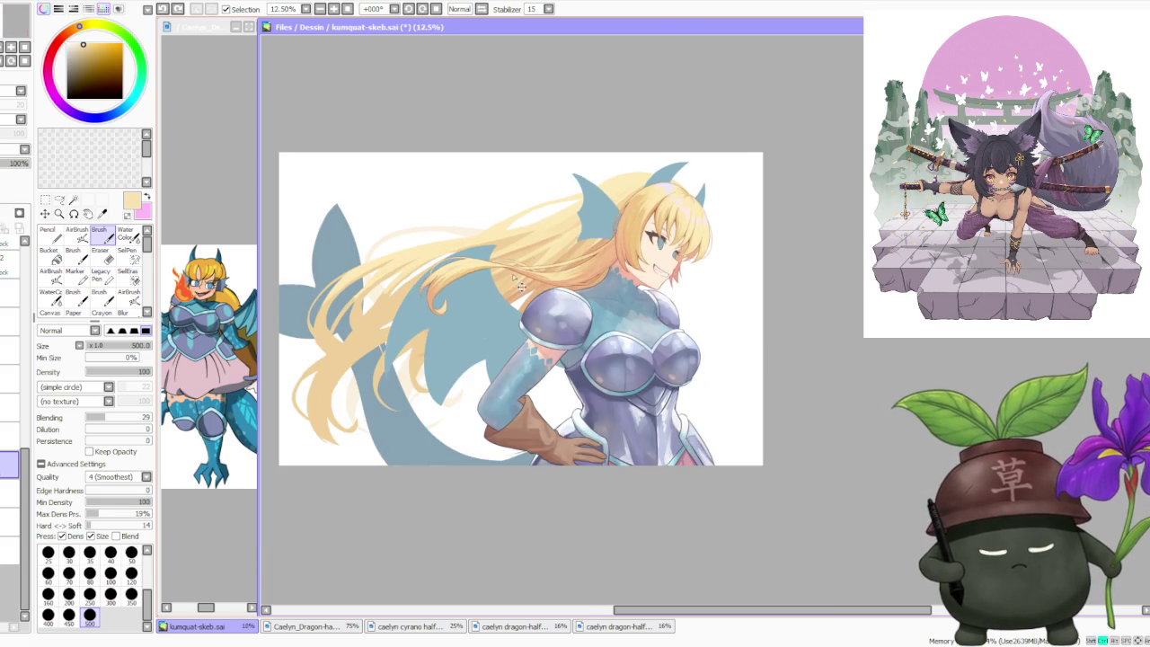
{"action": "scroll", "coordinate": [514, 274], "scroll_direction": "up", "scroll_amount": 1}
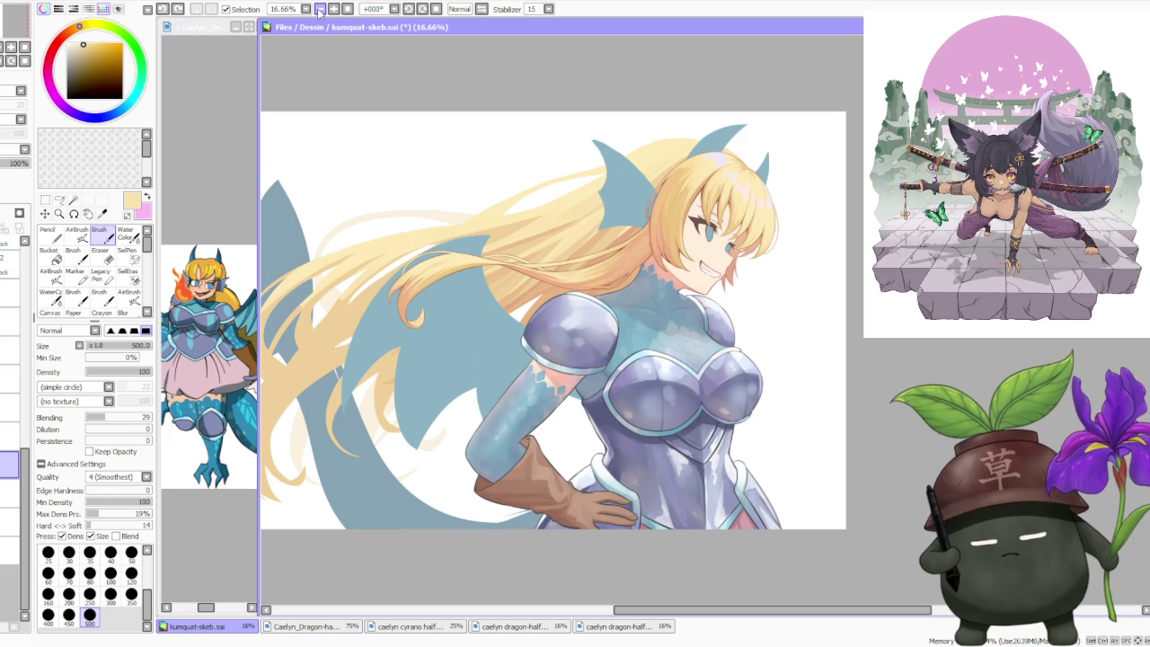
{"action": "left_click", "coordinate": [407, 9]}
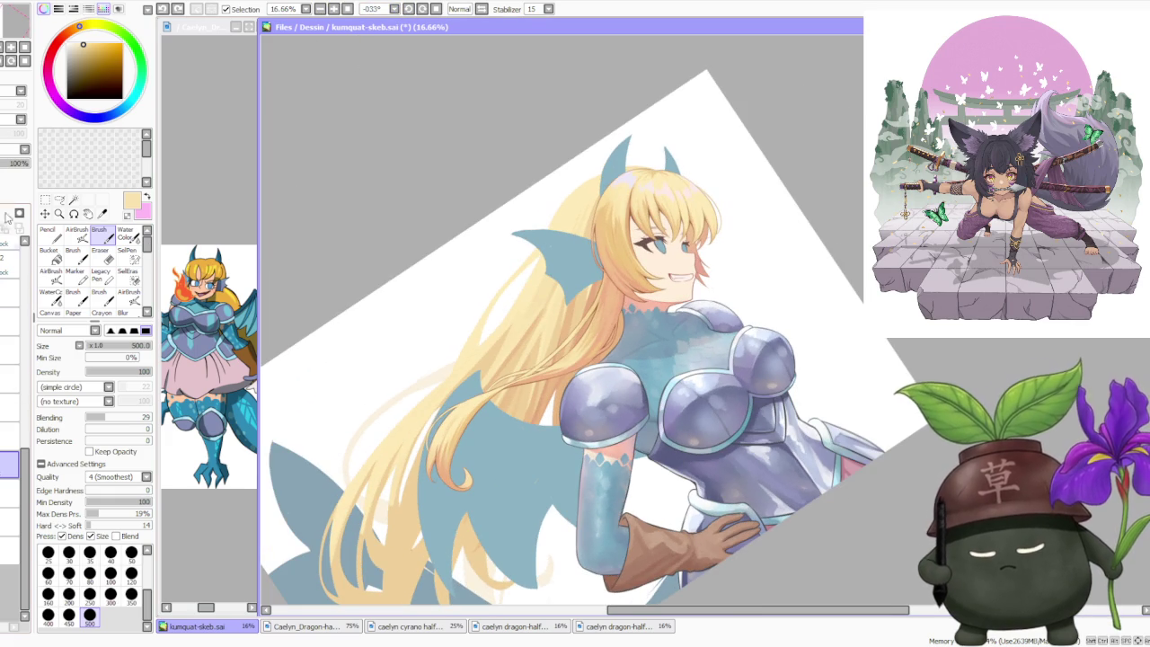
- Paint golden hair strands across the blue area beside the shoulder
{"action": "scroll", "coordinate": [518, 418], "scroll_direction": "up", "scroll_amount": 1}
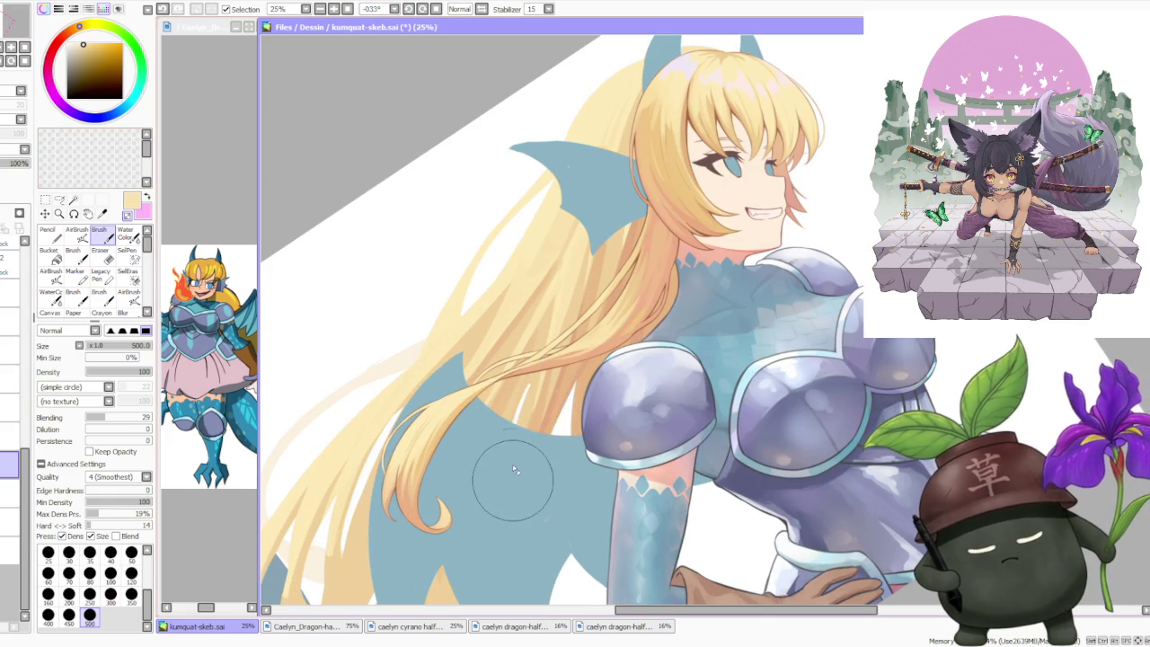
{"action": "left_click_drag", "start_coordinate": [566, 341], "coordinate": [490, 423]}
{"action": "mouse_move", "coordinate": [561, 363]}
{"action": "left_mouse_down"}
{"action": "mouse_move", "coordinate": [480, 454]}
{"action": "mouse_move", "coordinate": [538, 392]}
{"action": "left_mouse_up"}
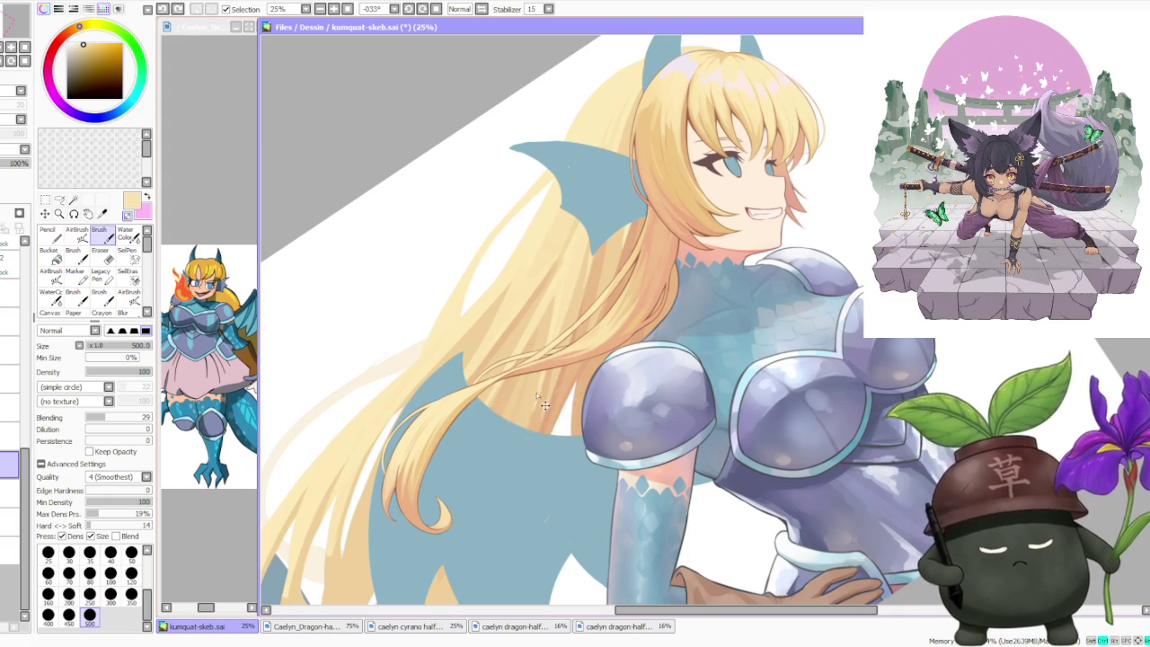
{"action": "left_click_drag", "start_coordinate": [528, 429], "coordinate": [539, 388]}
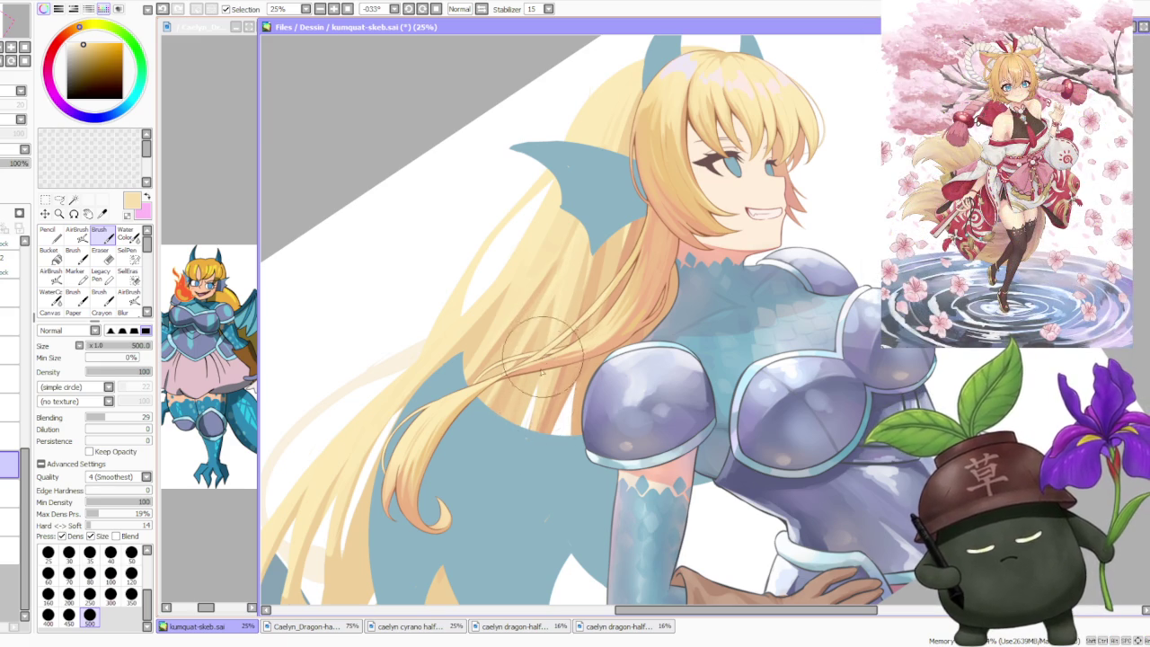
- Sample a tan shade from the hair and set the brush size to 350
{"action": "scroll", "coordinate": [543, 361], "scroll_direction": "down", "scroll_amount": 1}
{"action": "scroll", "coordinate": [608, 296], "scroll_direction": "down", "scroll_amount": 1}
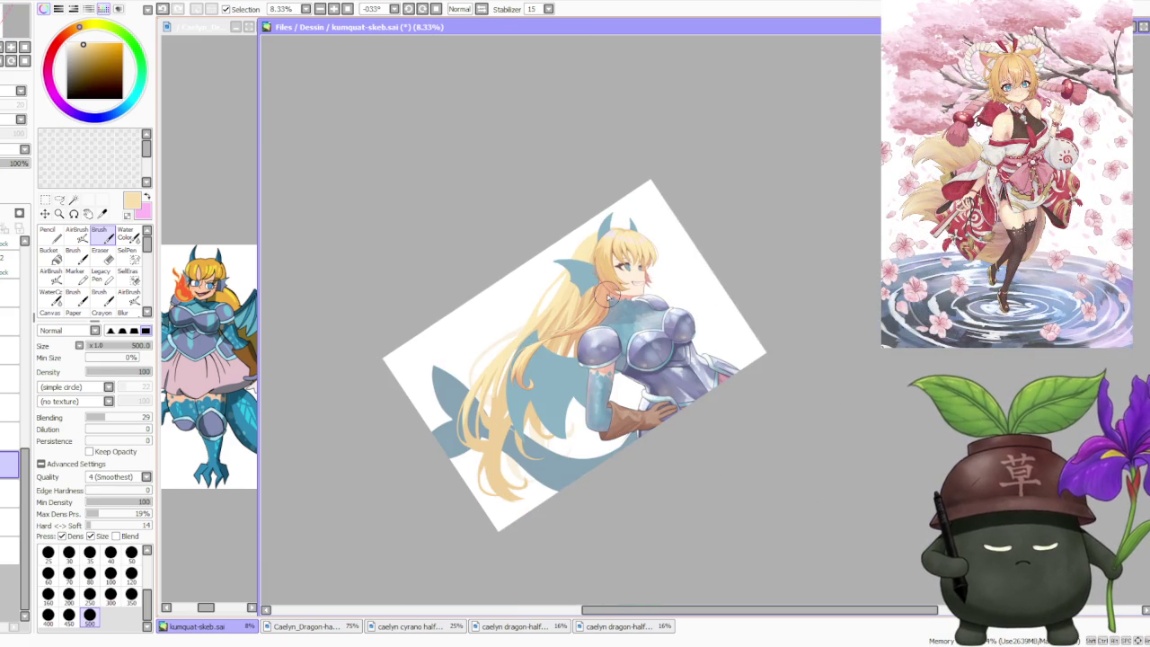
{"action": "scroll", "coordinate": [641, 229], "scroll_direction": "up", "scroll_amount": 2}
{"action": "scroll", "coordinate": [613, 287], "scroll_direction": "down", "scroll_amount": 2}
{"action": "scroll", "coordinate": [611, 372], "scroll_direction": "up", "scroll_amount": 2}
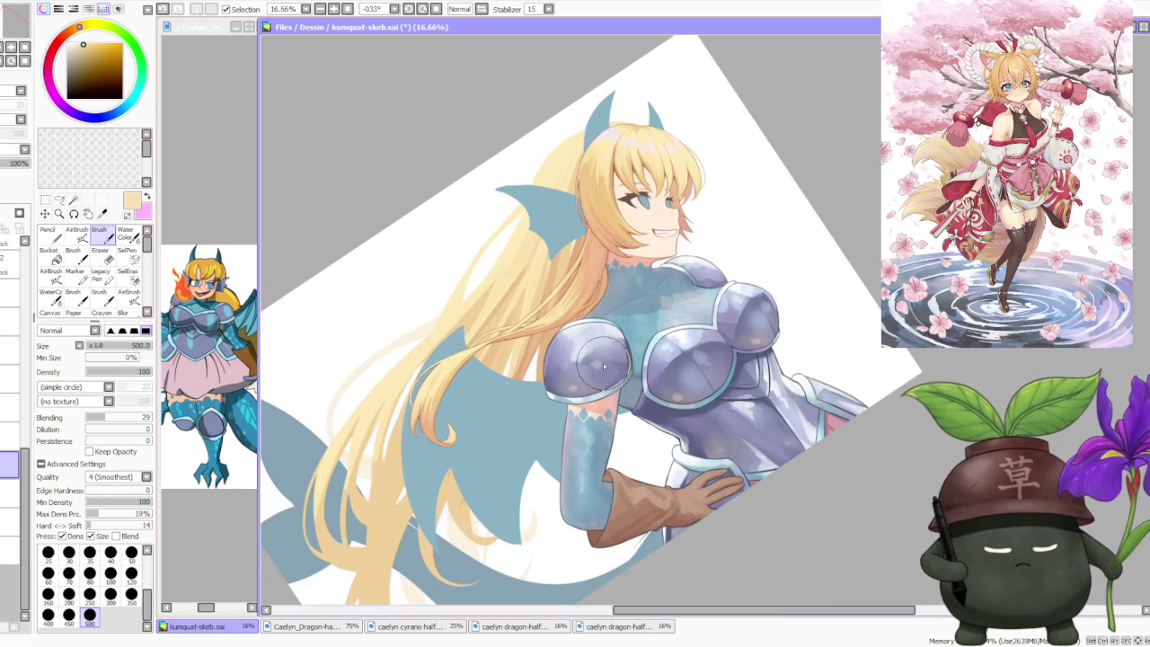
{"action": "scroll", "coordinate": [601, 364], "scroll_direction": "down", "scroll_amount": 1}
{"action": "scroll", "coordinate": [575, 395], "scroll_direction": "down", "scroll_amount": 2}
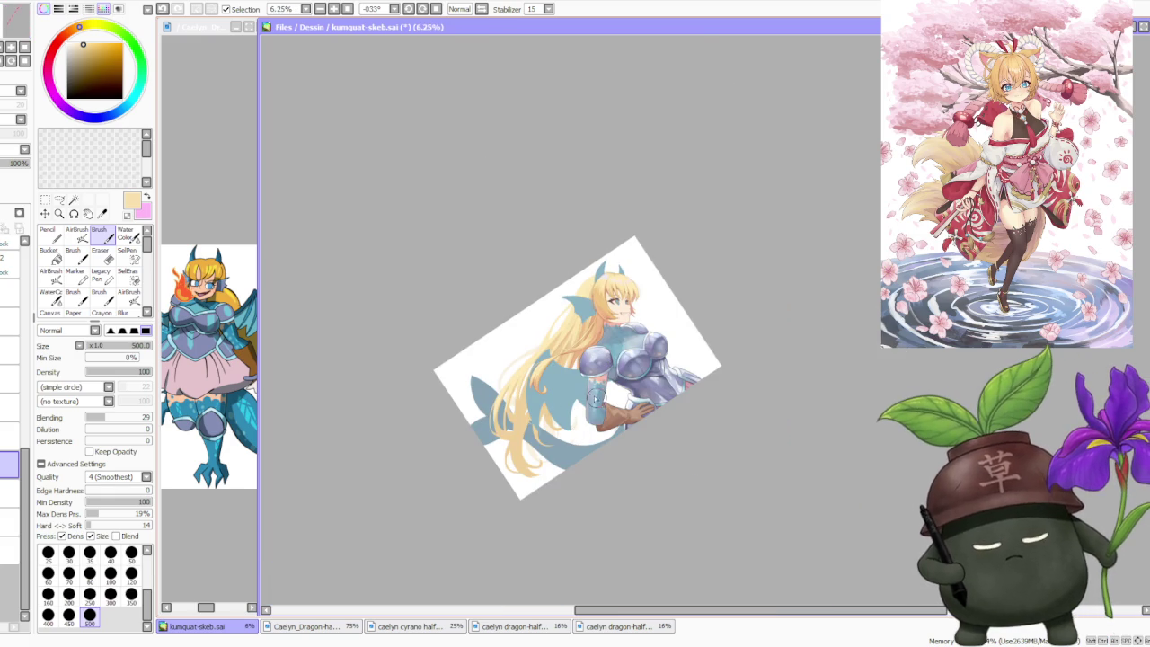
{"action": "scroll", "coordinate": [596, 398], "scroll_direction": "up", "scroll_amount": 2}
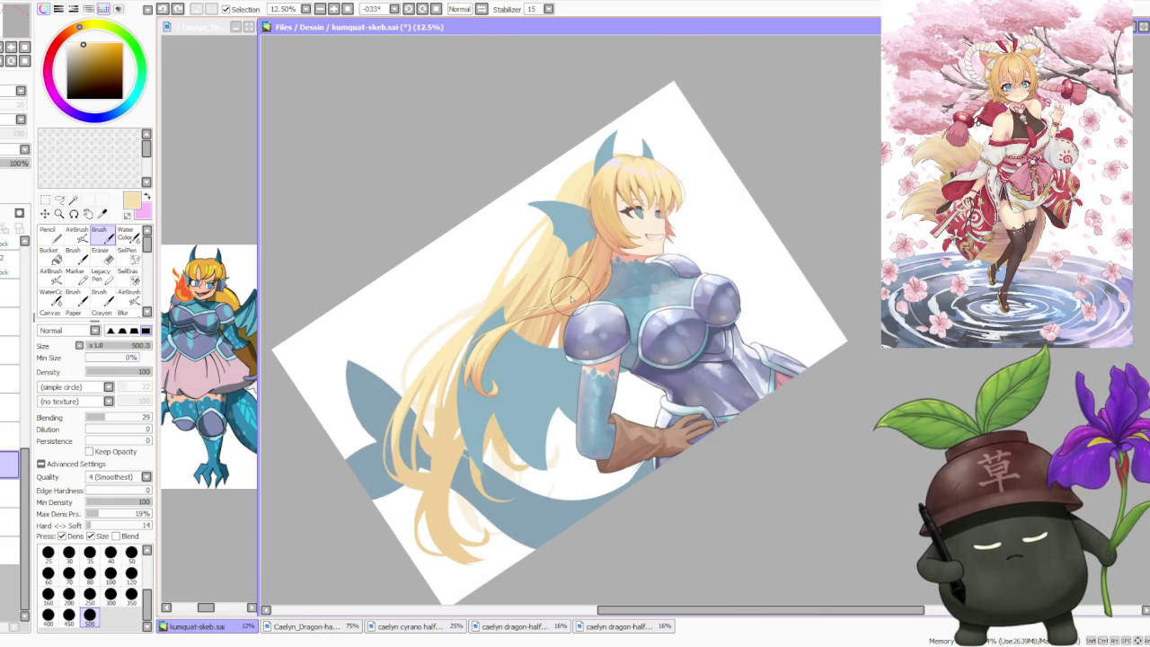
{"action": "scroll", "coordinate": [570, 300], "scroll_direction": "up", "scroll_amount": 2}
{"action": "left_click", "coordinate": [519, 365], "text": "alt"}
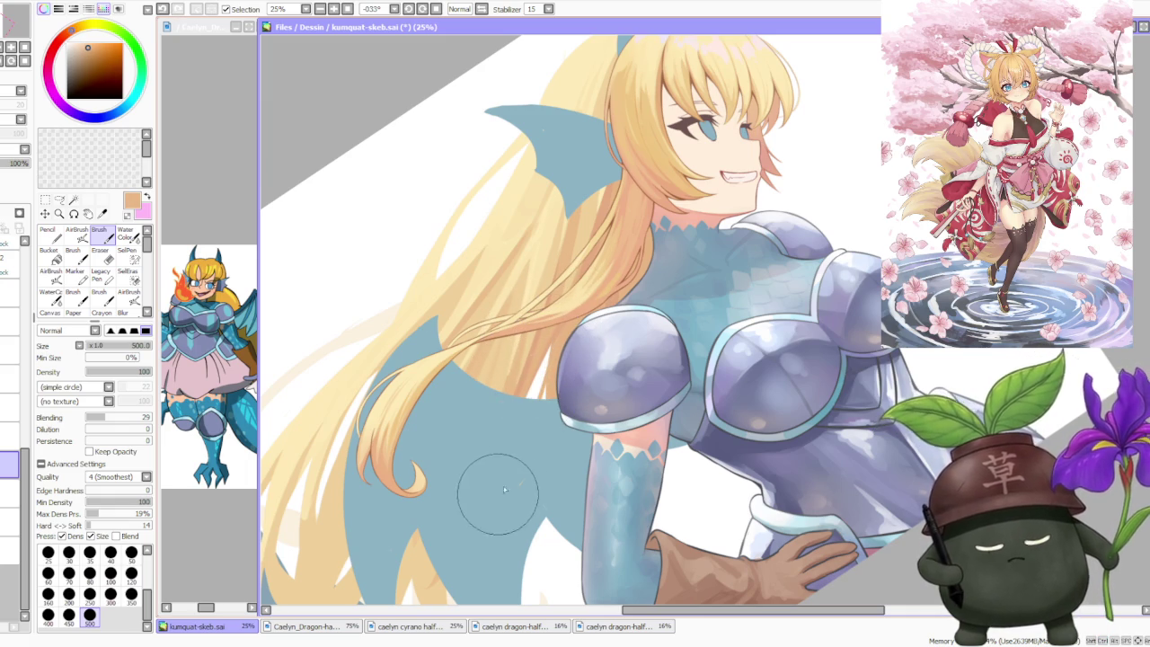
{"action": "scroll", "coordinate": [550, 364], "scroll_direction": "down", "scroll_amount": 1}
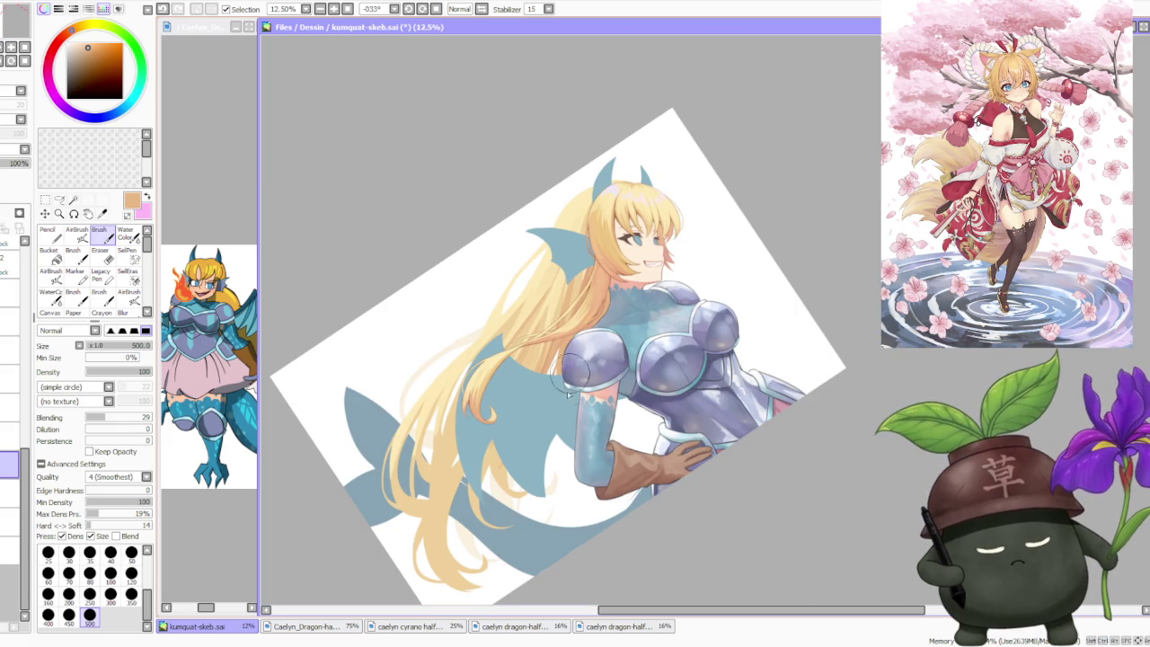
{"action": "left_click", "coordinate": [131, 594]}
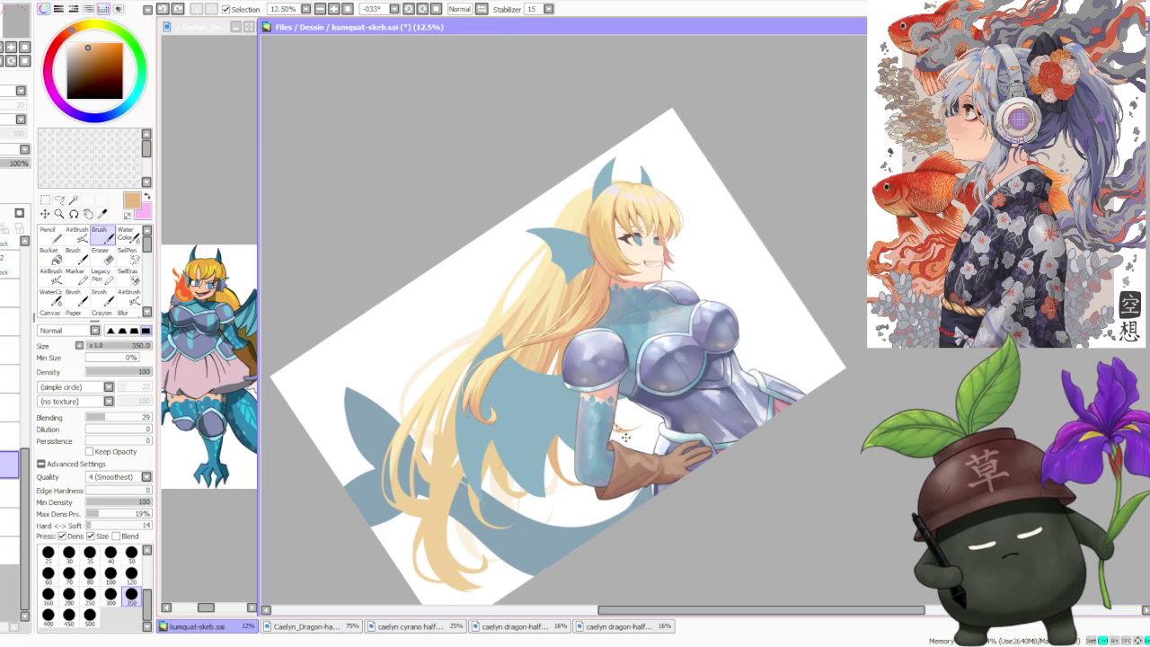
- Try a faint hair strand in the lower hair and undo it
{"action": "scroll", "coordinate": [612, 401], "scroll_direction": "down", "scroll_amount": 3}
{"action": "scroll", "coordinate": [557, 404], "scroll_direction": "up", "scroll_amount": 2}
{"action": "scroll", "coordinate": [537, 407], "scroll_direction": "up", "scroll_amount": 1}
{"action": "scroll", "coordinate": [530, 466], "scroll_direction": "up", "scroll_amount": 1}
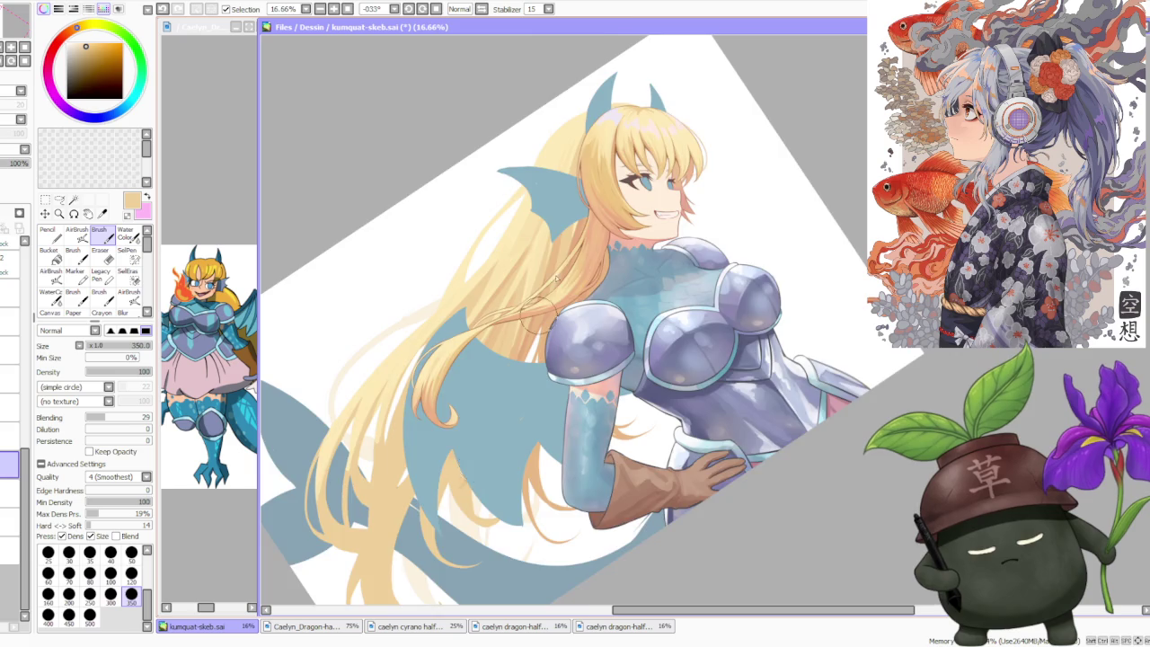
{"action": "scroll", "coordinate": [524, 359], "scroll_direction": "down", "scroll_amount": 2}
{"action": "scroll", "coordinate": [516, 386], "scroll_direction": "up", "scroll_amount": 3}
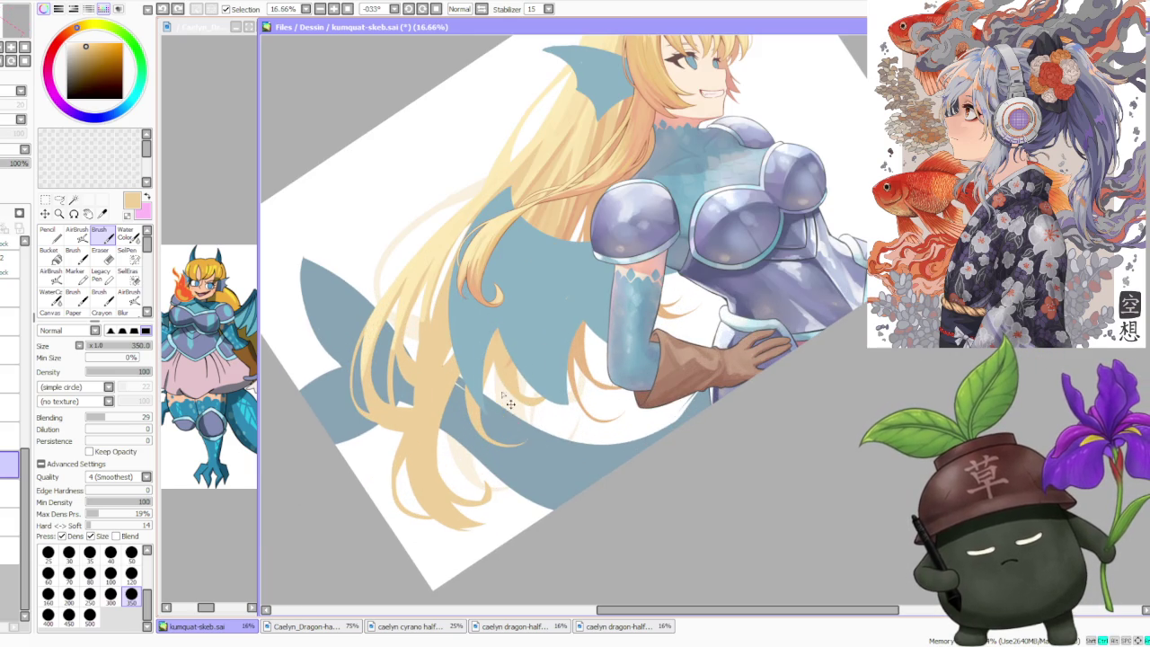
{"action": "left_click_drag", "start_coordinate": [508, 330], "coordinate": [503, 406]}
{"action": "key", "text": "ctrl+z"}
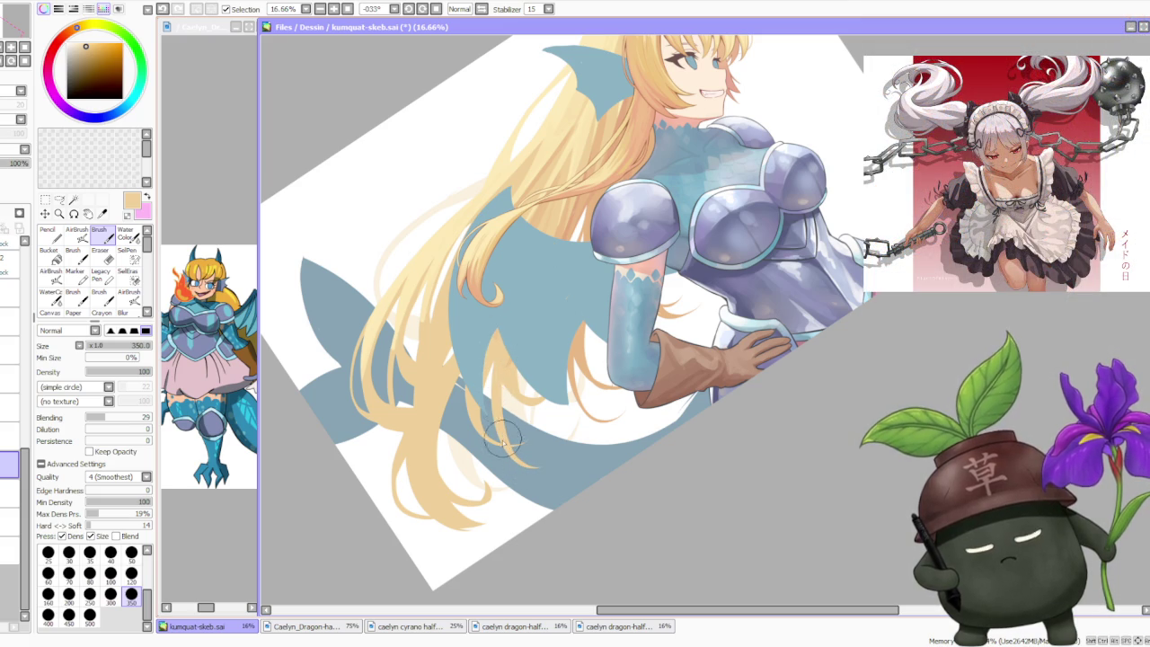
- Paint four long light strands running down the lower blonde hair toward the ends
{"action": "scroll", "coordinate": [585, 216], "scroll_direction": "down", "scroll_amount": 3}
{"action": "scroll", "coordinate": [586, 215], "scroll_direction": "up", "scroll_amount": 1}
{"action": "scroll", "coordinate": [503, 360], "scroll_direction": "up", "scroll_amount": 1}
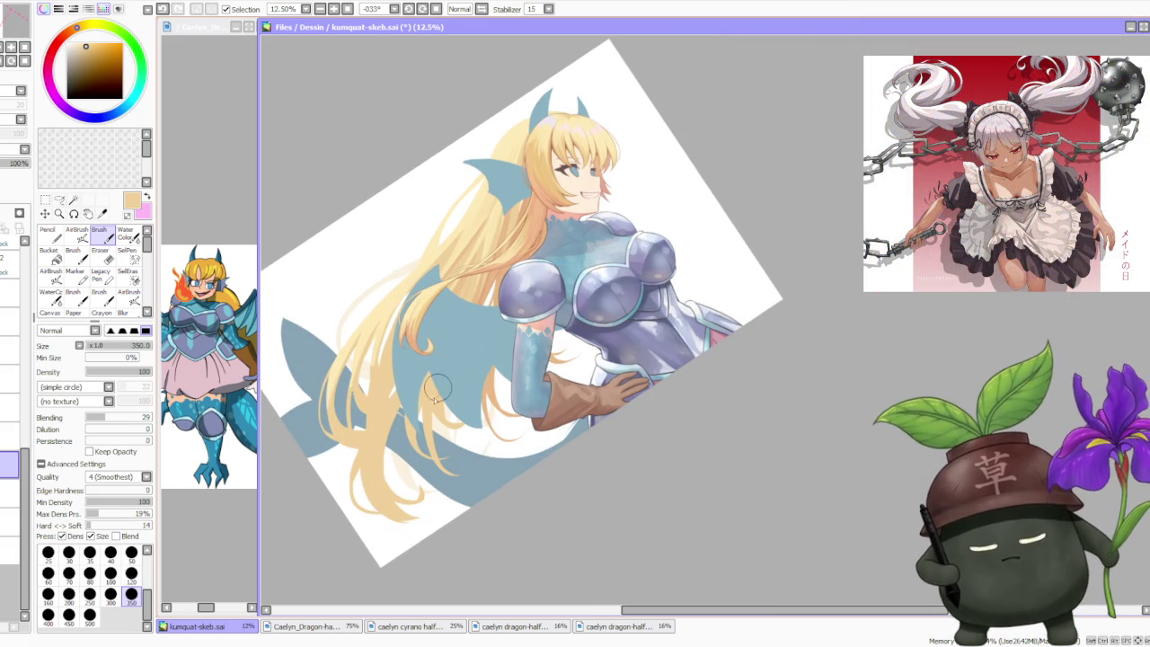
{"action": "scroll", "coordinate": [434, 410], "scroll_direction": "up", "scroll_amount": 1}
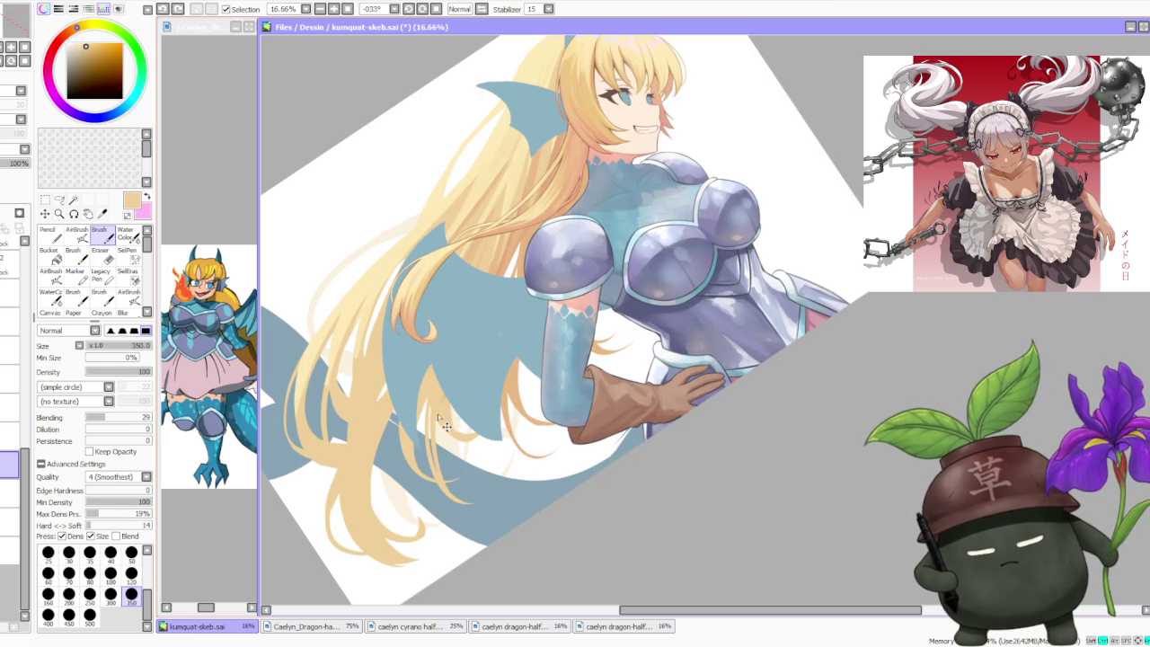
{"action": "left_click_drag", "start_coordinate": [426, 411], "coordinate": [476, 483]}
{"action": "left_click_drag", "start_coordinate": [430, 391], "coordinate": [496, 499]}
{"action": "left_click_drag", "start_coordinate": [430, 395], "coordinate": [492, 496]}
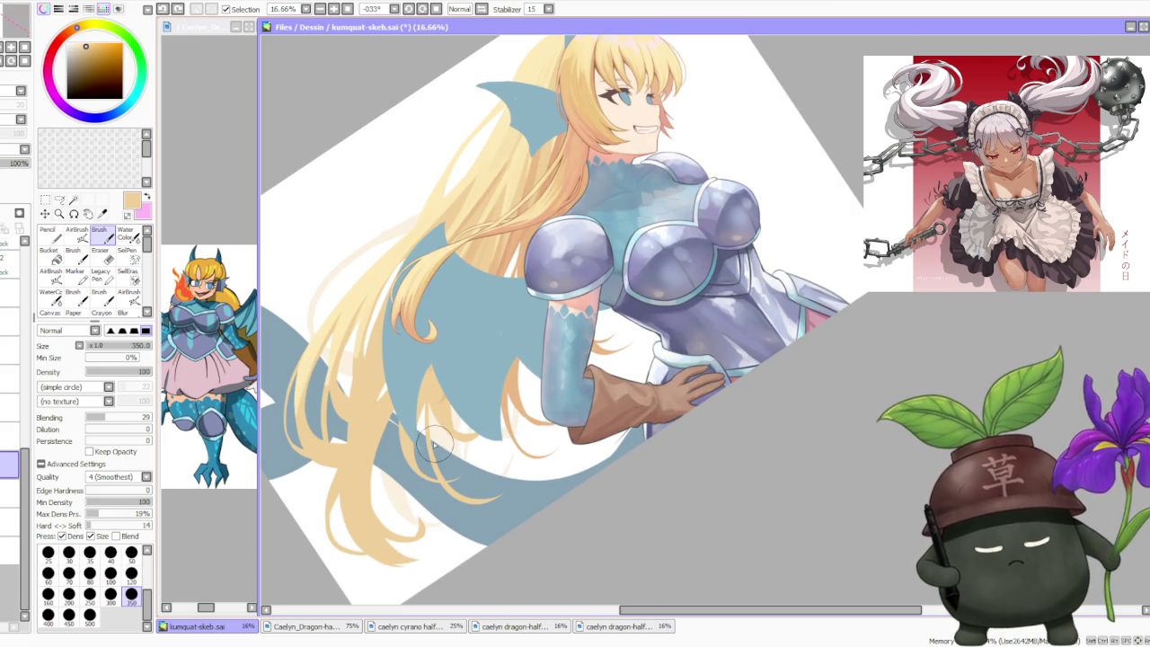
{"action": "left_click_drag", "start_coordinate": [435, 445], "coordinate": [496, 490]}
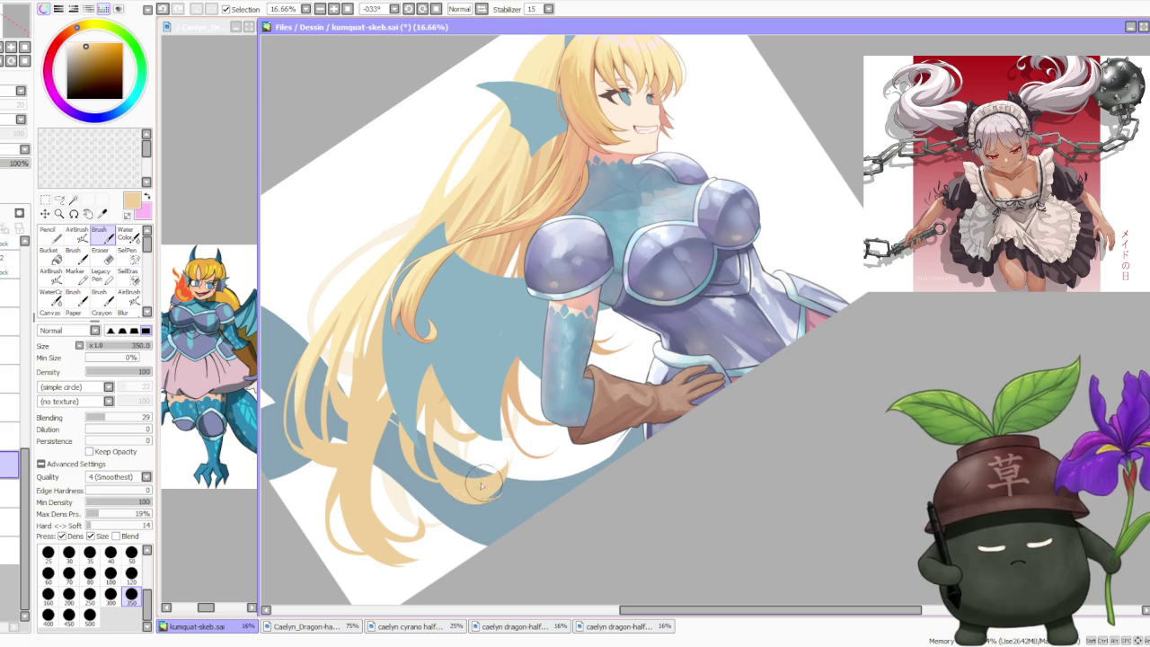
{"action": "scroll", "coordinate": [566, 395], "scroll_direction": "down", "scroll_amount": 2}
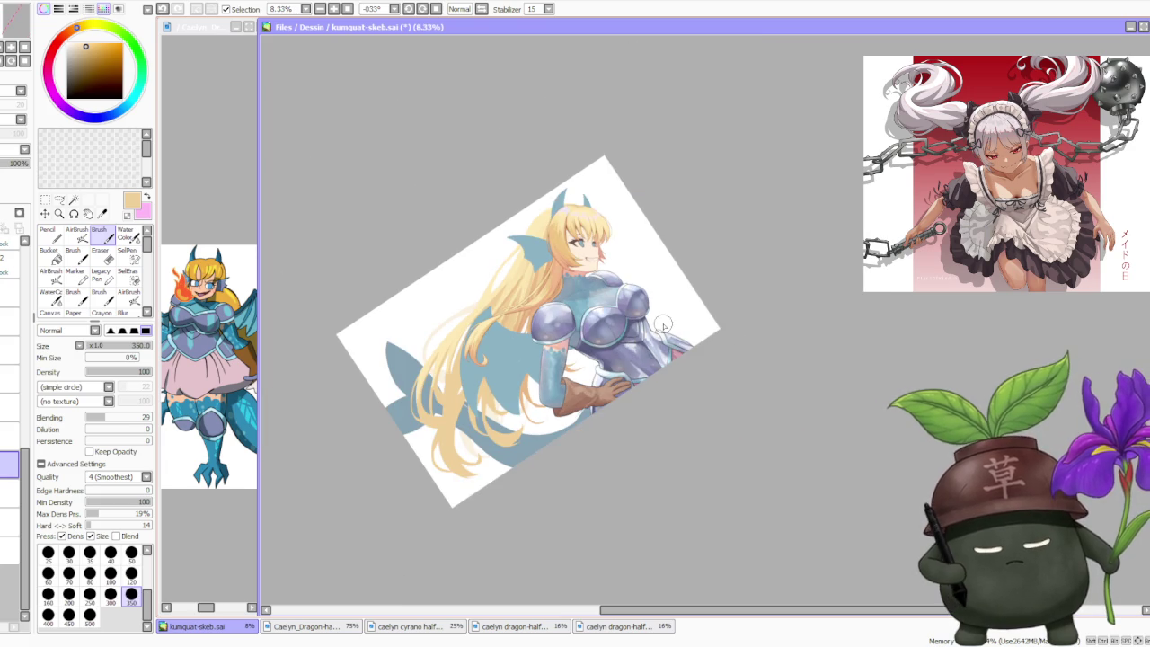
{"action": "scroll", "coordinate": [536, 326], "scroll_direction": "up", "scroll_amount": 1}
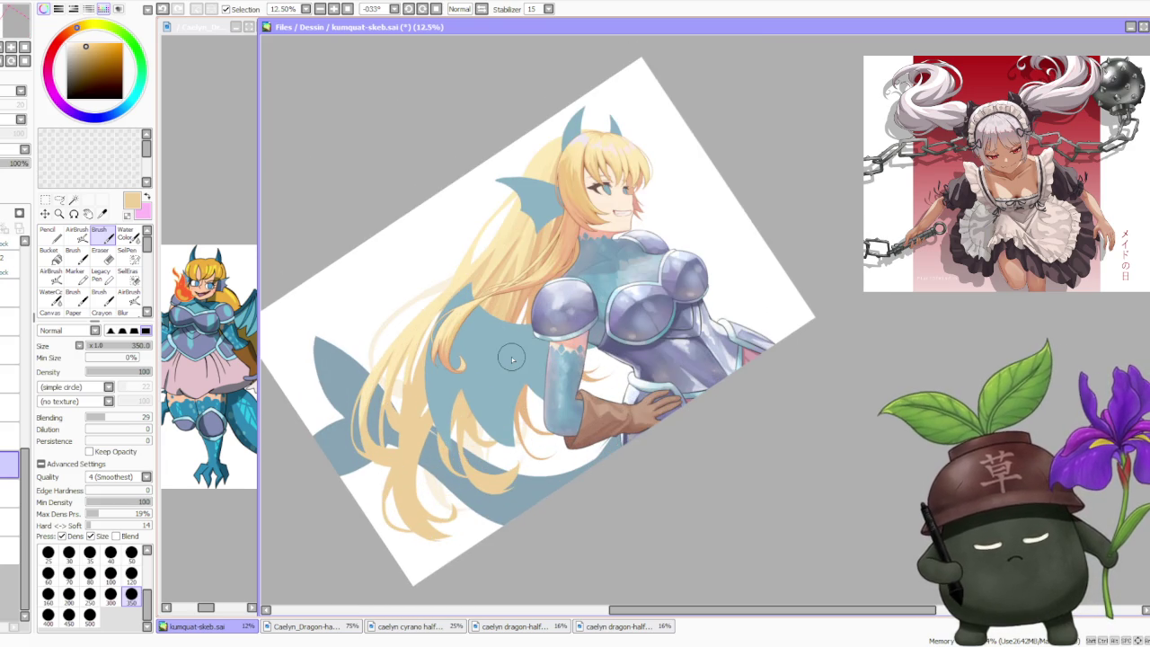
{"action": "scroll", "coordinate": [512, 359], "scroll_direction": "up", "scroll_amount": 1}
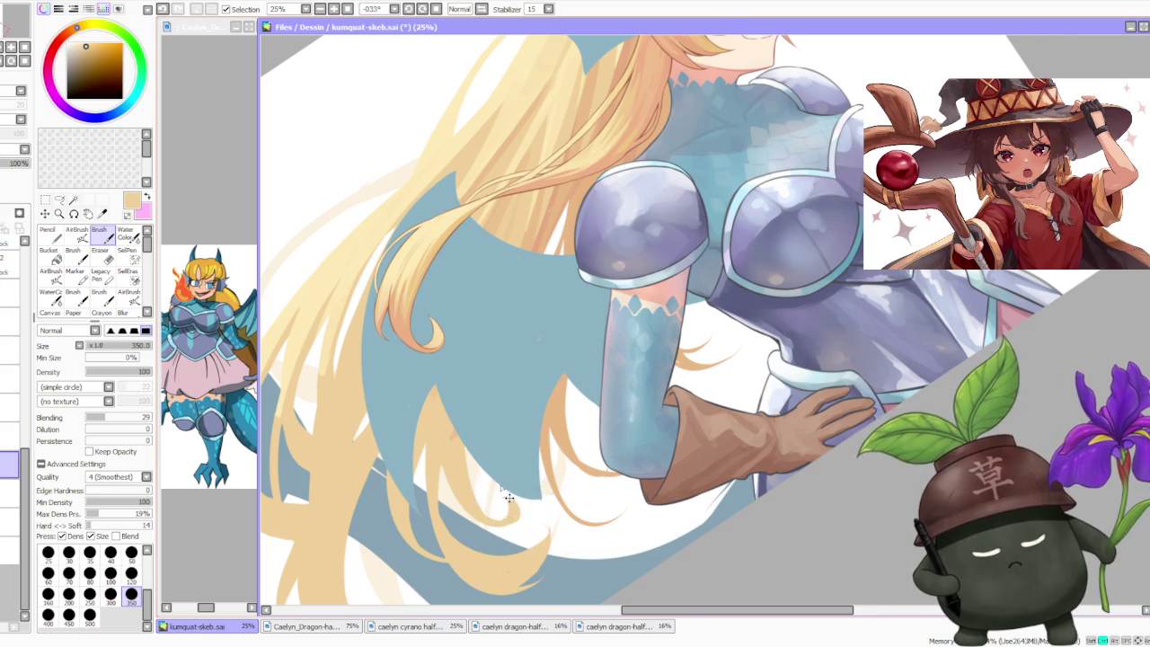
- Sample two shades from the blonde hair near the shoulder
{"action": "scroll", "coordinate": [503, 490], "scroll_direction": "up", "scroll_amount": 1}
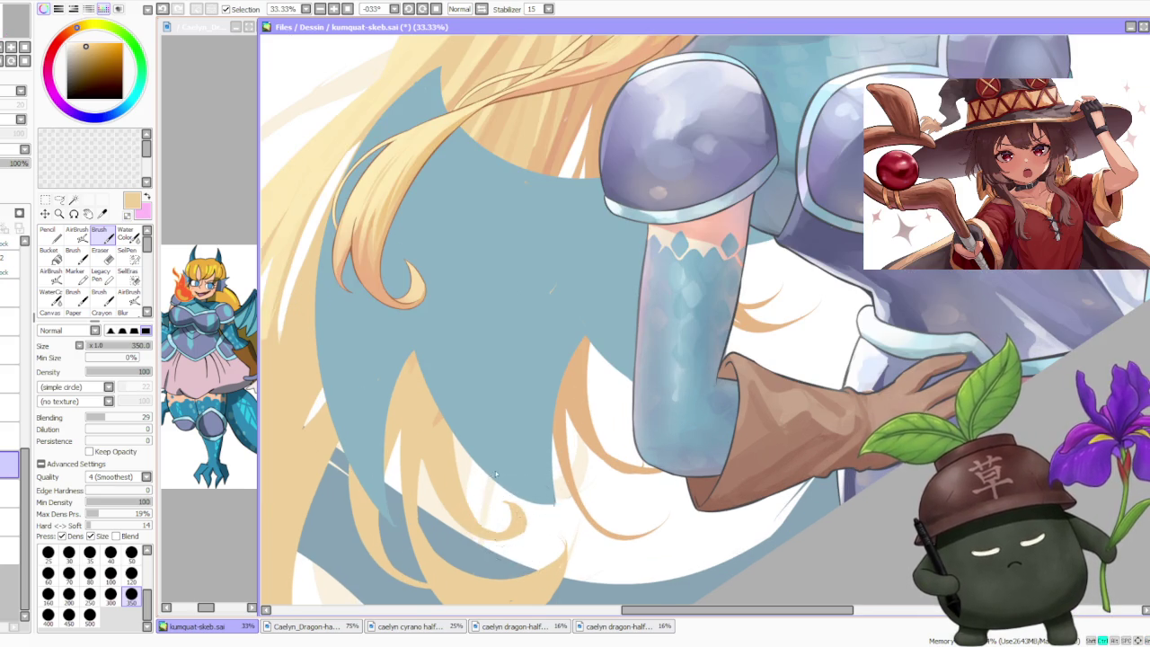
{"action": "scroll", "coordinate": [500, 482], "scroll_direction": "down", "scroll_amount": 3}
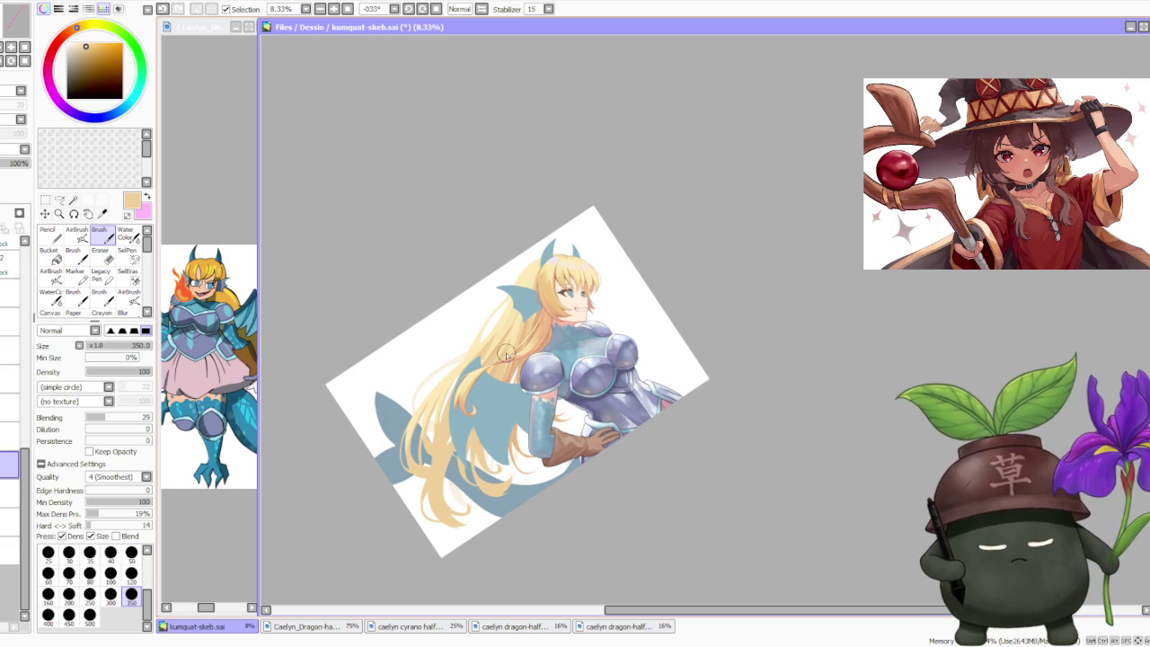
{"action": "scroll", "coordinate": [459, 400], "scroll_direction": "up", "scroll_amount": 1}
{"action": "scroll", "coordinate": [472, 450], "scroll_direction": "up", "scroll_amount": 1}
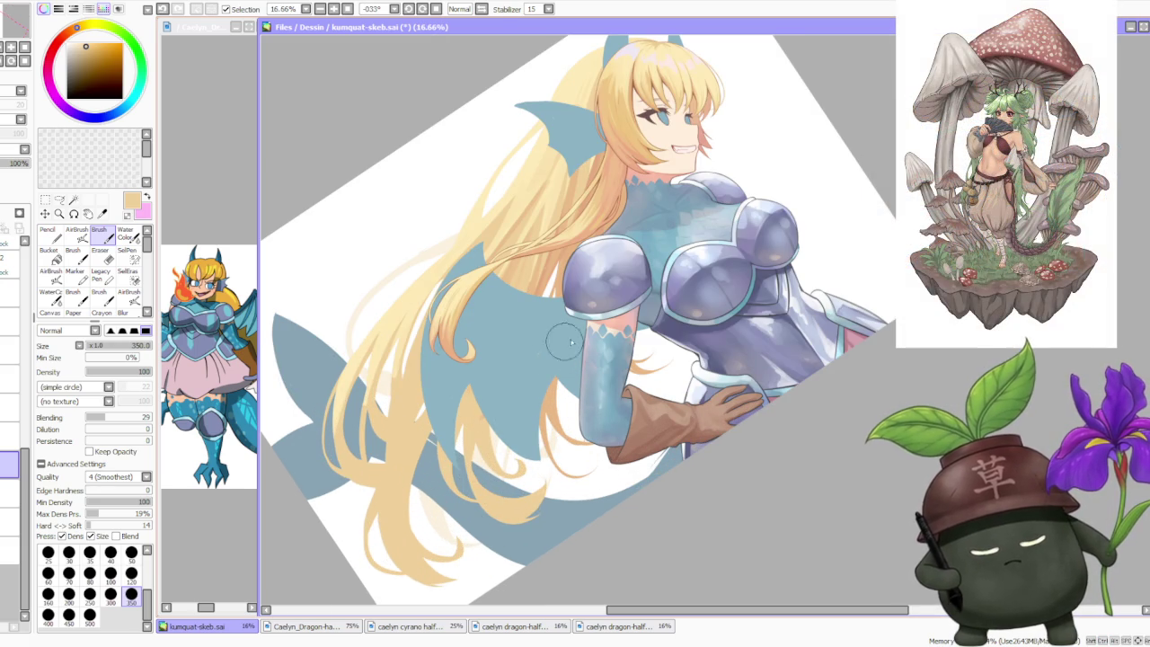
{"action": "scroll", "coordinate": [557, 260], "scroll_direction": "up", "scroll_amount": 1}
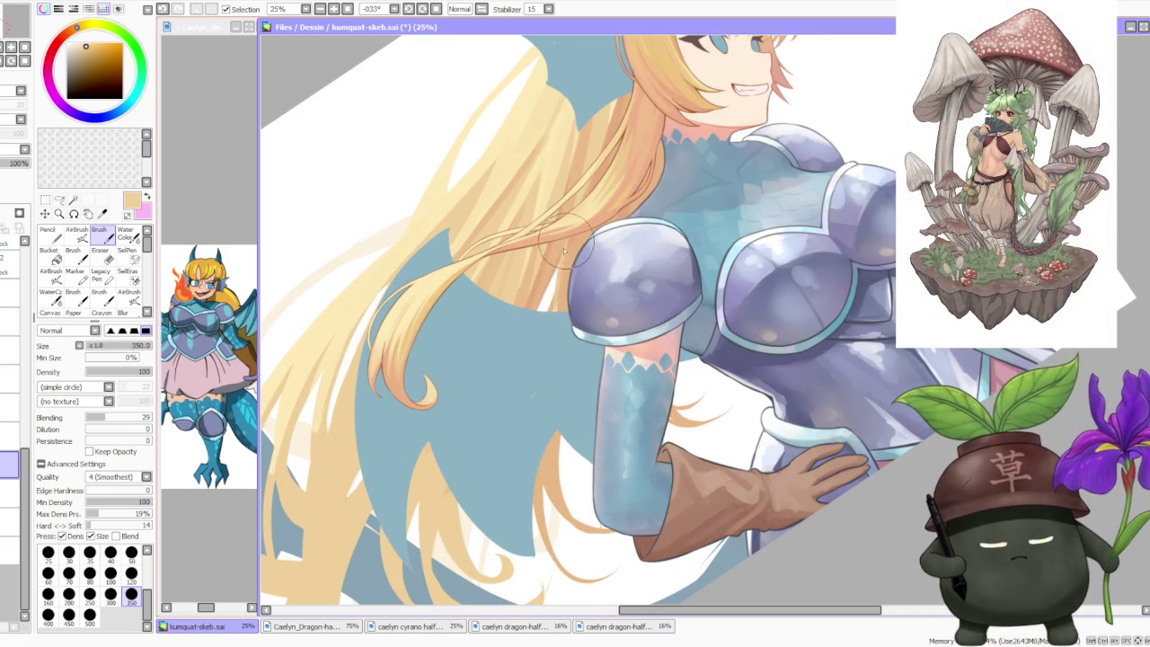
{"action": "left_click", "coordinate": [557, 279], "text": "alt"}
{"action": "left_click", "coordinate": [562, 274], "text": "alt"}
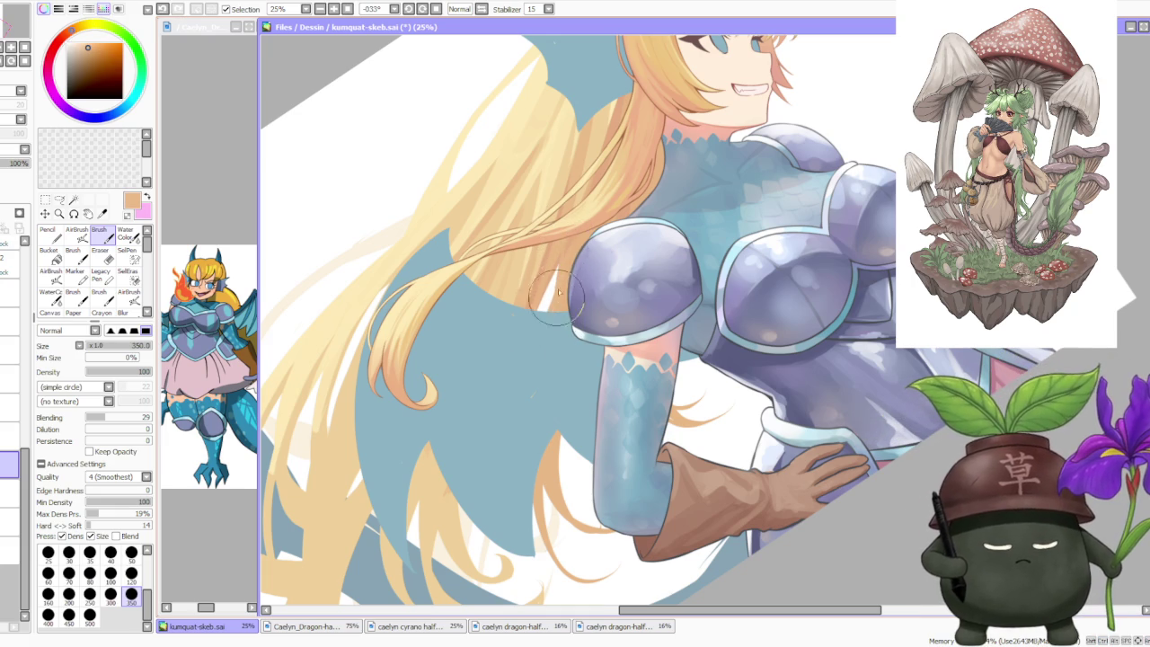
- Review the shoulder hair at several zoom levels and return the canvas view to upright
{"action": "scroll", "coordinate": [564, 259], "scroll_direction": "down", "scroll_amount": 2}
{"action": "scroll", "coordinate": [575, 257], "scroll_direction": "up", "scroll_amount": 1}
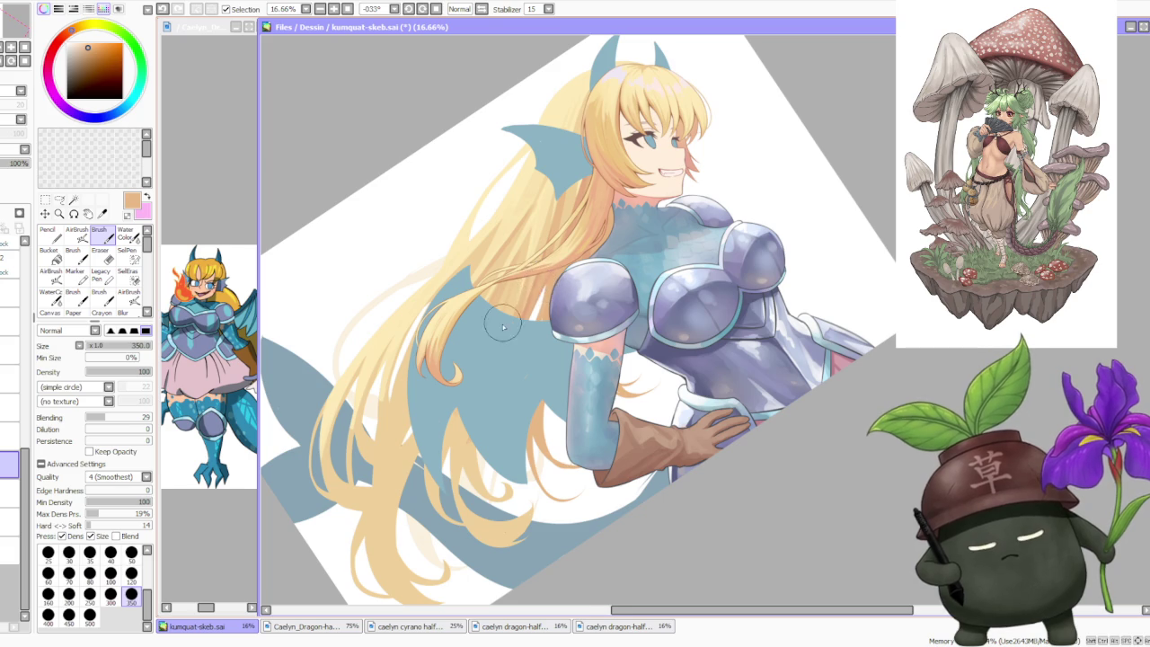
{"action": "scroll", "coordinate": [503, 325], "scroll_direction": "down", "scroll_amount": 1}
{"action": "scroll", "coordinate": [499, 341], "scroll_direction": "down", "scroll_amount": 1}
{"action": "scroll", "coordinate": [485, 360], "scroll_direction": "up", "scroll_amount": 2}
{"action": "scroll", "coordinate": [468, 391], "scroll_direction": "up", "scroll_amount": 1}
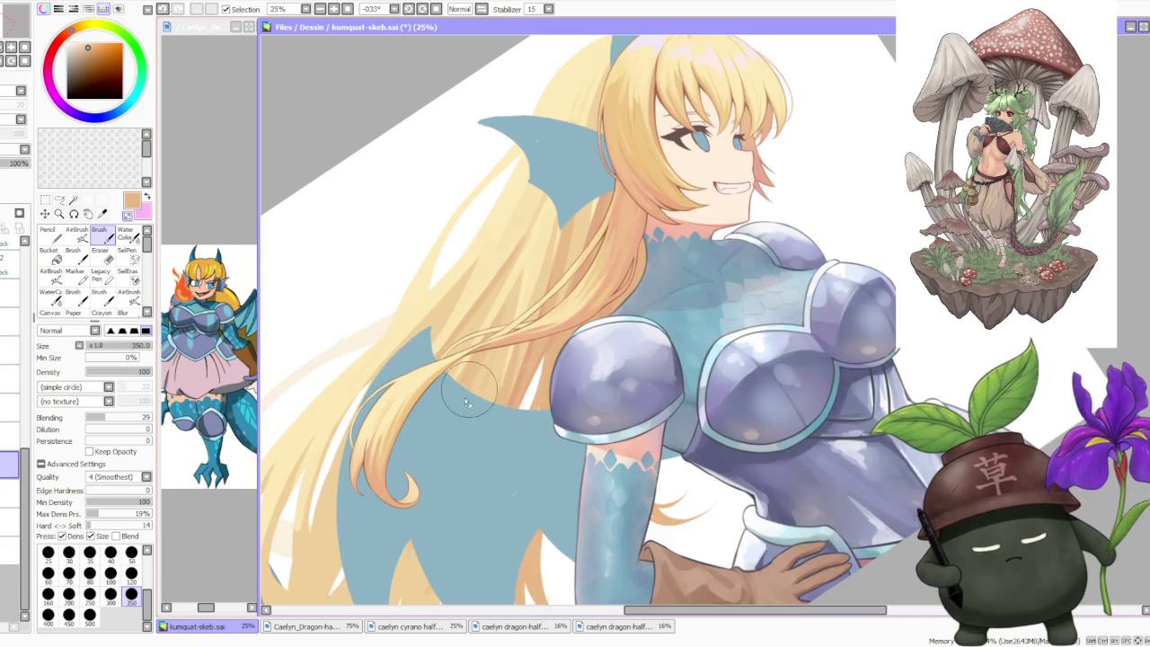
{"action": "scroll", "coordinate": [468, 392], "scroll_direction": "down", "scroll_amount": 1}
{"action": "scroll", "coordinate": [477, 386], "scroll_direction": "up", "scroll_amount": 1}
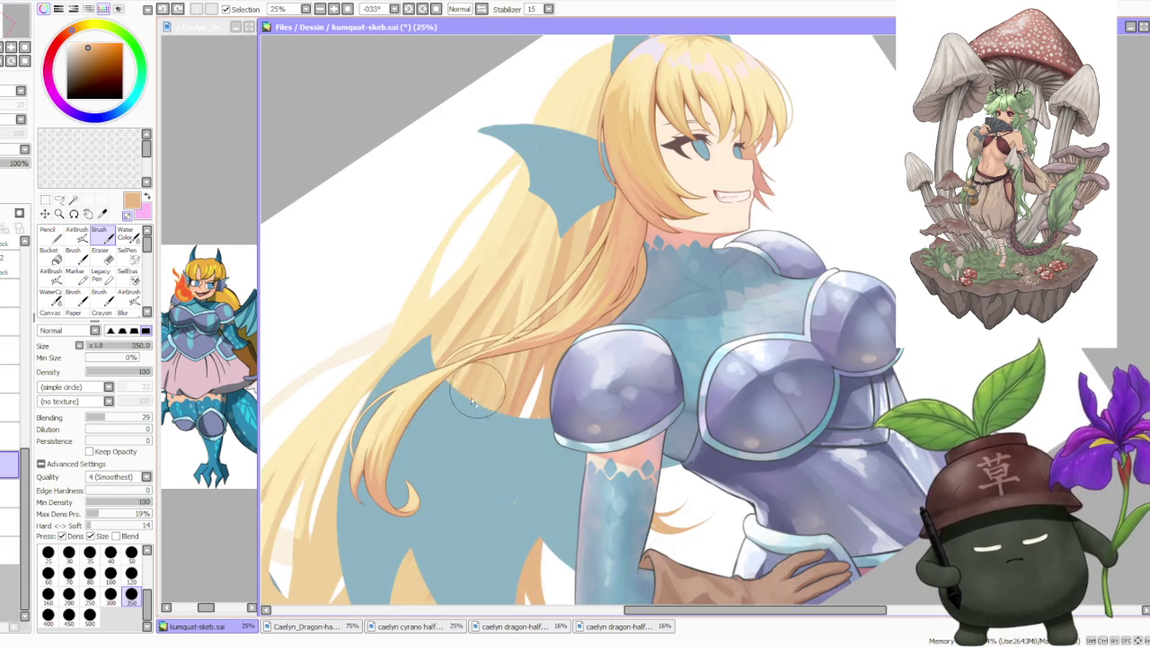
{"action": "scroll", "coordinate": [465, 401], "scroll_direction": "down", "scroll_amount": 1}
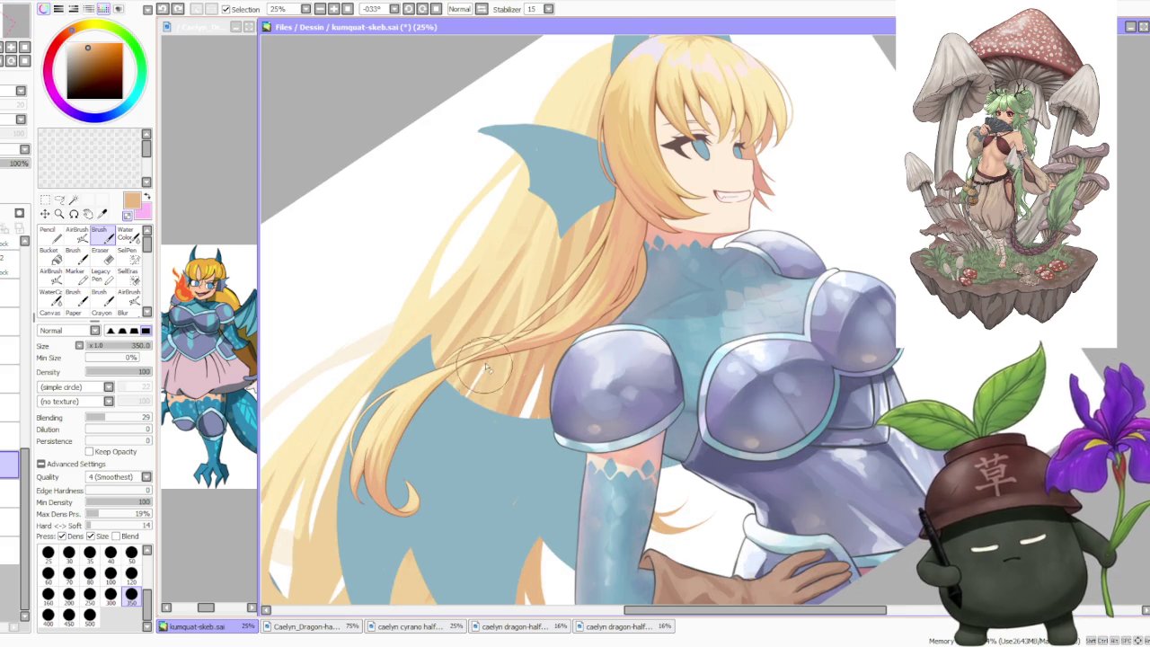
{"action": "scroll", "coordinate": [476, 382], "scroll_direction": "up", "scroll_amount": 1}
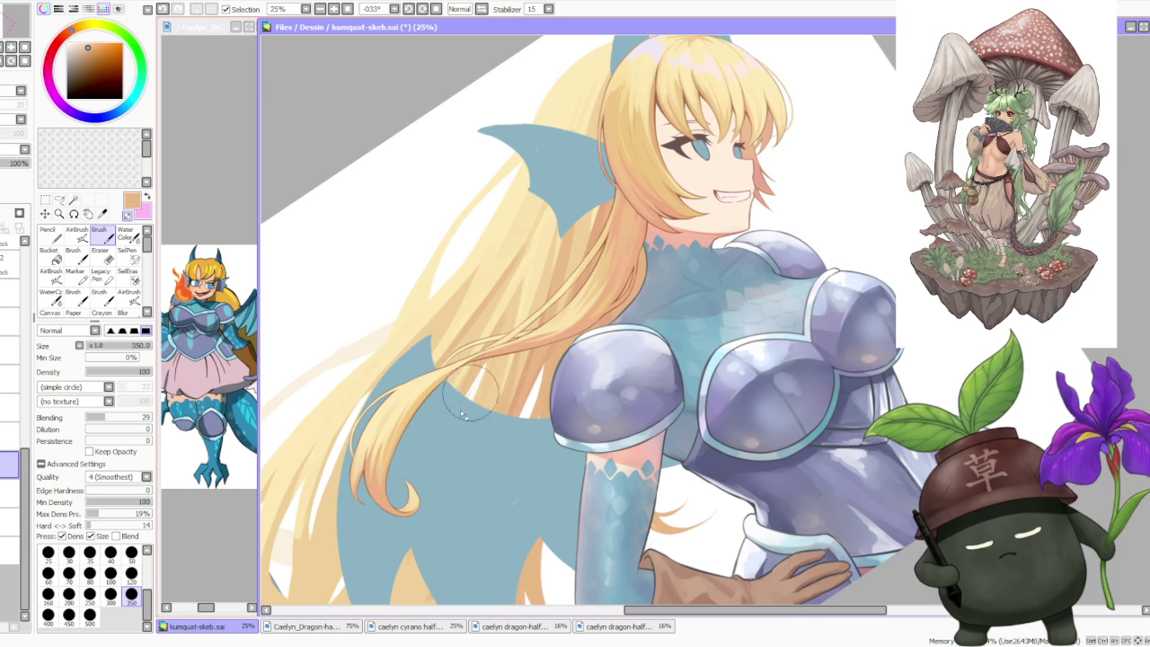
{"action": "scroll", "coordinate": [481, 380], "scroll_direction": "down", "scroll_amount": 3}
{"action": "scroll", "coordinate": [546, 267], "scroll_direction": "up", "scroll_amount": 2}
{"action": "scroll", "coordinate": [517, 305], "scroll_direction": "up", "scroll_amount": 1}
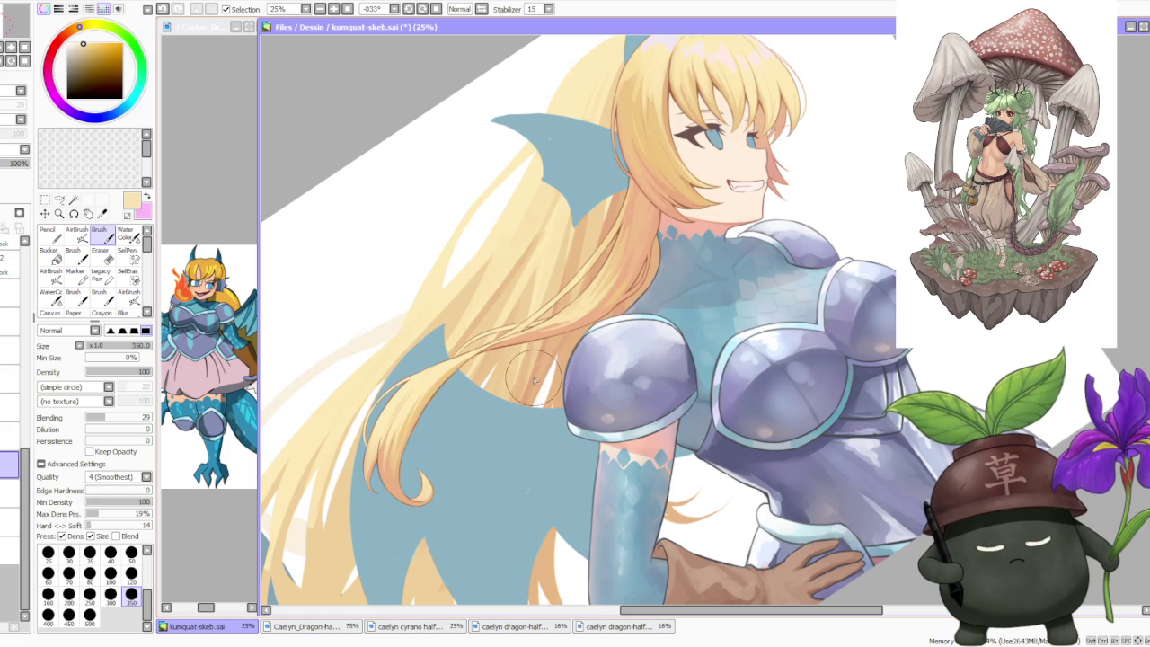
{"action": "scroll", "coordinate": [531, 359], "scroll_direction": "down", "scroll_amount": 1}
{"action": "scroll", "coordinate": [575, 287], "scroll_direction": "down", "scroll_amount": 3}
{"action": "scroll", "coordinate": [582, 255], "scroll_direction": "up", "scroll_amount": 1}
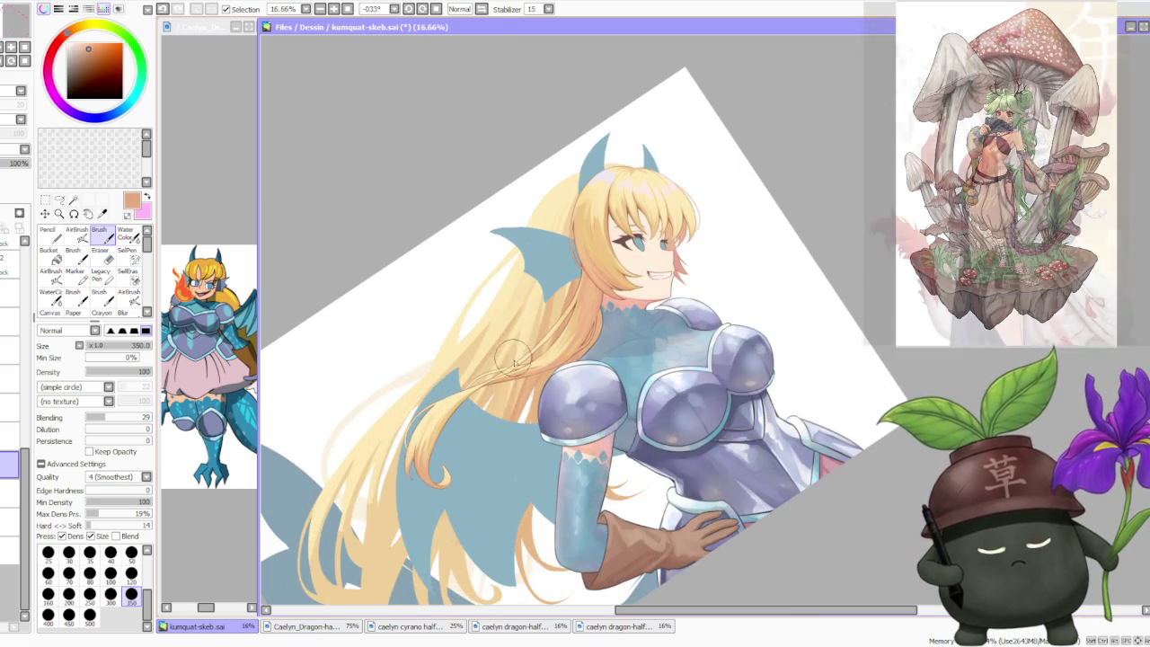
{"action": "scroll", "coordinate": [506, 386], "scroll_direction": "up", "scroll_amount": 1}
{"action": "scroll", "coordinate": [506, 386], "scroll_direction": "down", "scroll_amount": 1}
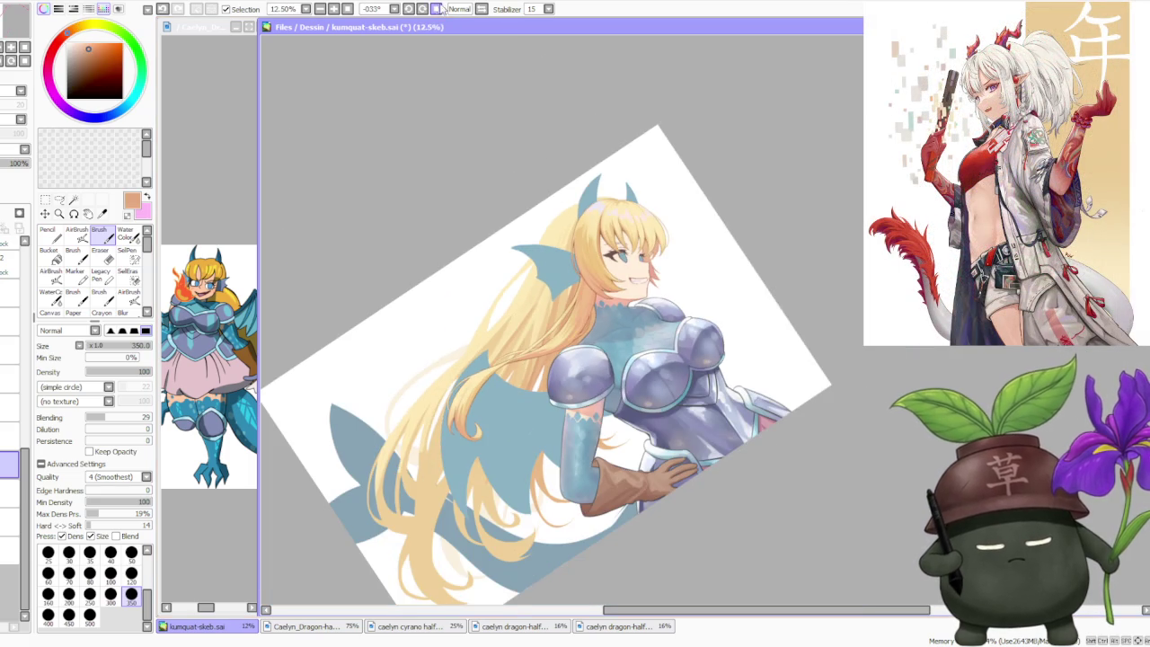
{"action": "left_click", "coordinate": [441, 8]}
{"action": "scroll", "coordinate": [675, 185], "scroll_direction": "down", "scroll_amount": 1}
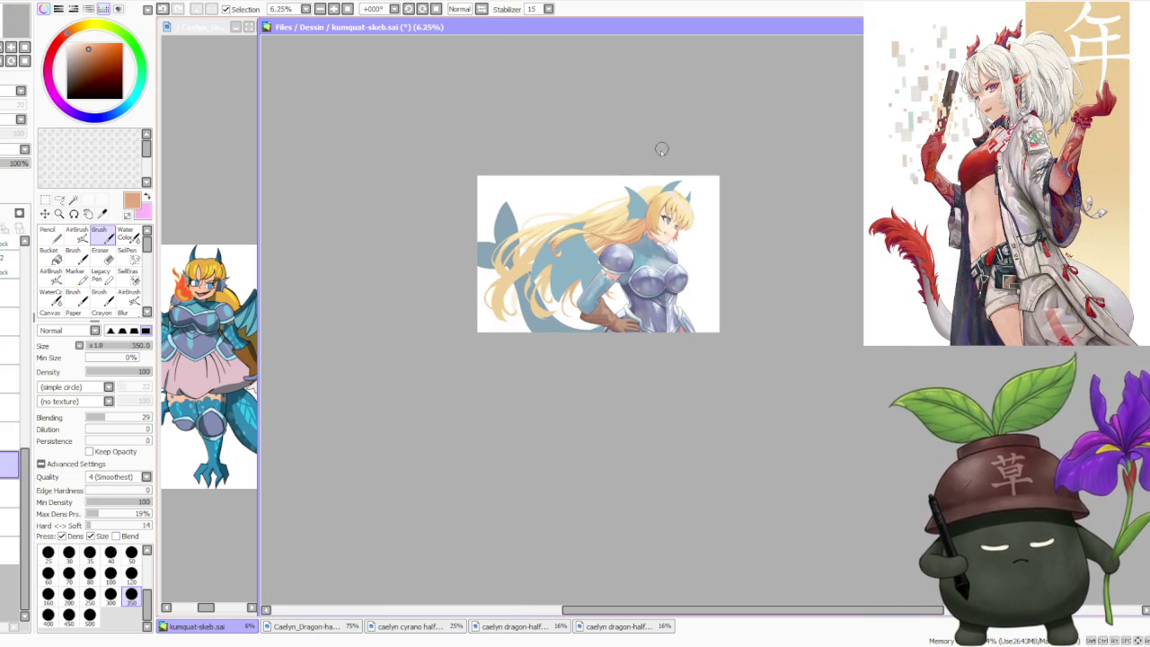
- Rotate the canvas view to -45° for angled strokes behind the shoulder armour
{"action": "scroll", "coordinate": [672, 277], "scroll_direction": "up", "scroll_amount": 1}
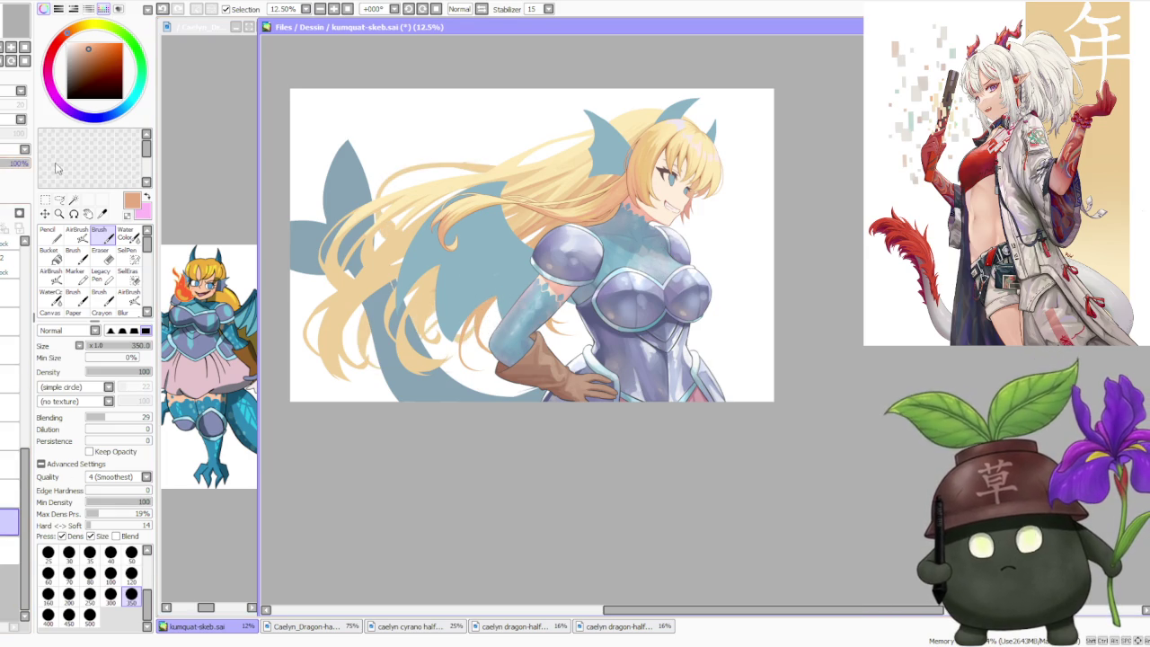
{"action": "scroll", "coordinate": [602, 142], "scroll_direction": "down", "scroll_amount": 1}
{"action": "scroll", "coordinate": [539, 211], "scroll_direction": "up", "scroll_amount": 4}
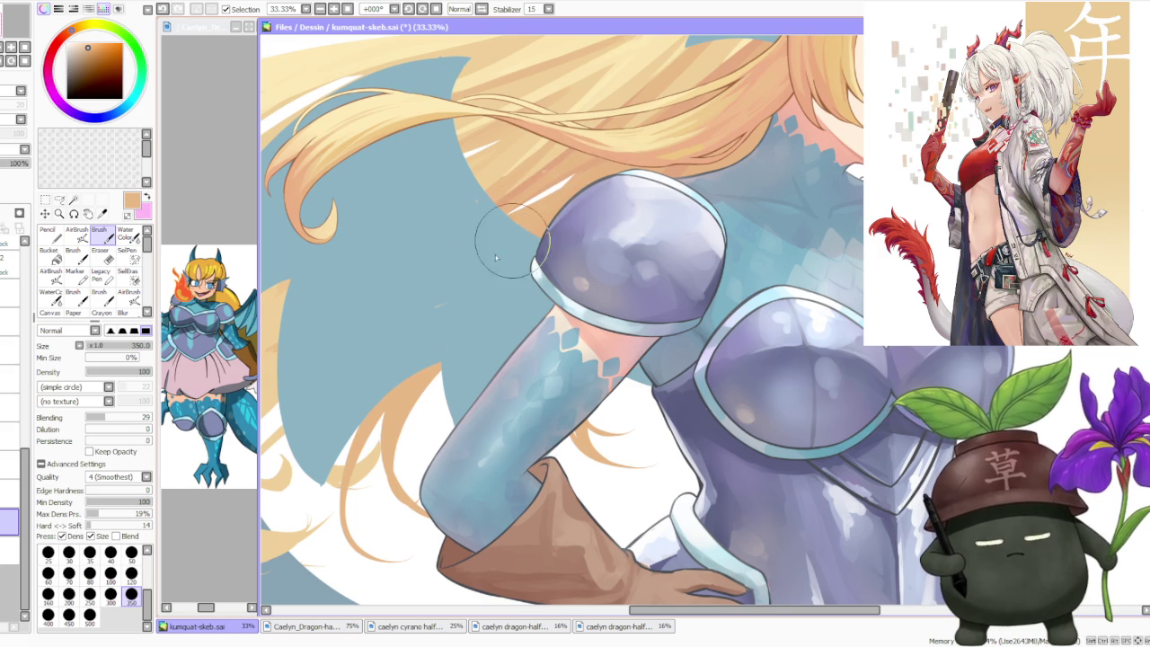
{"action": "scroll", "coordinate": [629, 171], "scroll_direction": "down", "scroll_amount": 2}
{"action": "scroll", "coordinate": [655, 155], "scroll_direction": "down", "scroll_amount": 2}
{"action": "scroll", "coordinate": [654, 153], "scroll_direction": "up", "scroll_amount": 4}
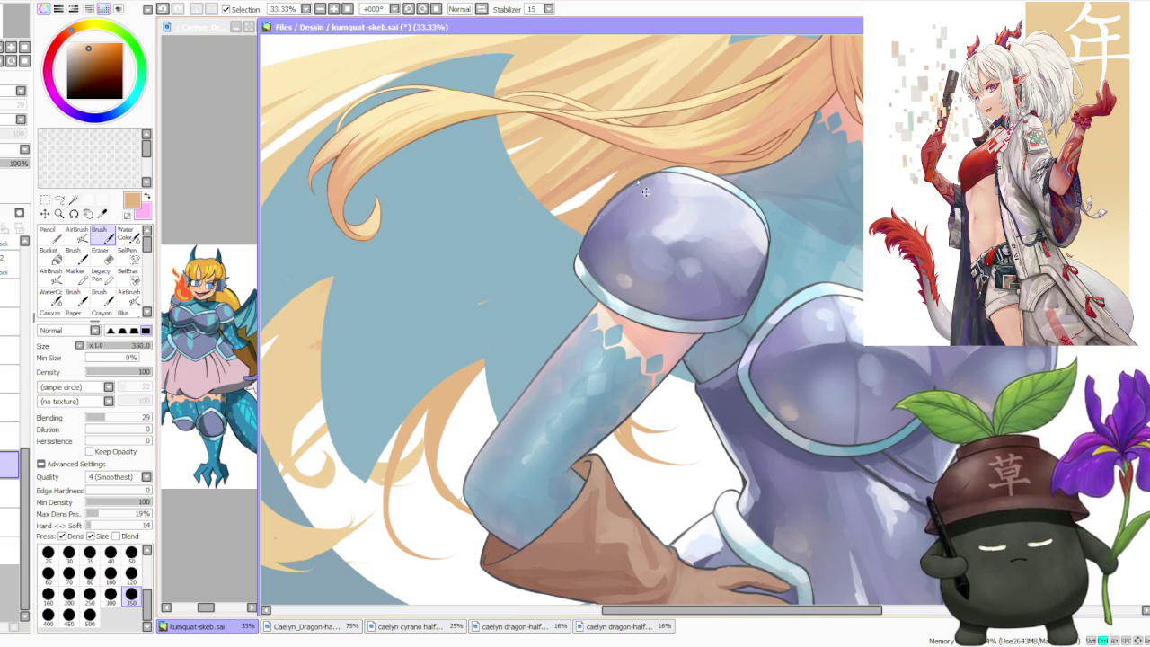
{"action": "scroll", "coordinate": [635, 184], "scroll_direction": "down", "scroll_amount": 3}
{"action": "scroll", "coordinate": [628, 193], "scroll_direction": "down", "scroll_amount": 1}
{"action": "scroll", "coordinate": [593, 224], "scroll_direction": "up", "scroll_amount": 3}
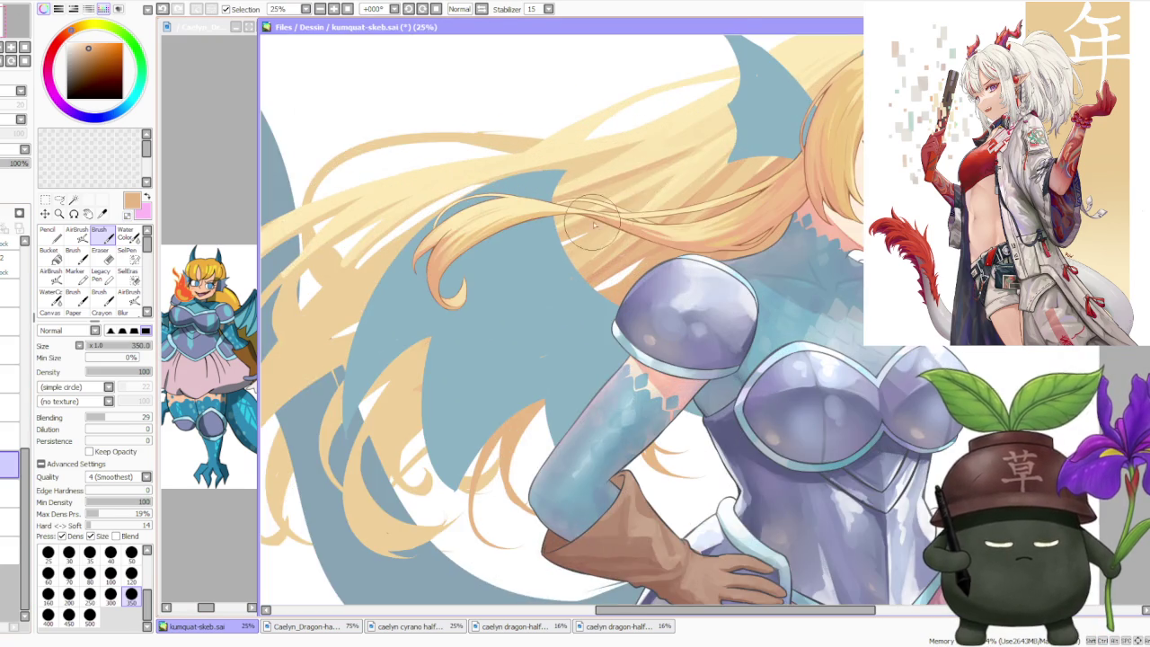
{"action": "scroll", "coordinate": [629, 207], "scroll_direction": "down", "scroll_amount": 3}
{"action": "scroll", "coordinate": [665, 183], "scroll_direction": "up", "scroll_amount": 3}
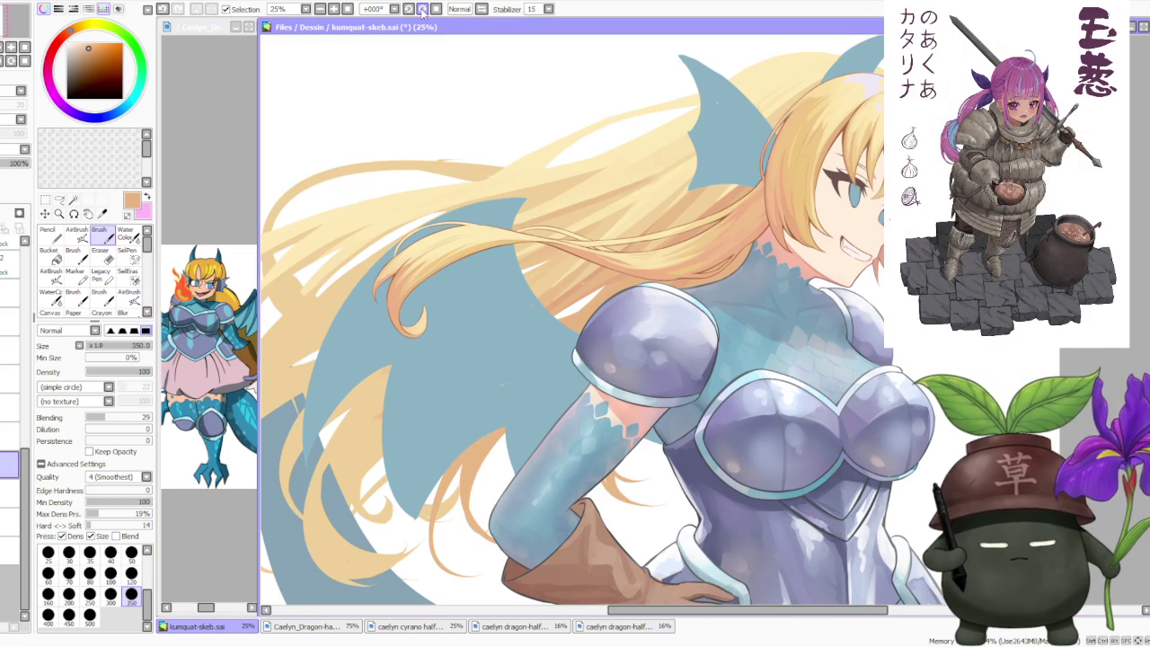
{"action": "left_click", "coordinate": [423, 9]}
{"action": "left_click", "coordinate": [423, 9]}
{"action": "left_click", "coordinate": [423, 9]}
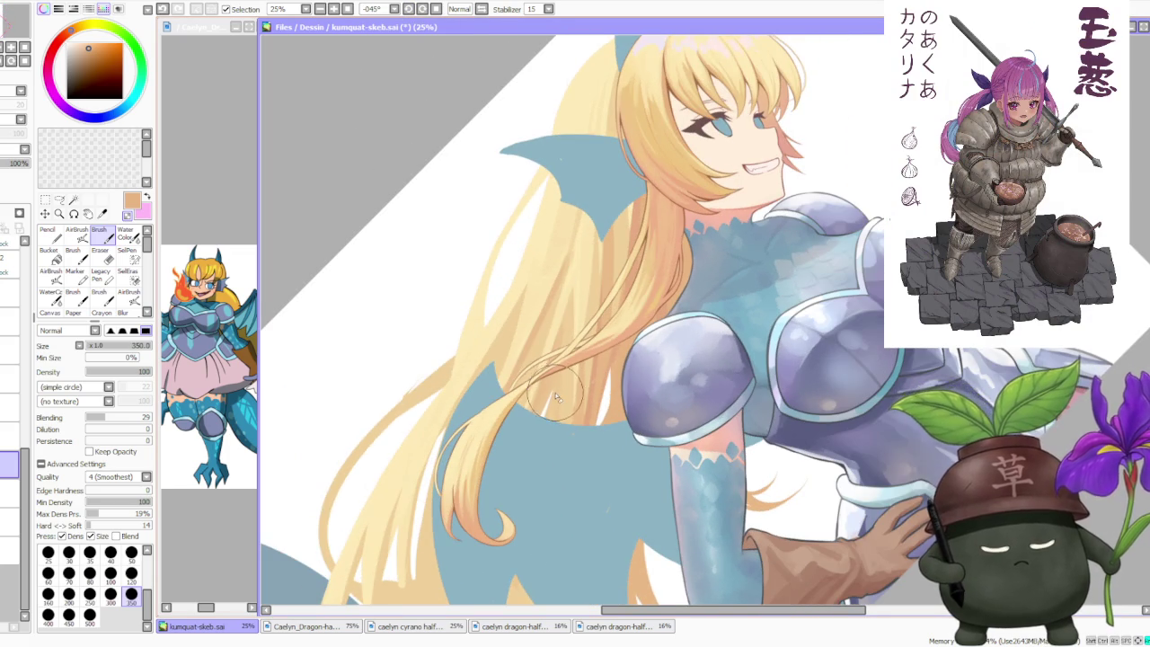
- Pick a slightly lighter blonde for thin strands and return the view upright
{"action": "scroll", "coordinate": [555, 396], "scroll_direction": "up", "scroll_amount": 1}
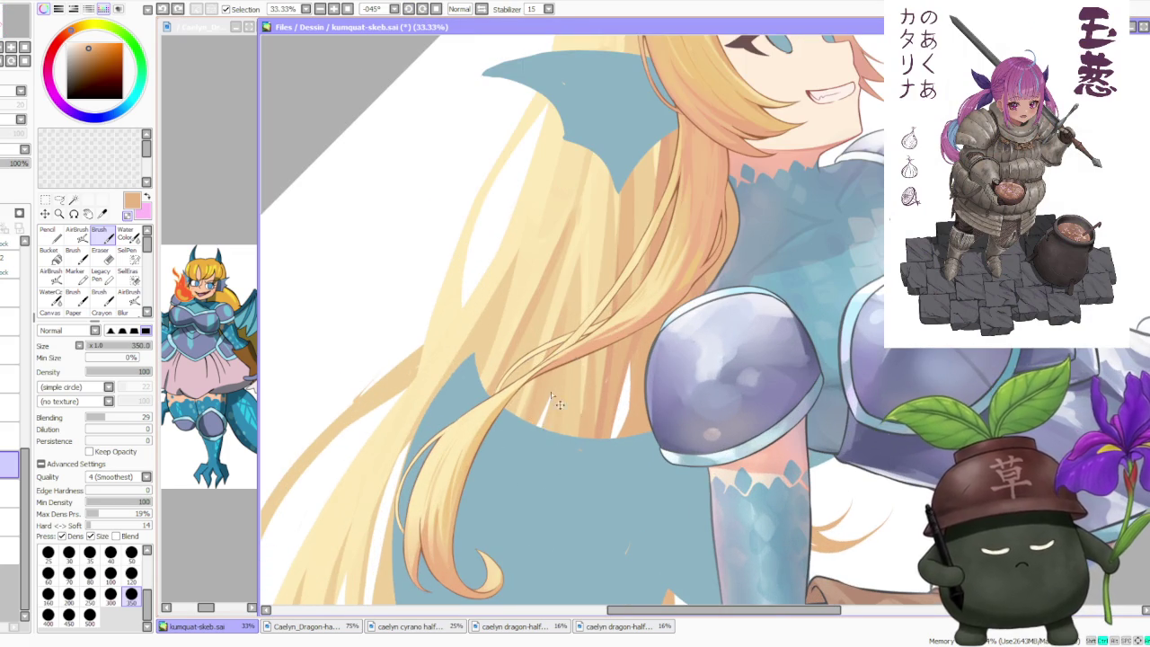
{"action": "left_click", "coordinate": [542, 399], "text": "alt"}
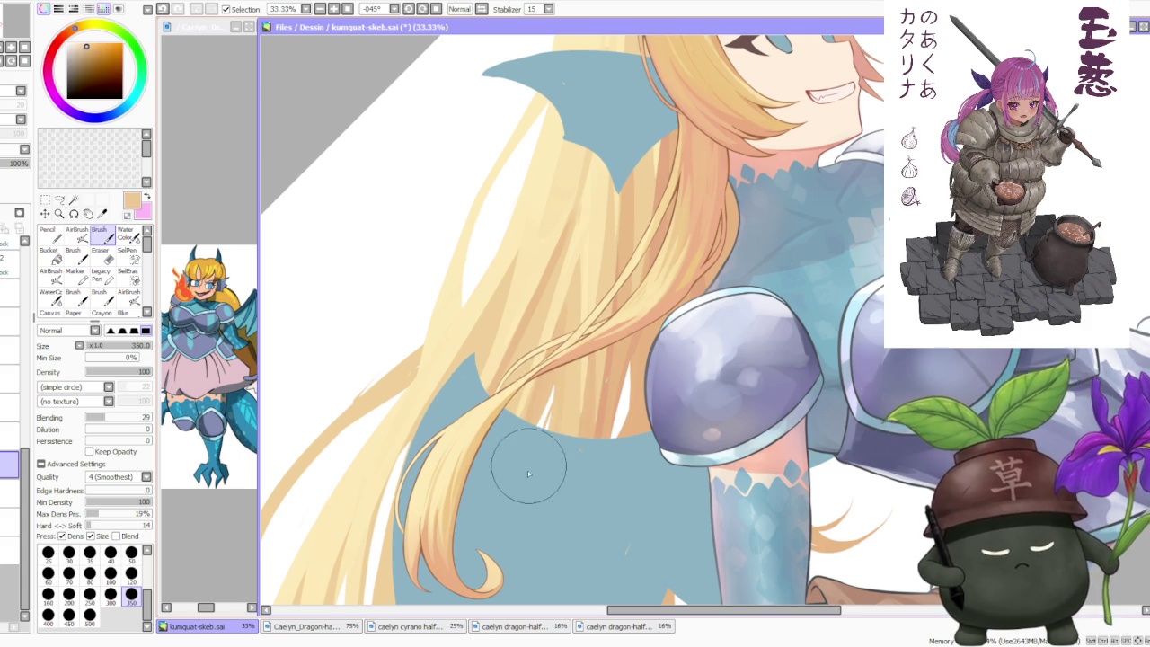
{"action": "scroll", "coordinate": [560, 381], "scroll_direction": "down", "scroll_amount": 3}
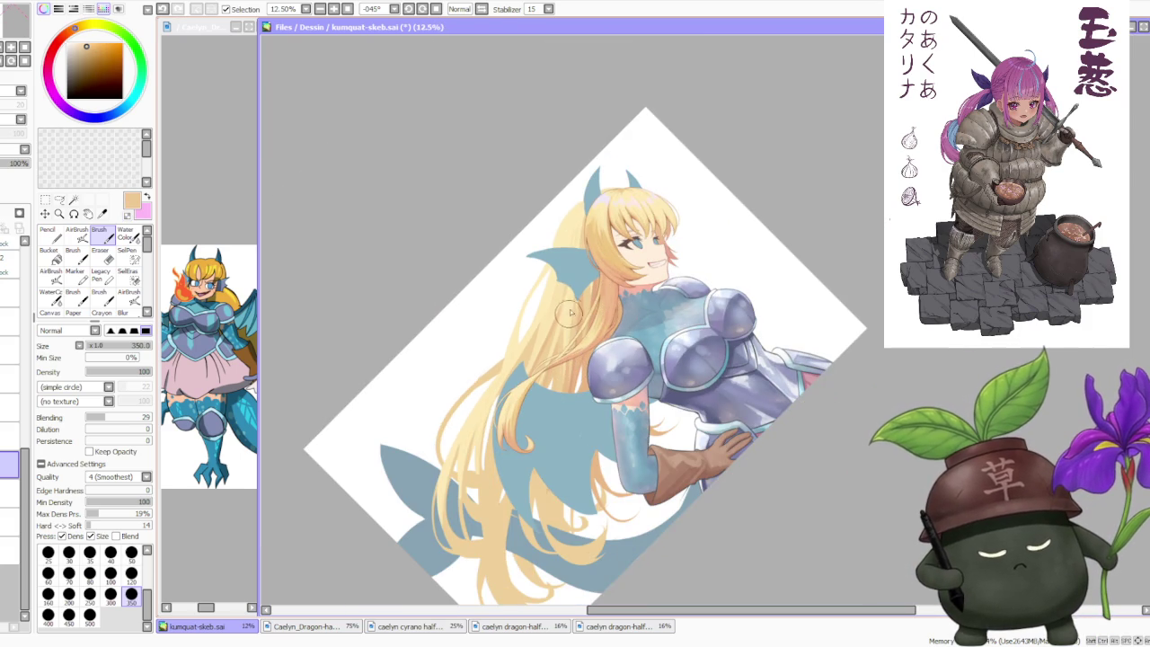
{"action": "key", "text": "Home"}
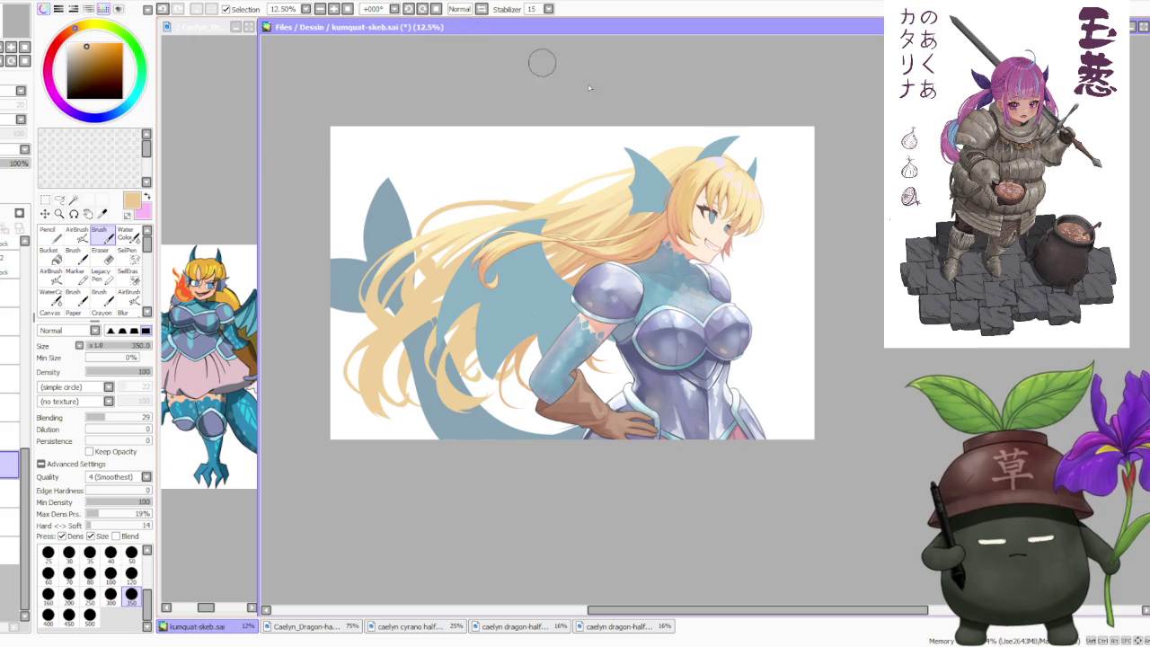
- Mirror the canvas view back and forth to check the drawing, ending unflipped
{"action": "left_click", "coordinate": [481, 9]}
{"action": "left_click", "coordinate": [481, 9]}
{"action": "left_click", "coordinate": [481, 9]}
{"action": "left_click", "coordinate": [481, 9]}
- Fade the hair layer to 39% opacity and switch to another layer
{"action": "scroll", "coordinate": [471, 215], "scroll_direction": "down", "scroll_amount": 1}
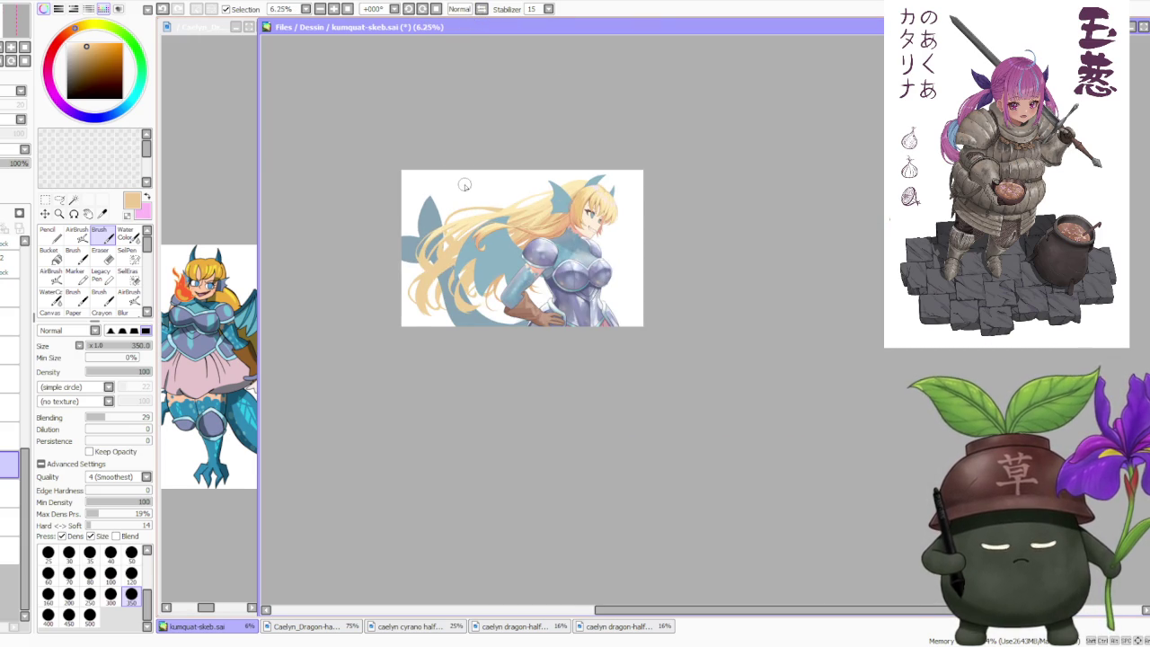
{"action": "scroll", "coordinate": [491, 223], "scroll_direction": "up", "scroll_amount": 1}
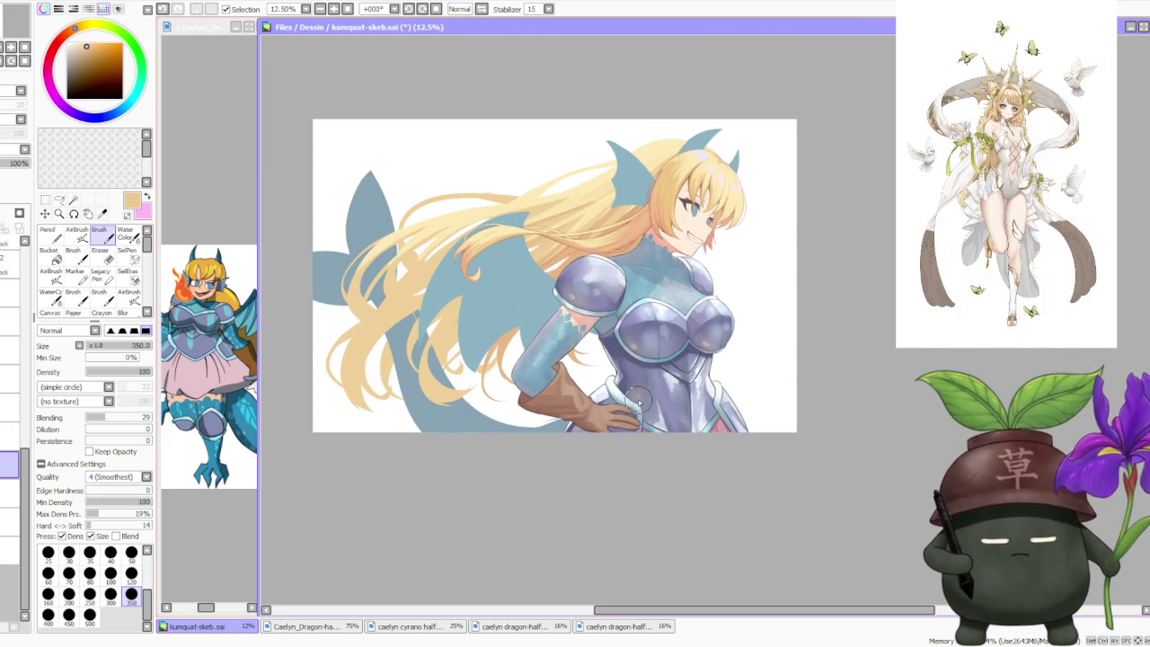
{"action": "scroll", "coordinate": [631, 376], "scroll_direction": "down", "scroll_amount": 1}
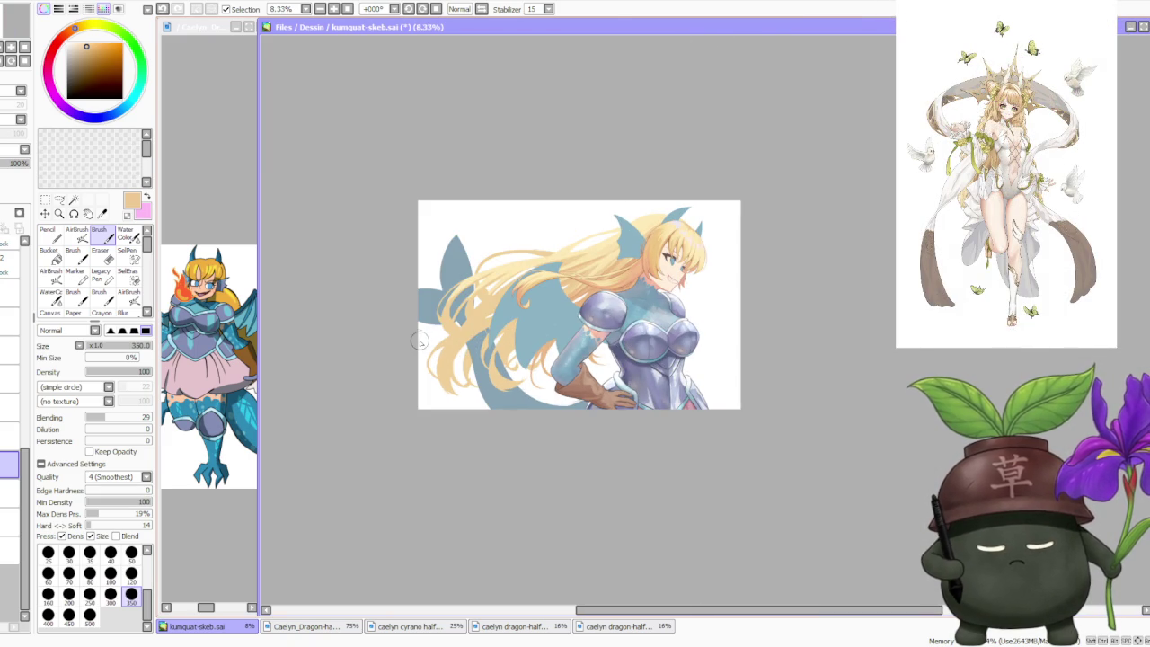
{"action": "scroll", "coordinate": [483, 290], "scroll_direction": "up", "scroll_amount": 1}
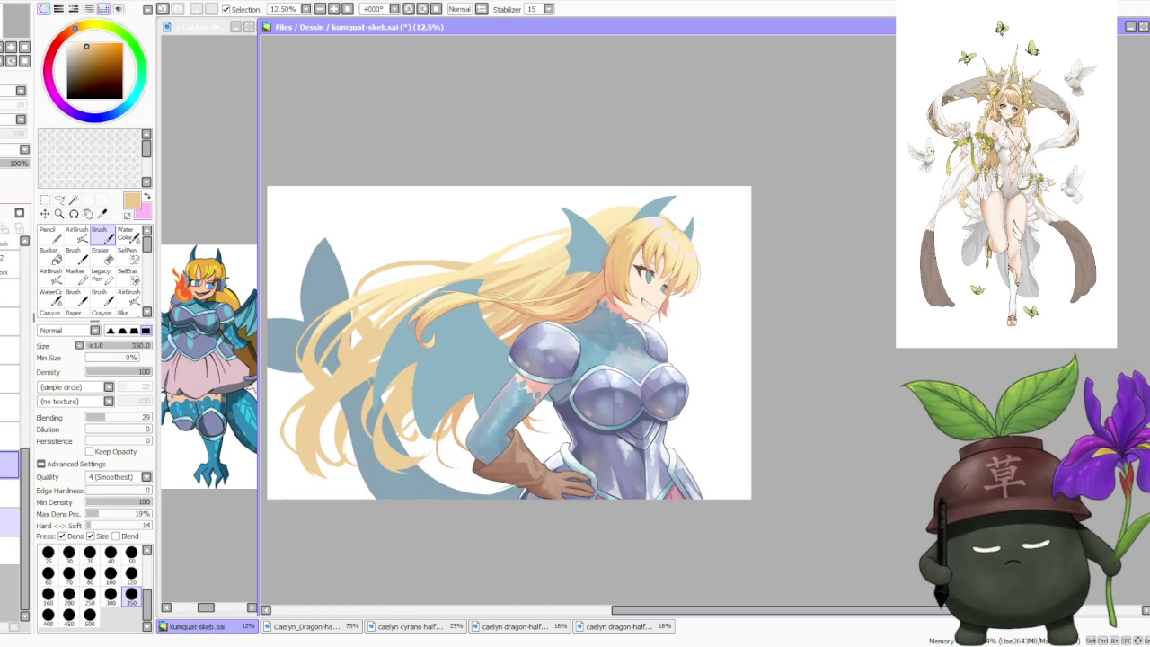
{"action": "left_click_drag", "start_coordinate": [27, 162], "coordinate": [12, 163]}
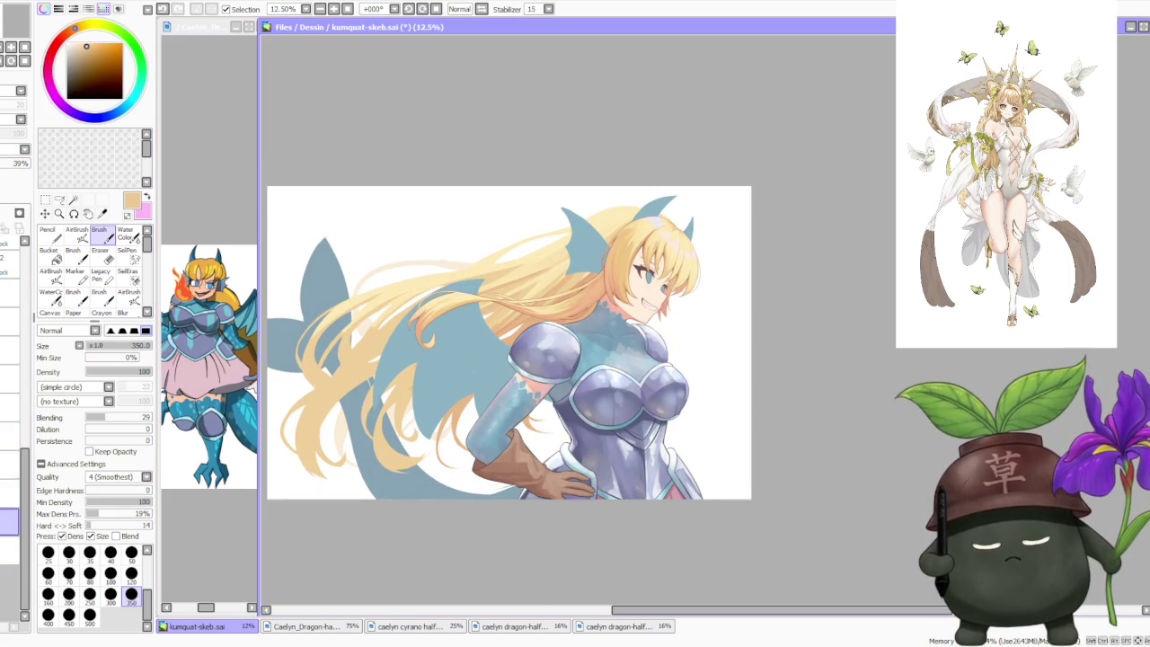
{"action": "left_click", "coordinate": [9, 463]}
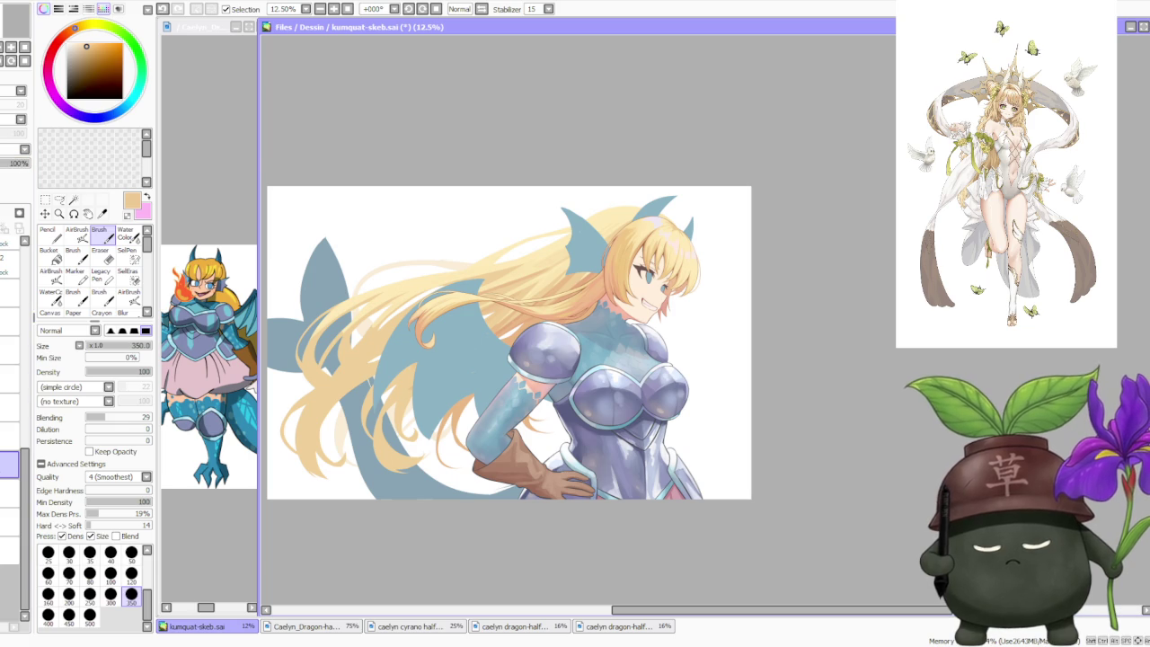
- Set the brush size to 500 and paint orange into the left hair tips
{"action": "scroll", "coordinate": [582, 310], "scroll_direction": "up", "scroll_amount": 2}
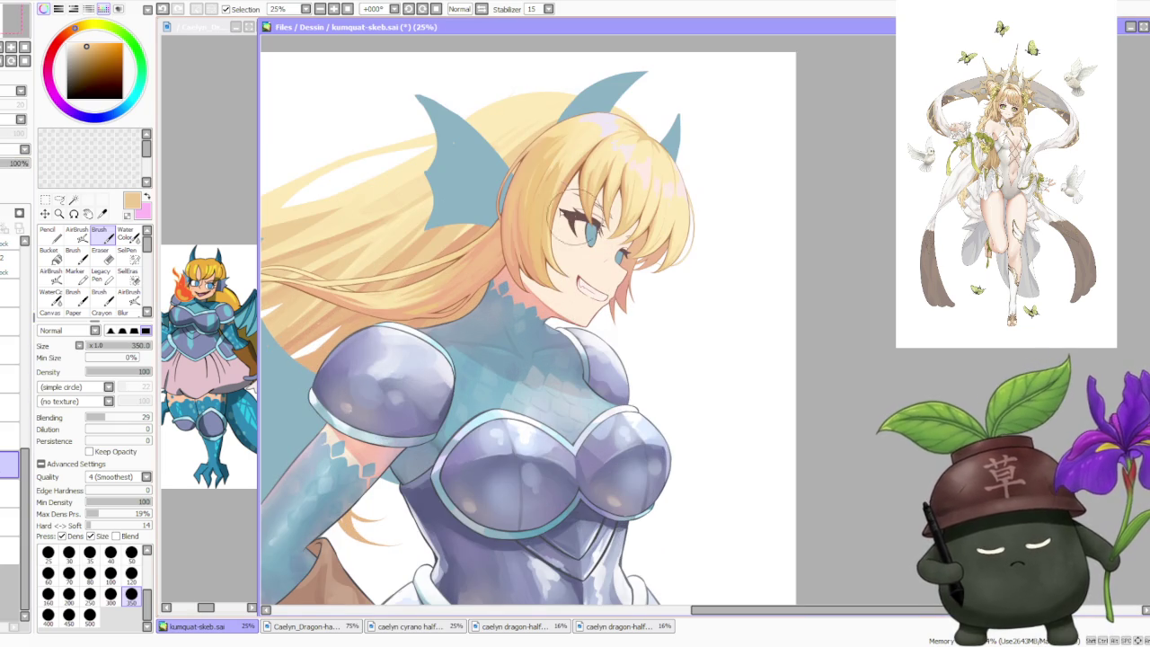
{"action": "scroll", "coordinate": [469, 238], "scroll_direction": "down", "scroll_amount": 3}
{"action": "scroll", "coordinate": [477, 248], "scroll_direction": "down", "scroll_amount": 1}
{"action": "left_click", "coordinate": [89, 614]}
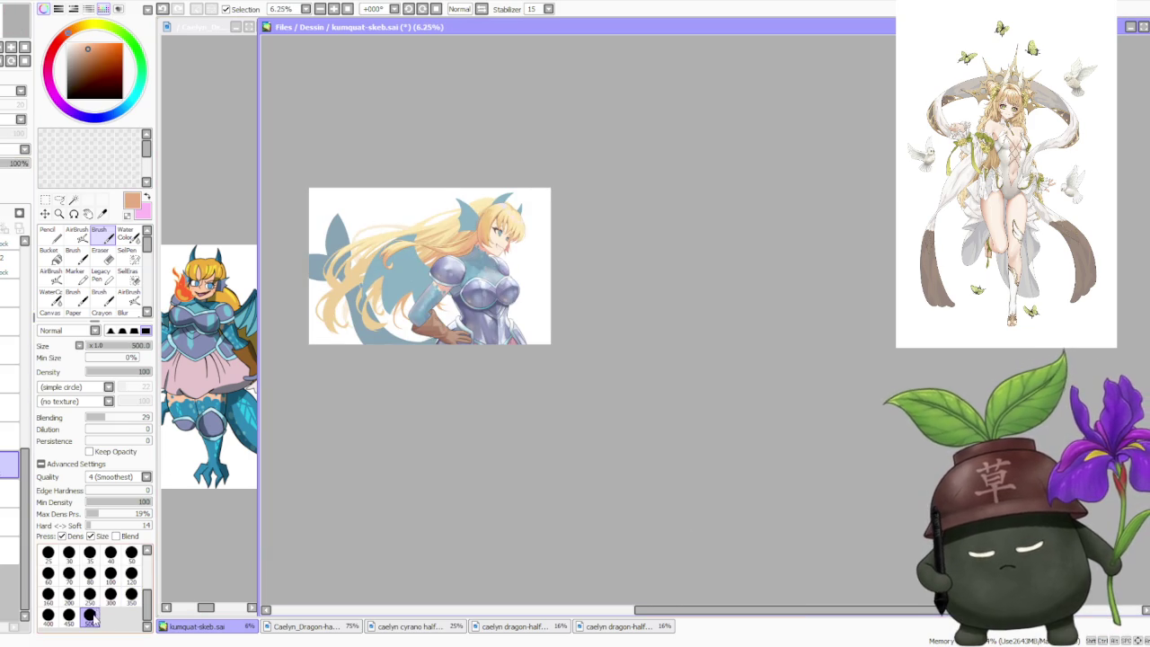
{"action": "scroll", "coordinate": [383, 281], "scroll_direction": "up", "scroll_amount": 1}
{"action": "scroll", "coordinate": [360, 349], "scroll_direction": "up", "scroll_amount": 1}
{"action": "scroll", "coordinate": [357, 354], "scroll_direction": "up", "scroll_amount": 1}
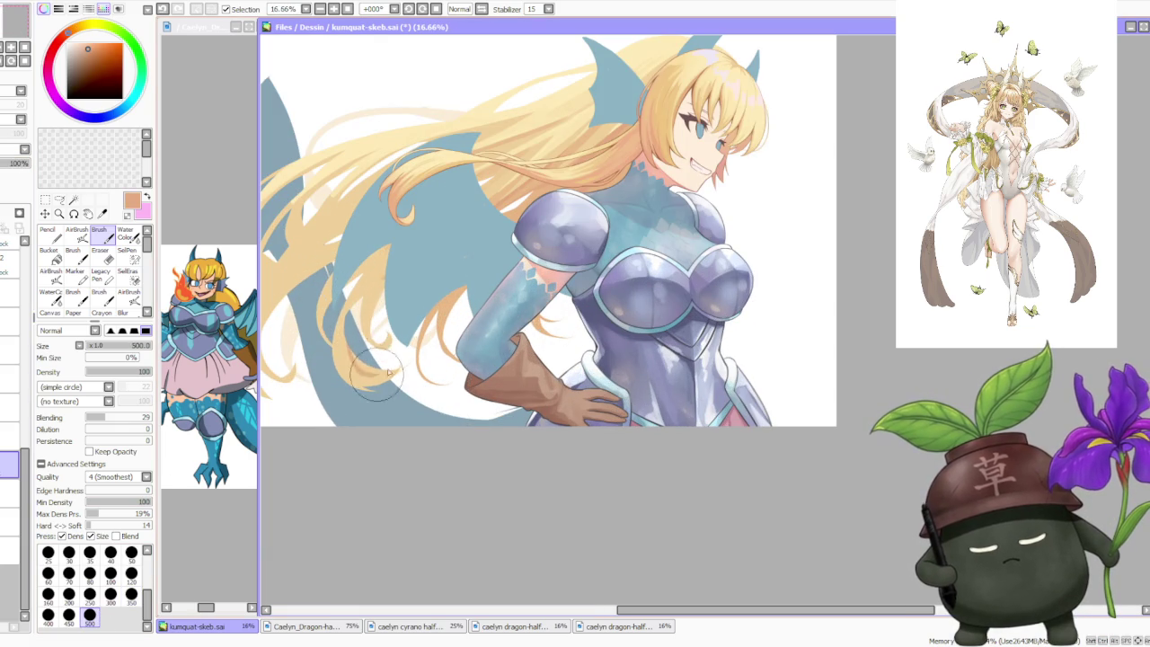
{"action": "mouse_move", "coordinate": [365, 359]}
{"action": "left_mouse_down"}
{"action": "mouse_move", "coordinate": [361, 384]}
{"action": "mouse_move", "coordinate": [341, 317]}
{"action": "mouse_move", "coordinate": [377, 297]}
{"action": "mouse_move", "coordinate": [395, 360]}
{"action": "mouse_move", "coordinate": [374, 316]}
{"action": "left_mouse_up"}
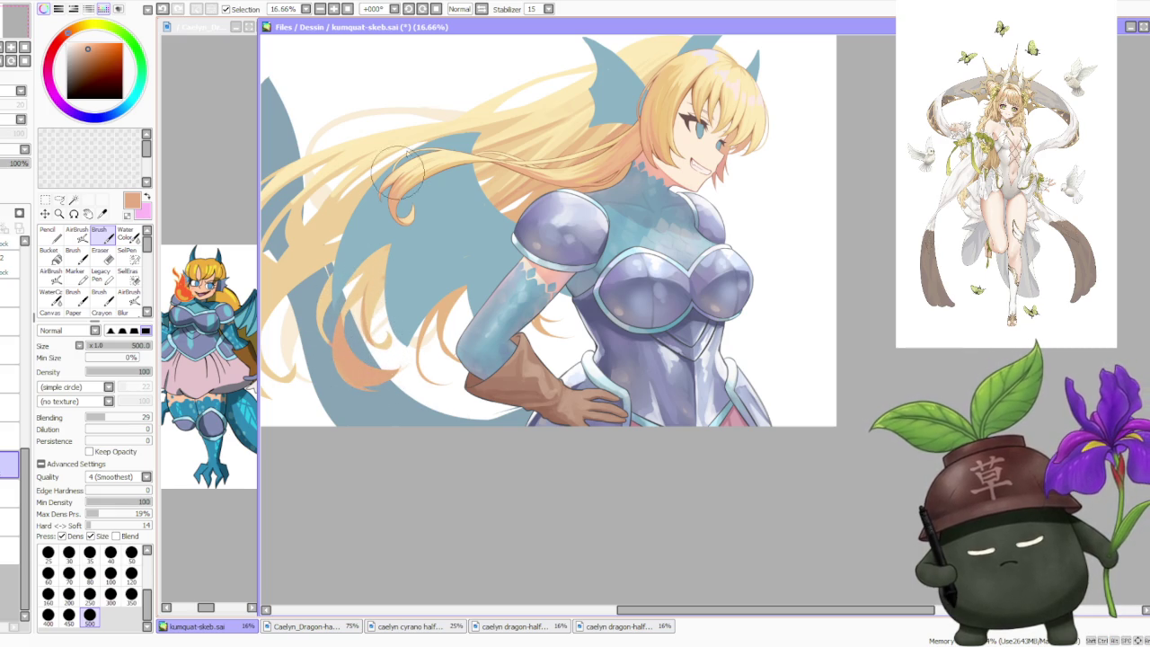
- Sample pale peach and pale yellow from the hair and tilt the canvas view
{"action": "left_click", "coordinate": [400, 190], "text": "alt"}
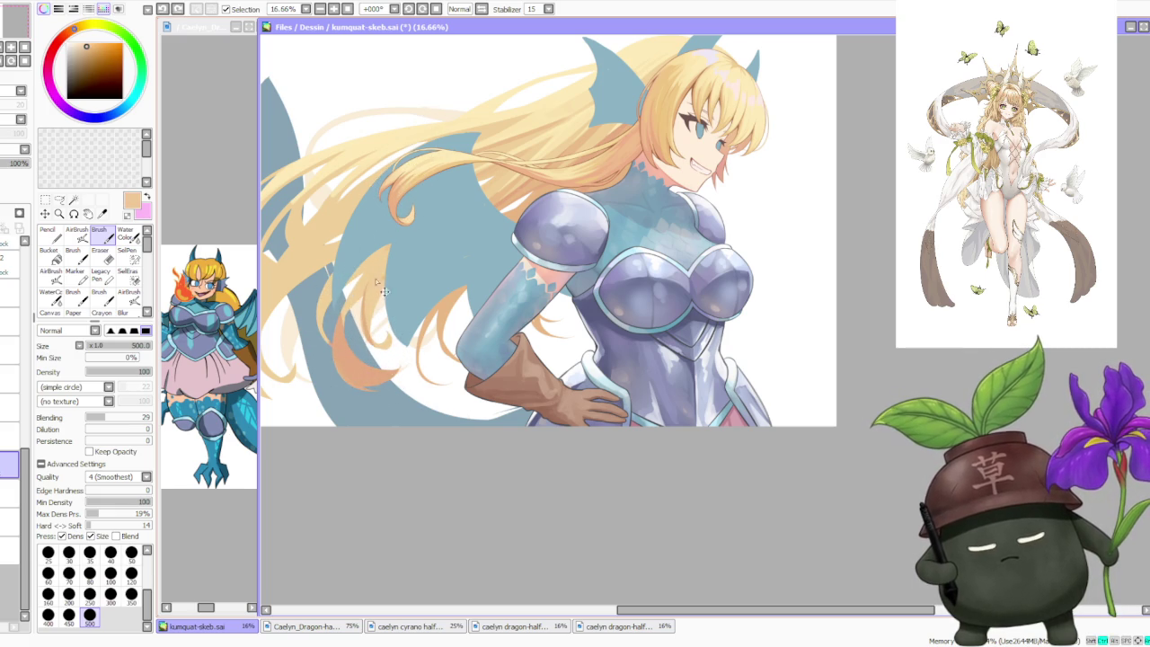
{"action": "left_click", "coordinate": [432, 161], "text": "alt"}
{"action": "key", "text": "minus"}
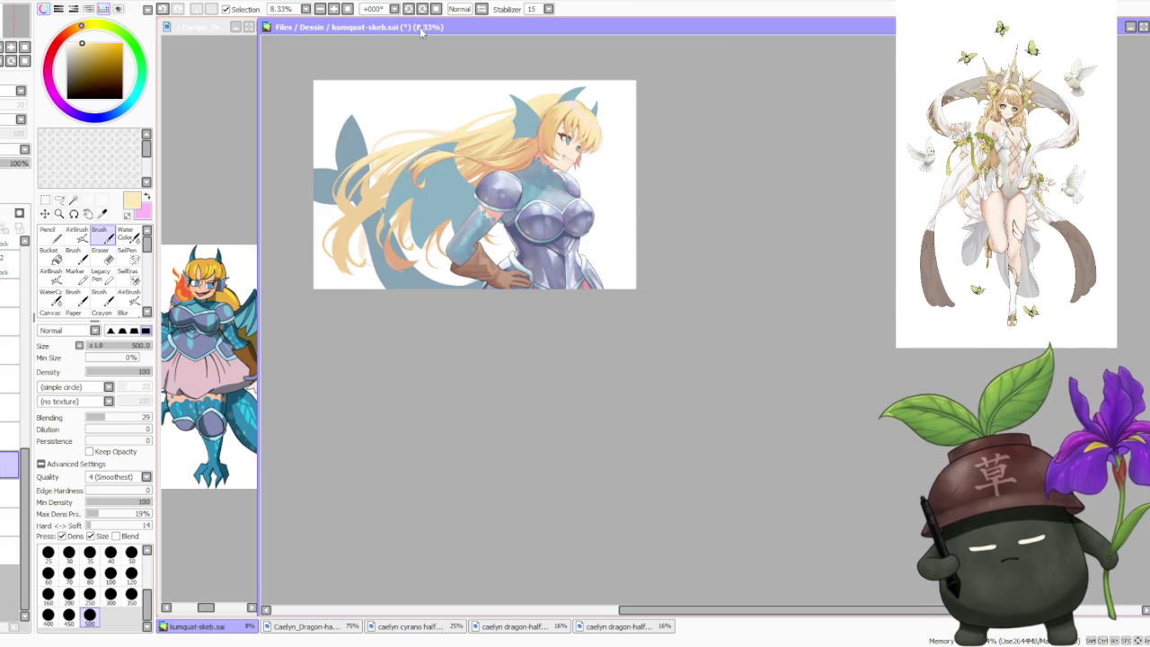
- Rotate the canvas view to a steeper angle
{"action": "left_click", "coordinate": [408, 9]}
{"action": "left_click", "coordinate": [409, 9]}
{"action": "key", "text": "plus"}
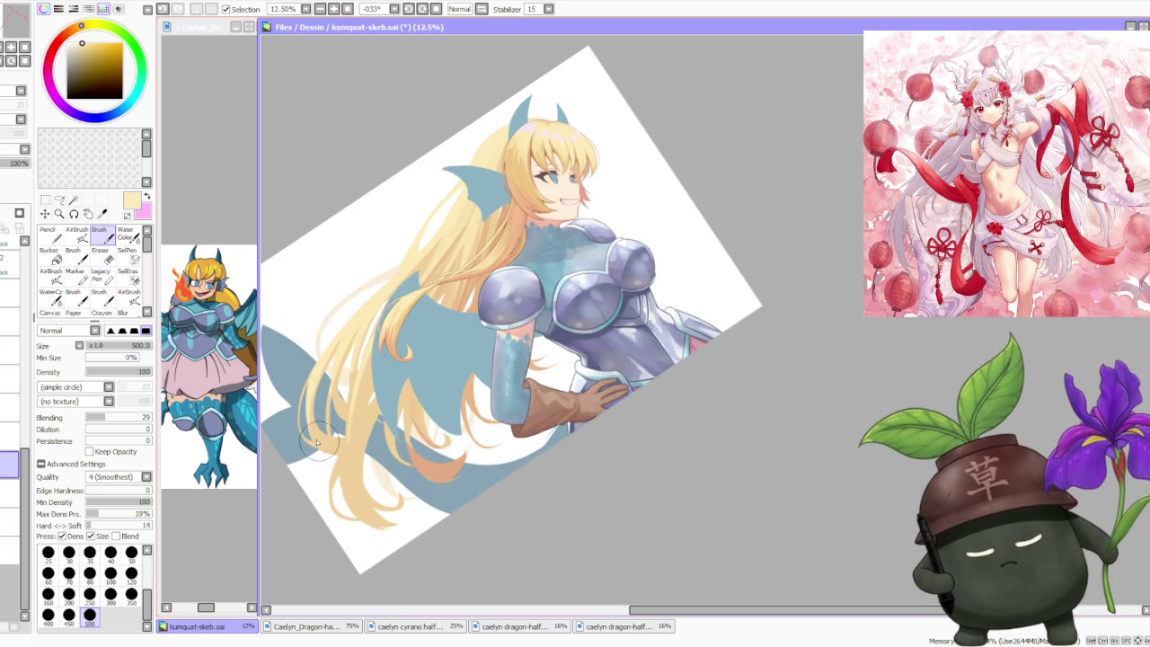
- Sample darker, tan and pale yellow-peach tones from the hair to paint over the strands
{"action": "left_click", "coordinate": [352, 400], "text": "alt"}
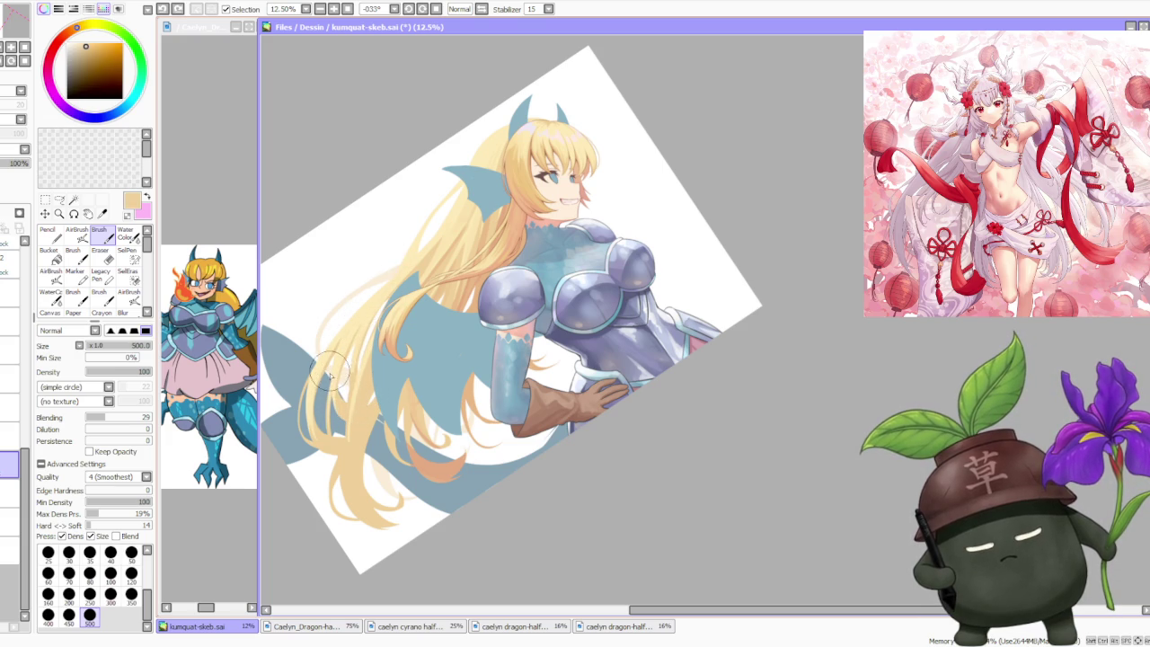
{"action": "scroll", "coordinate": [377, 310], "scroll_direction": "up", "scroll_amount": 1}
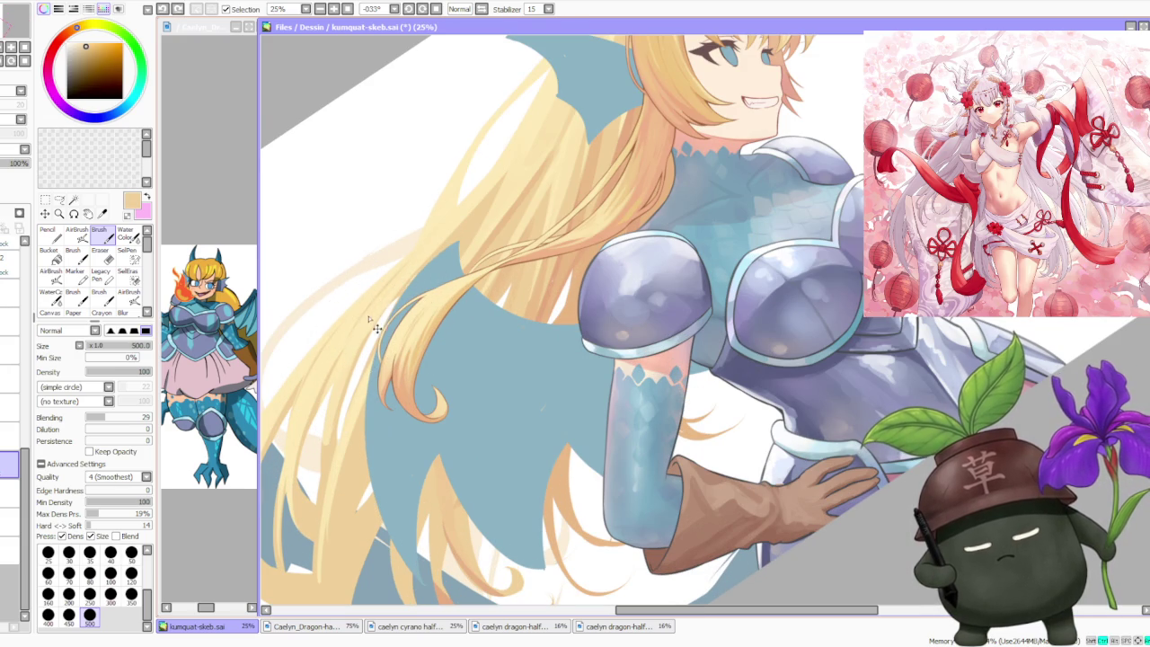
{"action": "scroll", "coordinate": [476, 167], "scroll_direction": "down", "scroll_amount": 2}
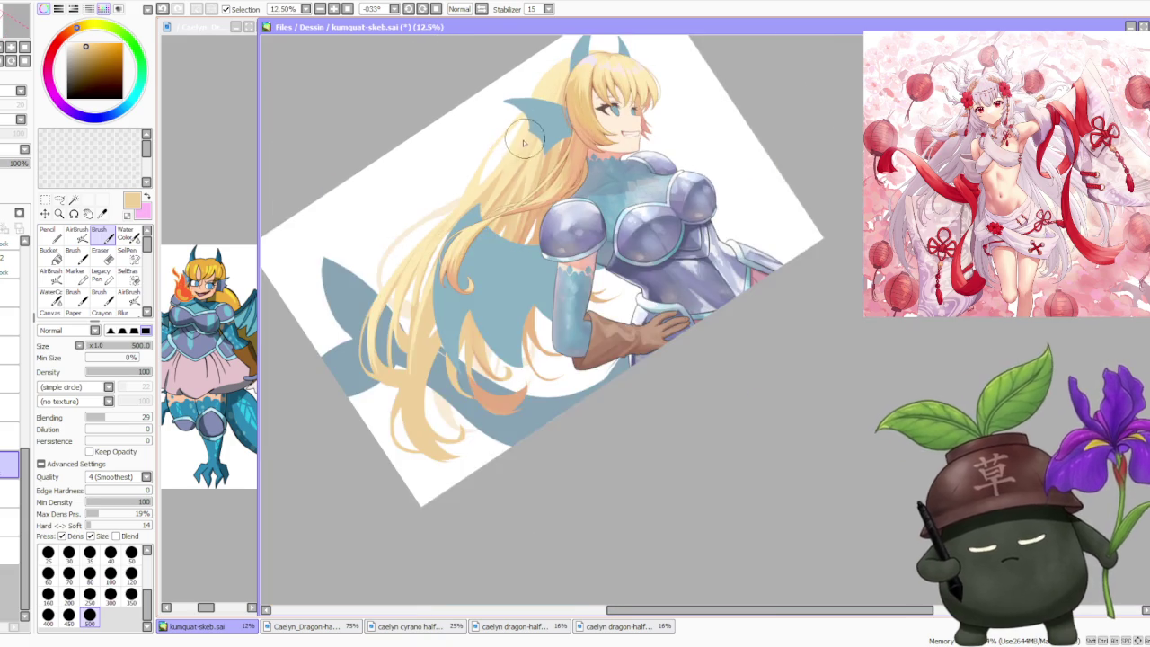
{"action": "scroll", "coordinate": [512, 148], "scroll_direction": "up", "scroll_amount": 1}
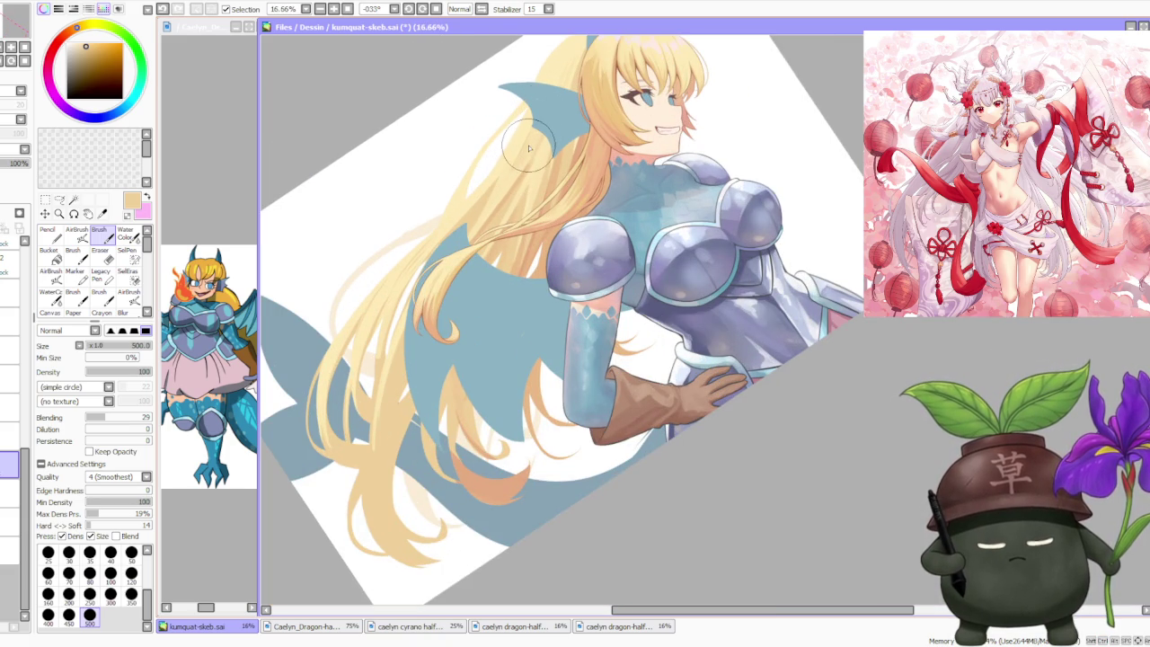
{"action": "scroll", "coordinate": [530, 146], "scroll_direction": "down", "scroll_amount": 1}
{"action": "scroll", "coordinate": [526, 139], "scroll_direction": "up", "scroll_amount": 1}
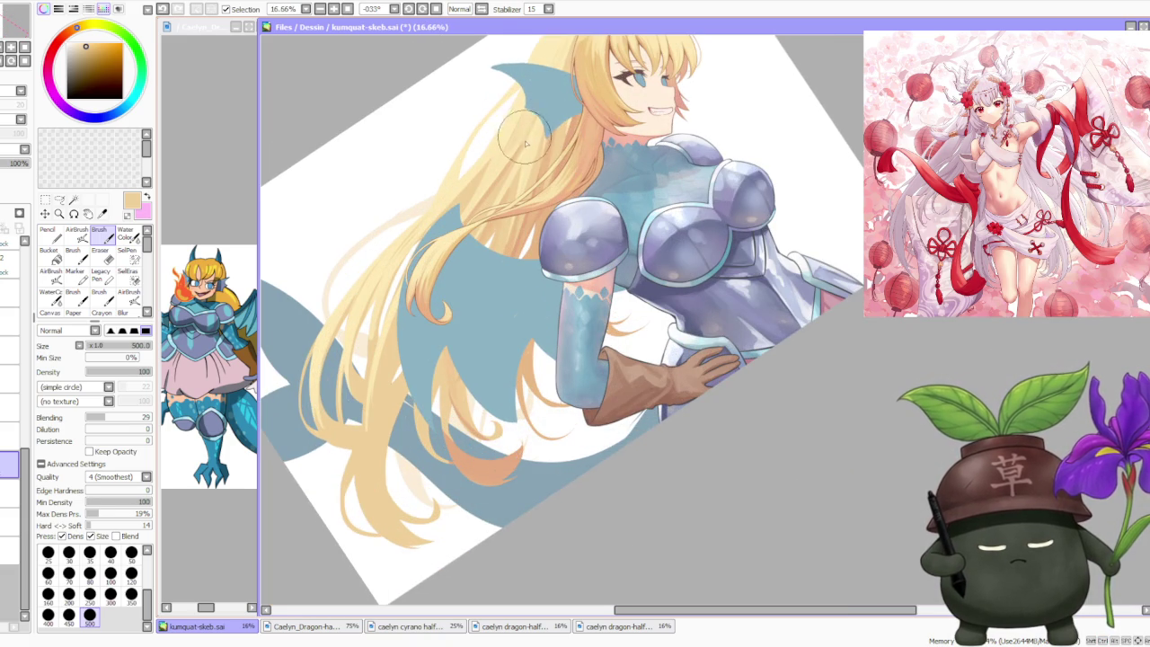
{"action": "scroll", "coordinate": [530, 145], "scroll_direction": "down", "scroll_amount": 1}
{"action": "scroll", "coordinate": [529, 144], "scroll_direction": "down", "scroll_amount": 1}
{"action": "scroll", "coordinate": [526, 142], "scroll_direction": "down", "scroll_amount": 1}
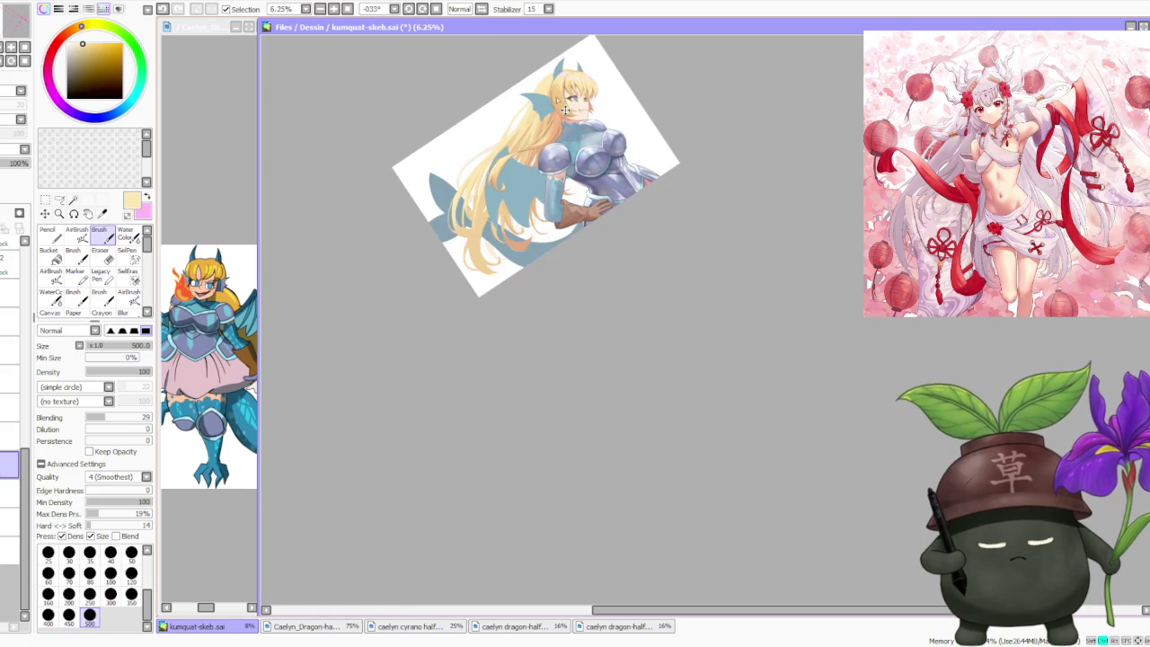
{"action": "scroll", "coordinate": [500, 171], "scroll_direction": "up", "scroll_amount": 3}
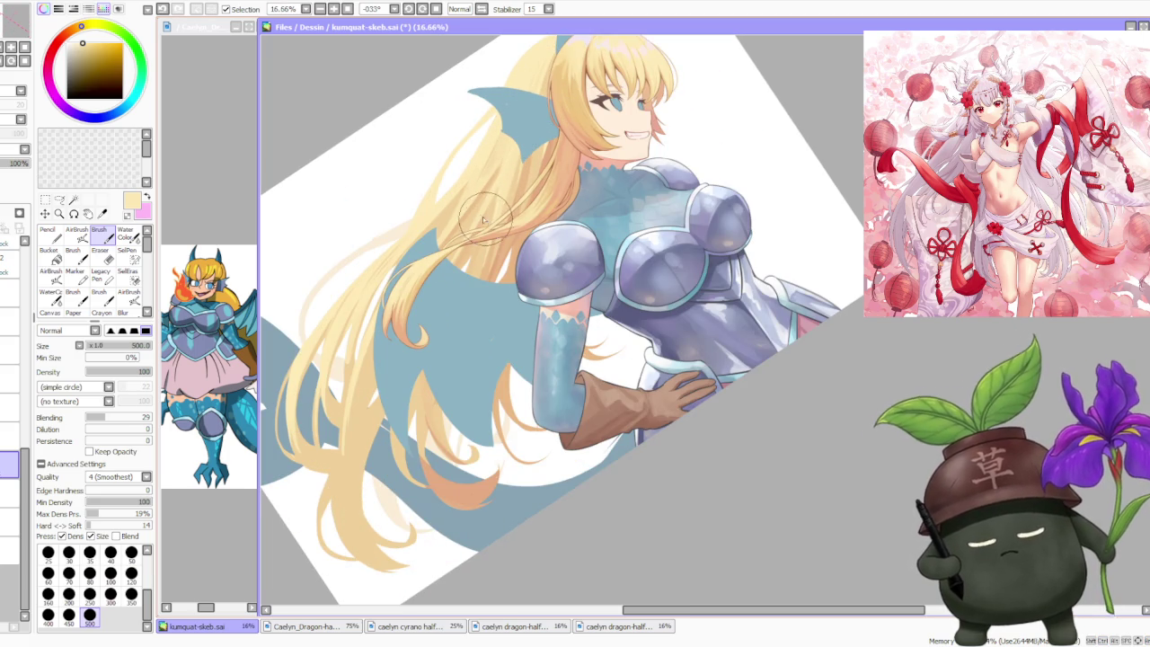
{"action": "scroll", "coordinate": [477, 211], "scroll_direction": "down", "scroll_amount": 1}
{"action": "scroll", "coordinate": [480, 184], "scroll_direction": "up", "scroll_amount": 1}
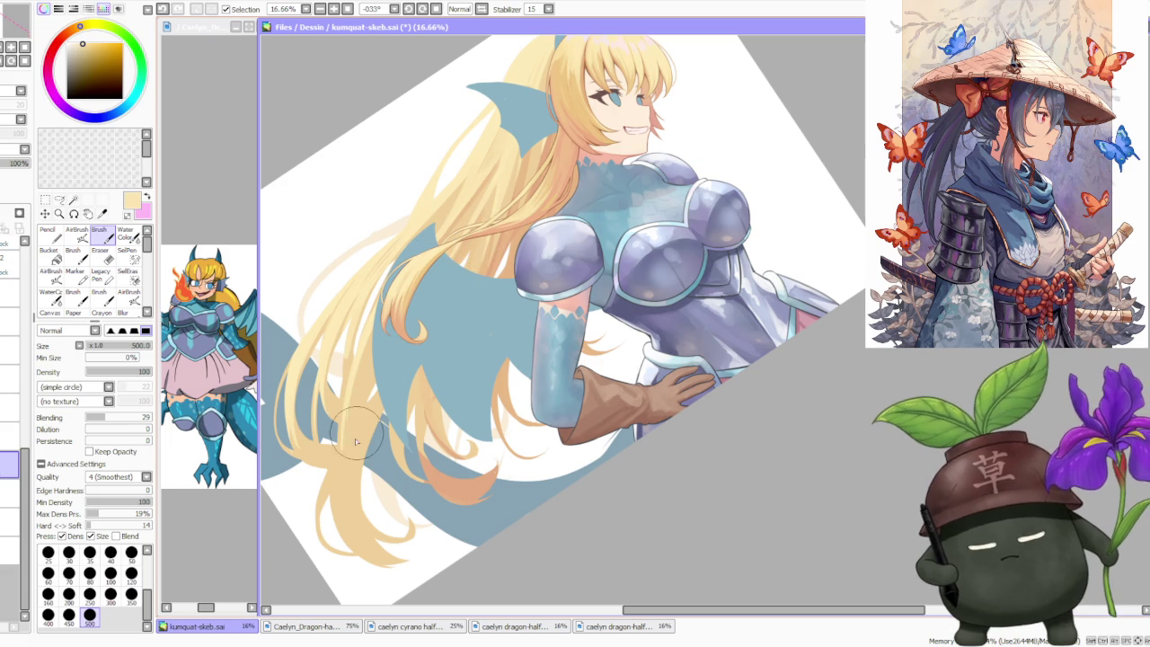
{"action": "left_click", "coordinate": [409, 438], "text": "alt"}
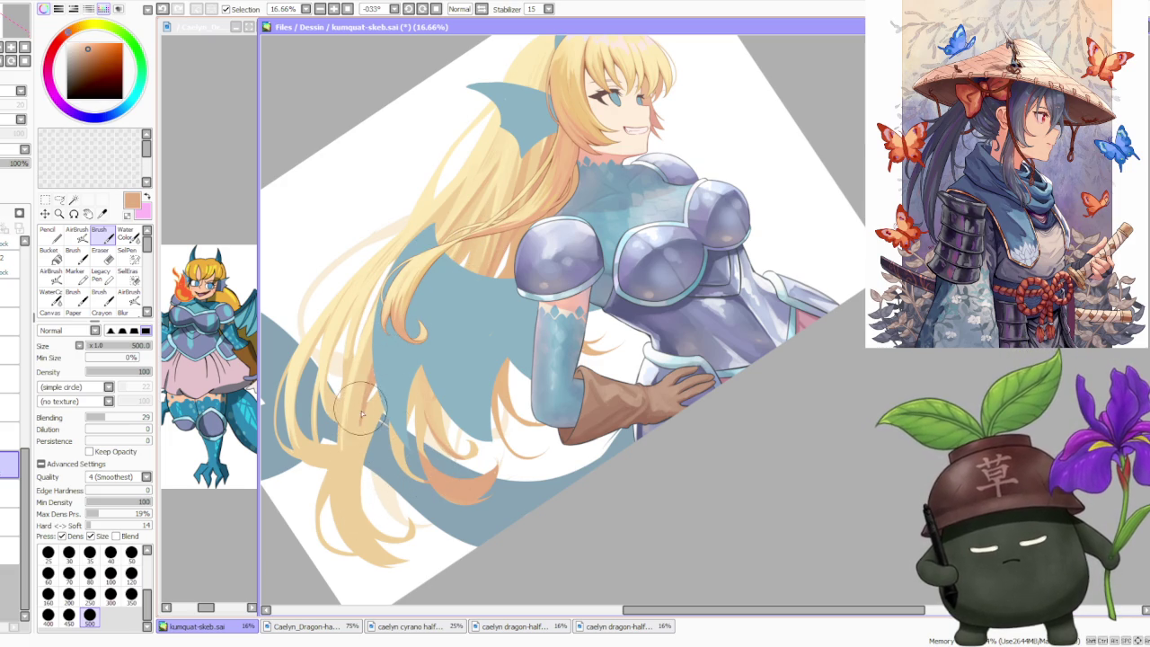
{"action": "left_click", "coordinate": [359, 438], "text": "alt"}
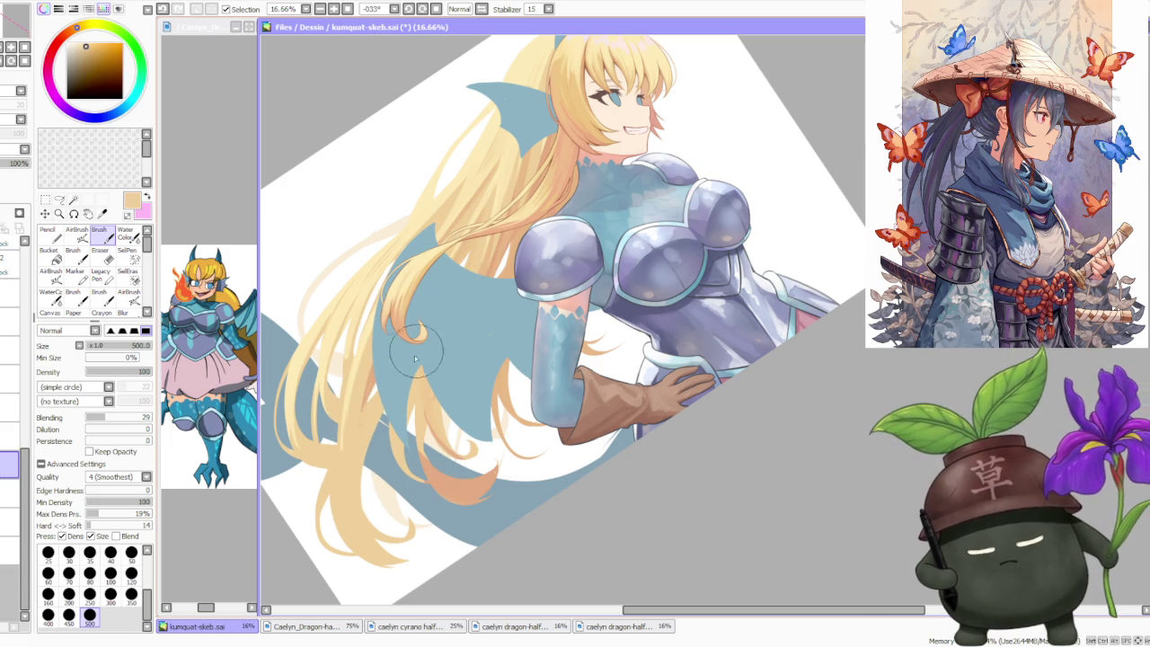
{"action": "left_click", "coordinate": [352, 385], "text": "alt"}
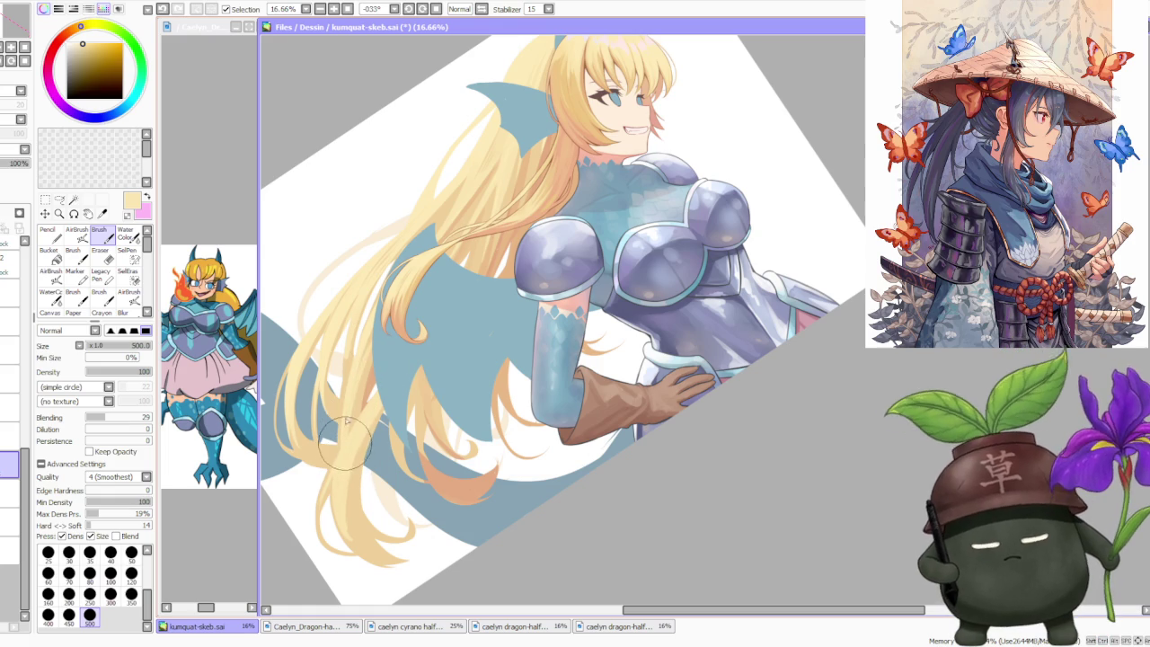
- Alternate tan-orange and pale yellow picked from the hair while brushing the lower hair tips
{"action": "left_click", "coordinate": [333, 365], "text": "alt"}
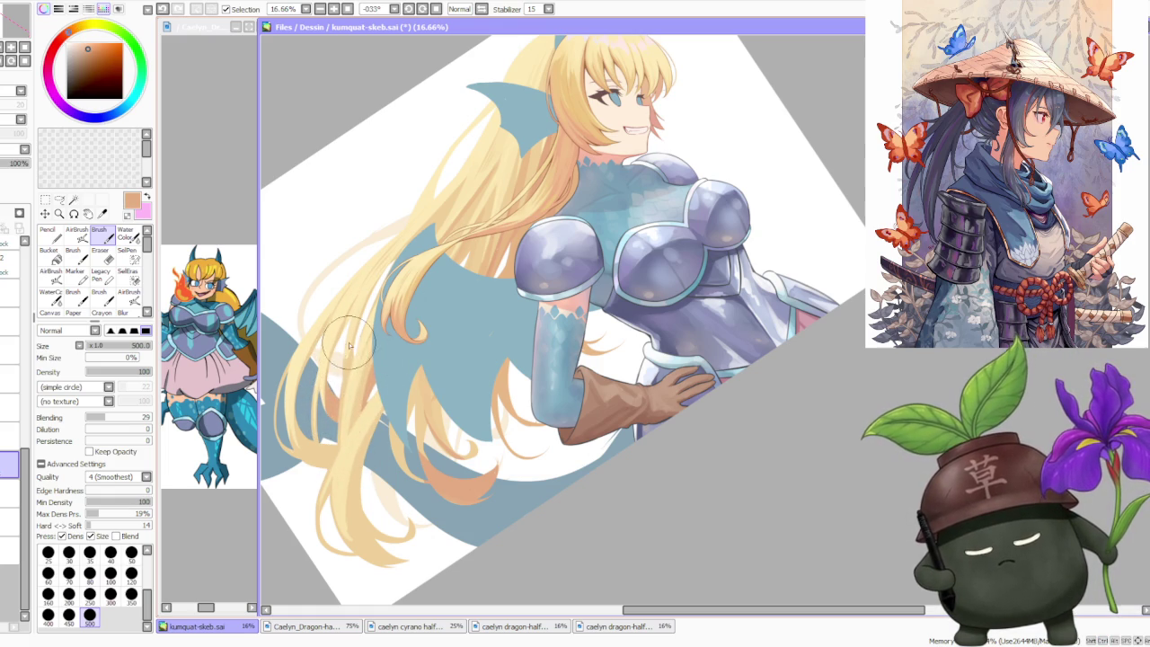
{"action": "left_click", "coordinate": [355, 317], "text": "alt"}
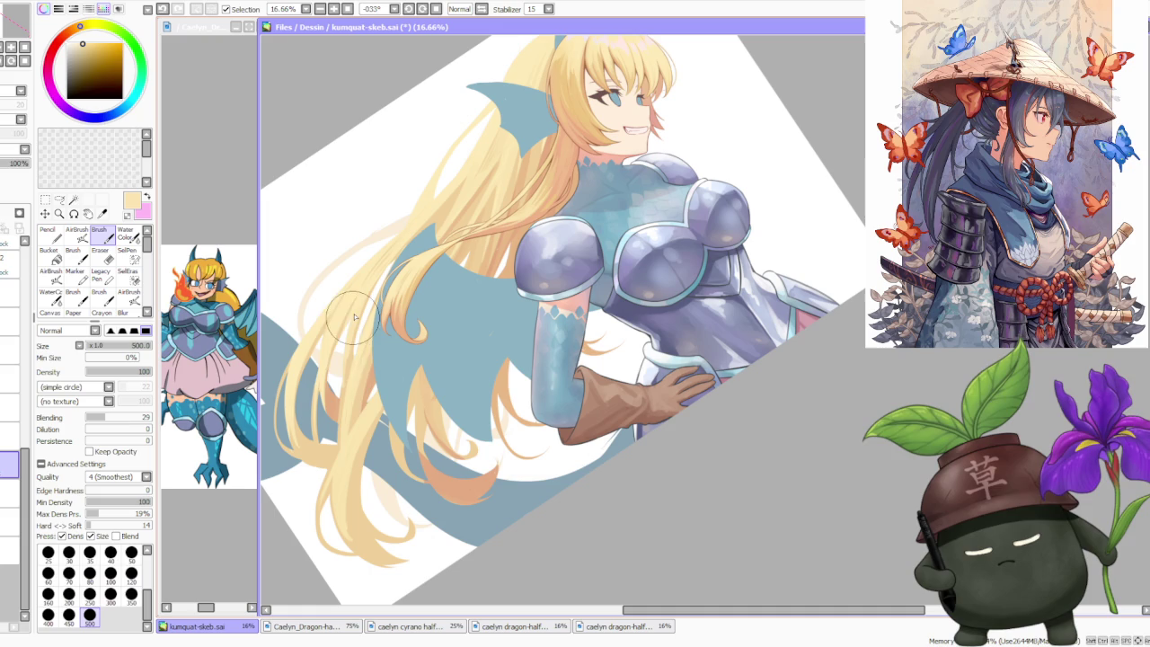
{"action": "left_click", "coordinate": [332, 402], "text": "alt"}
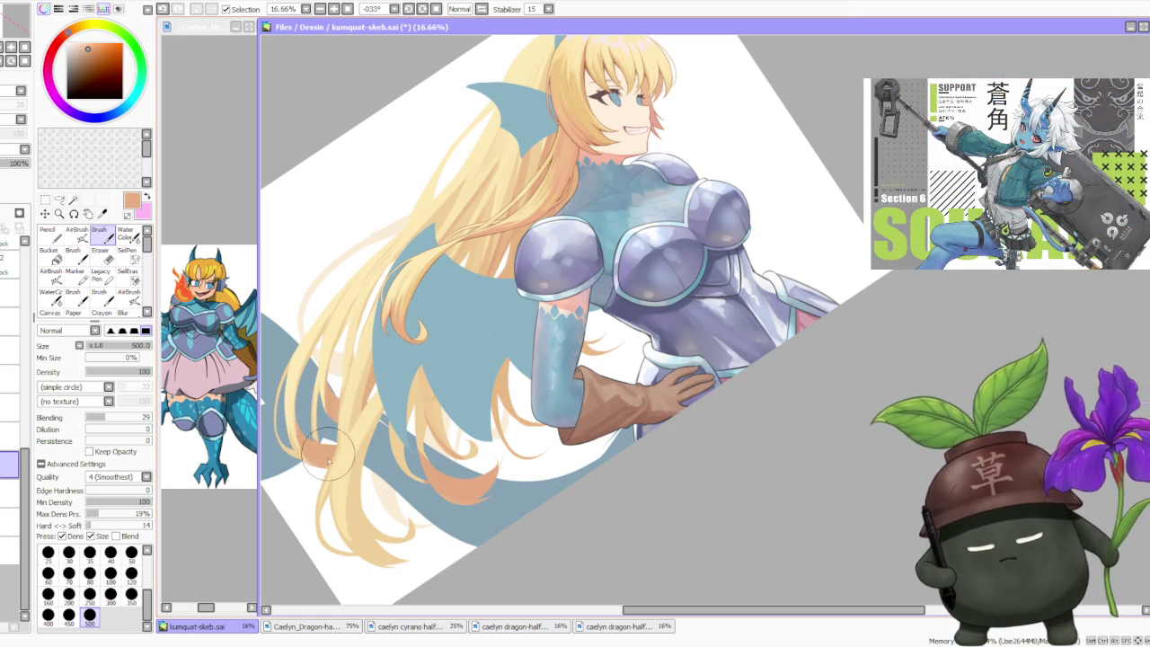
{"action": "left_click", "coordinate": [314, 435], "text": "alt"}
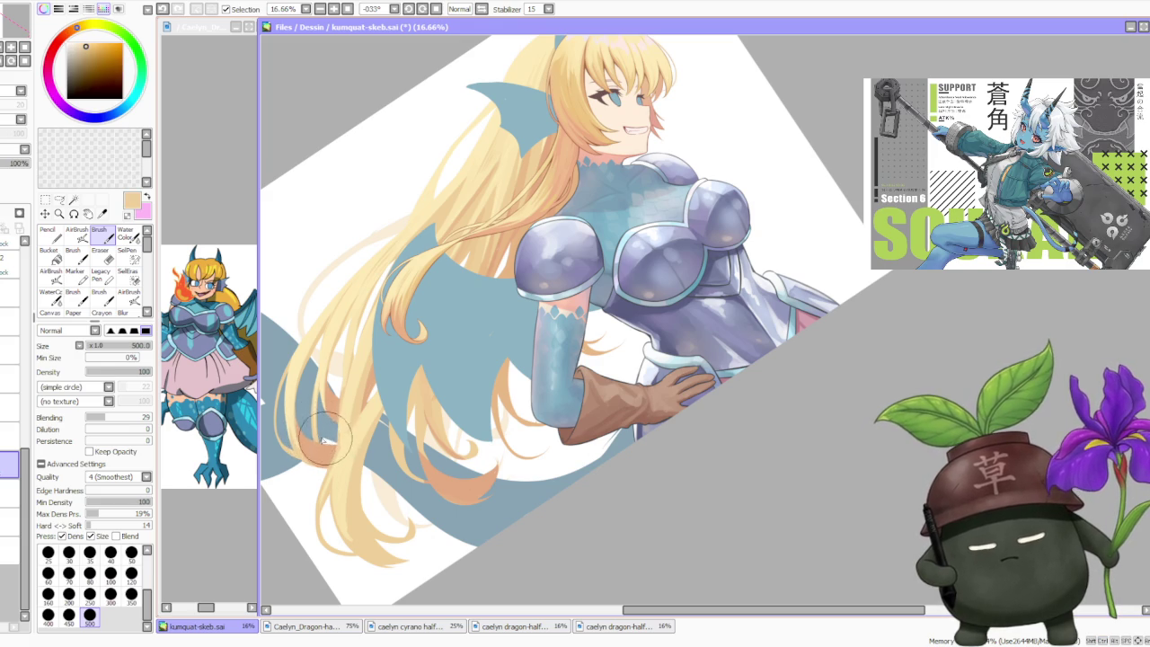
{"action": "scroll", "coordinate": [319, 373], "scroll_direction": "down", "scroll_amount": 1}
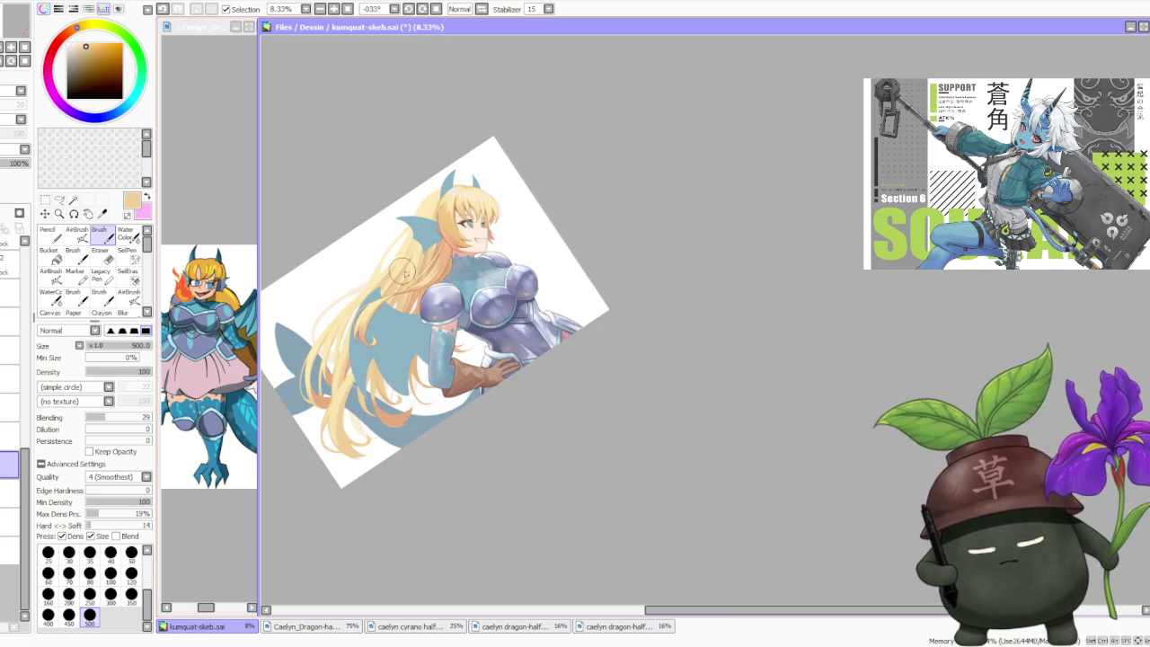
- Pick a light tan from the hair and paint lighter strands onto the upper hair
{"action": "scroll", "coordinate": [372, 341], "scroll_direction": "up", "scroll_amount": 1}
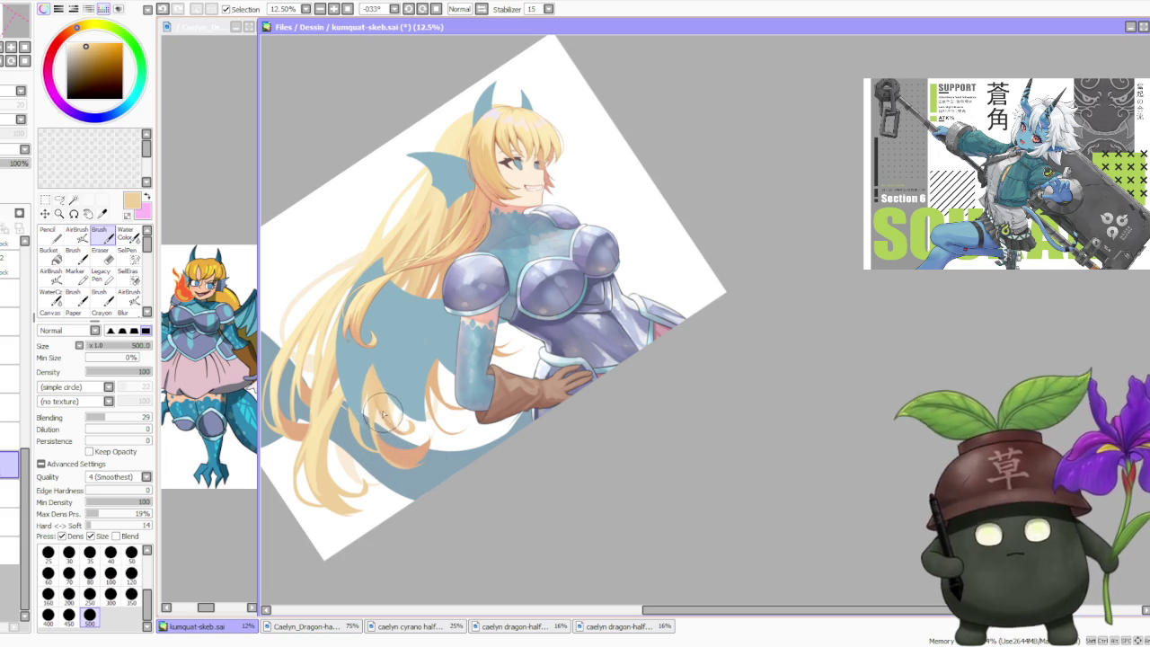
{"action": "left_click", "coordinate": [328, 410], "text": "alt"}
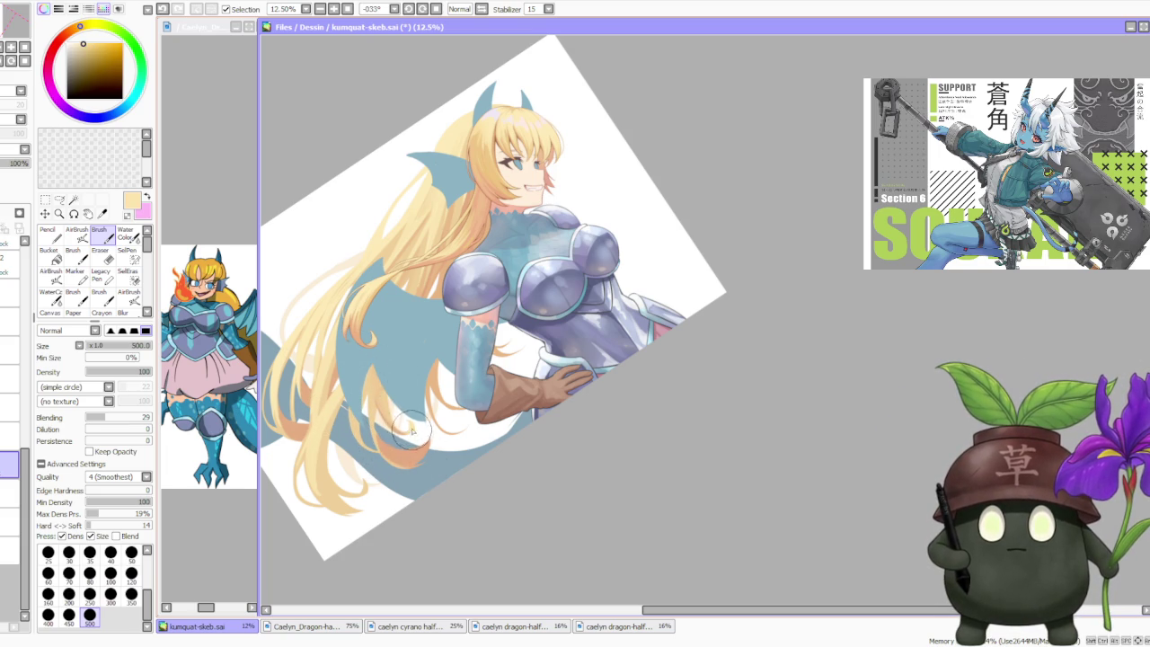
{"action": "scroll", "coordinate": [382, 413], "scroll_direction": "up", "scroll_amount": 1}
{"action": "left_click", "coordinate": [377, 407], "text": "alt"}
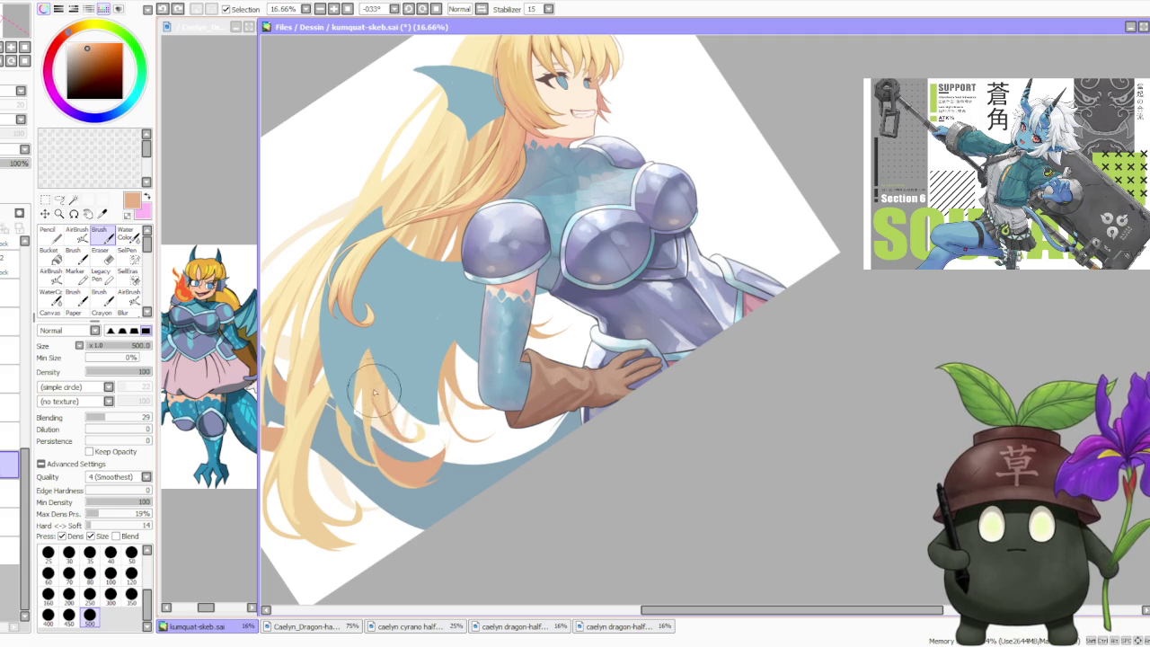
{"action": "left_click", "coordinate": [371, 413], "text": "alt"}
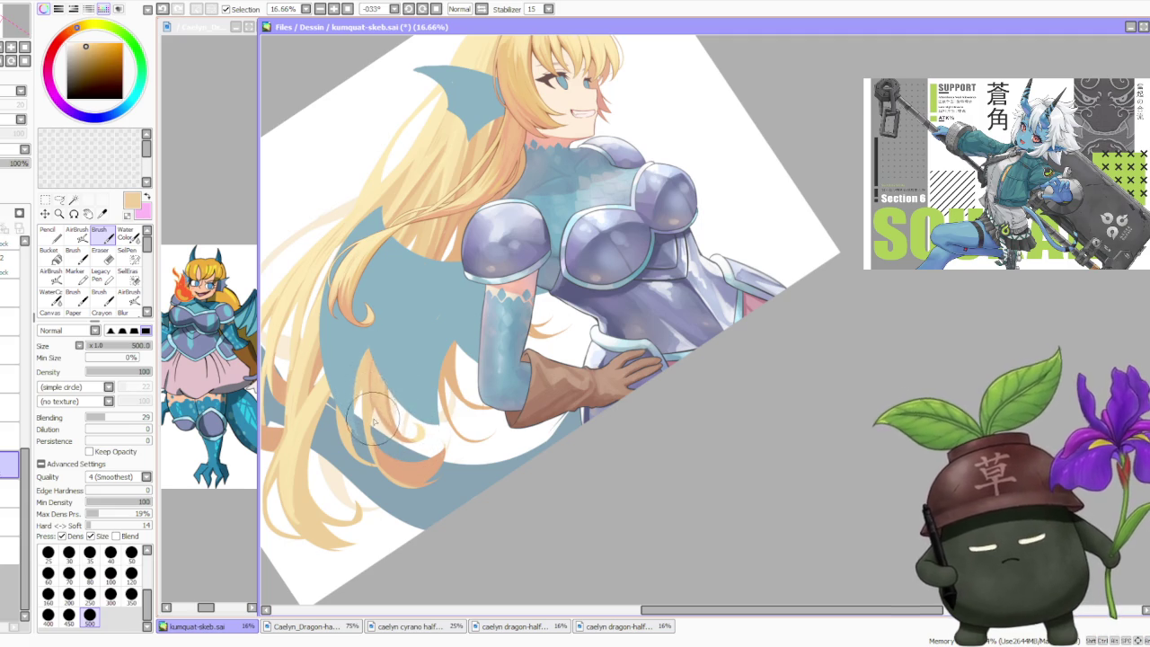
{"action": "left_click", "coordinate": [377, 414], "text": "alt"}
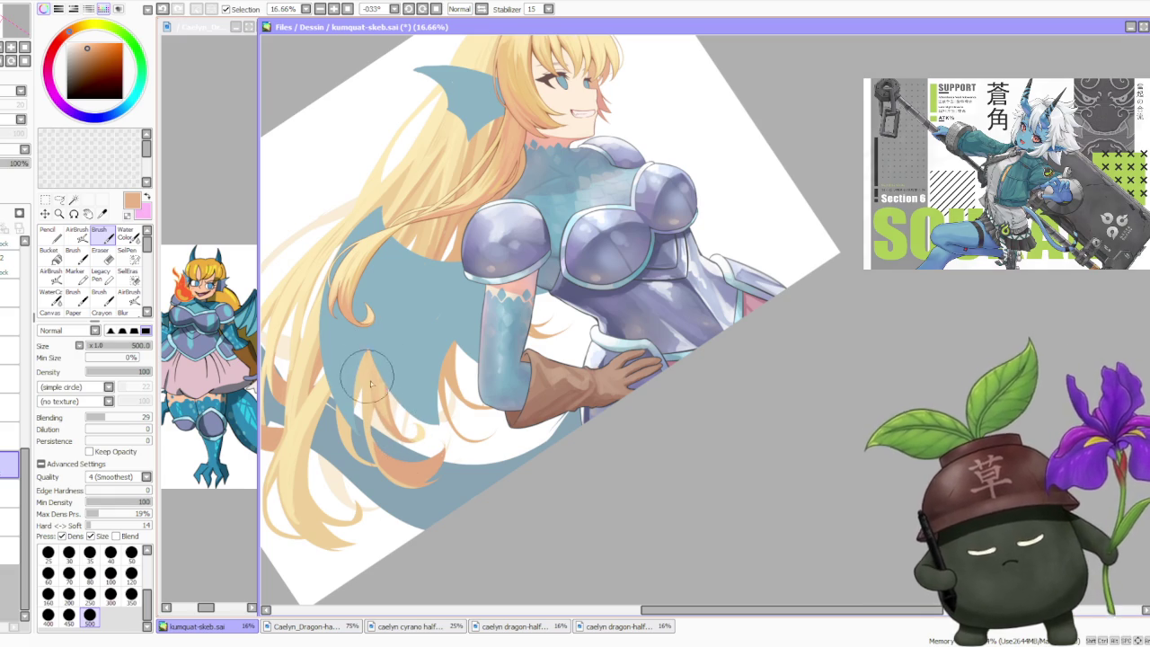
{"action": "left_click", "coordinate": [331, 368], "text": "alt"}
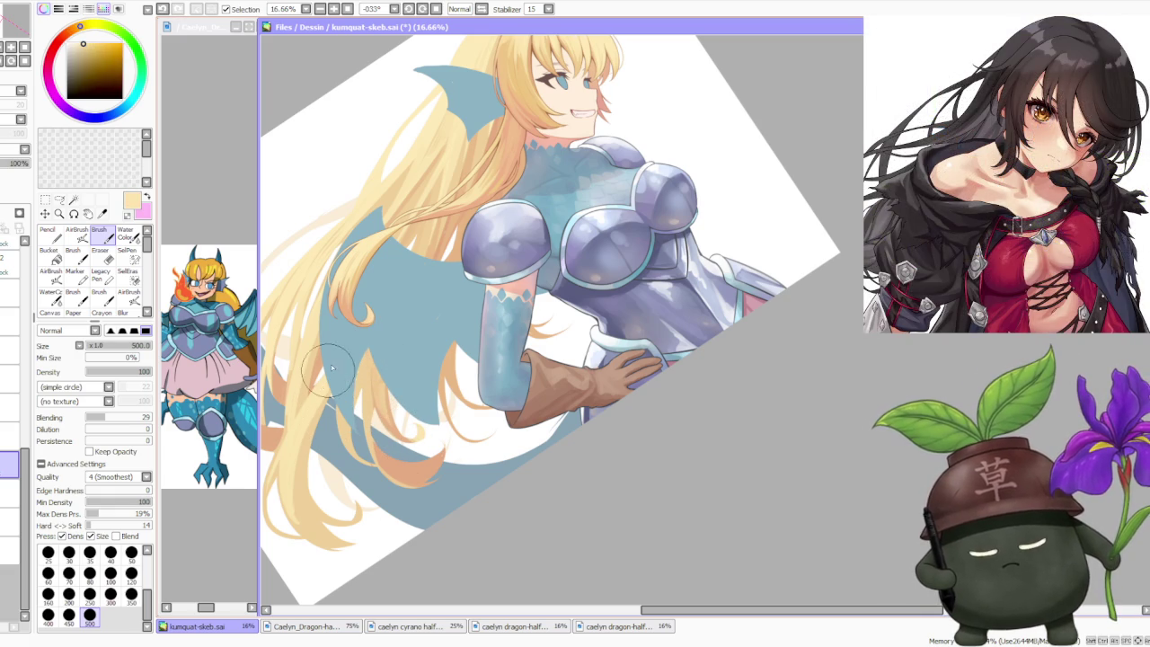
{"action": "left_click", "coordinate": [419, 191], "text": "alt"}
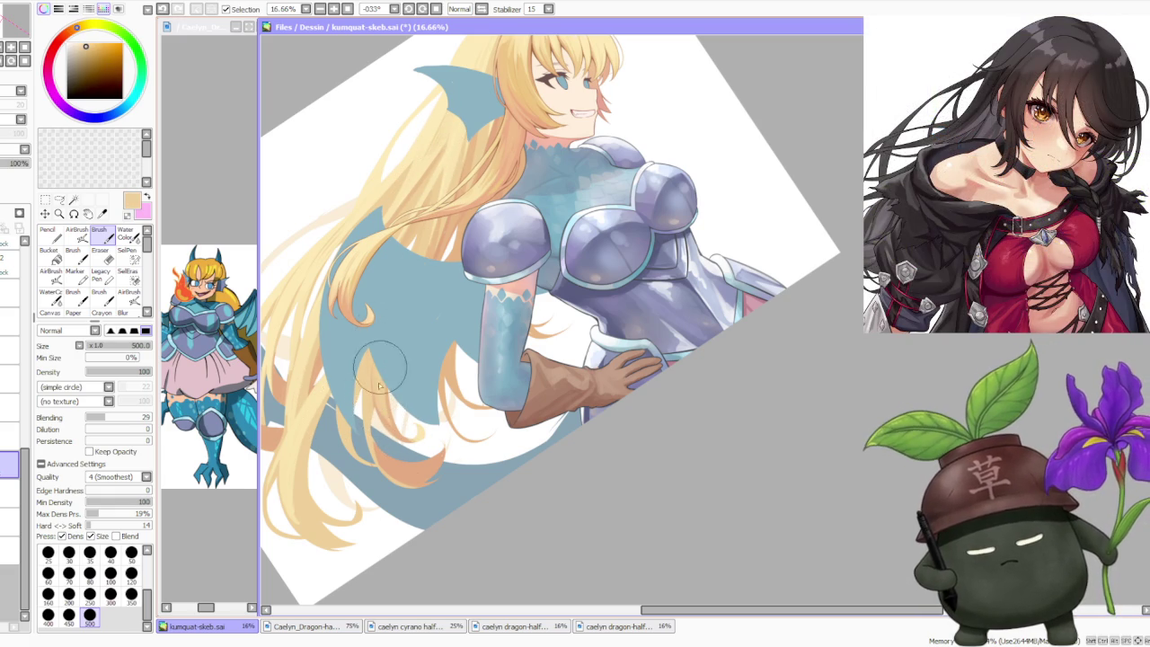
{"action": "left_click", "coordinate": [296, 473], "text": "alt"}
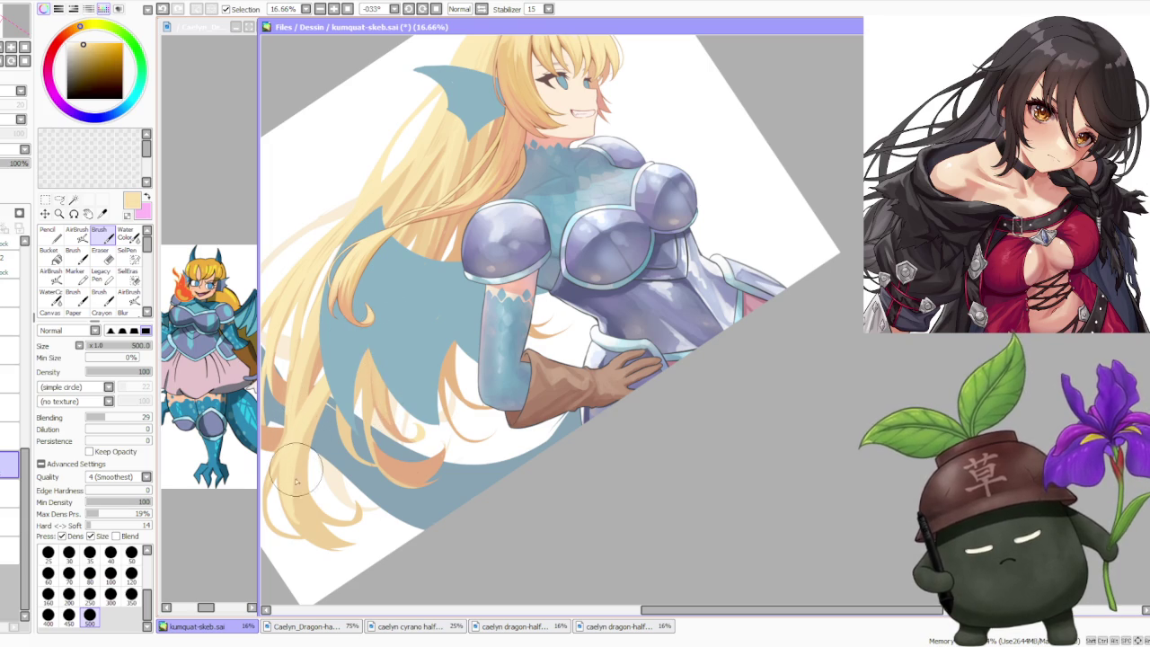
{"action": "left_click", "coordinate": [318, 375], "text": "alt"}
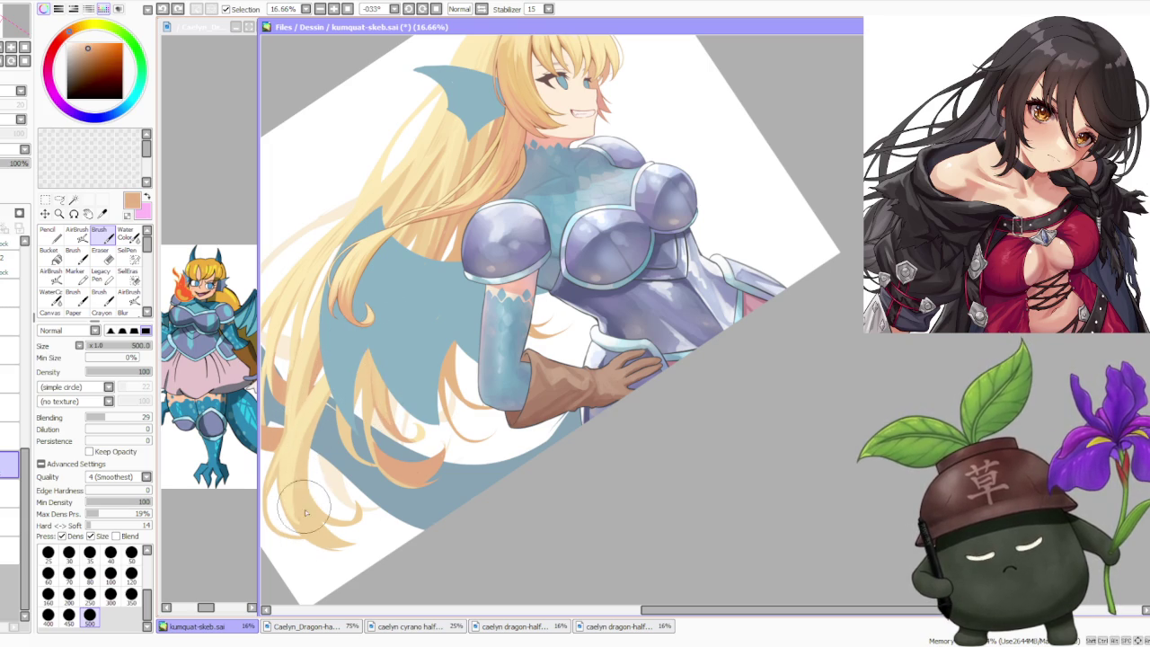
{"action": "left_click", "coordinate": [423, 184], "text": "alt"}
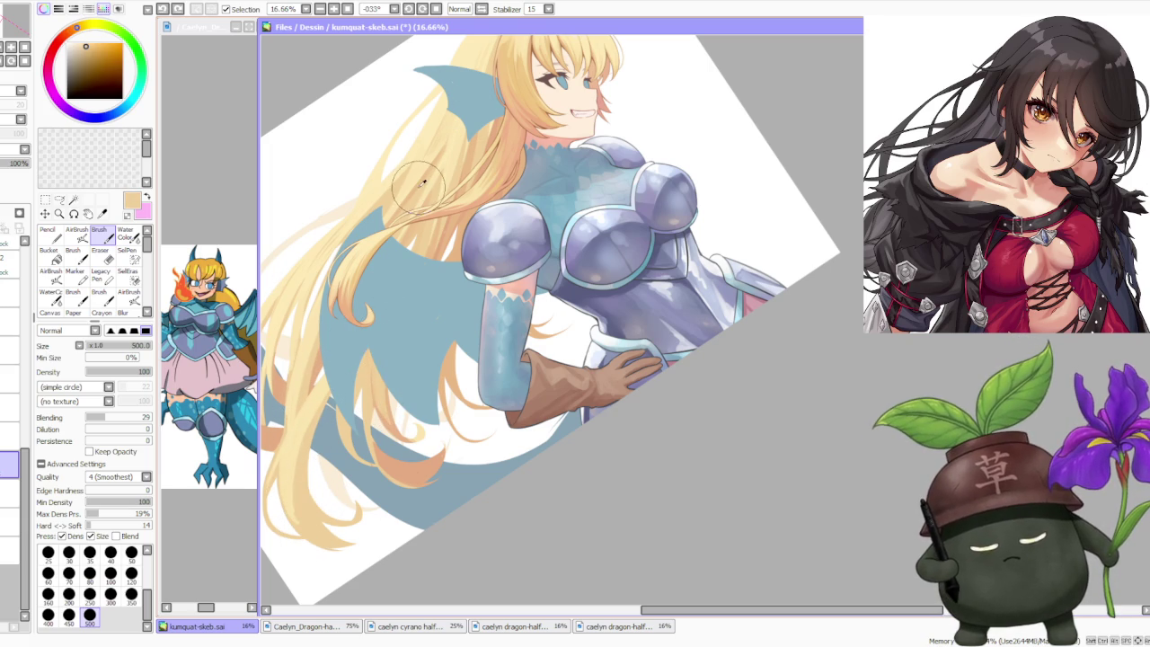
{"action": "left_click_drag", "start_coordinate": [386, 224], "coordinate": [424, 182]}
{"action": "left_click", "coordinate": [424, 182], "text": "alt"}
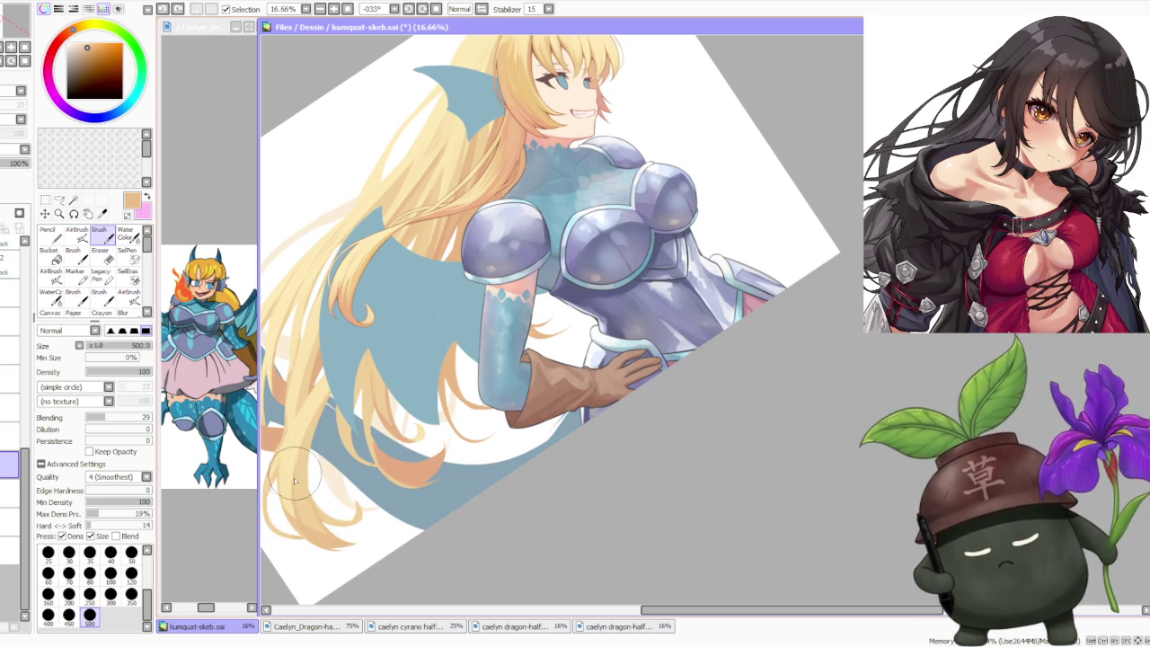
- Lighten the lower-left hair strands with a pale peach sampled from the hair
{"action": "scroll", "coordinate": [307, 500], "scroll_direction": "up", "scroll_amount": 1}
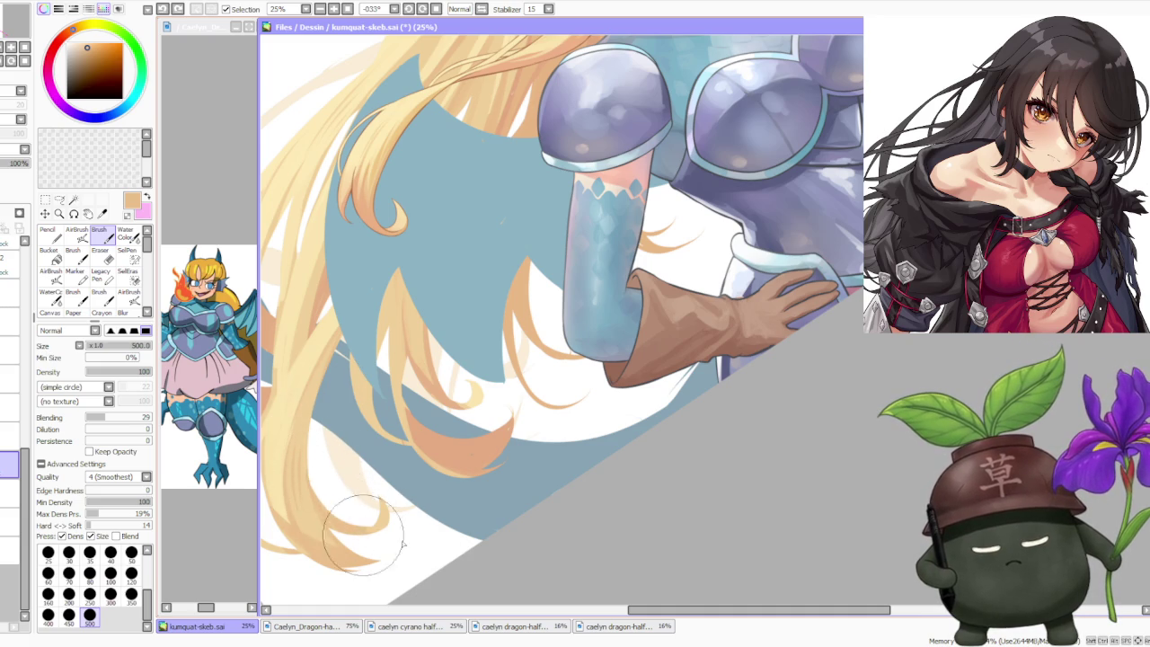
{"action": "left_click", "coordinate": [296, 429], "text": "alt"}
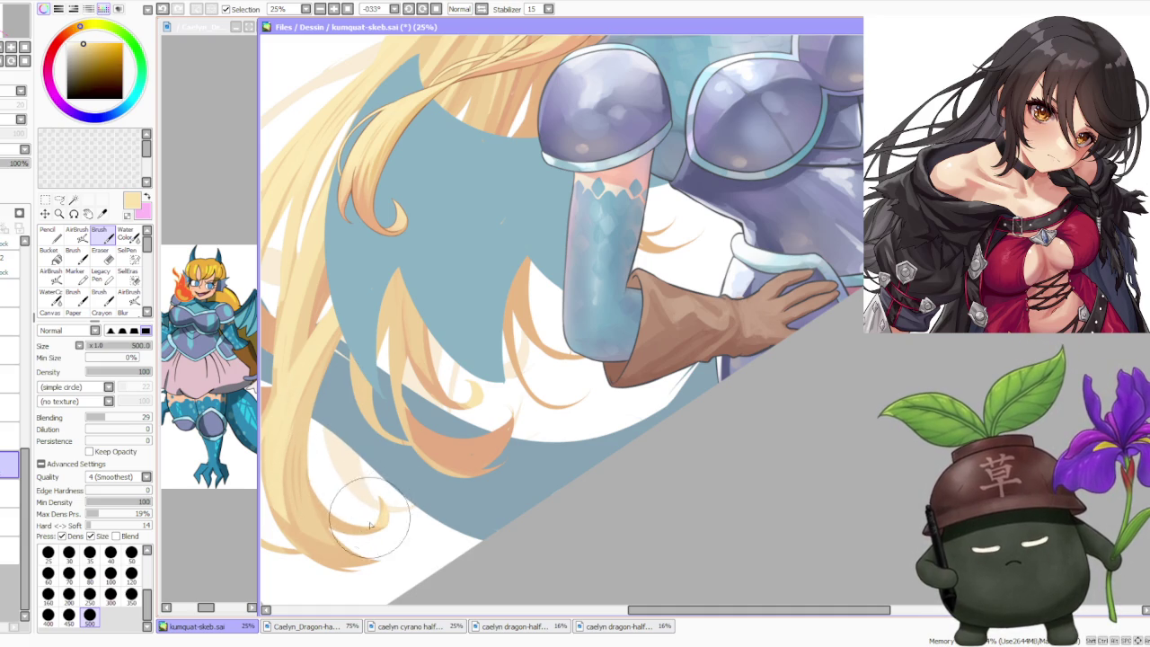
{"action": "scroll", "coordinate": [366, 482], "scroll_direction": "down", "scroll_amount": 1}
{"action": "scroll", "coordinate": [404, 377], "scroll_direction": "down", "scroll_amount": 1}
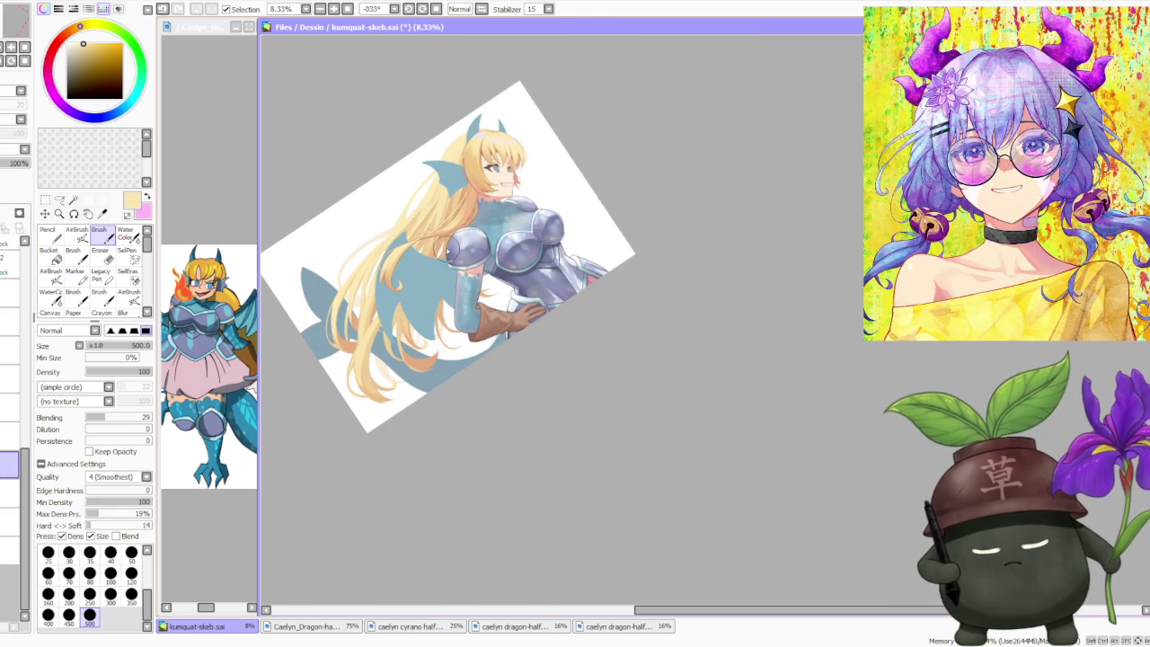
{"action": "scroll", "coordinate": [443, 280], "scroll_direction": "up", "scroll_amount": 1}
{"action": "left_click", "coordinate": [355, 435], "text": "alt"}
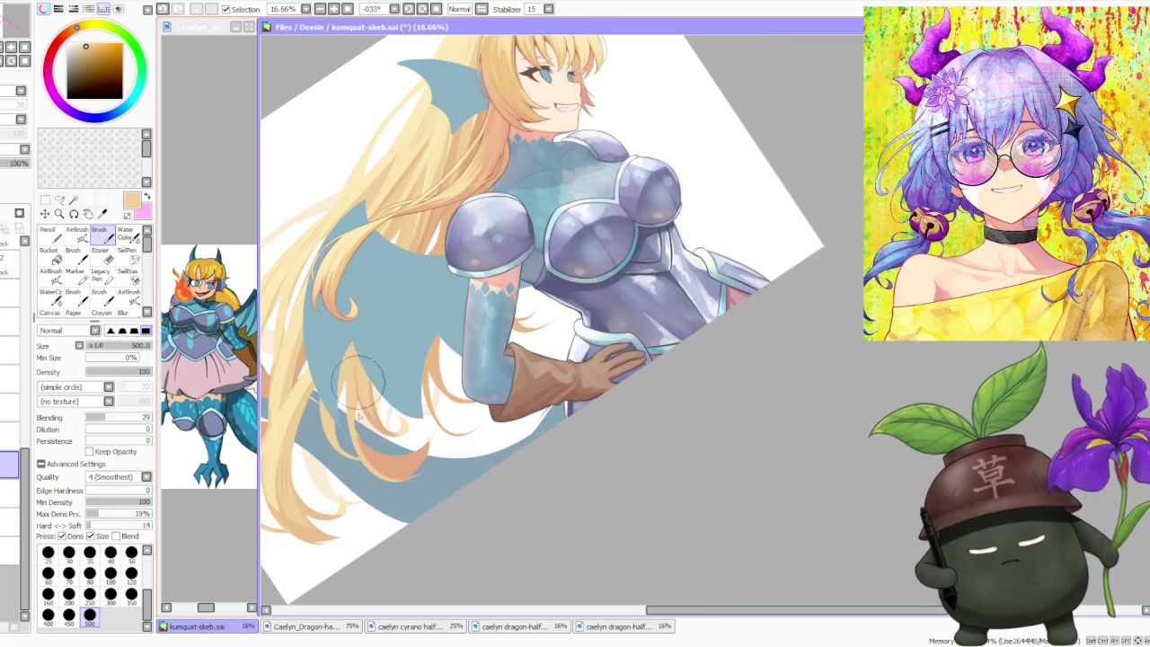
{"action": "left_click", "coordinate": [378, 454], "text": "alt"}
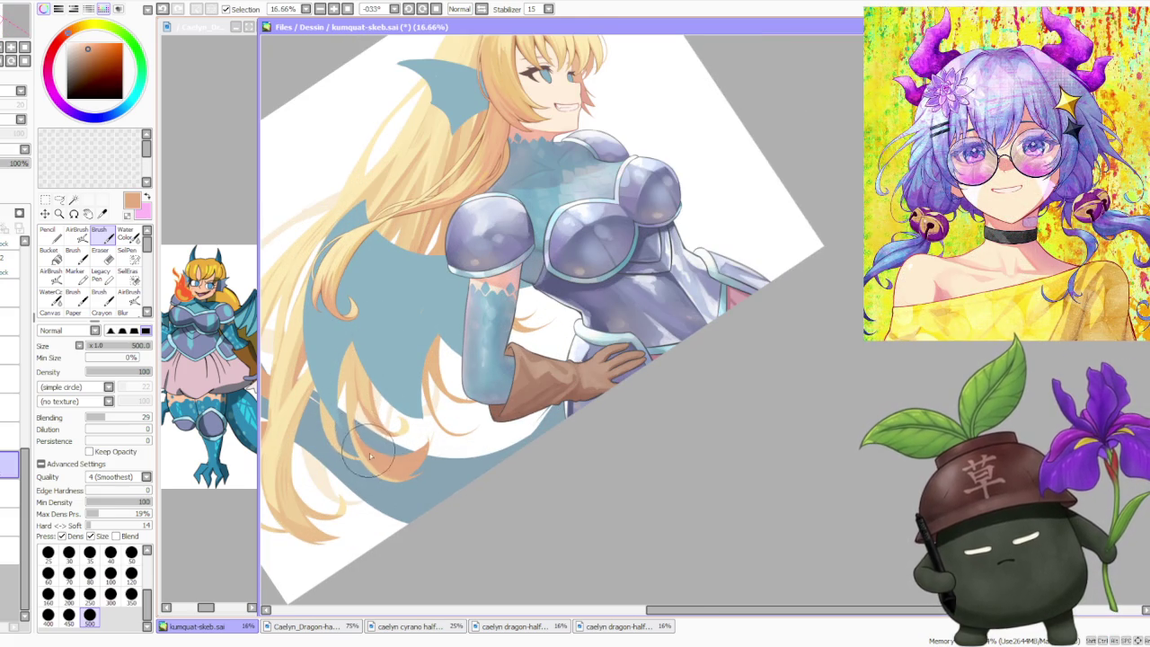
{"action": "left_click", "coordinate": [295, 510], "text": "alt"}
{"action": "left_click_drag", "start_coordinate": [296, 503], "coordinate": [323, 548]}
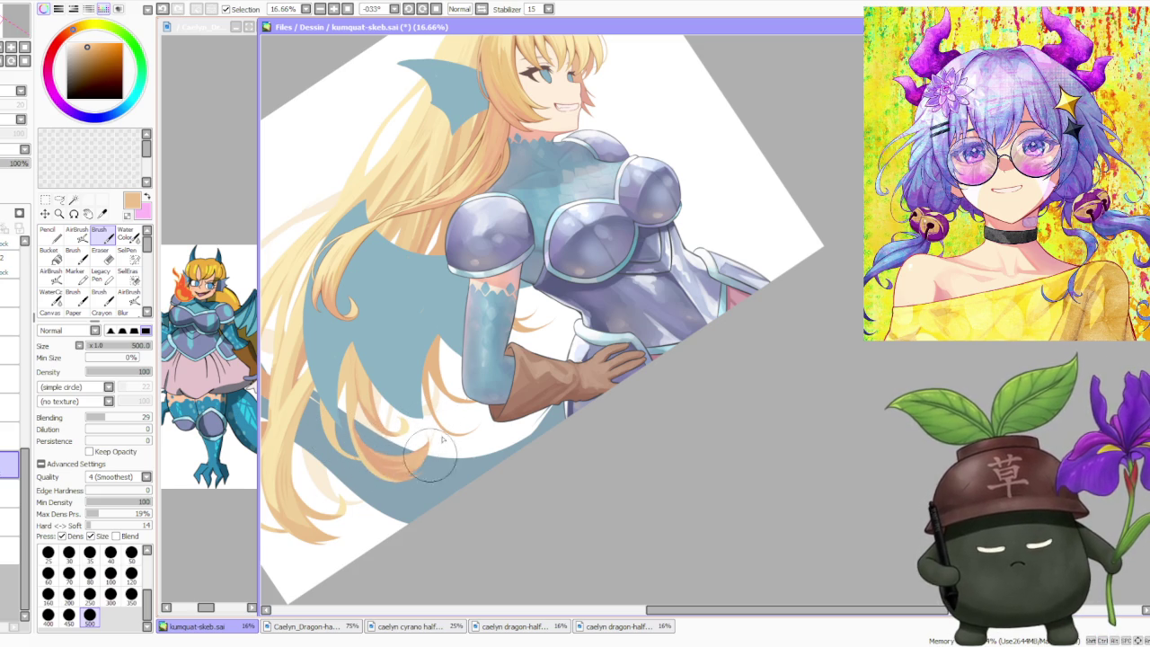
- Add a thin darker strand along the left edge of the hair
{"action": "scroll", "coordinate": [382, 371], "scroll_direction": "down", "scroll_amount": 2}
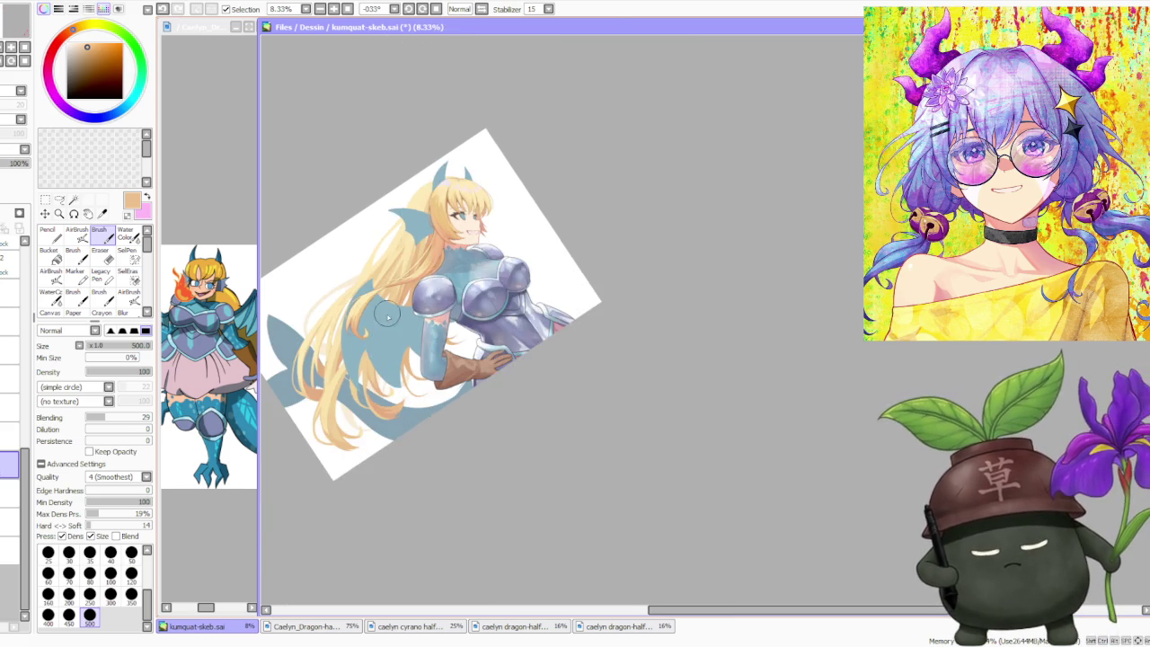
{"action": "scroll", "coordinate": [379, 440], "scroll_direction": "up", "scroll_amount": 2}
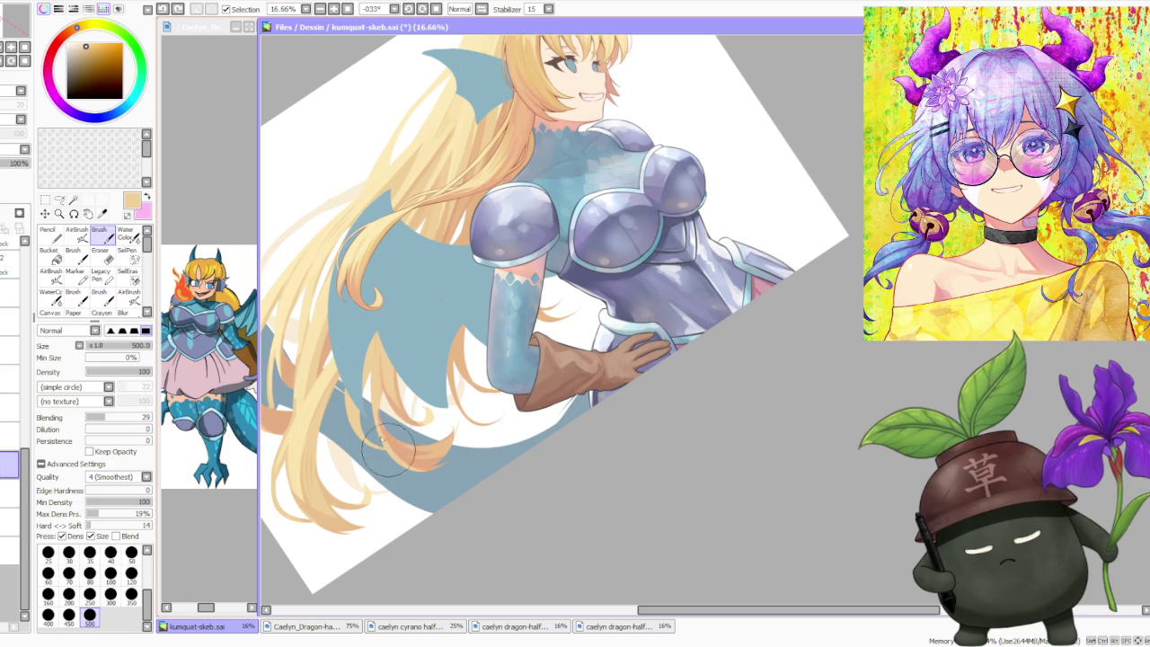
{"action": "left_click", "coordinate": [409, 447], "text": "alt"}
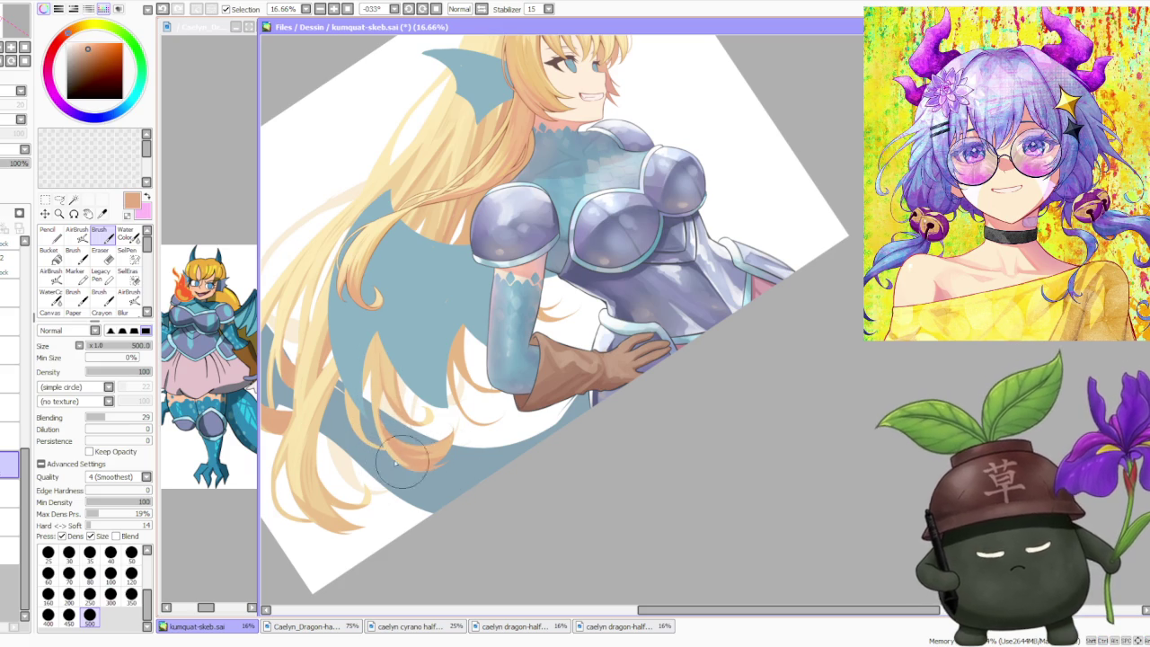
{"action": "scroll", "coordinate": [449, 459], "scroll_direction": "down", "scroll_amount": 1}
{"action": "scroll", "coordinate": [432, 449], "scroll_direction": "down", "scroll_amount": 1}
{"action": "scroll", "coordinate": [392, 430], "scroll_direction": "up", "scroll_amount": 2}
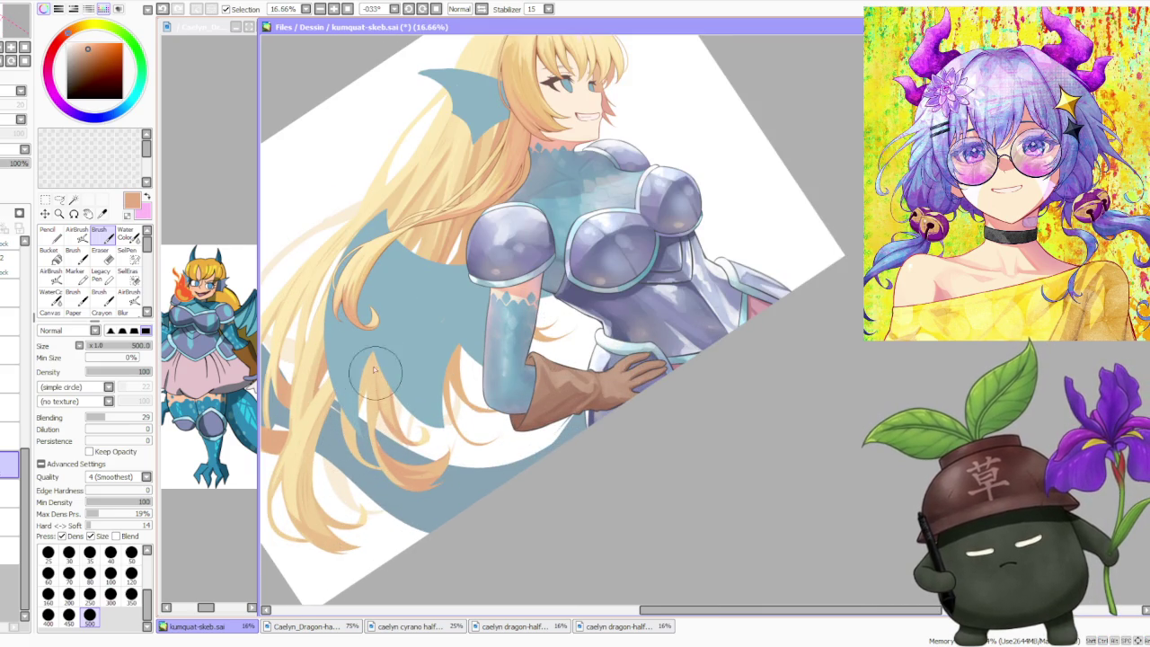
{"action": "scroll", "coordinate": [319, 369], "scroll_direction": "down", "scroll_amount": 1}
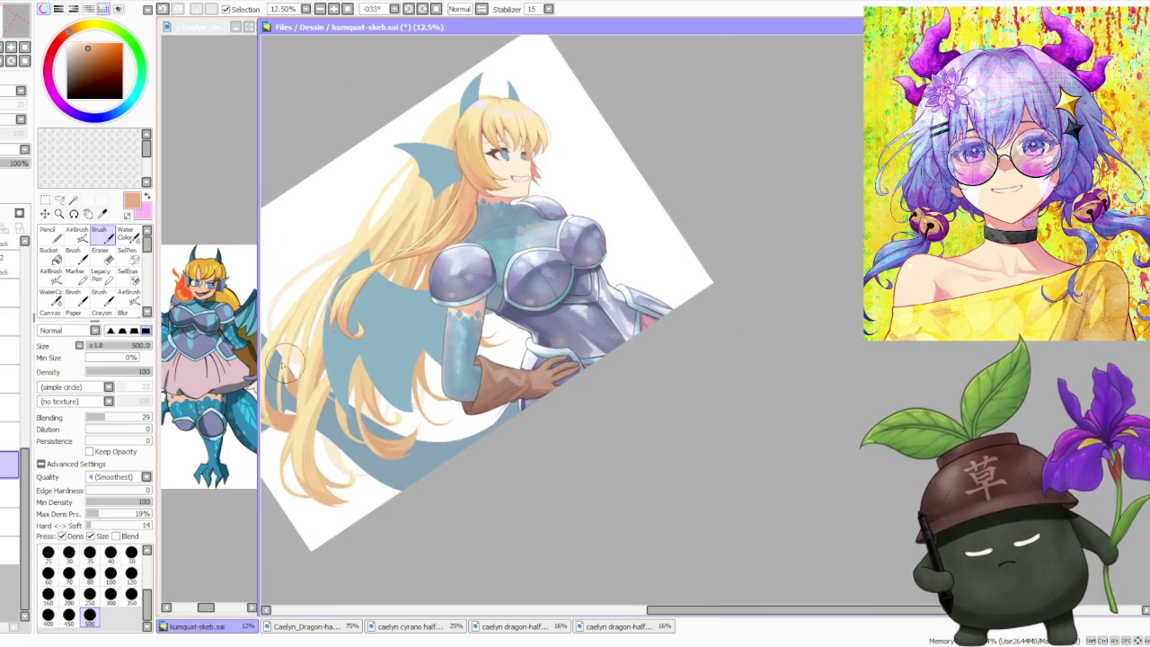
{"action": "scroll", "coordinate": [314, 366], "scroll_direction": "up", "scroll_amount": 1}
{"action": "scroll", "coordinate": [296, 364], "scroll_direction": "up", "scroll_amount": 1}
{"action": "left_click", "coordinate": [290, 361], "text": "alt"}
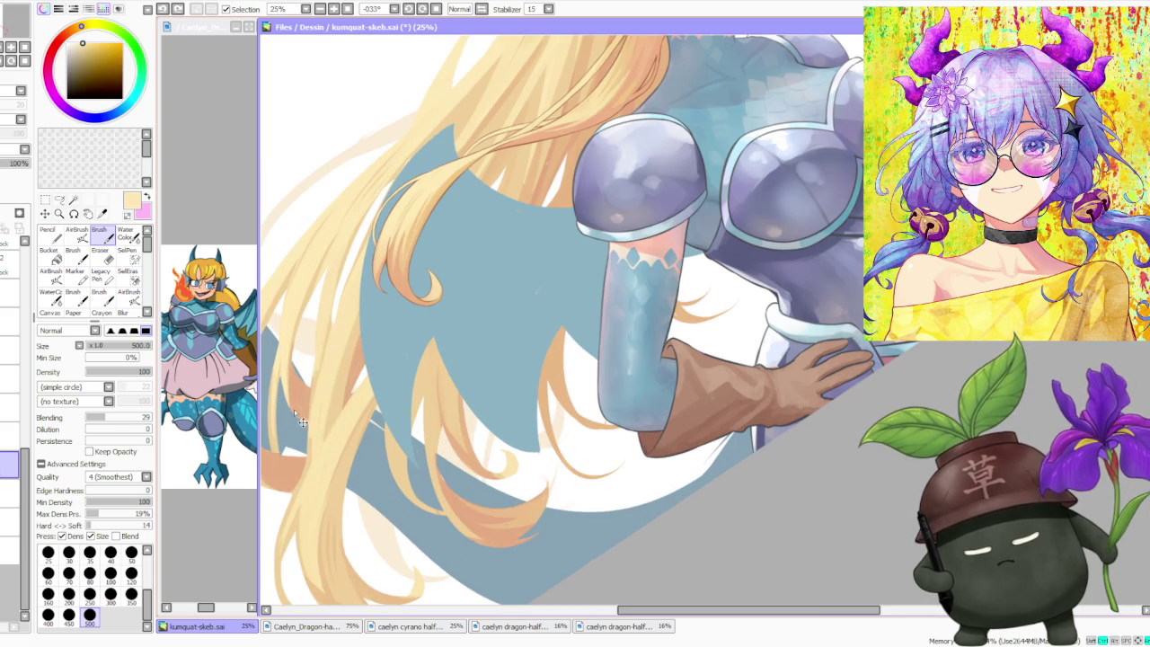
{"action": "left_click", "coordinate": [279, 438], "text": "alt"}
{"action": "left_click_drag", "start_coordinate": [290, 387], "coordinate": [290, 339]}
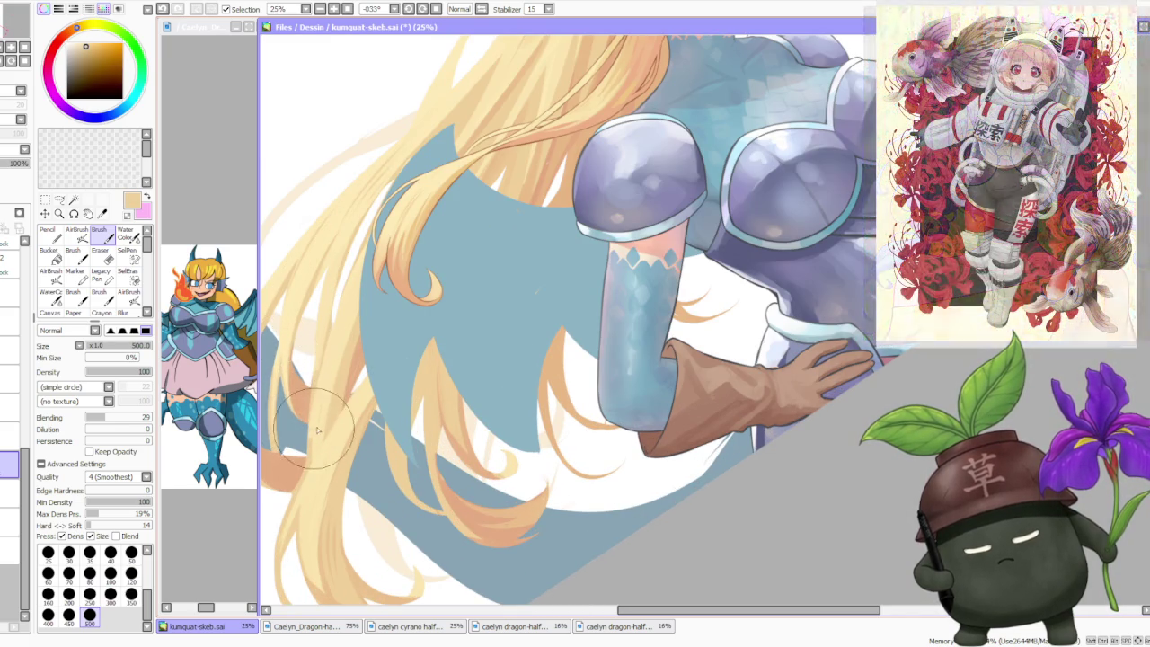
{"action": "scroll", "coordinate": [312, 290], "scroll_direction": "up", "scroll_amount": 1}
- Sample edge, lighter yellow and darker orange tones from the hair
{"action": "left_click", "coordinate": [304, 296], "text": "alt"}
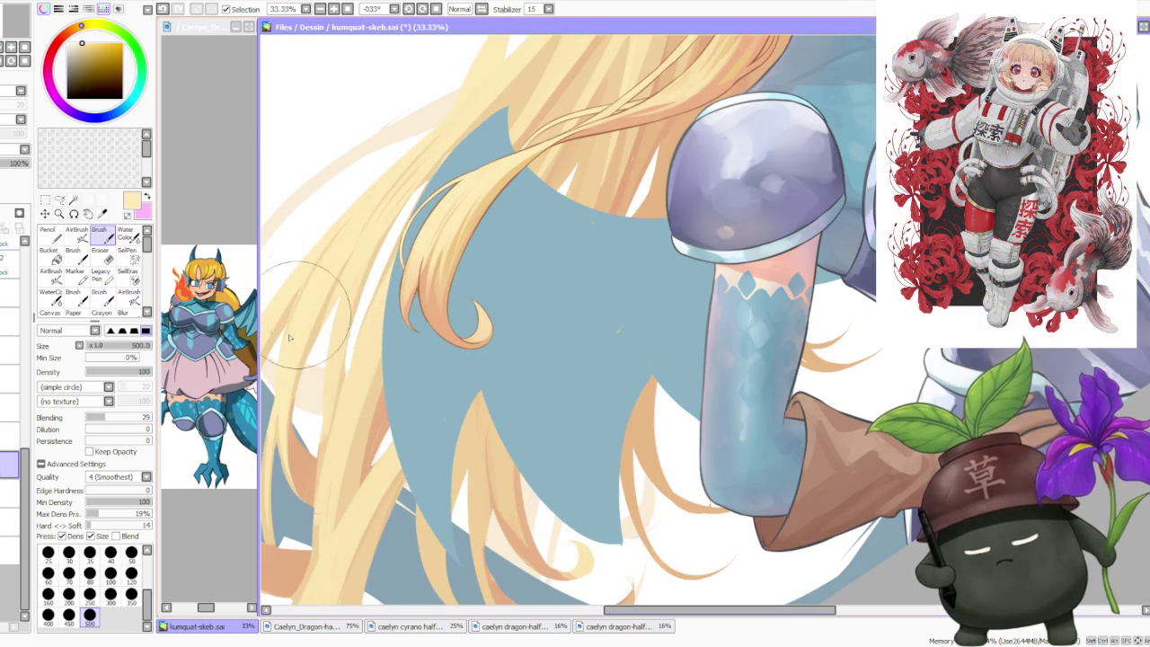
{"action": "left_click", "coordinate": [292, 288], "text": "alt"}
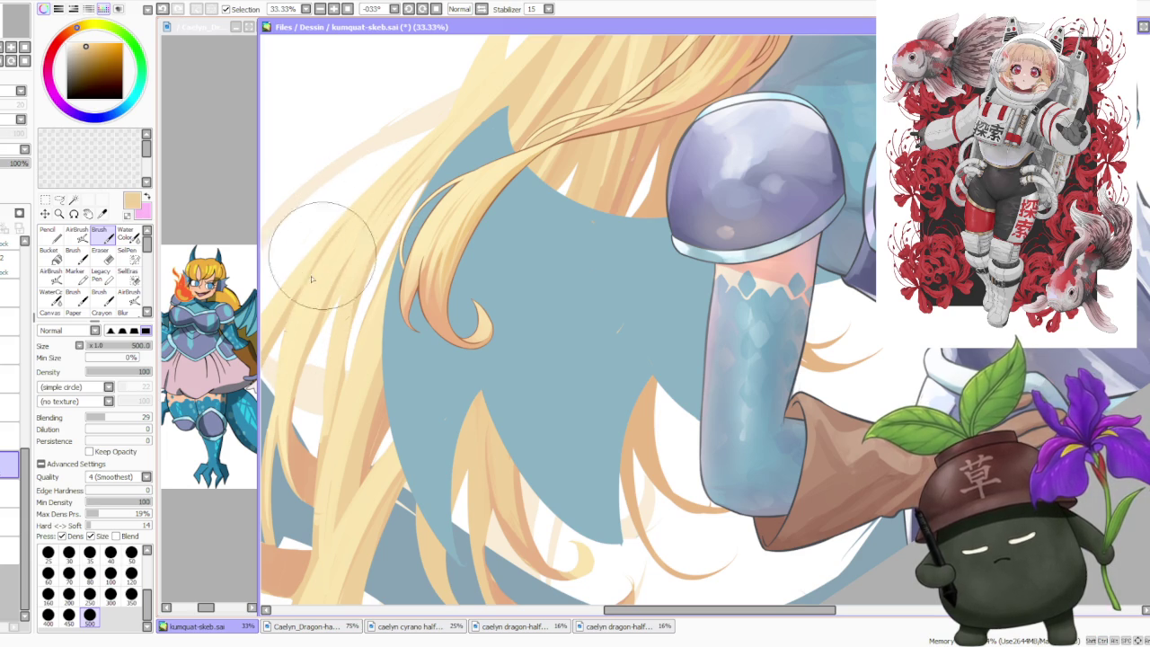
{"action": "left_click", "coordinate": [337, 236], "text": "alt"}
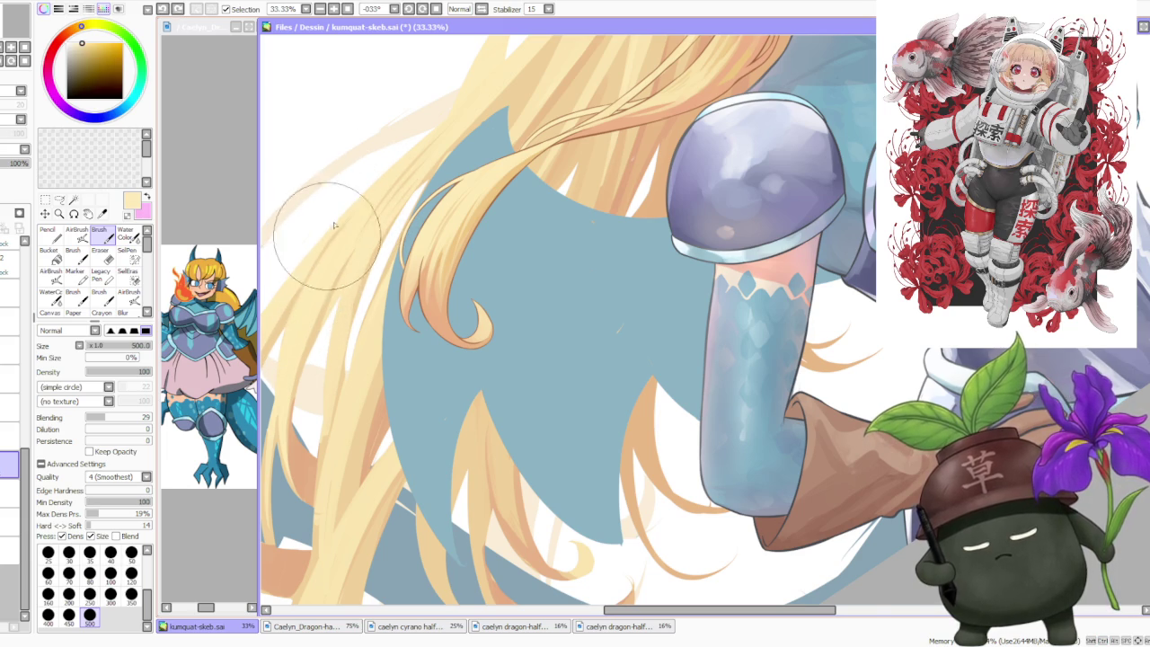
{"action": "scroll", "coordinate": [324, 242], "scroll_direction": "down", "scroll_amount": 1}
{"action": "left_click", "coordinate": [355, 376], "text": "alt"}
{"action": "scroll", "coordinate": [354, 365], "scroll_direction": "up", "scroll_amount": 2}
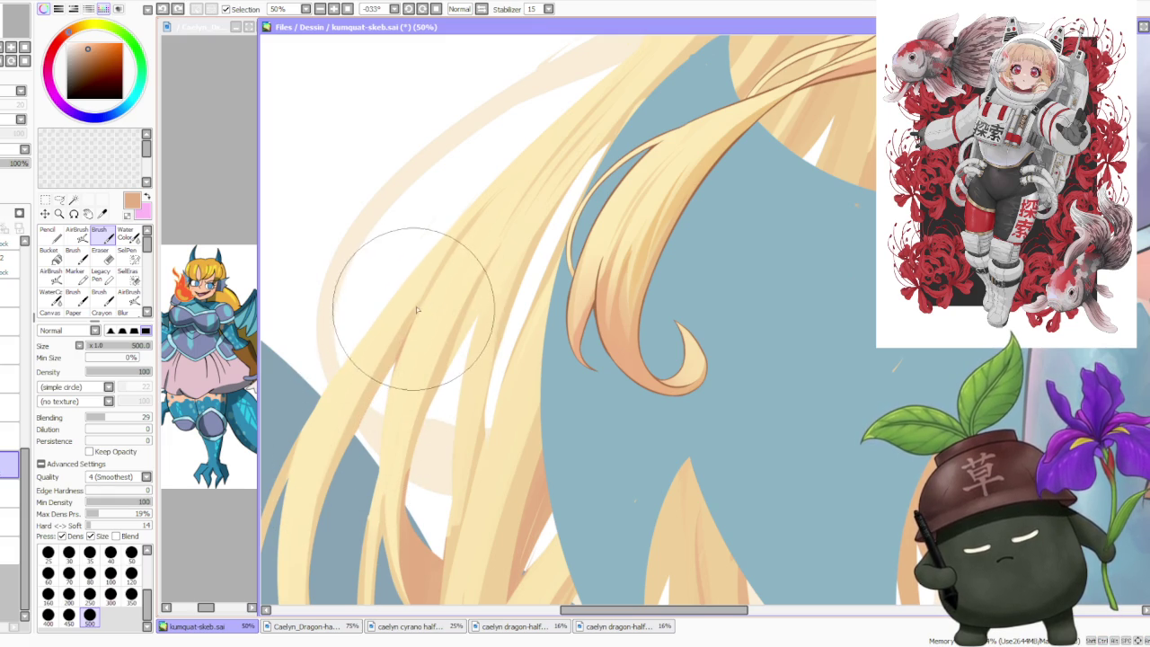
- Sample peach, tan and orange-peach tones, ending on pale yellow, zoomed out to 25%
{"action": "left_click", "coordinate": [346, 422], "text": "alt"}
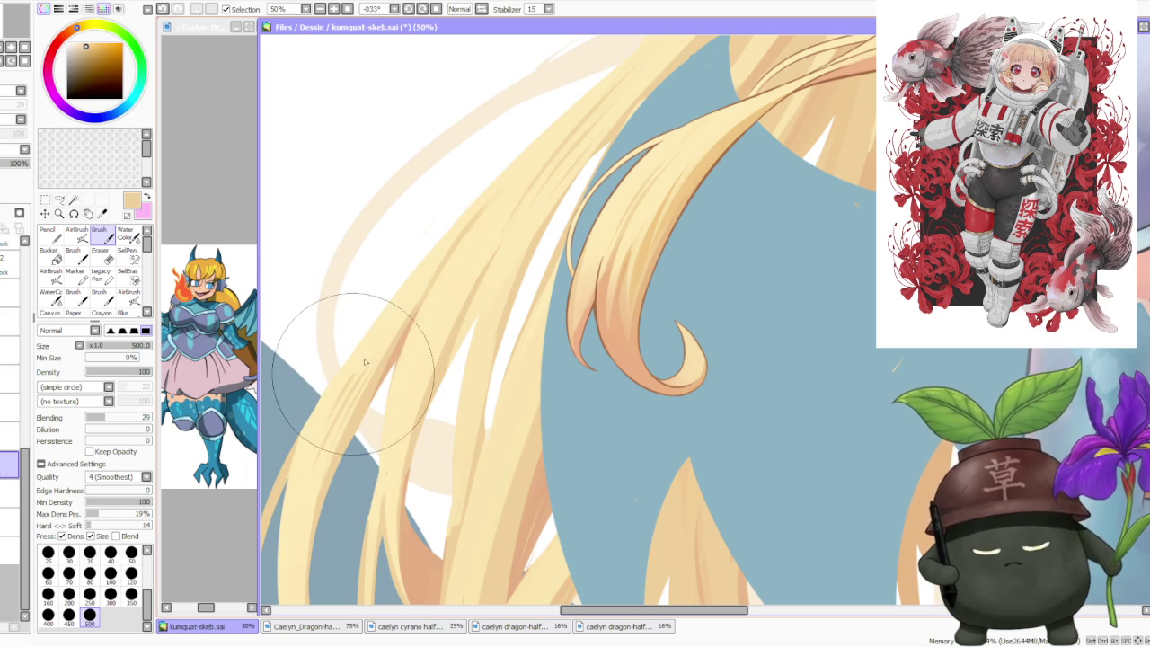
{"action": "scroll", "coordinate": [450, 296], "scroll_direction": "down", "scroll_amount": 3}
{"action": "scroll", "coordinate": [489, 265], "scroll_direction": "up", "scroll_amount": 3}
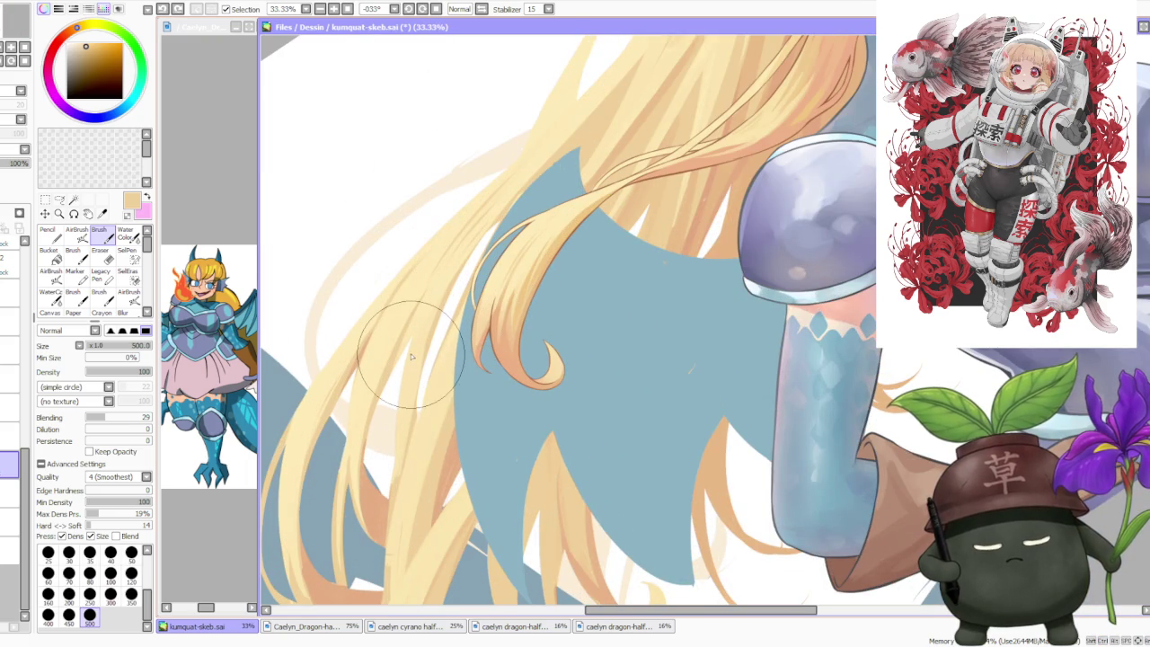
{"action": "left_click", "coordinate": [398, 449], "text": "alt"}
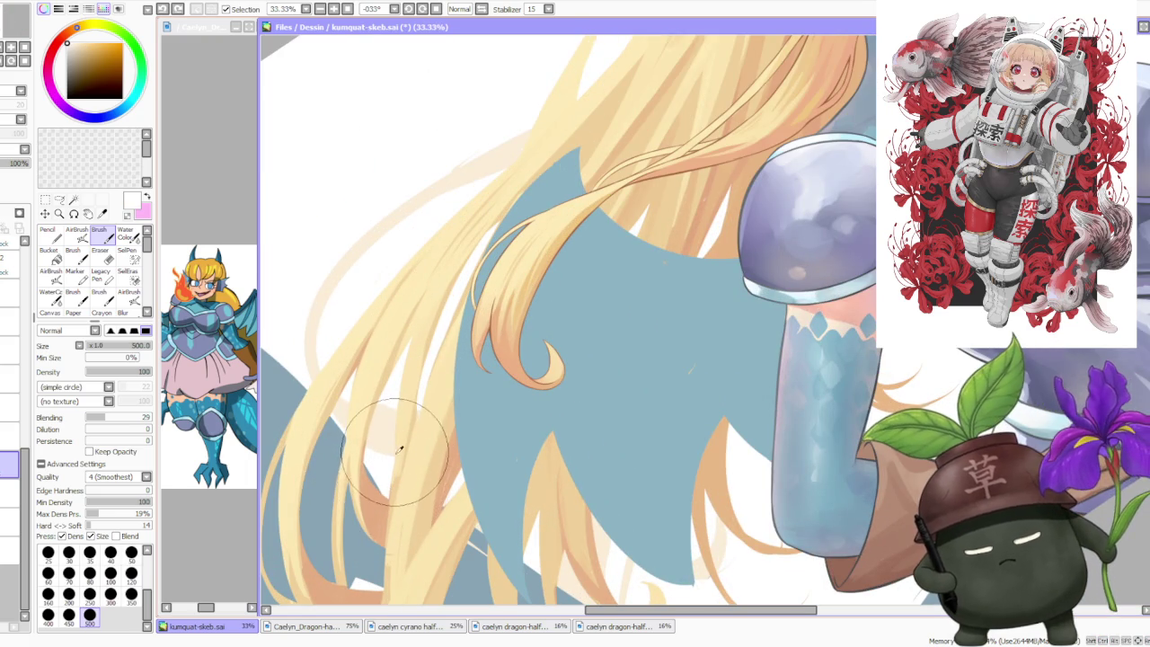
{"action": "left_click", "coordinate": [393, 503], "text": "alt"}
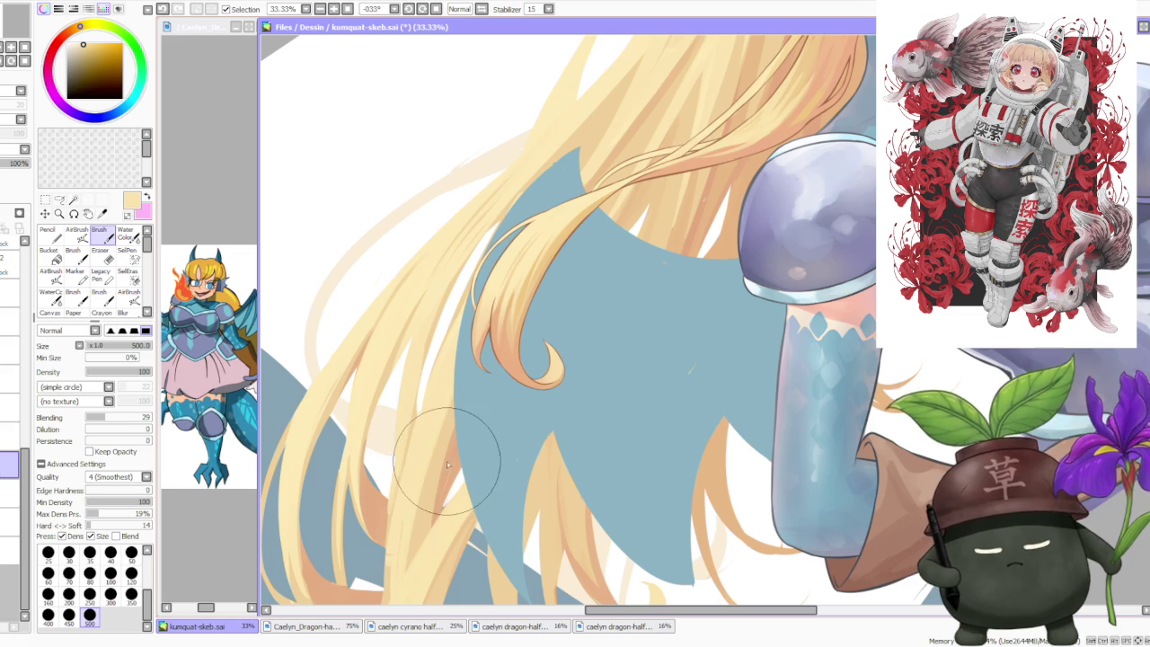
{"action": "left_click", "coordinate": [471, 403], "text": "alt"}
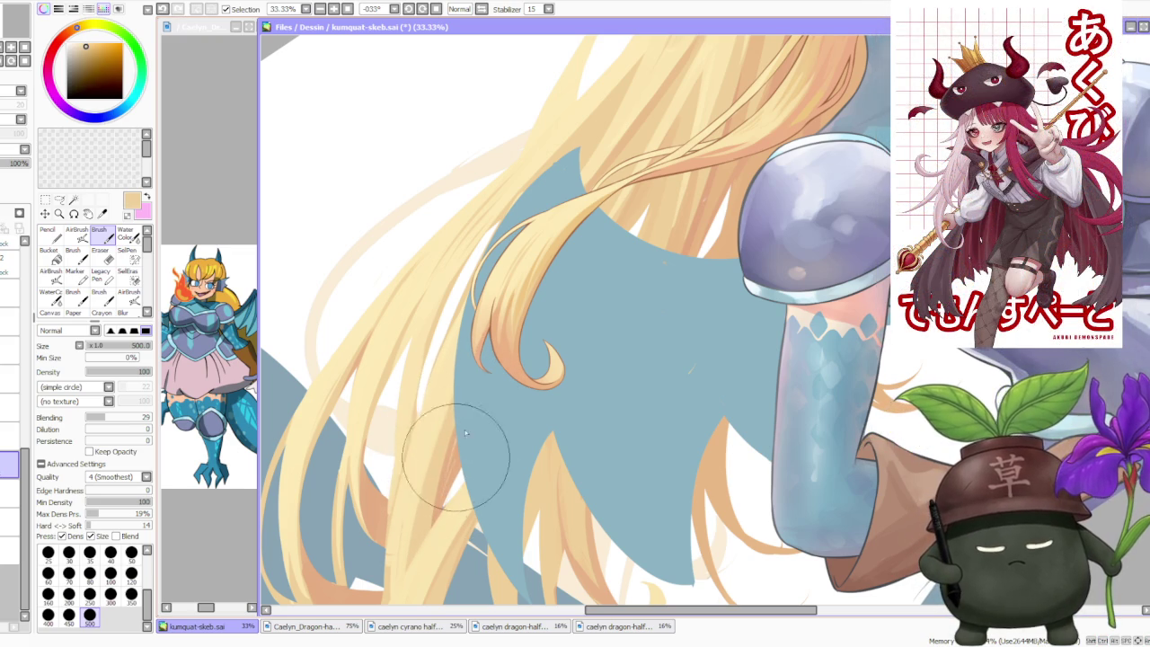
{"action": "left_click", "coordinate": [446, 481], "text": "alt"}
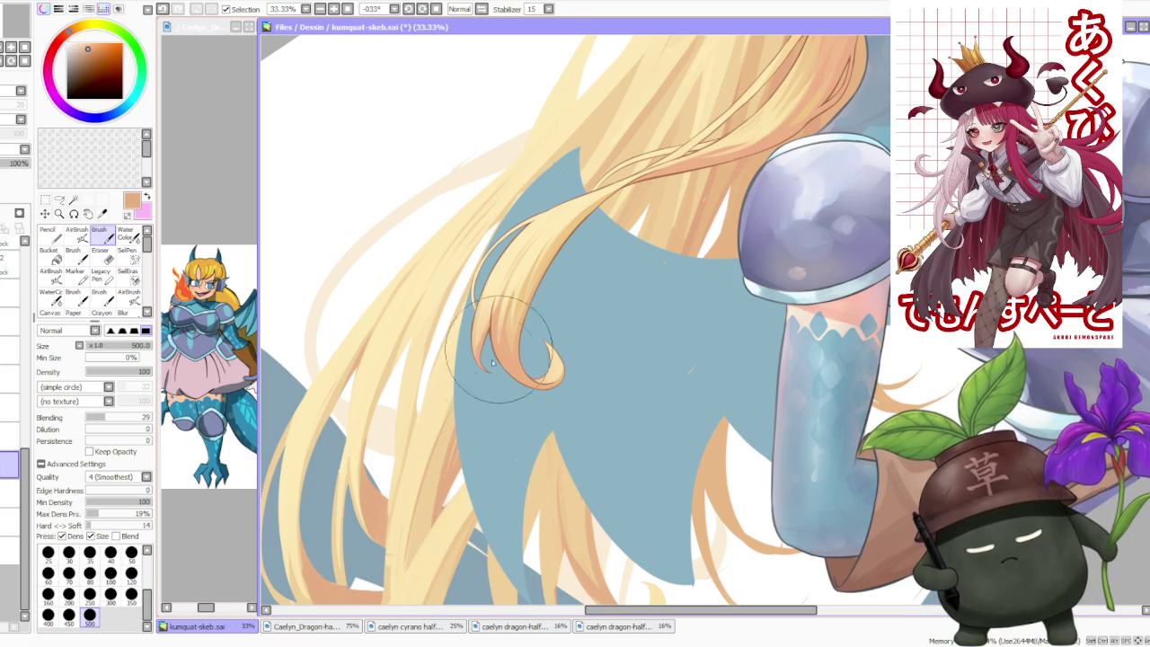
{"action": "left_click", "coordinate": [410, 486], "text": "alt"}
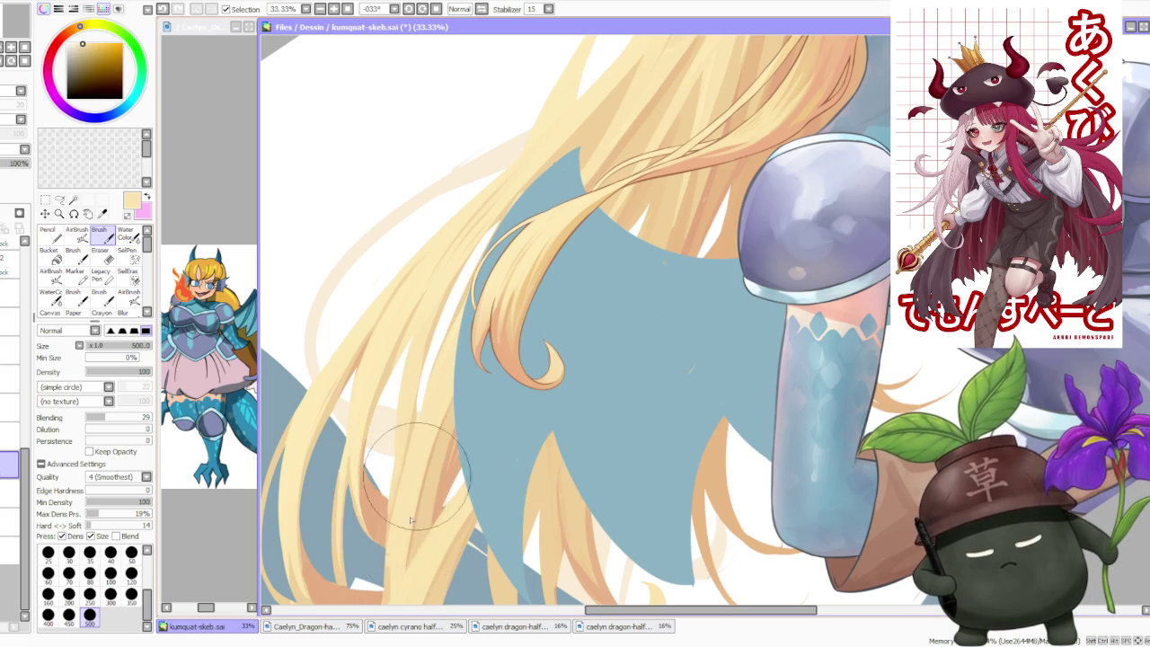
{"action": "scroll", "coordinate": [423, 431], "scroll_direction": "down", "scroll_amount": 2}
{"action": "scroll", "coordinate": [431, 449], "scroll_direction": "down", "scroll_amount": 3}
{"action": "scroll", "coordinate": [449, 473], "scroll_direction": "up", "scroll_amount": 4}
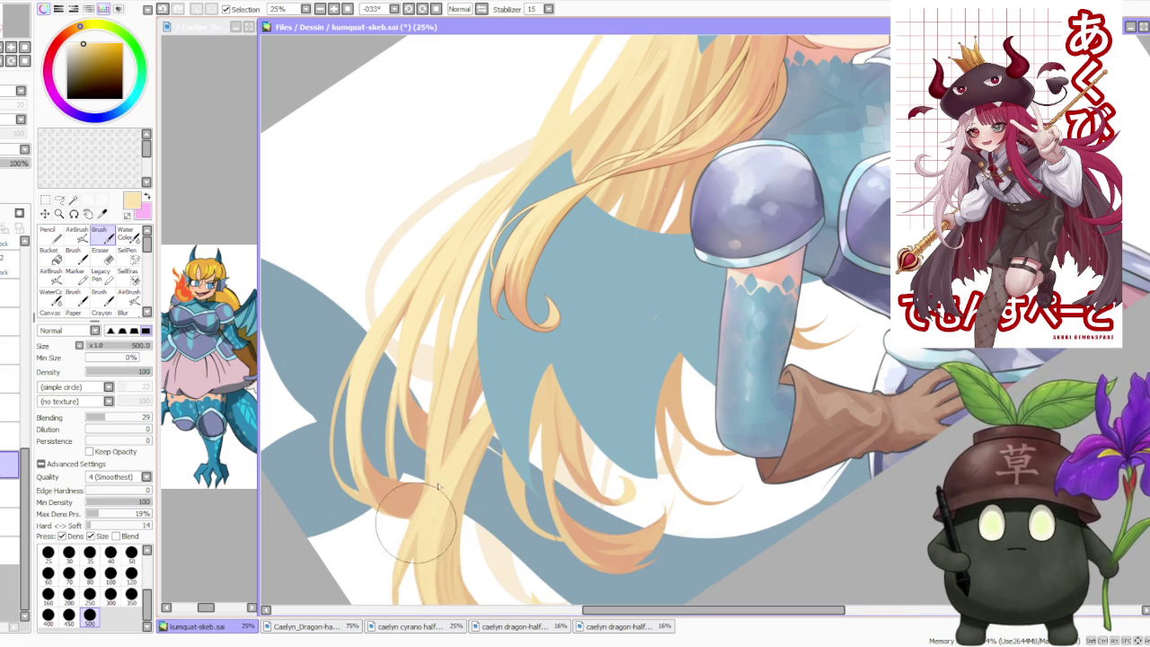
- Sample orange-tan, light yellow and other hair tones around the head
{"action": "scroll", "coordinate": [403, 557], "scroll_direction": "left", "scroll_amount": 5}
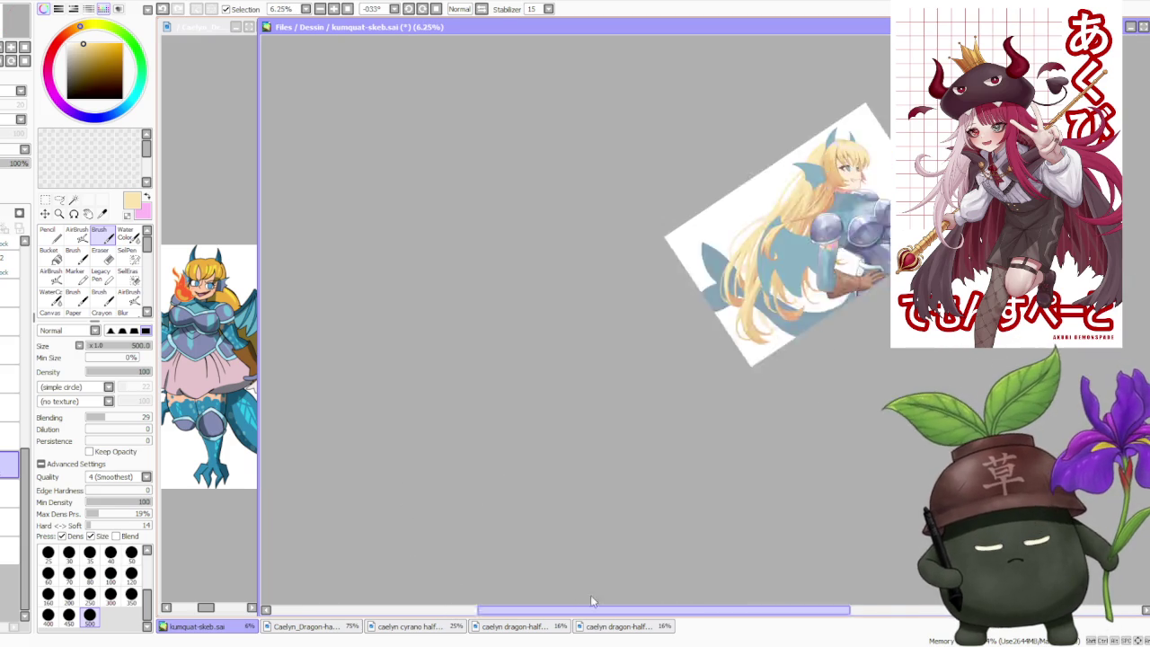
{"action": "scroll", "coordinate": [707, 551], "scroll_direction": "down", "scroll_amount": 3}
{"action": "scroll", "coordinate": [707, 551], "scroll_direction": "down", "scroll_amount": 2}
{"action": "scroll", "coordinate": [519, 280], "scroll_direction": "up", "scroll_amount": 2}
{"action": "scroll", "coordinate": [467, 323], "scroll_direction": "up", "scroll_amount": 1}
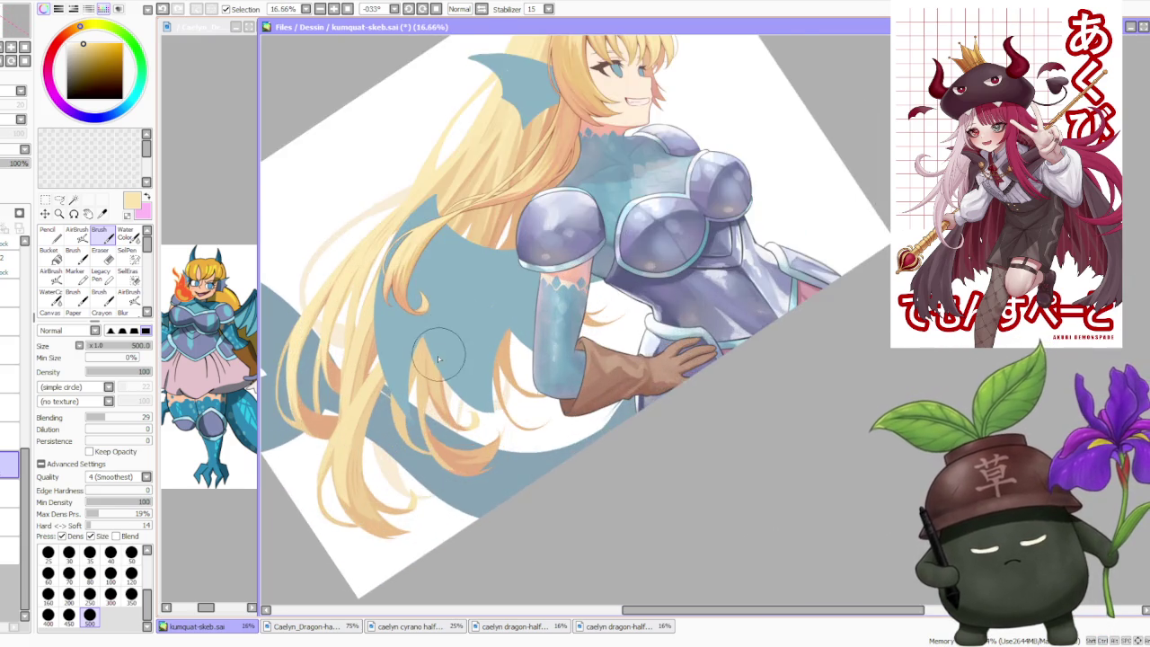
{"action": "scroll", "coordinate": [413, 359], "scroll_direction": "up", "scroll_amount": 1}
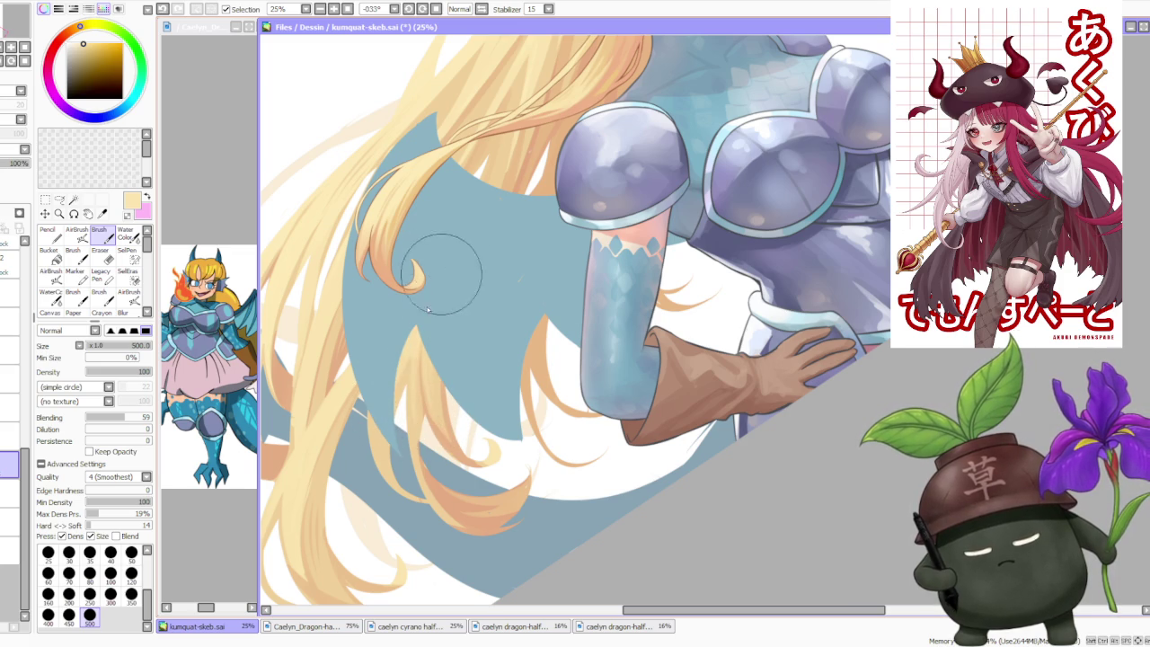
{"action": "left_click", "coordinate": [413, 431], "text": "alt"}
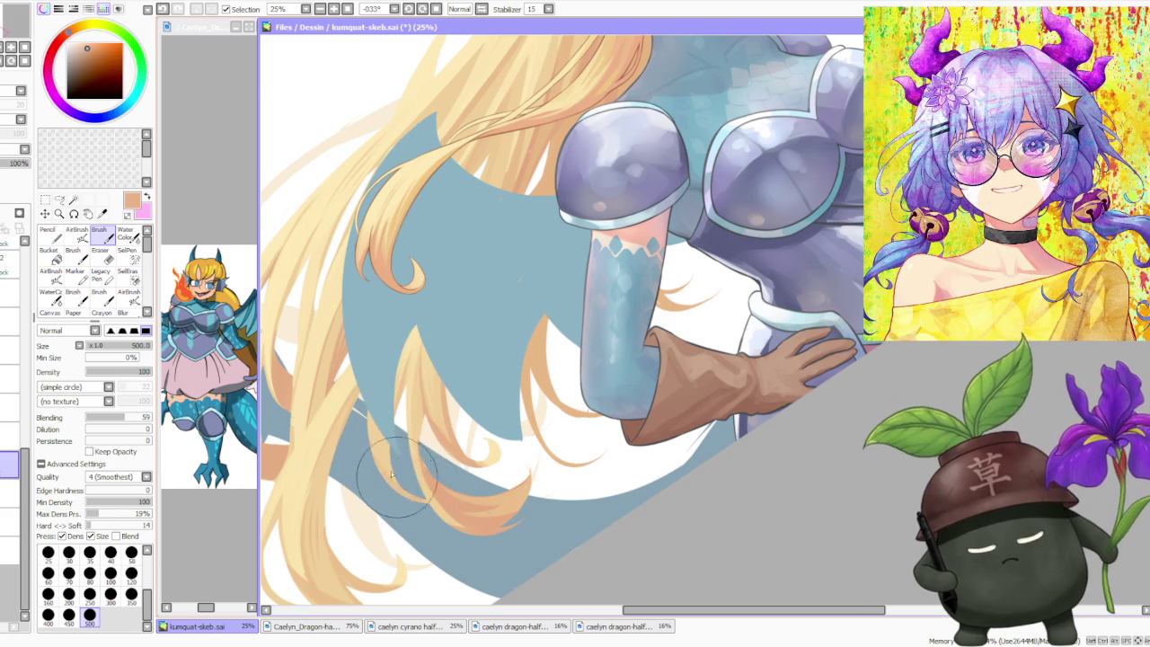
{"action": "scroll", "coordinate": [377, 402], "scroll_direction": "down", "scroll_amount": 2}
{"action": "scroll", "coordinate": [375, 383], "scroll_direction": "down", "scroll_amount": 1}
{"action": "scroll", "coordinate": [467, 202], "scroll_direction": "up", "scroll_amount": 2}
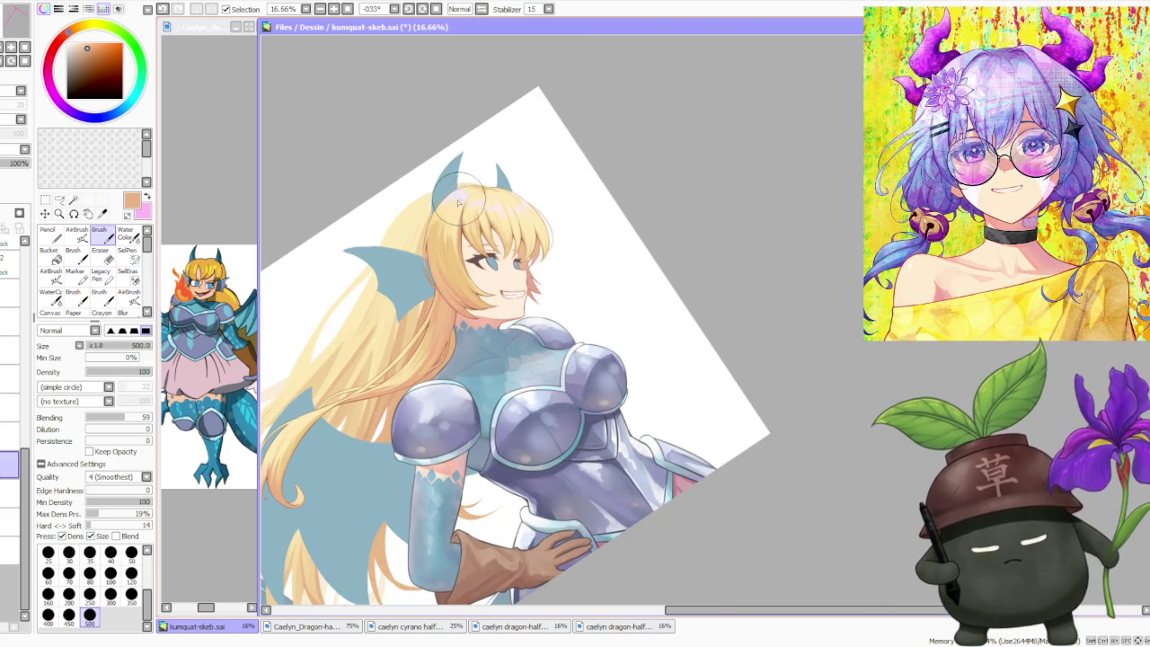
{"action": "scroll", "coordinate": [440, 209], "scroll_direction": "up", "scroll_amount": 1}
{"action": "left_click", "coordinate": [422, 232], "text": "alt"}
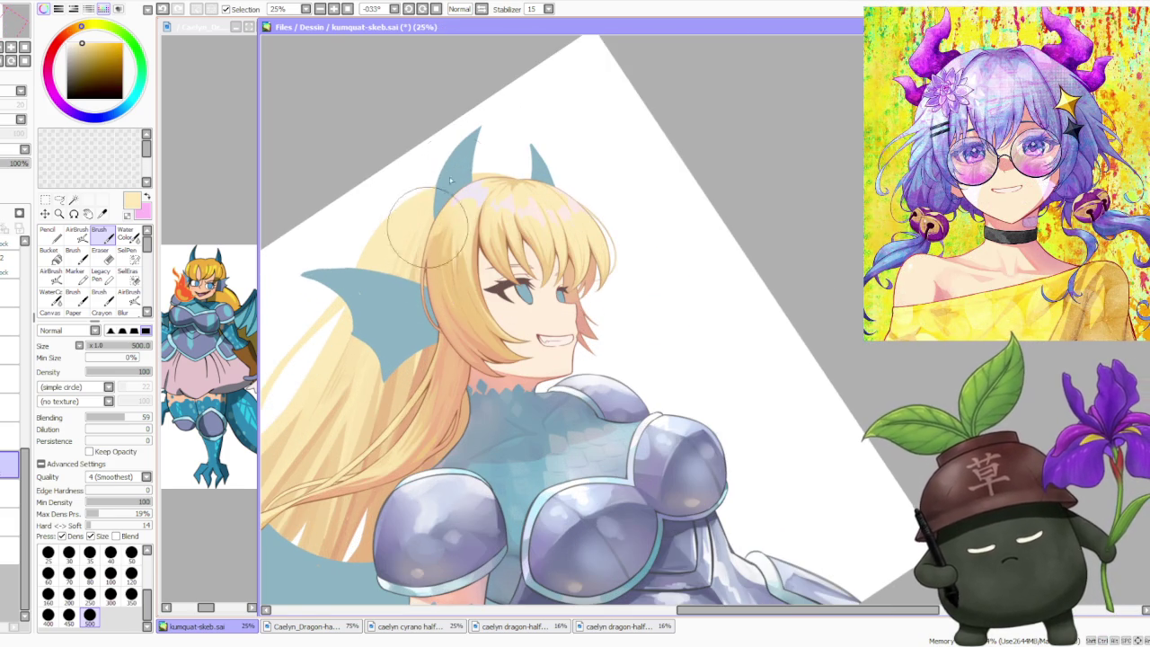
{"action": "scroll", "coordinate": [453, 215], "scroll_direction": "down", "scroll_amount": 1}
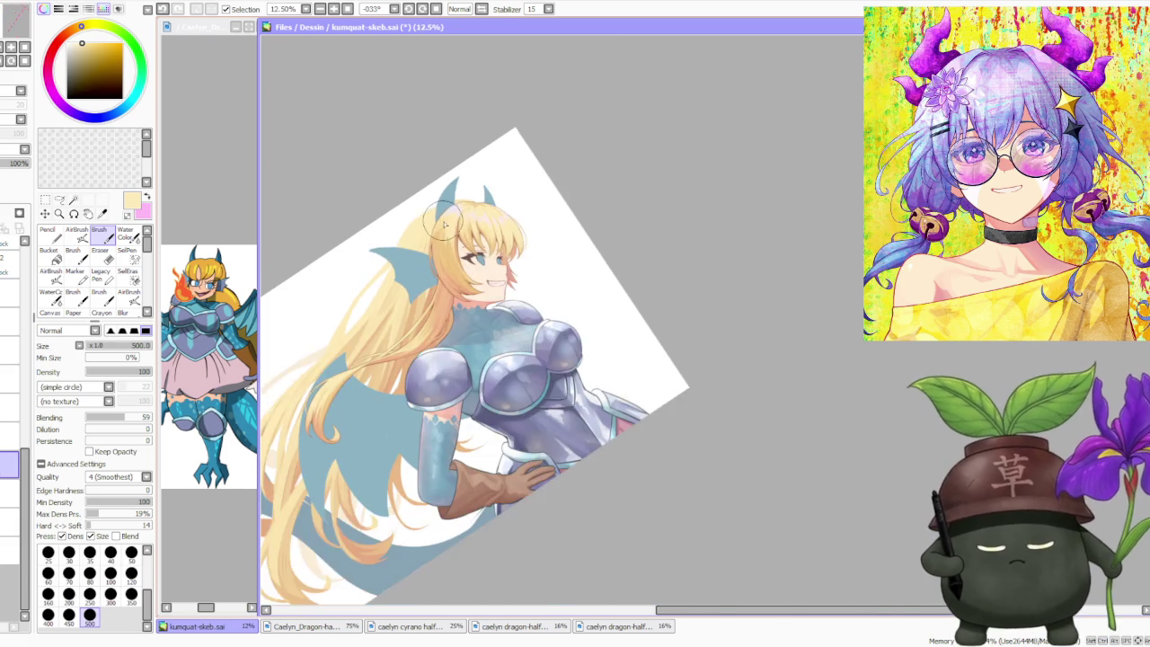
{"action": "scroll", "coordinate": [446, 225], "scroll_direction": "down", "scroll_amount": 1}
{"action": "scroll", "coordinate": [453, 243], "scroll_direction": "up", "scroll_amount": 1}
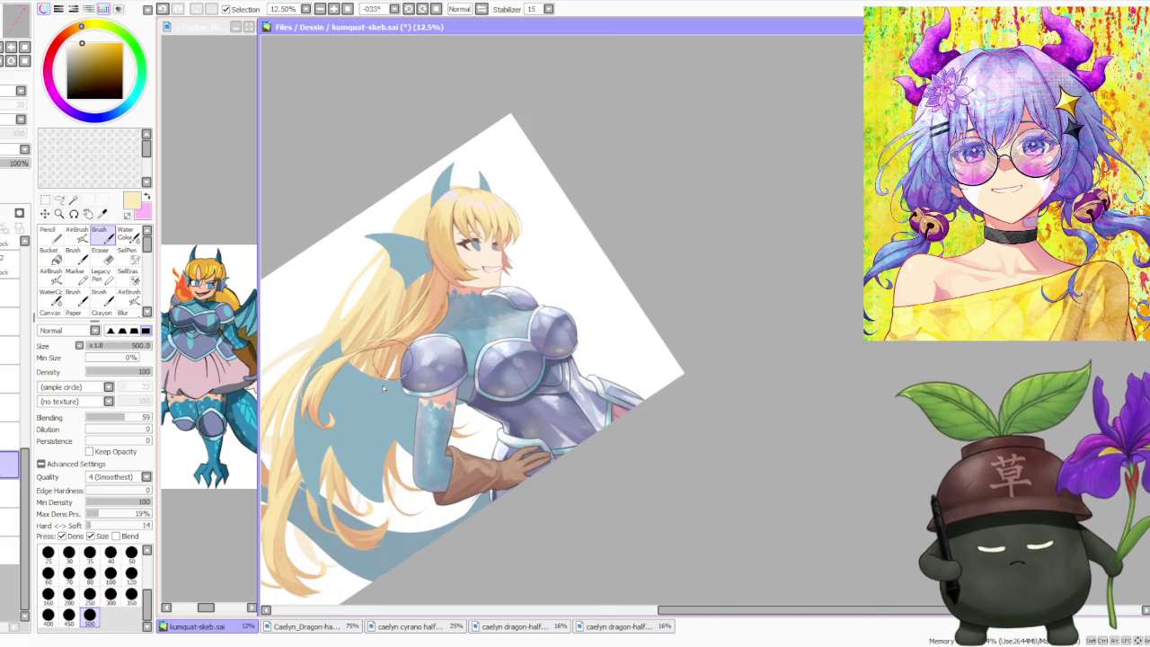
{"action": "left_click", "coordinate": [344, 478], "text": "alt"}
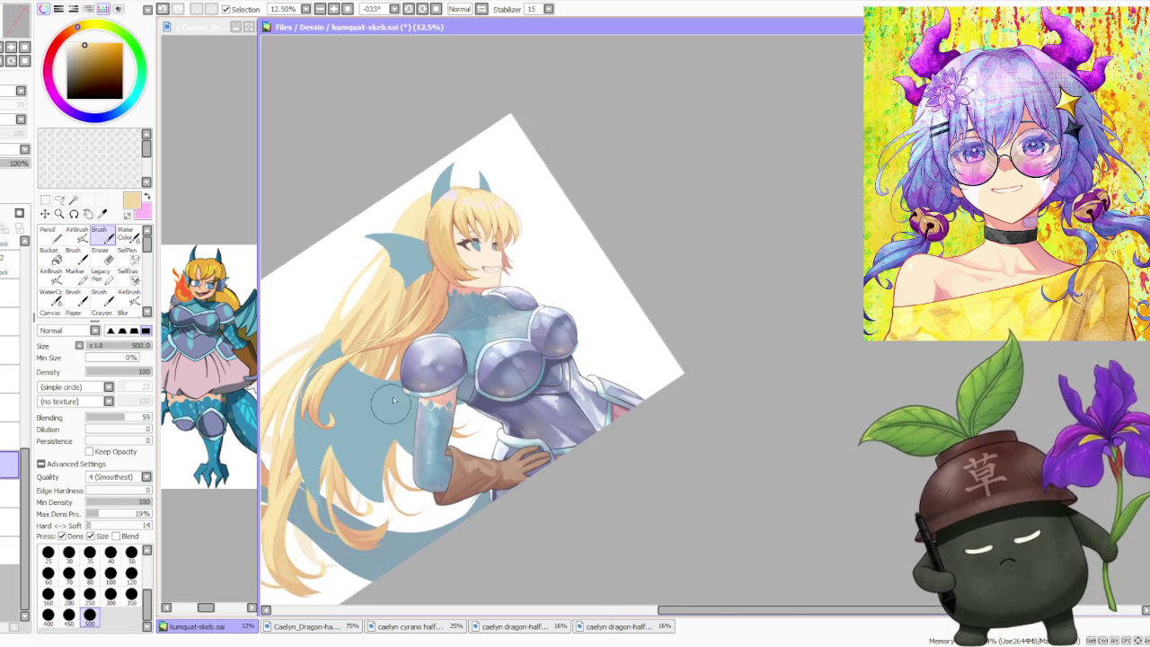
- Load an orange colour on the AirBrush at brush size 500
{"action": "scroll", "coordinate": [453, 338], "scroll_direction": "down", "scroll_amount": 2}
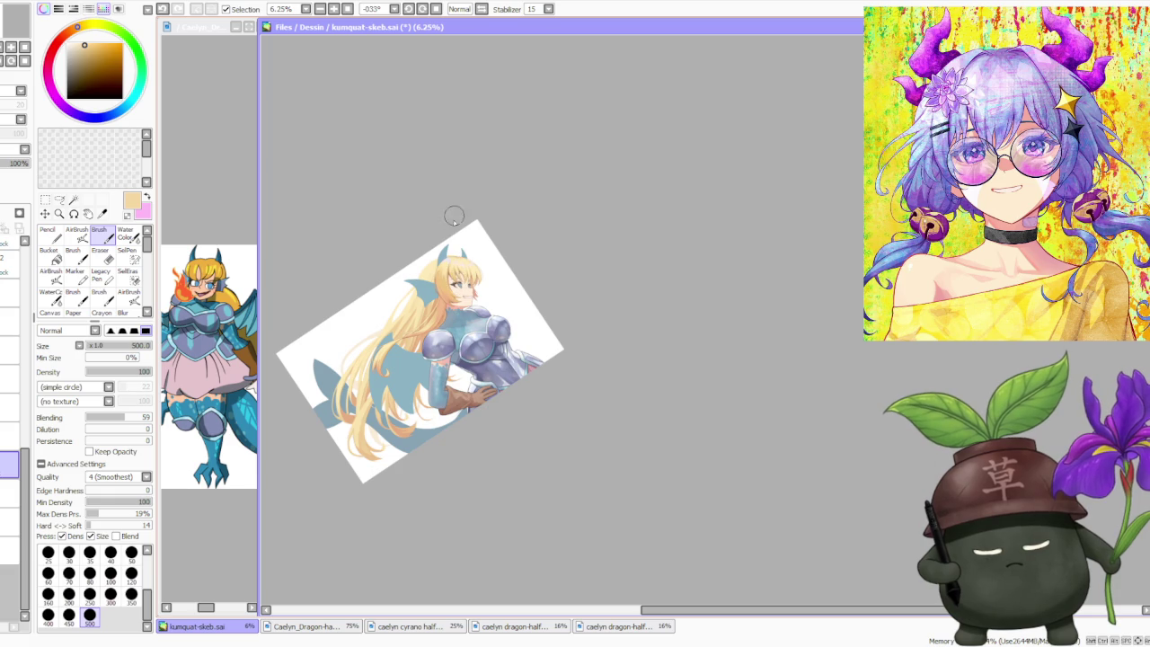
{"action": "scroll", "coordinate": [437, 241], "scroll_direction": "up", "scroll_amount": 2}
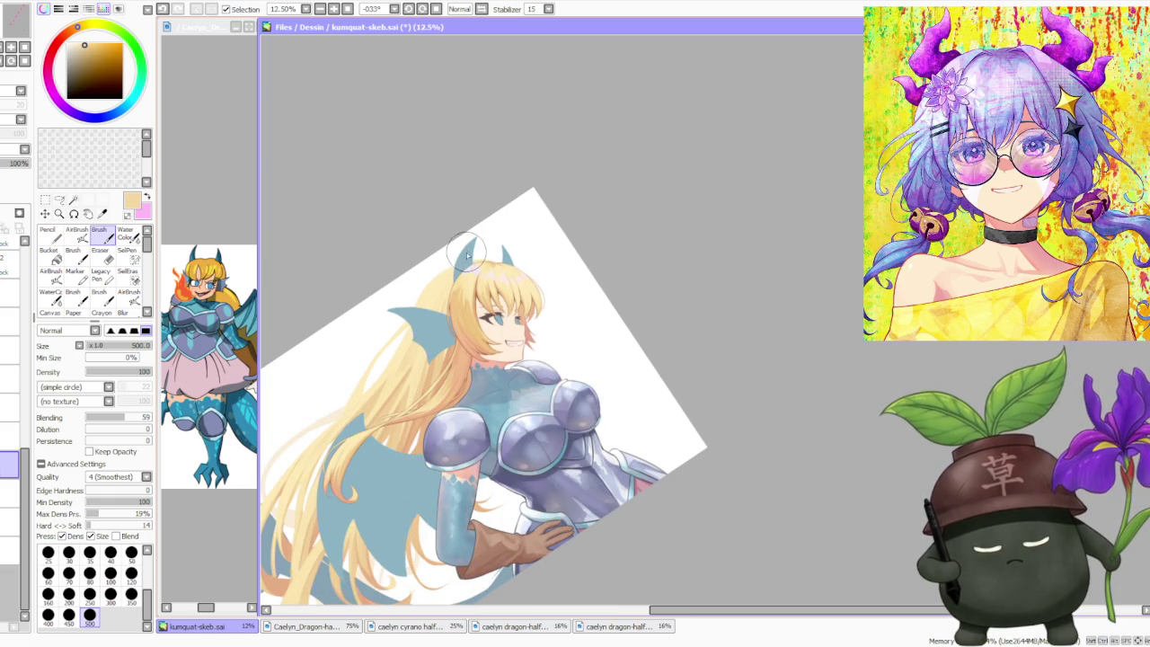
{"action": "scroll", "coordinate": [456, 270], "scroll_direction": "down", "scroll_amount": 2}
{"action": "scroll", "coordinate": [409, 391], "scroll_direction": "up", "scroll_amount": 2}
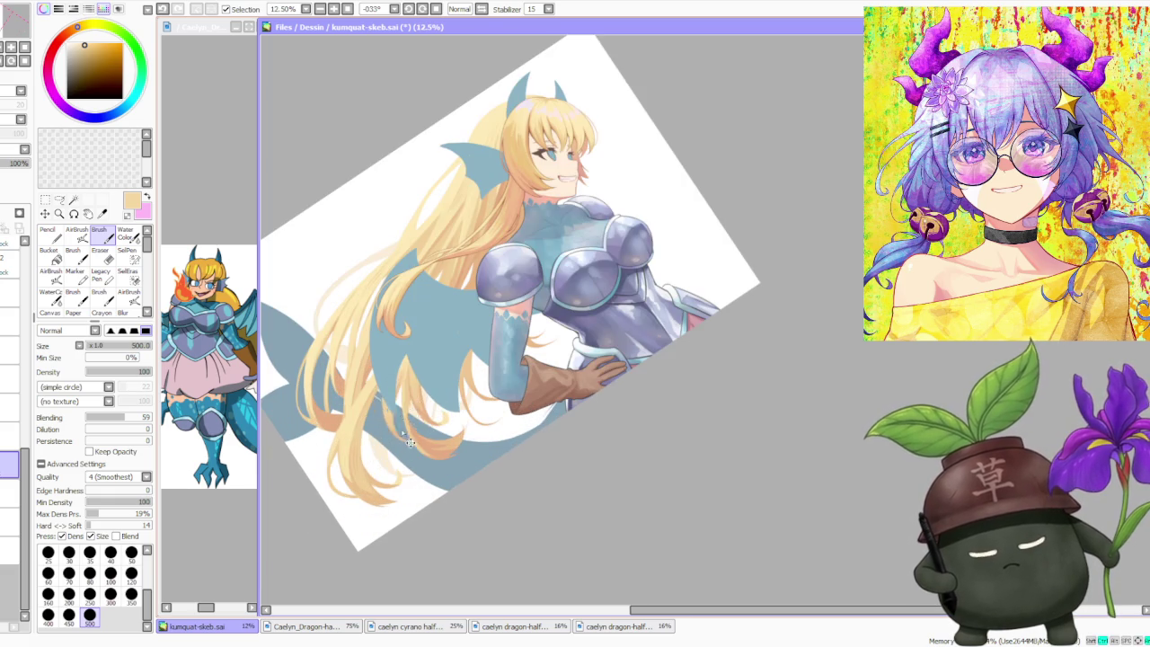
{"action": "scroll", "coordinate": [523, 220], "scroll_direction": "down", "scroll_amount": 1}
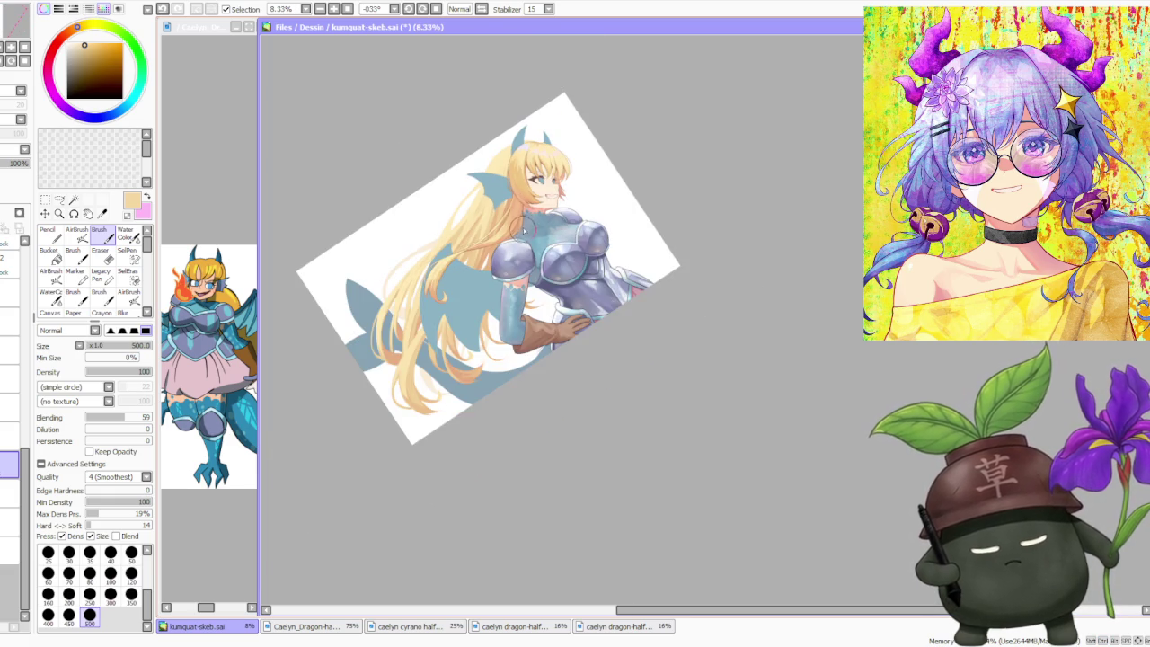
{"action": "scroll", "coordinate": [524, 202], "scroll_direction": "up", "scroll_amount": 2}
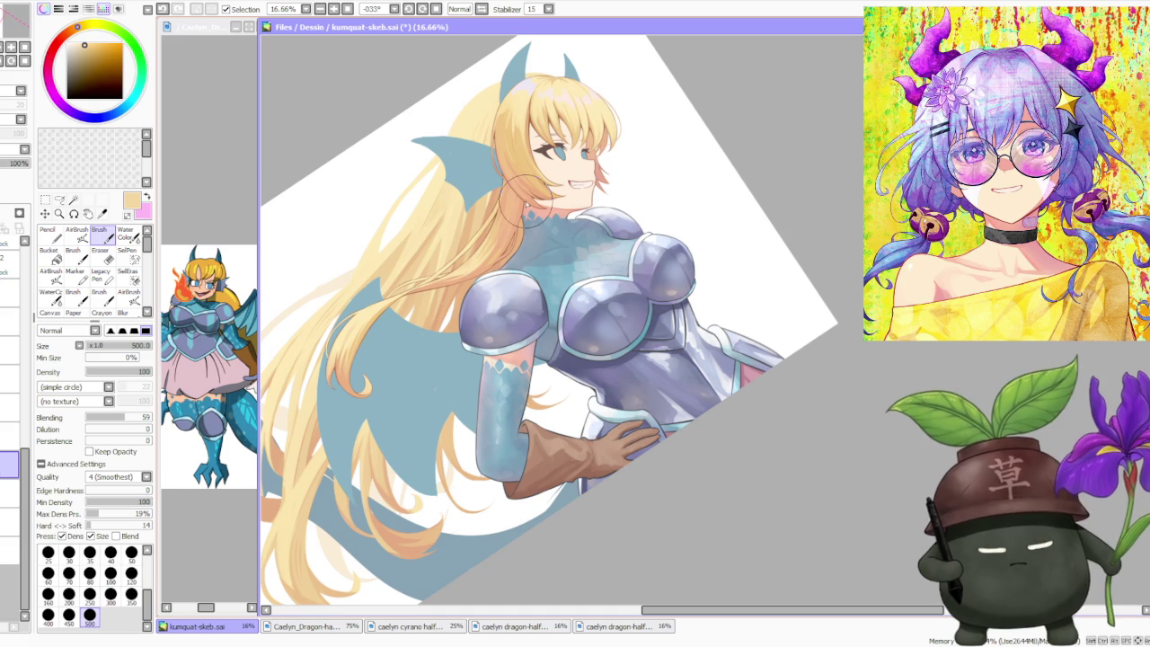
{"action": "scroll", "coordinate": [518, 191], "scroll_direction": "down", "scroll_amount": 2}
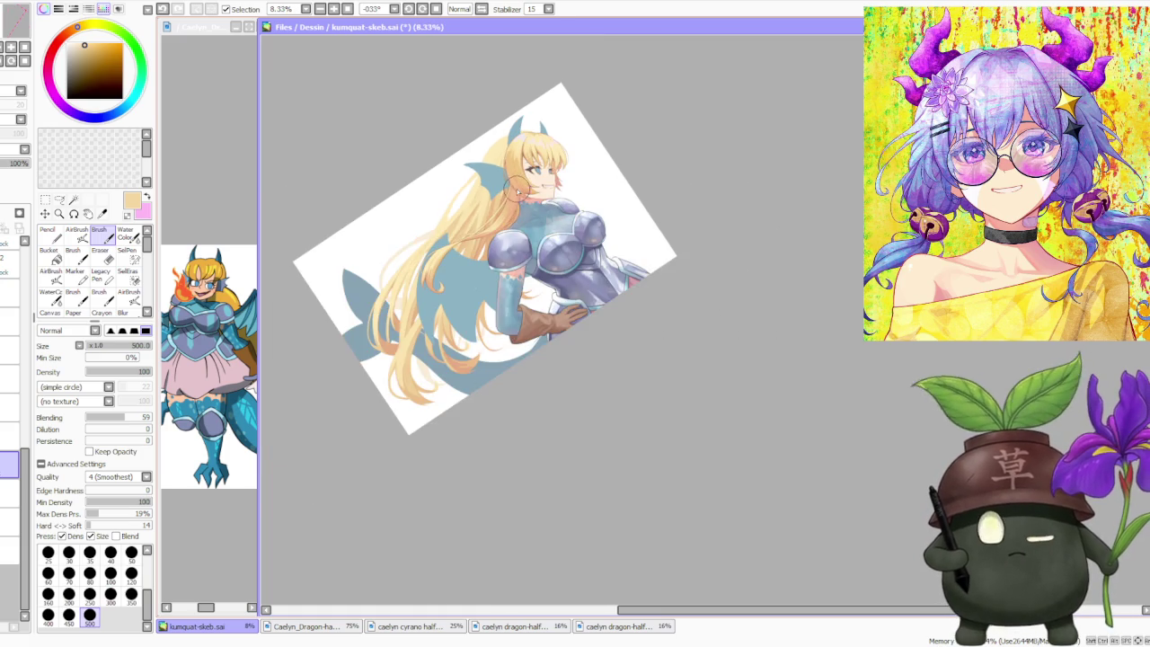
{"action": "scroll", "coordinate": [569, 124], "scroll_direction": "up", "scroll_amount": 1}
{"action": "scroll", "coordinate": [570, 124], "scroll_direction": "up", "scroll_amount": 3}
{"action": "scroll", "coordinate": [539, 152], "scroll_direction": "up", "scroll_amount": 1}
{"action": "scroll", "coordinate": [495, 188], "scroll_direction": "down", "scroll_amount": 3}
{"action": "left_click", "coordinate": [185, 286], "text": "alt"}
{"action": "left_click", "coordinate": [76, 232]}
{"action": "left_click", "coordinate": [89, 580]}
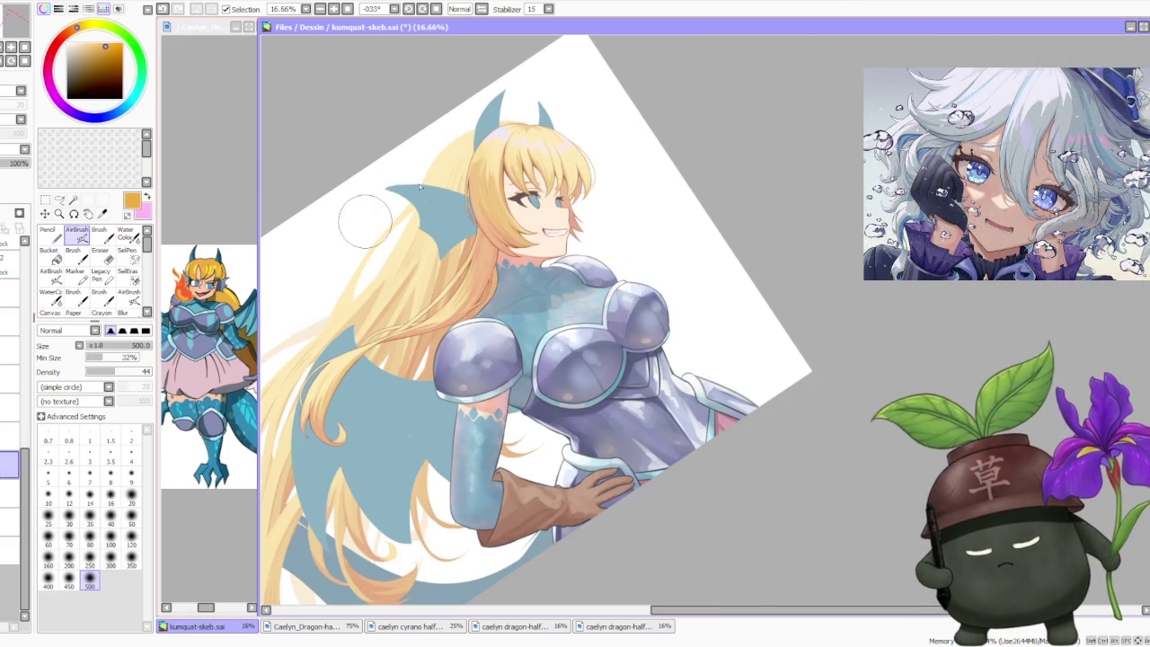
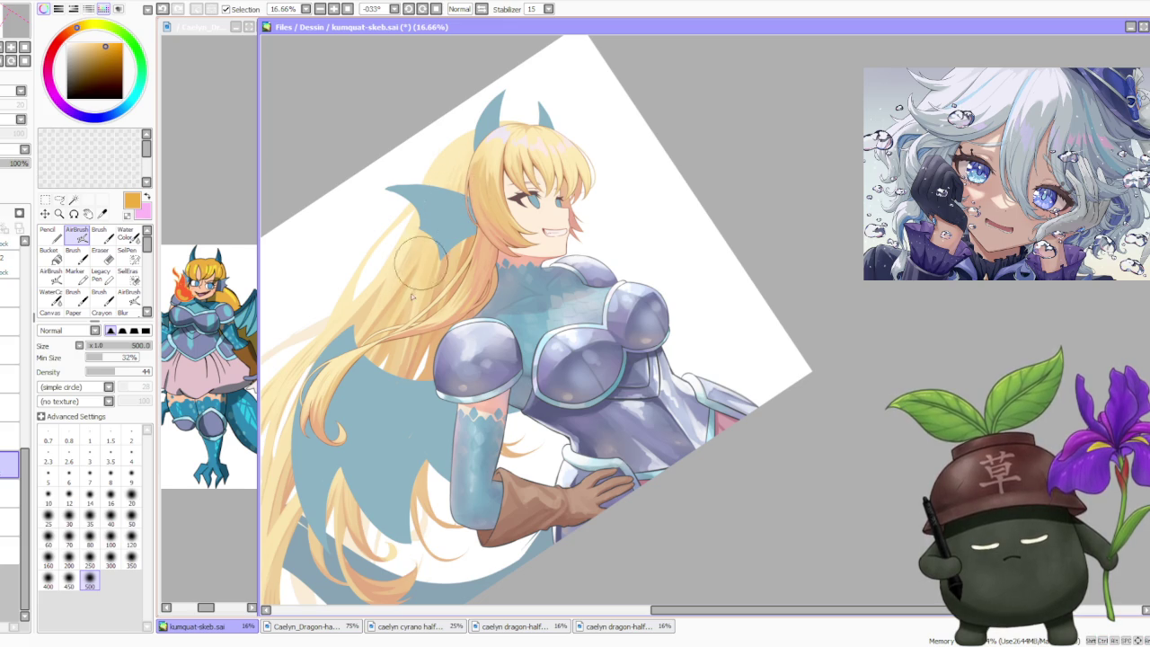
- Zoom in and sample the hair's pale yellow, then pick a red hue
{"action": "scroll", "coordinate": [392, 334], "scroll_direction": "down", "scroll_amount": 2}
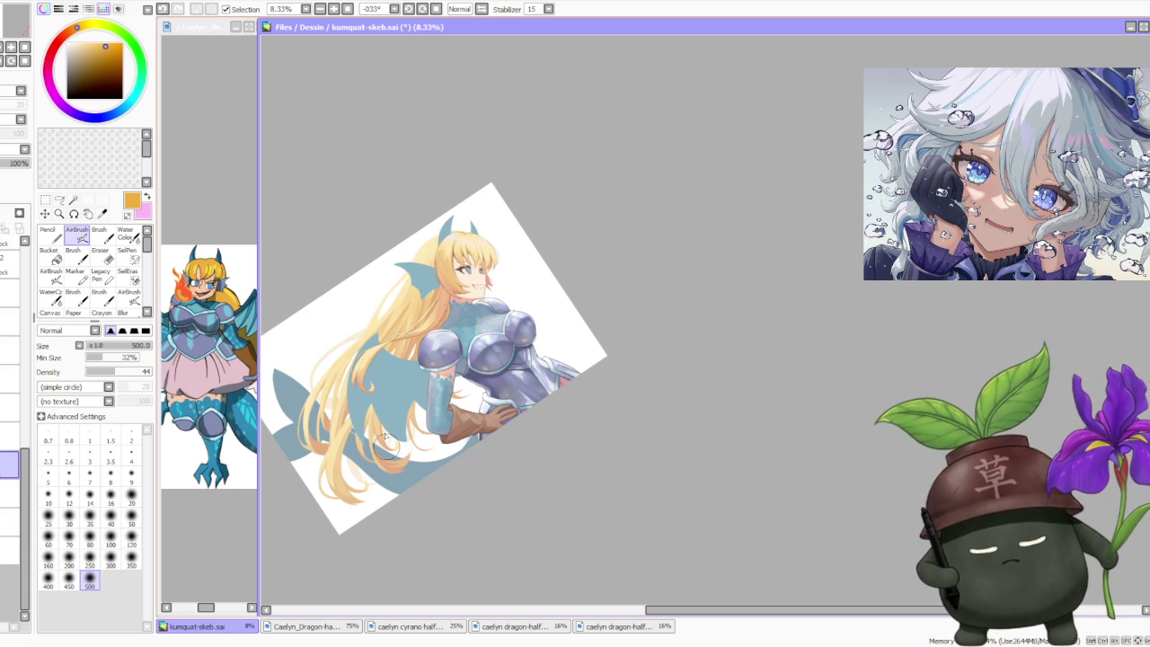
{"action": "scroll", "coordinate": [476, 205], "scroll_direction": "down", "scroll_amount": 1}
{"action": "scroll", "coordinate": [476, 200], "scroll_direction": "up", "scroll_amount": 1}
{"action": "scroll", "coordinate": [459, 185], "scroll_direction": "up", "scroll_amount": 1}
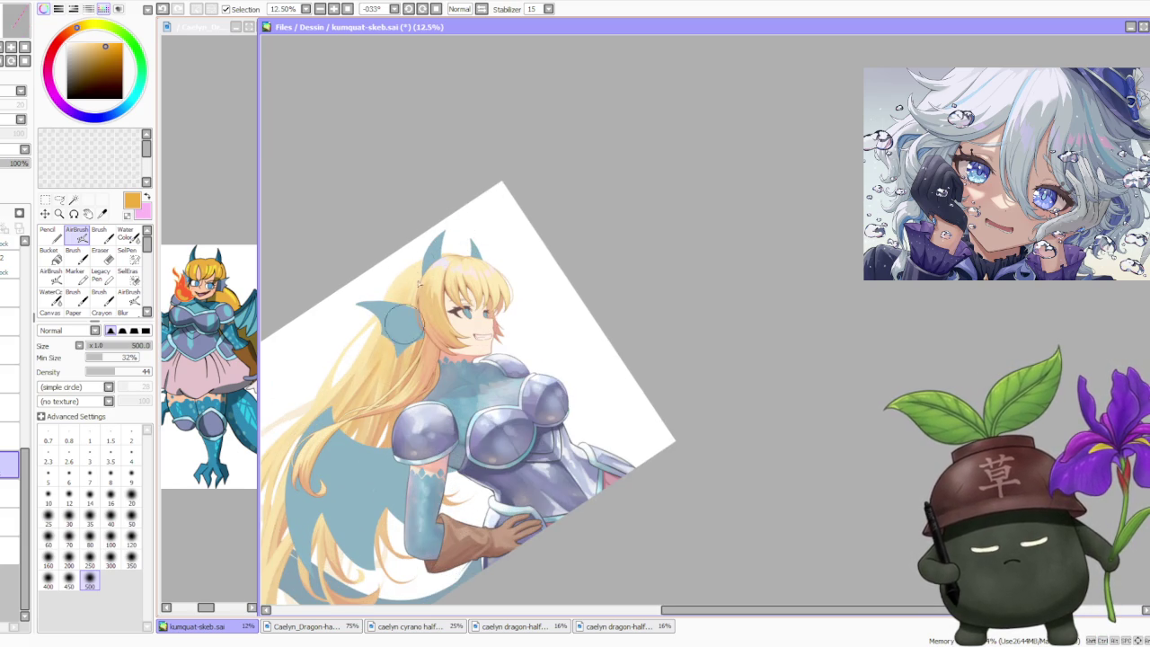
{"action": "left_click", "coordinate": [418, 270], "text": "alt"}
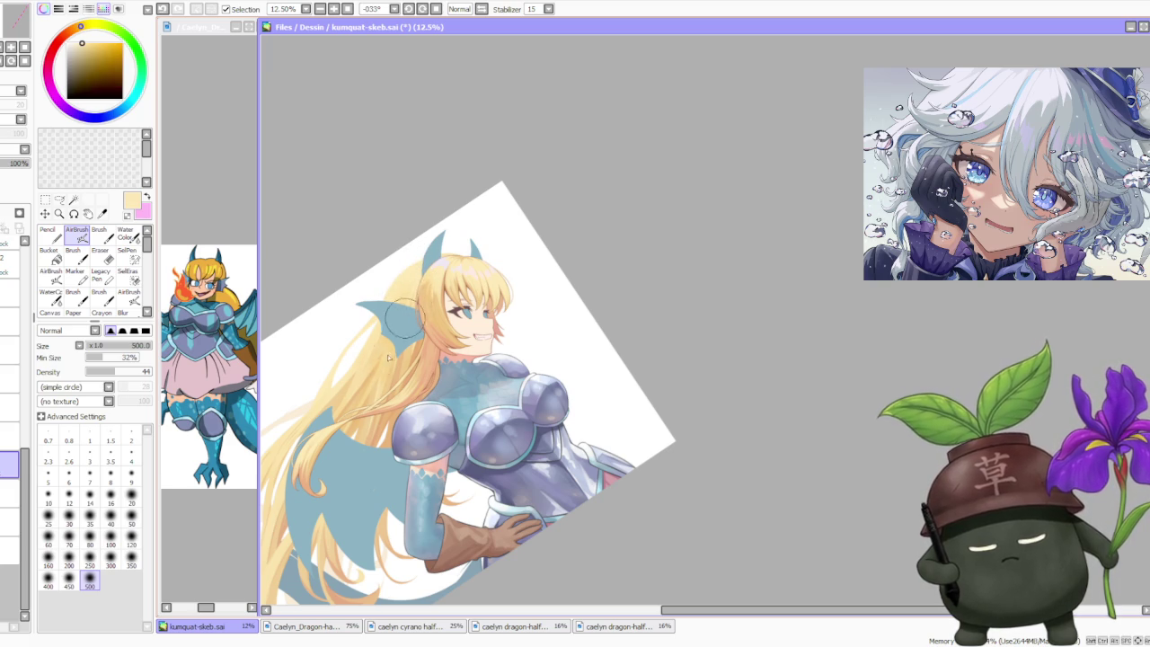
{"action": "scroll", "coordinate": [455, 252], "scroll_direction": "down", "scroll_amount": 2}
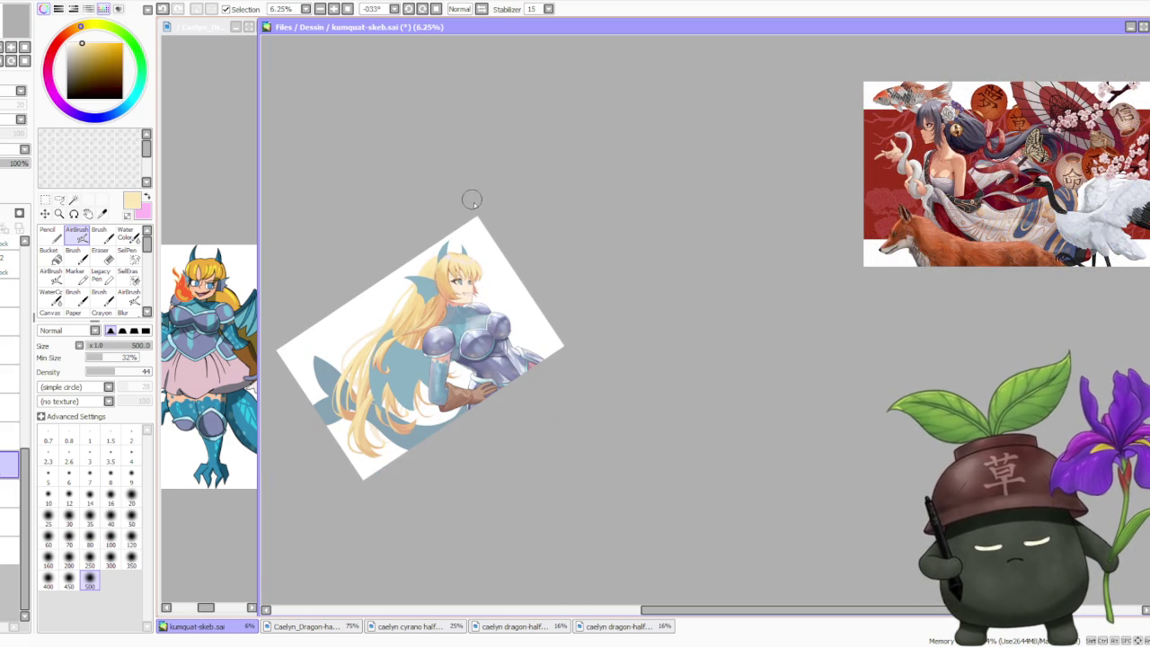
{"action": "scroll", "coordinate": [467, 201], "scroll_direction": "up", "scroll_amount": 1}
{"action": "scroll", "coordinate": [449, 216], "scroll_direction": "up", "scroll_amount": 1}
{"action": "scroll", "coordinate": [423, 233], "scroll_direction": "up", "scroll_amount": 1}
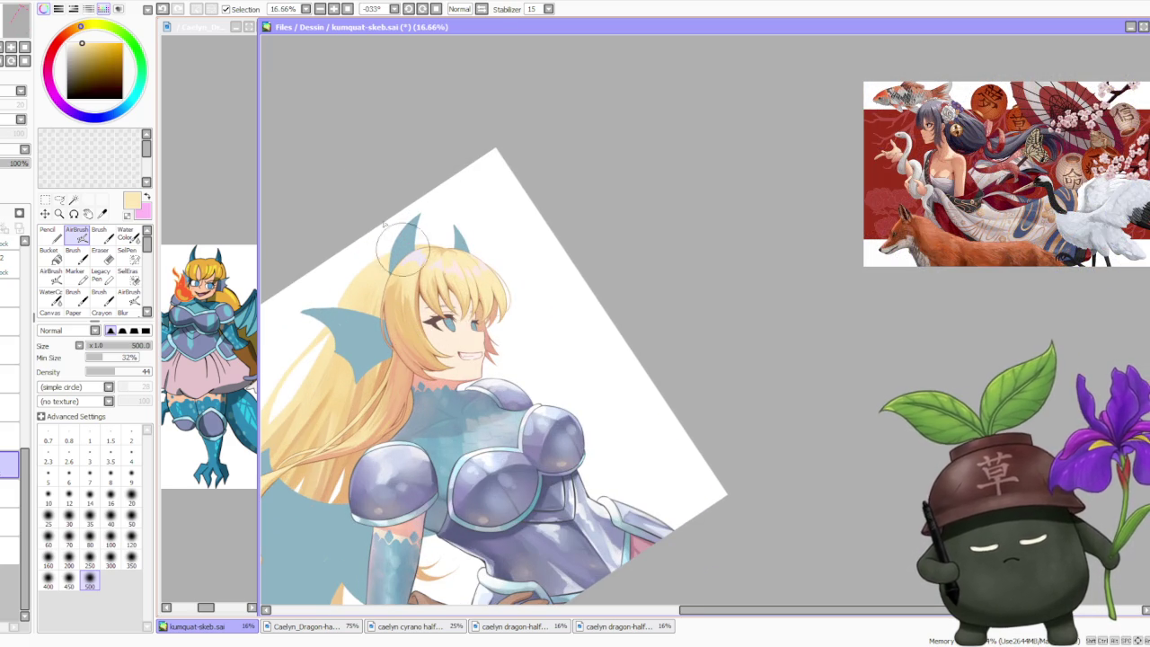
{"action": "left_click", "coordinate": [76, 35]}
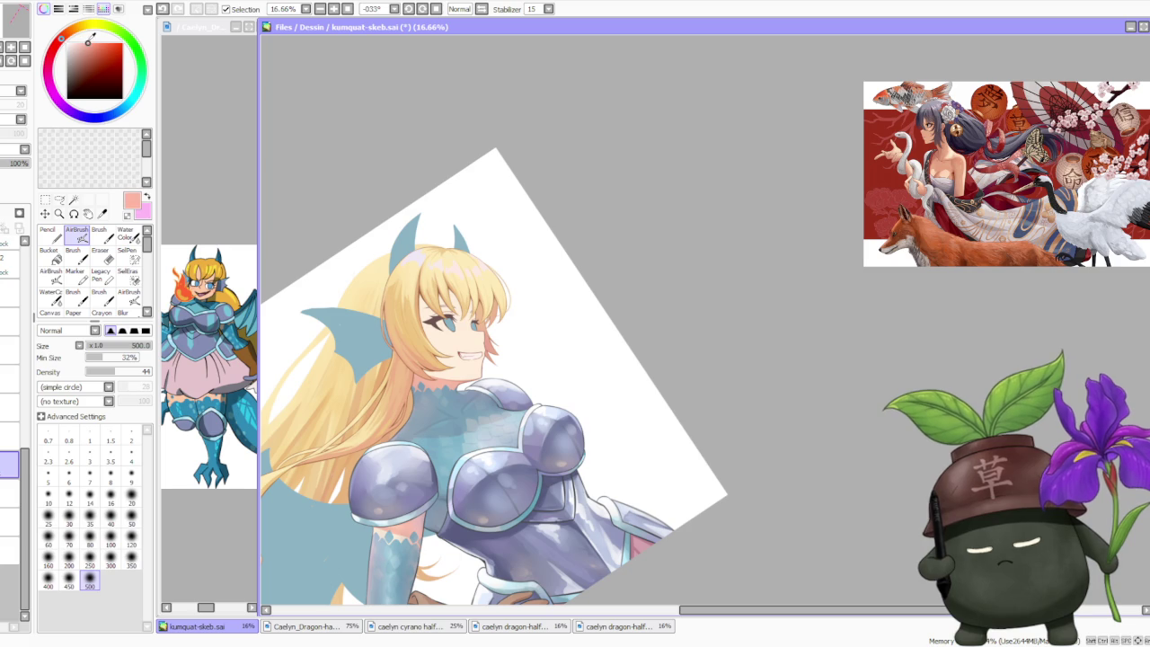
- Pan down to the long hair and pick a light purple colour
{"action": "scroll", "coordinate": [295, 284], "scroll_direction": "down", "scroll_amount": 1}
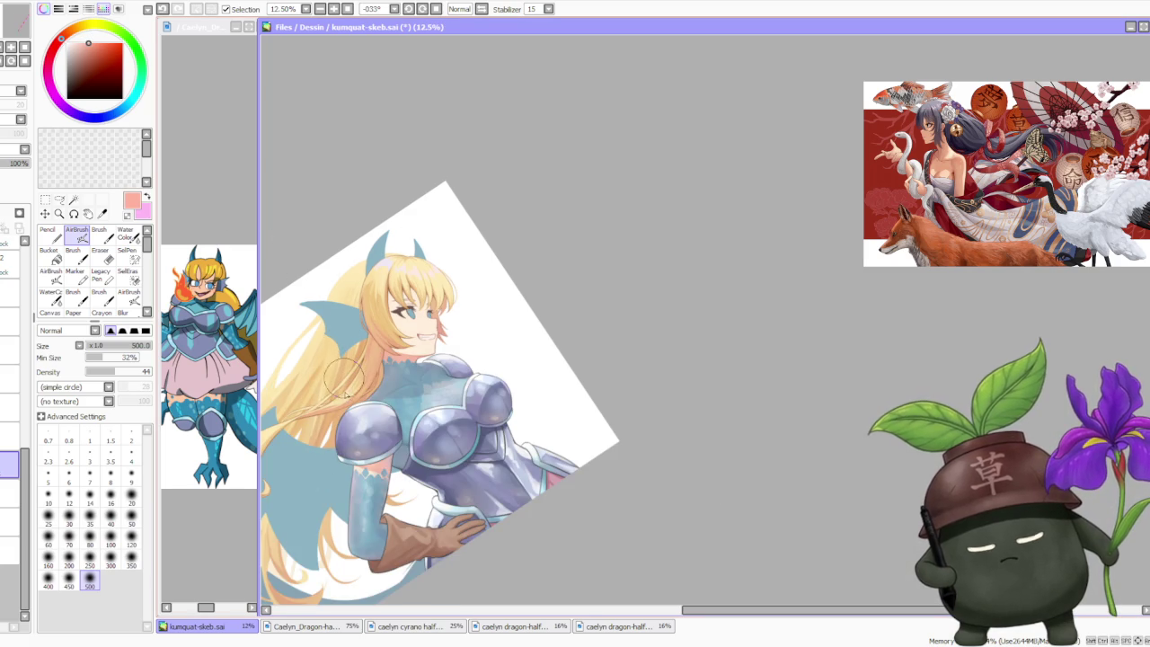
{"action": "left_click_drag", "start_coordinate": [269, 539], "coordinate": [336, 498]}
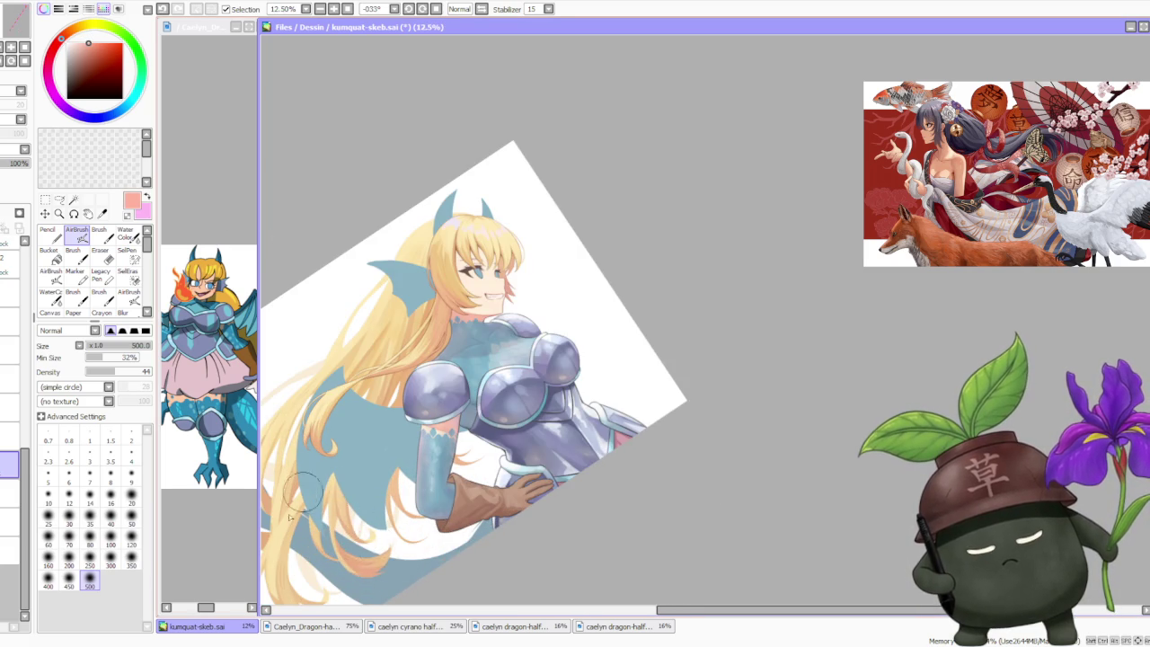
{"action": "scroll", "coordinate": [310, 403], "scroll_direction": "down", "scroll_amount": 1}
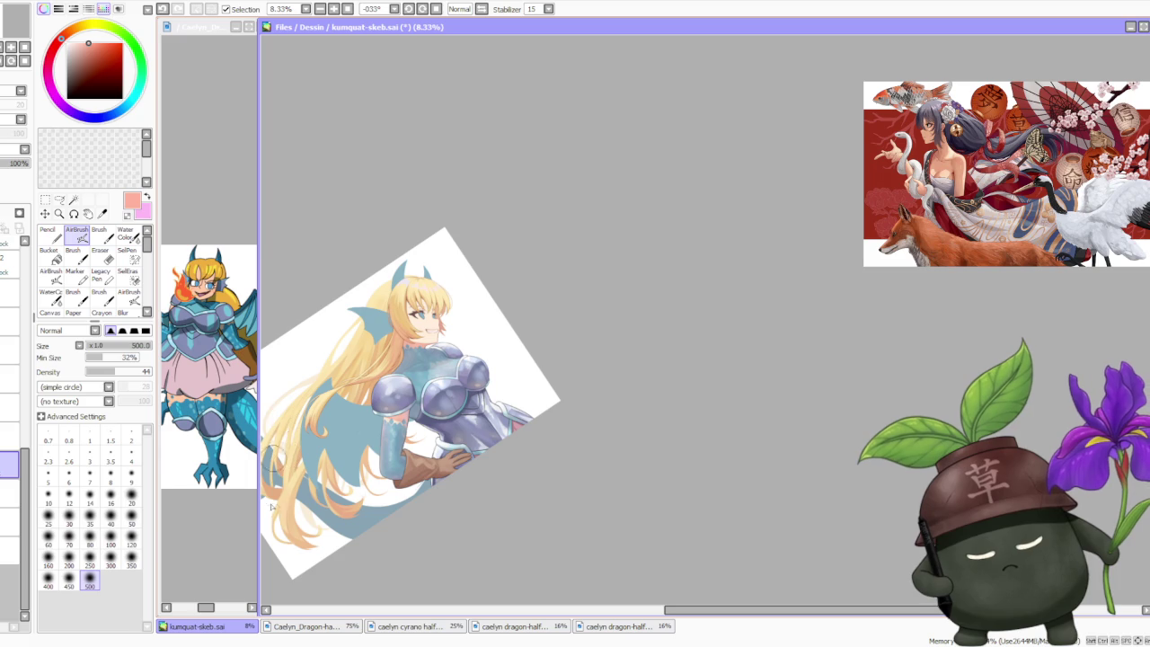
{"action": "scroll", "coordinate": [392, 278], "scroll_direction": "down", "scroll_amount": 1}
{"action": "scroll", "coordinate": [401, 297], "scroll_direction": "up", "scroll_amount": 1}
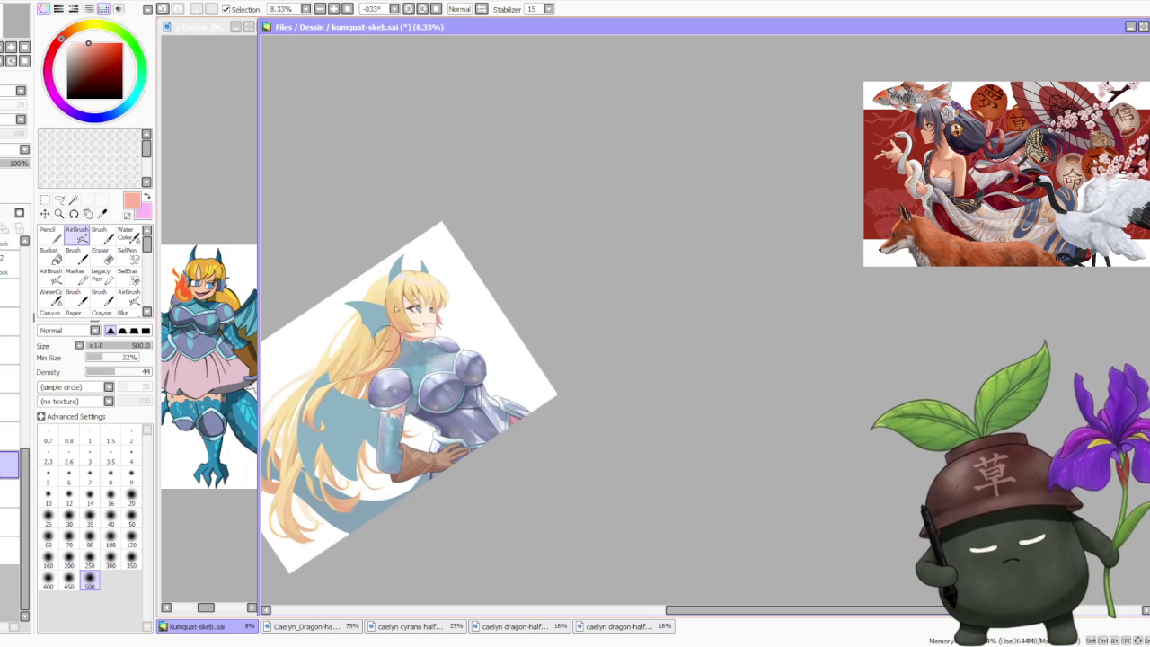
{"action": "left_click", "coordinate": [68, 110]}
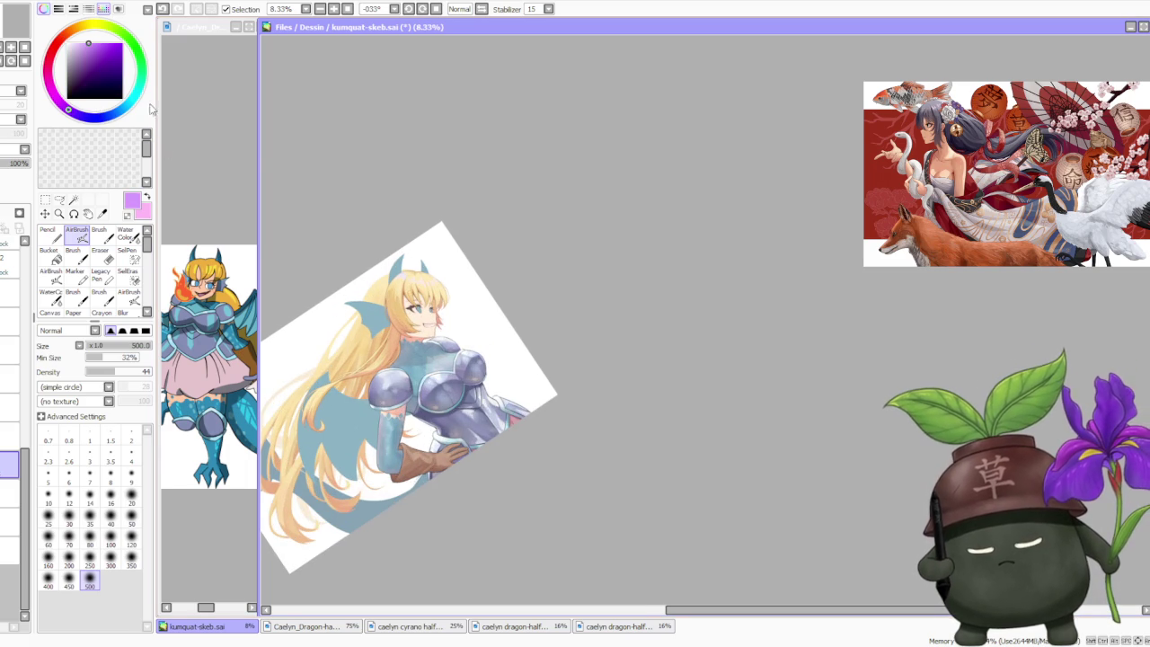
- Sample the hair's orange tone, then settle on its pale yellow
{"action": "scroll", "coordinate": [392, 323], "scroll_direction": "up", "scroll_amount": 1}
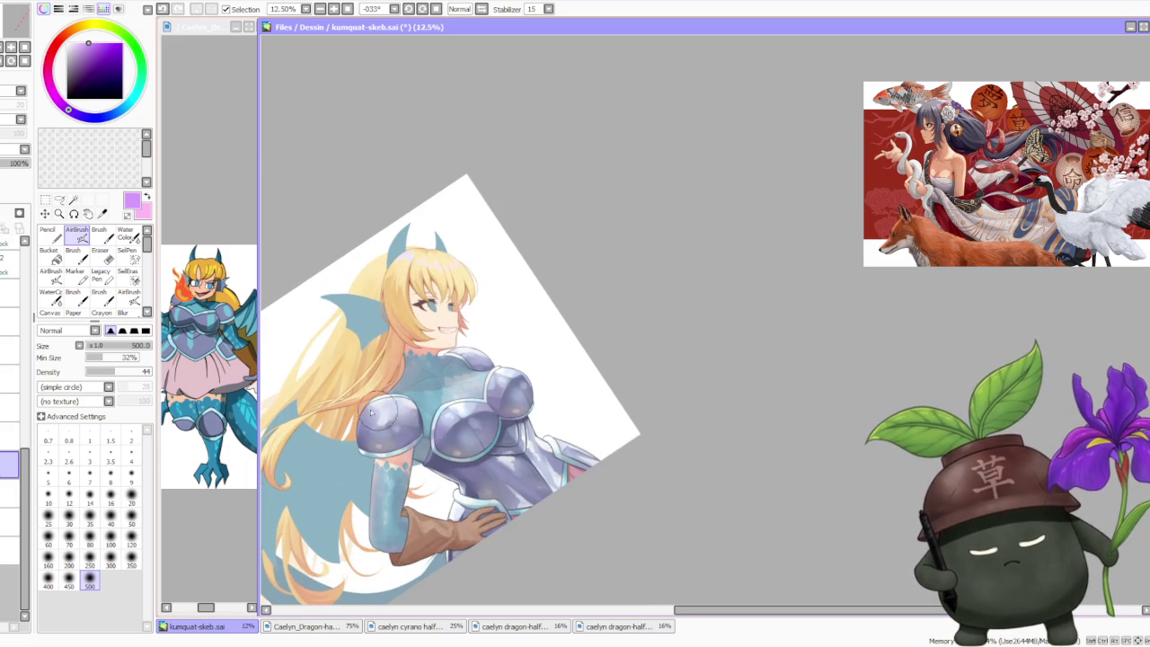
{"action": "scroll", "coordinate": [359, 323], "scroll_direction": "down", "scroll_amount": 1}
{"action": "scroll", "coordinate": [323, 375], "scroll_direction": "up", "scroll_amount": 1}
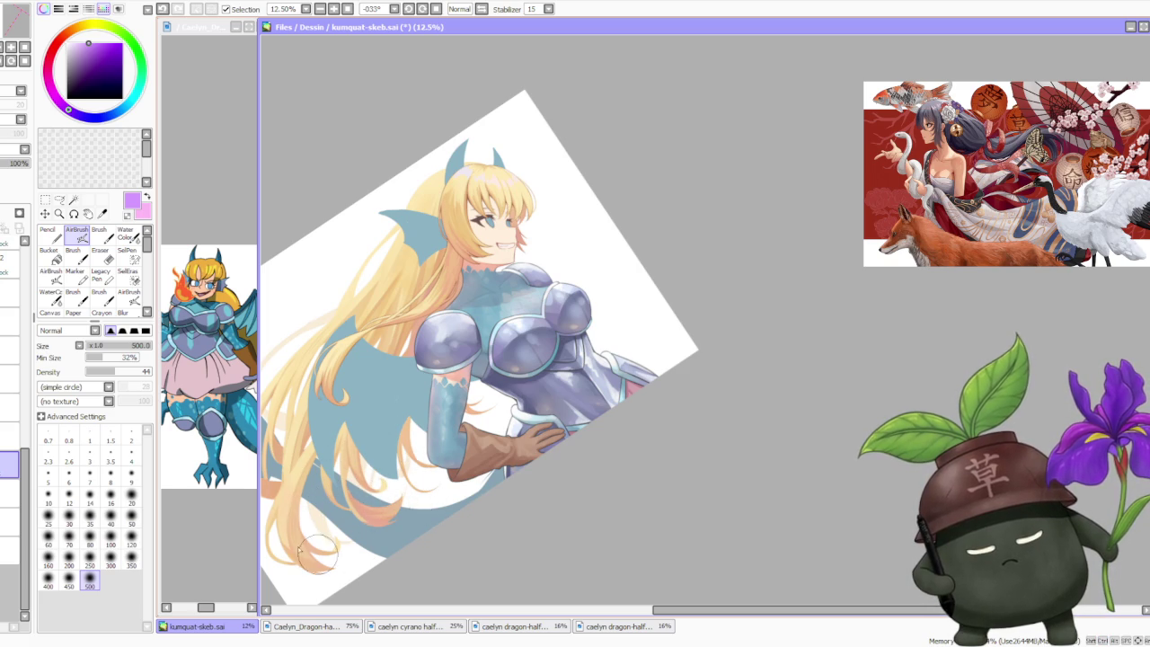
{"action": "scroll", "coordinate": [300, 468], "scroll_direction": "down", "scroll_amount": 1}
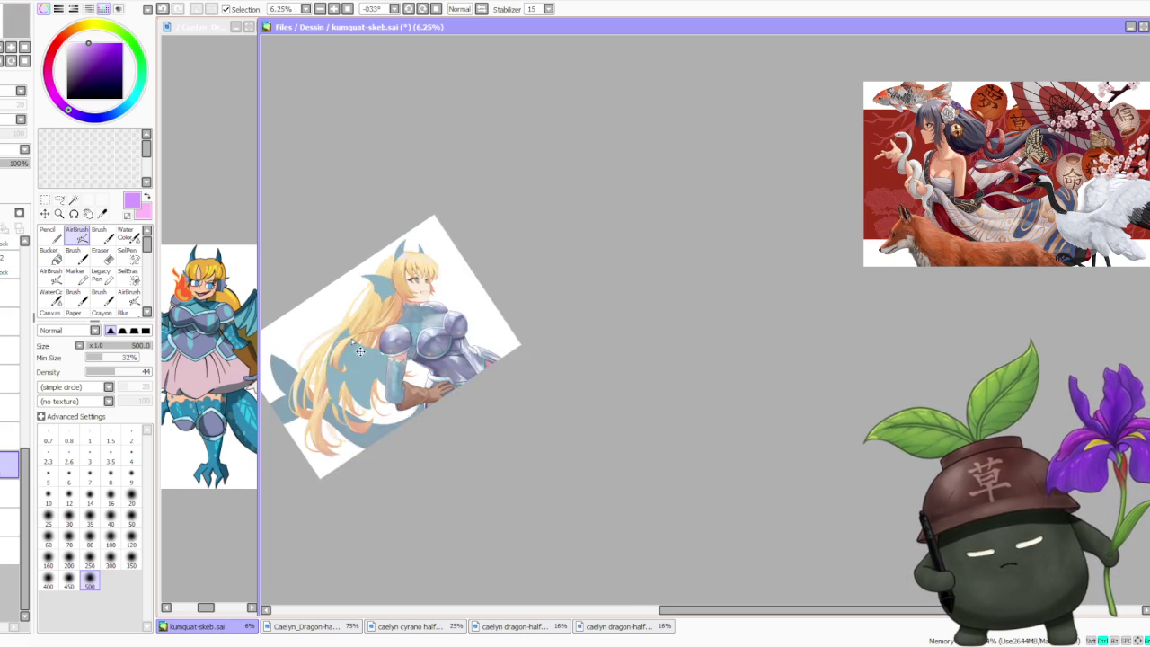
{"action": "scroll", "coordinate": [303, 417], "scroll_direction": "up", "scroll_amount": 1}
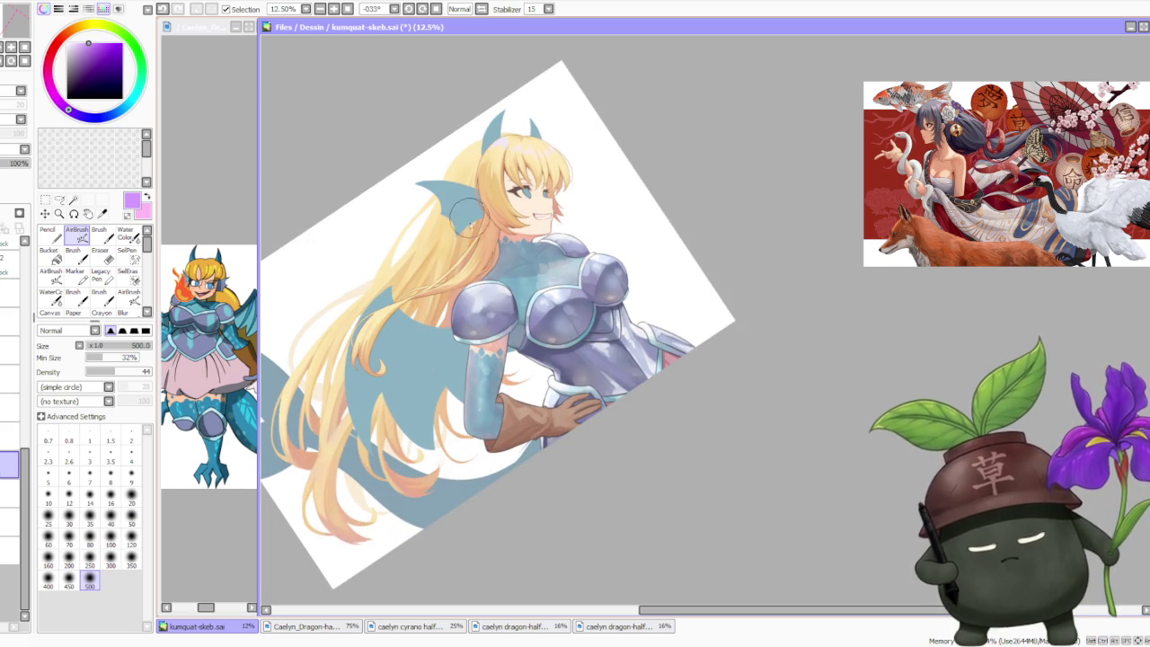
{"action": "scroll", "coordinate": [548, 223], "scroll_direction": "down", "scroll_amount": 1}
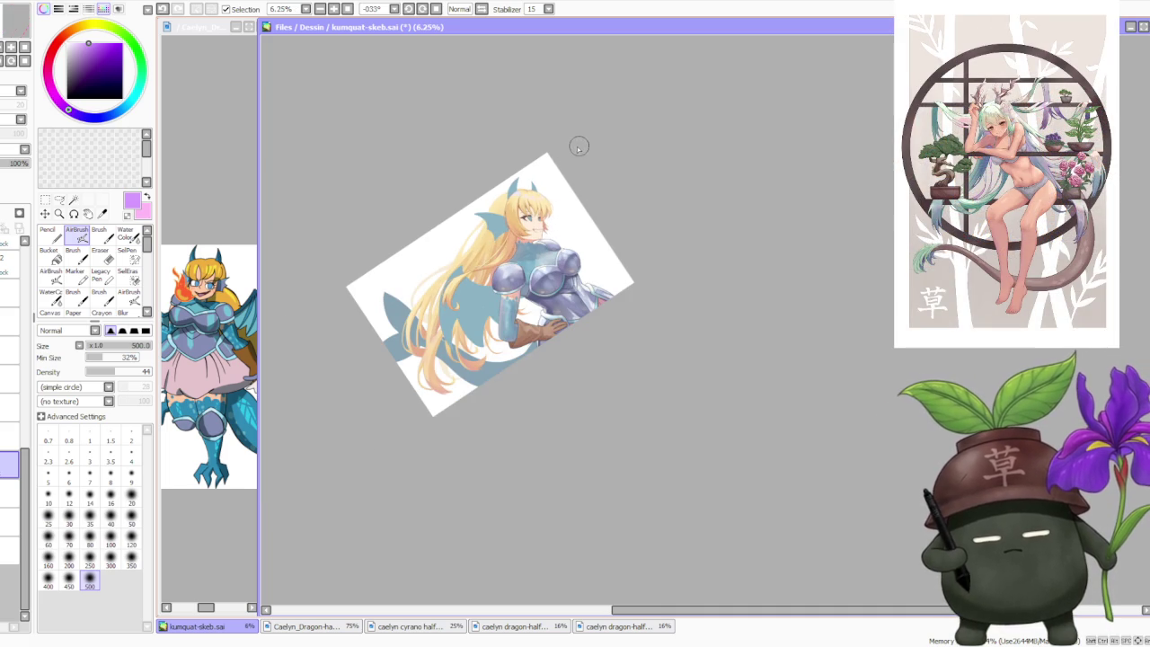
{"action": "scroll", "coordinate": [569, 166], "scroll_direction": "up", "scroll_amount": 1}
{"action": "scroll", "coordinate": [504, 225], "scroll_direction": "up", "scroll_amount": 1}
{"action": "left_click", "coordinate": [444, 274], "text": "alt"}
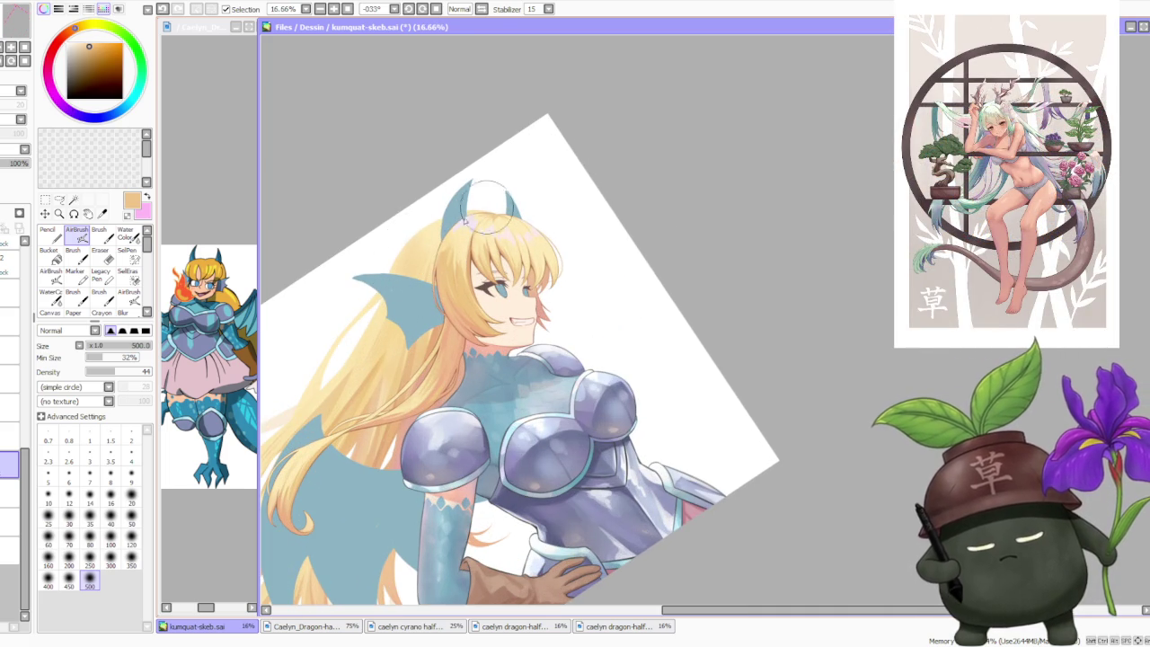
{"action": "left_click", "coordinate": [428, 229], "text": "alt"}
- Switch to the plain Brush with B, then back to the AirBrush
{"action": "key", "text": "b"}
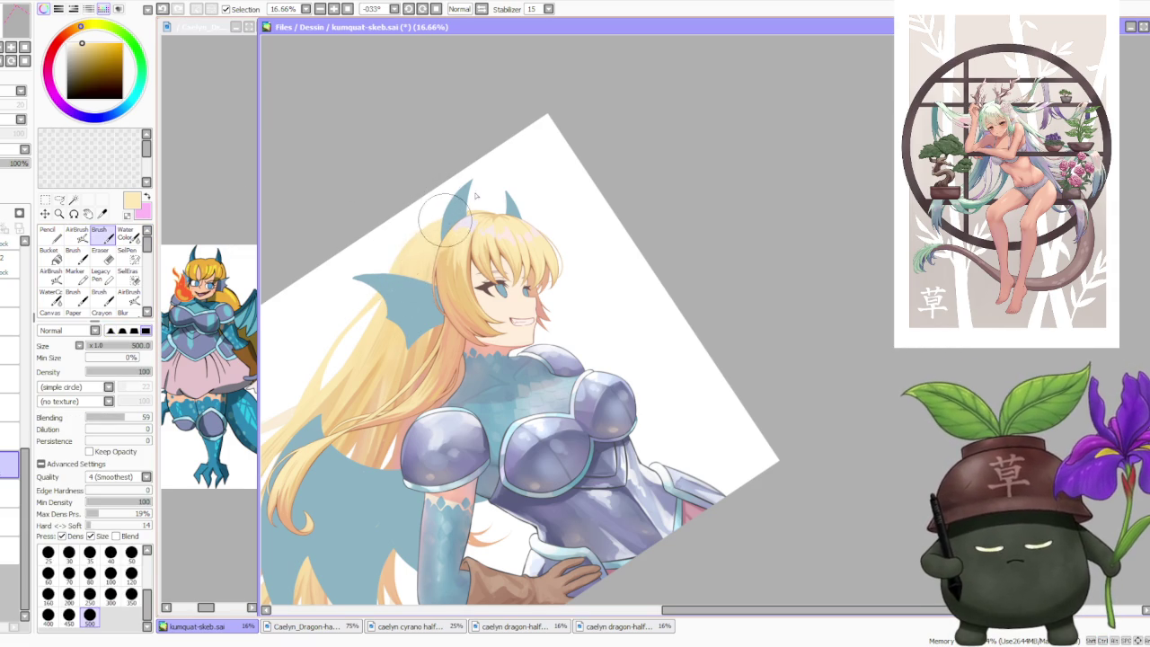
{"action": "scroll", "coordinate": [497, 175], "scroll_direction": "down", "scroll_amount": 2}
{"action": "scroll", "coordinate": [503, 159], "scroll_direction": "up", "scroll_amount": 2}
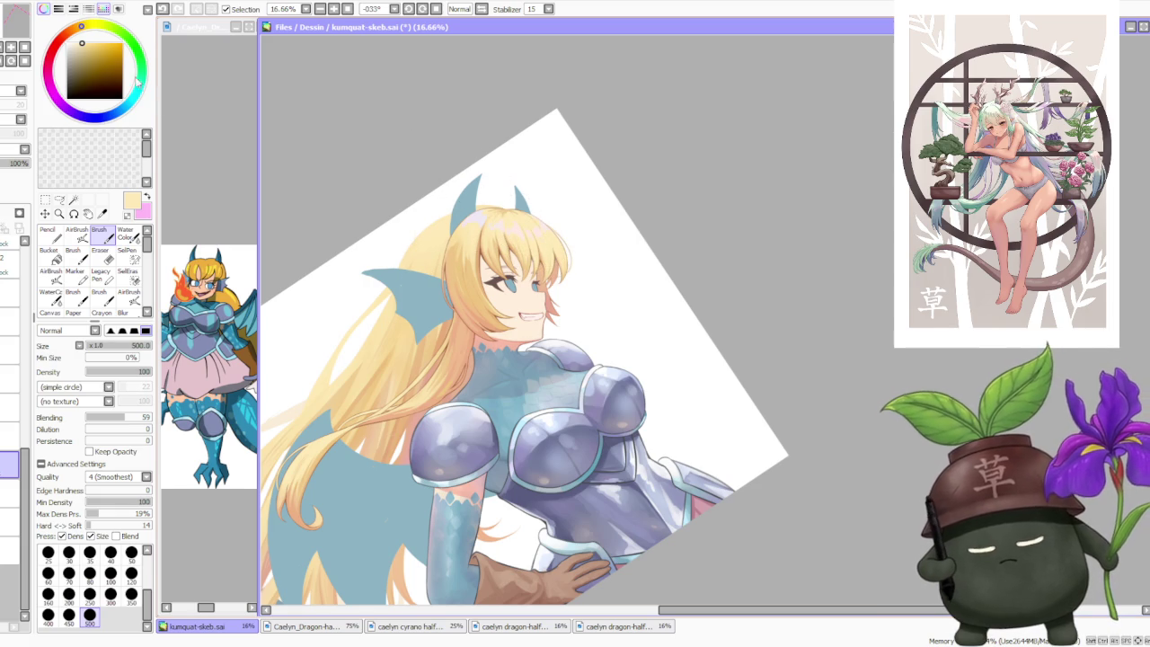
{"action": "left_click", "coordinate": [77, 232]}
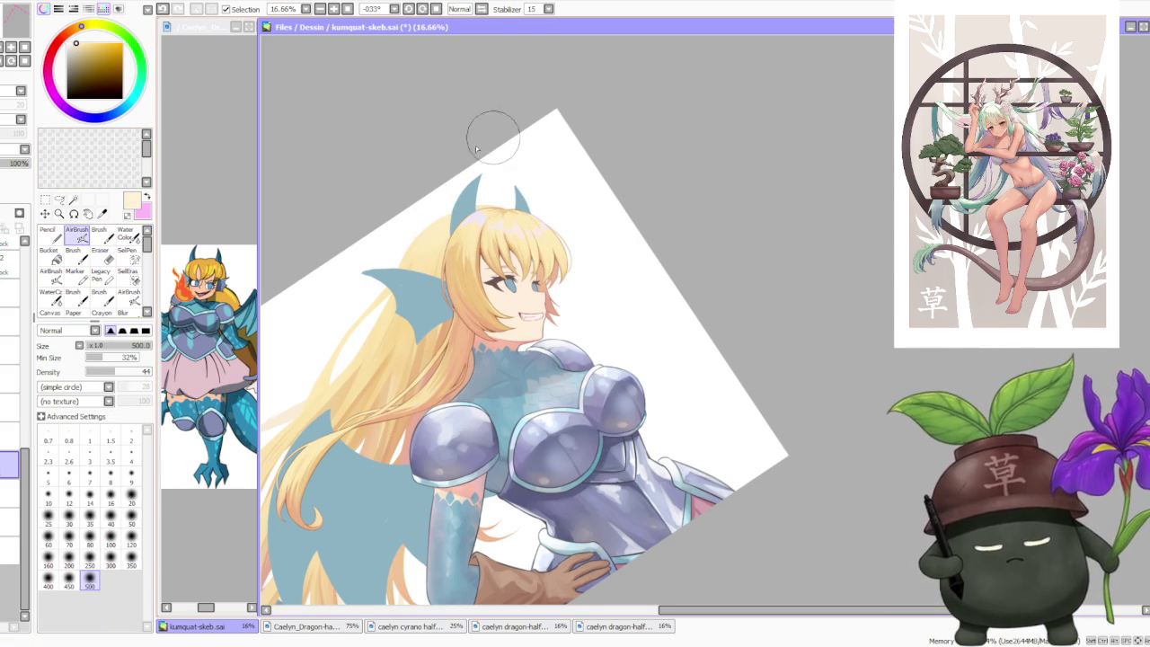
- Zoom into the head, sample the pale pink hair highlight and select the plain Brush
{"action": "scroll", "coordinate": [485, 135], "scroll_direction": "down", "scroll_amount": 3}
{"action": "scroll", "coordinate": [478, 138], "scroll_direction": "up", "scroll_amount": 2}
{"action": "scroll", "coordinate": [467, 151], "scroll_direction": "up", "scroll_amount": 1}
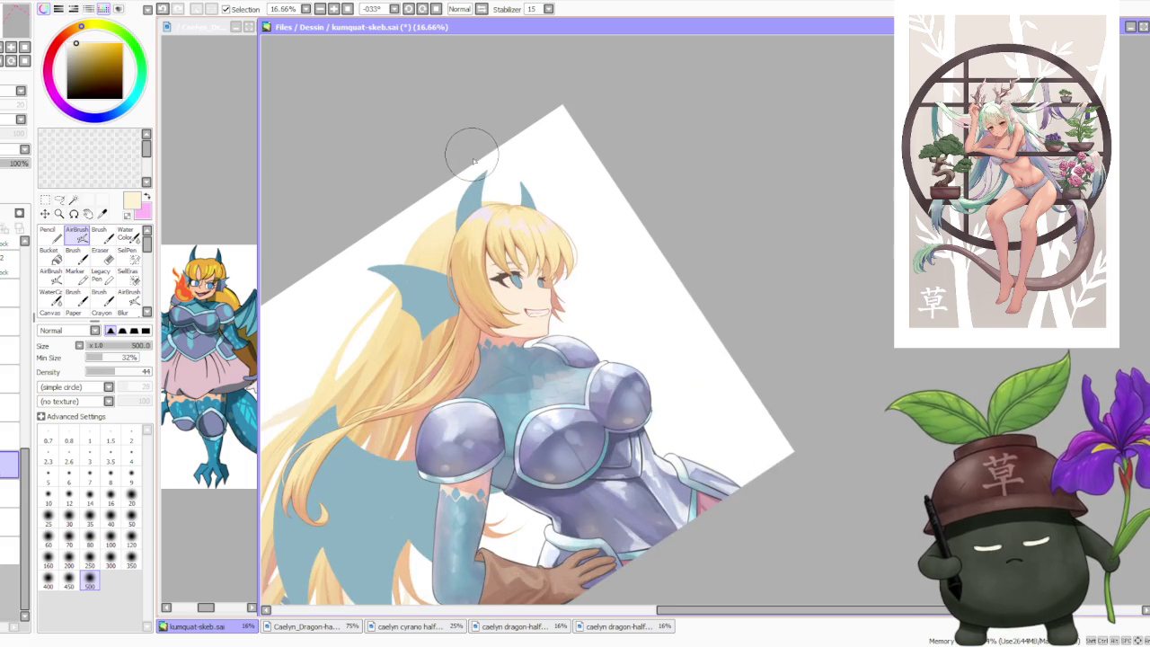
{"action": "scroll", "coordinate": [471, 162], "scroll_direction": "up", "scroll_amount": 1}
{"action": "scroll", "coordinate": [485, 206], "scroll_direction": "up", "scroll_amount": 1}
{"action": "left_click", "coordinate": [493, 222], "text": "alt"}
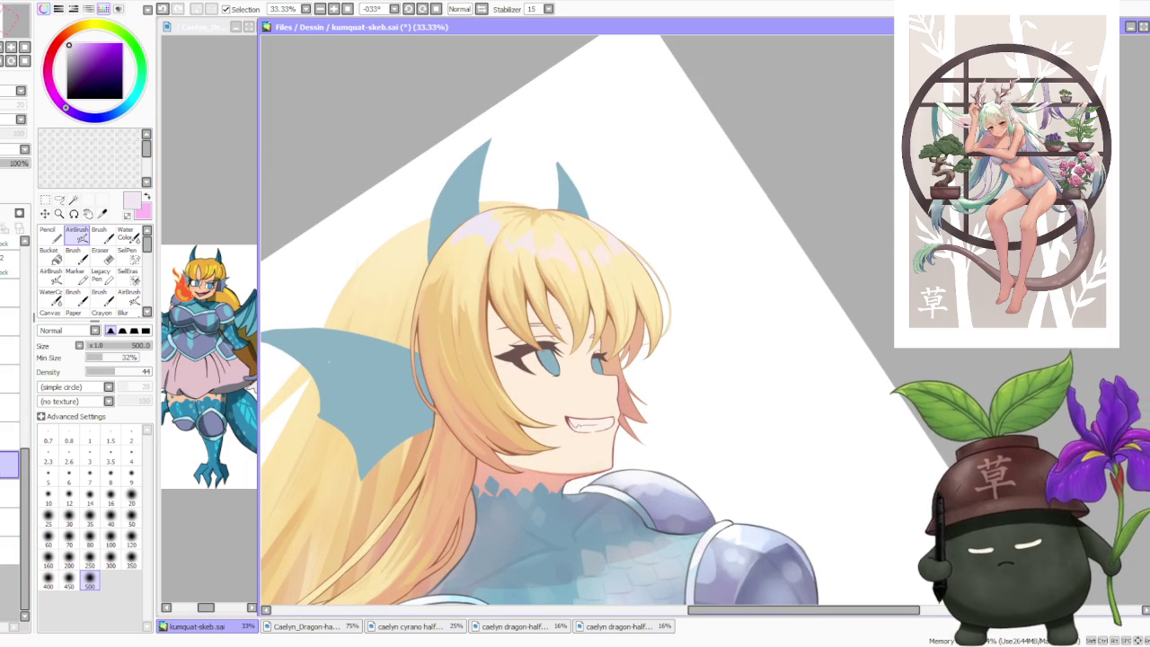
{"action": "left_click", "coordinate": [98, 231]}
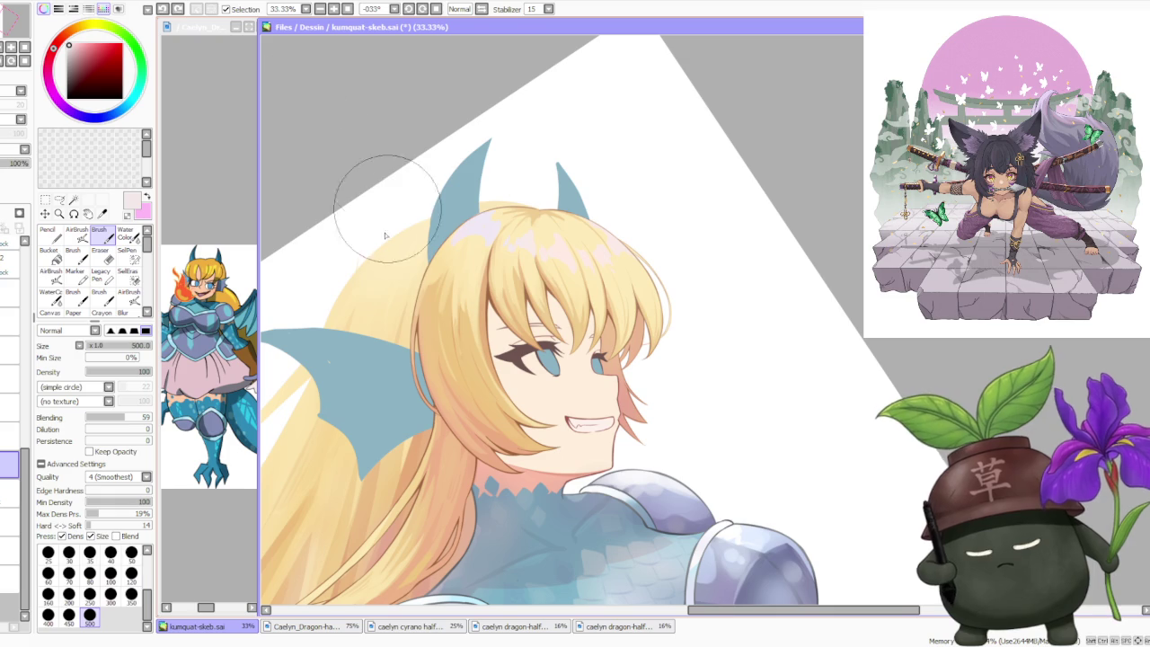
- Sample a slightly different colour near the hair and zoom around the head
{"action": "left_click", "coordinate": [597, 249], "text": "alt"}
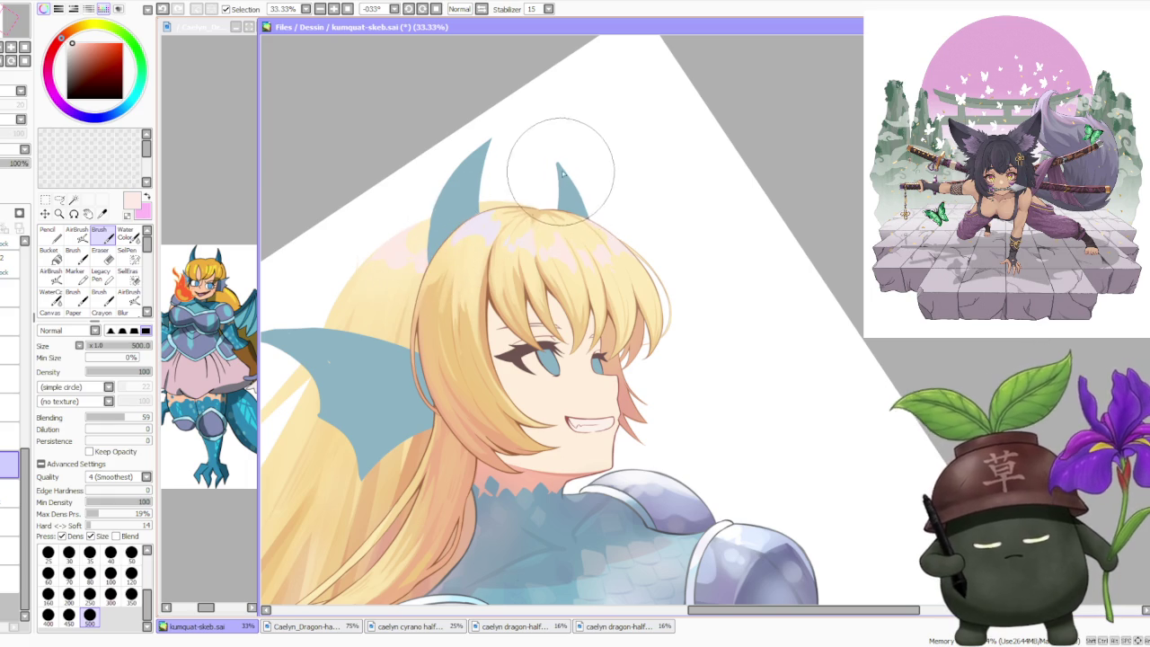
{"action": "scroll", "coordinate": [557, 162], "scroll_direction": "down", "scroll_amount": 3}
{"action": "scroll", "coordinate": [604, 144], "scroll_direction": "up", "scroll_amount": 1}
{"action": "scroll", "coordinate": [603, 149], "scroll_direction": "up", "scroll_amount": 3}
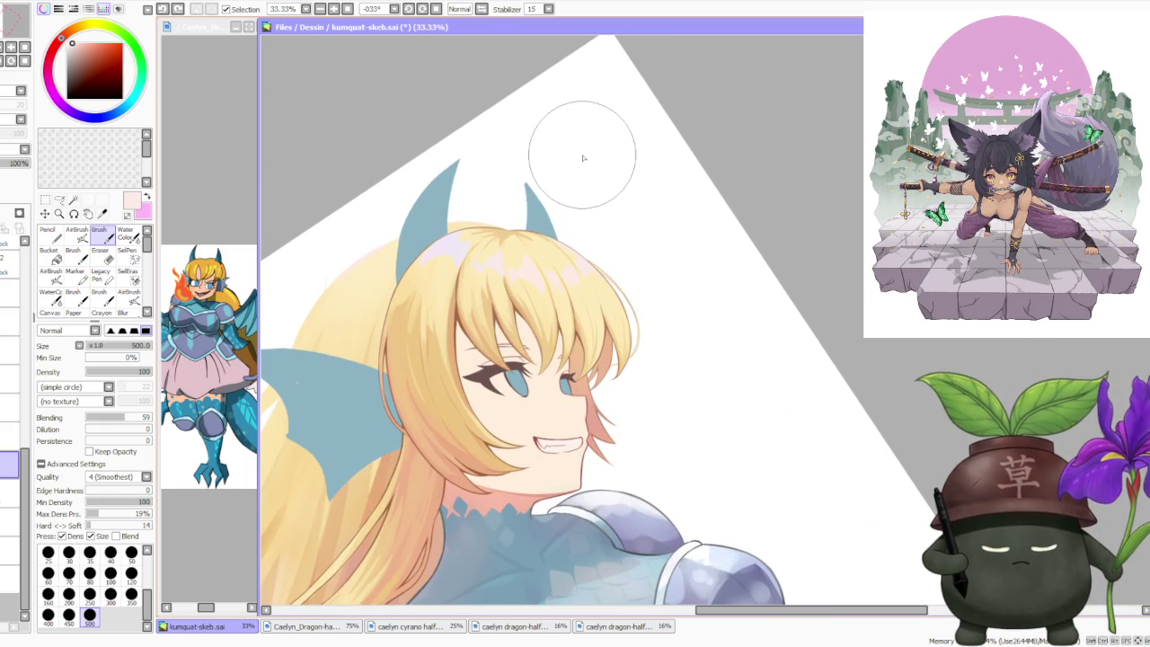
{"action": "scroll", "coordinate": [568, 169], "scroll_direction": "down", "scroll_amount": 3}
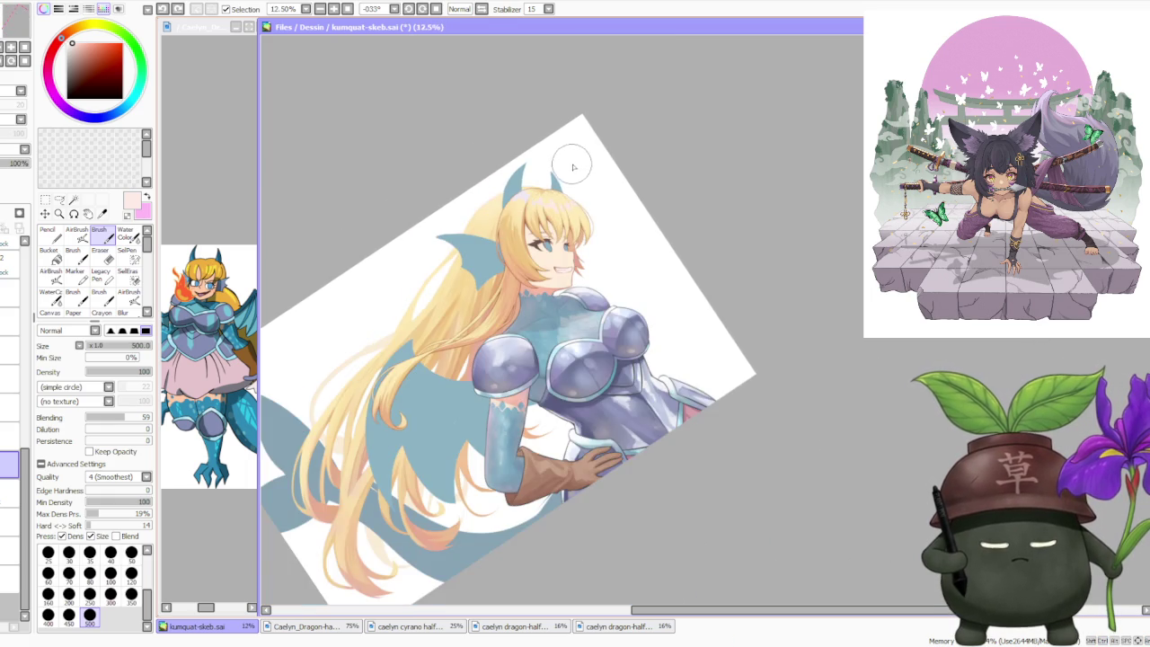
{"action": "scroll", "coordinate": [572, 167], "scroll_direction": "down", "scroll_amount": 1}
{"action": "scroll", "coordinate": [579, 180], "scroll_direction": "up", "scroll_amount": 2}
{"action": "scroll", "coordinate": [576, 181], "scroll_direction": "down", "scroll_amount": 3}
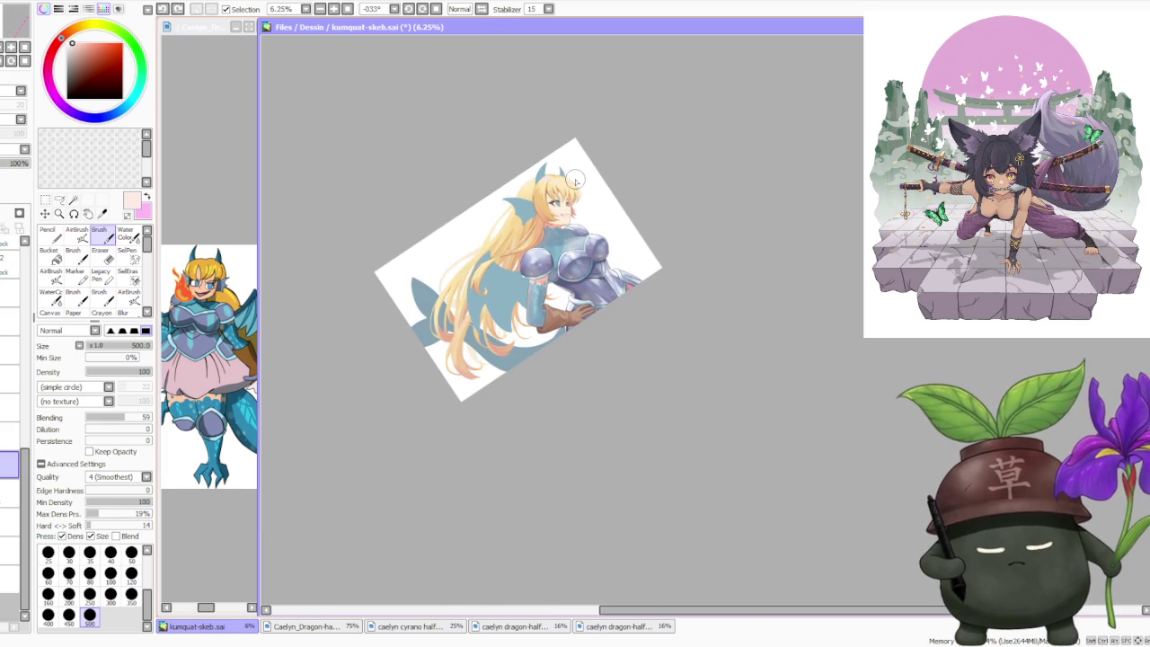
{"action": "left_click", "coordinate": [436, 9]}
{"action": "scroll", "coordinate": [670, 144], "scroll_direction": "down", "scroll_amount": 1}
{"action": "scroll", "coordinate": [663, 133], "scroll_direction": "up", "scroll_amount": 3}
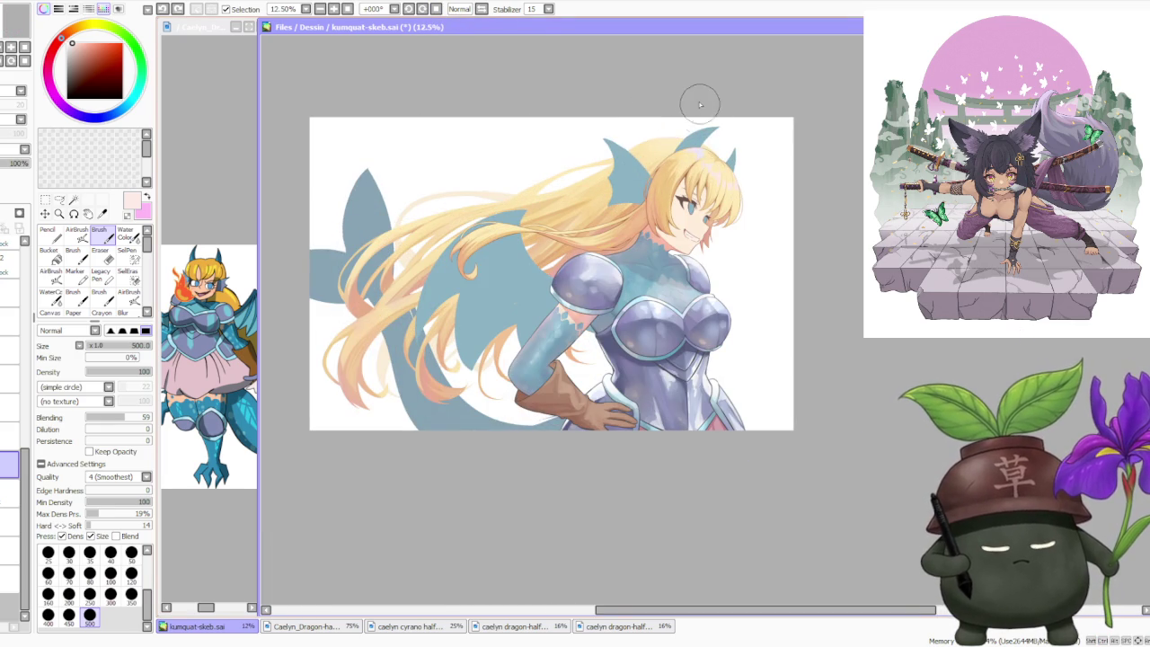
{"action": "scroll", "coordinate": [682, 180], "scroll_direction": "up", "scroll_amount": 3}
{"action": "scroll", "coordinate": [723, 159], "scroll_direction": "up", "scroll_amount": 2}
{"action": "left_click", "coordinate": [709, 171], "text": "alt"}
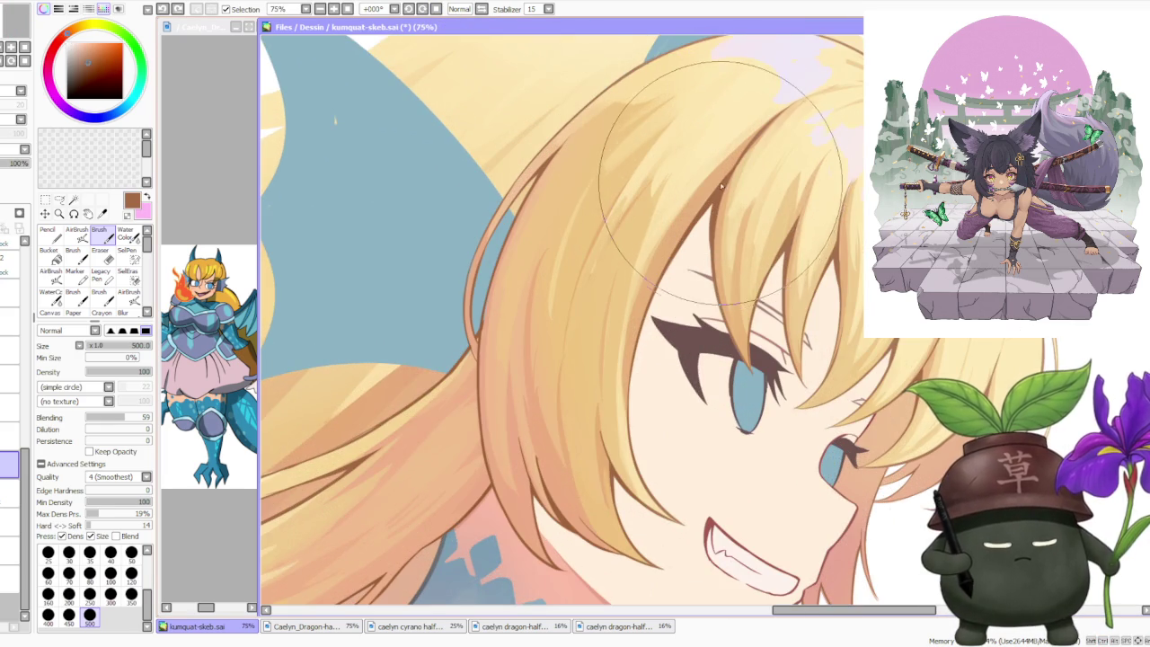
{"action": "scroll", "coordinate": [621, 212], "scroll_direction": "down", "scroll_amount": 1}
{"action": "scroll", "coordinate": [621, 212], "scroll_direction": "down", "scroll_amount": 2}
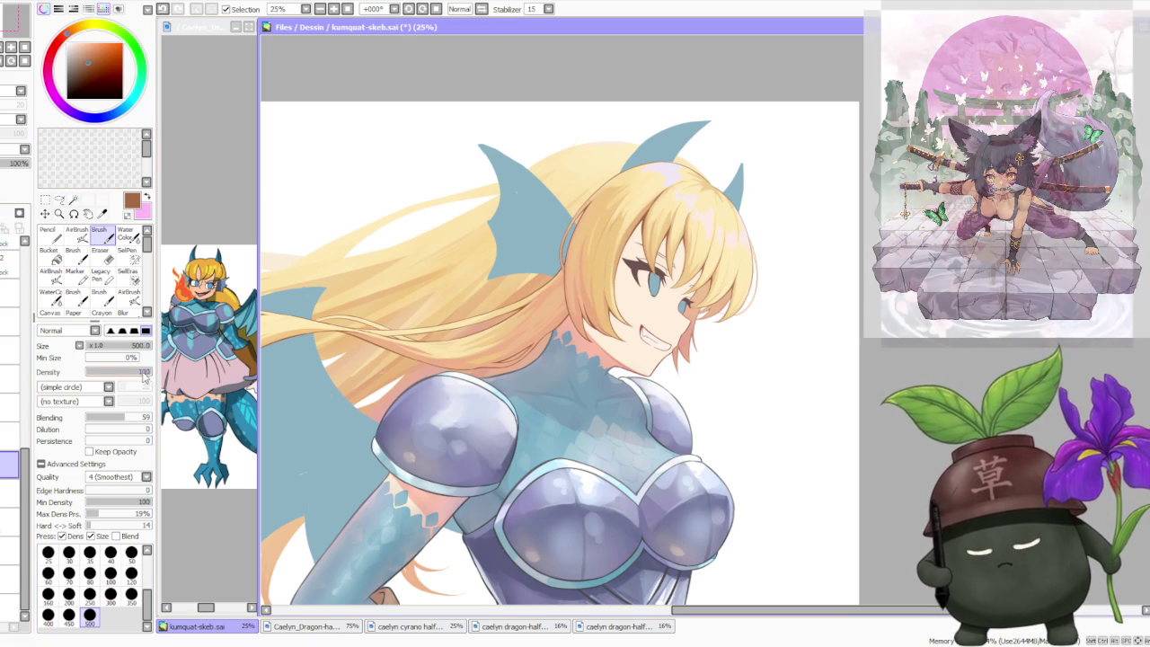
{"action": "left_click_drag", "start_coordinate": [144, 376], "coordinate": [136, 375]}
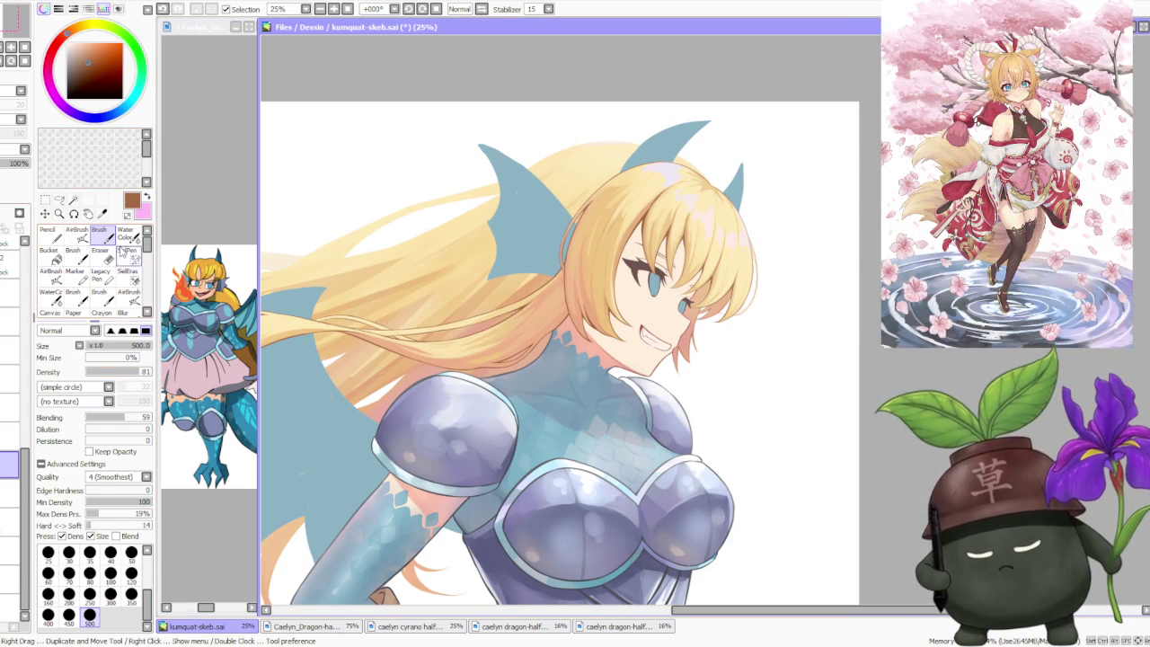
{"action": "left_click", "coordinate": [131, 573]}
{"action": "scroll", "coordinate": [503, 135], "scroll_direction": "down", "scroll_amount": 1}
{"action": "scroll", "coordinate": [503, 135], "scroll_direction": "down", "scroll_amount": 1}
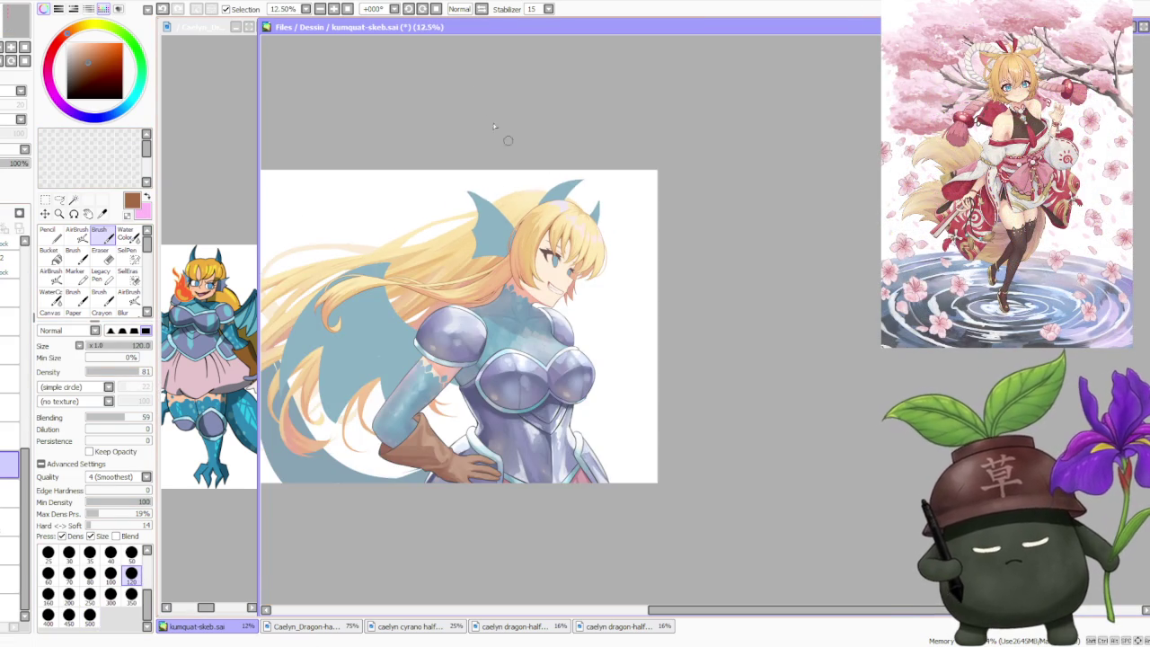
{"action": "left_click", "coordinate": [408, 9]}
{"action": "scroll", "coordinate": [477, 216], "scroll_direction": "up", "scroll_amount": 1}
{"action": "scroll", "coordinate": [477, 215], "scroll_direction": "up", "scroll_amount": 2}
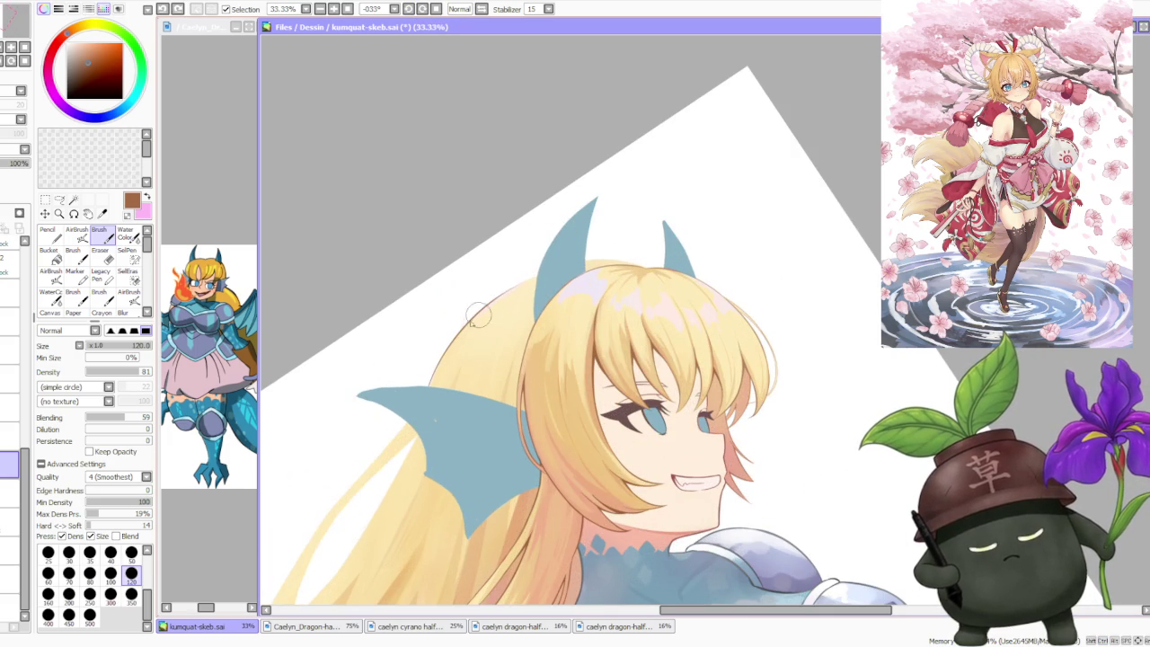
{"action": "scroll", "coordinate": [567, 248], "scroll_direction": "down", "scroll_amount": 1}
{"action": "left_click", "coordinate": [408, 9]}
{"action": "left_click", "coordinate": [408, 9]}
{"action": "scroll", "coordinate": [539, 387], "scroll_direction": "up", "scroll_amount": 2}
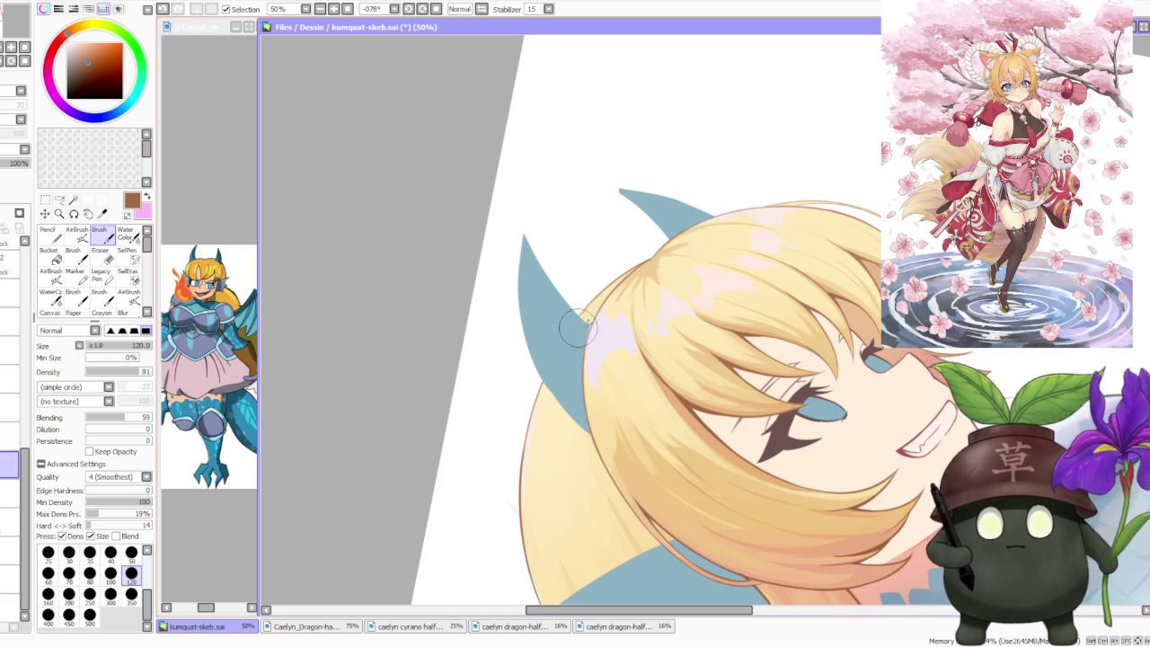
{"action": "scroll", "coordinate": [715, 208], "scroll_direction": "down", "scroll_amount": 4}
{"action": "key", "text": "Home"}
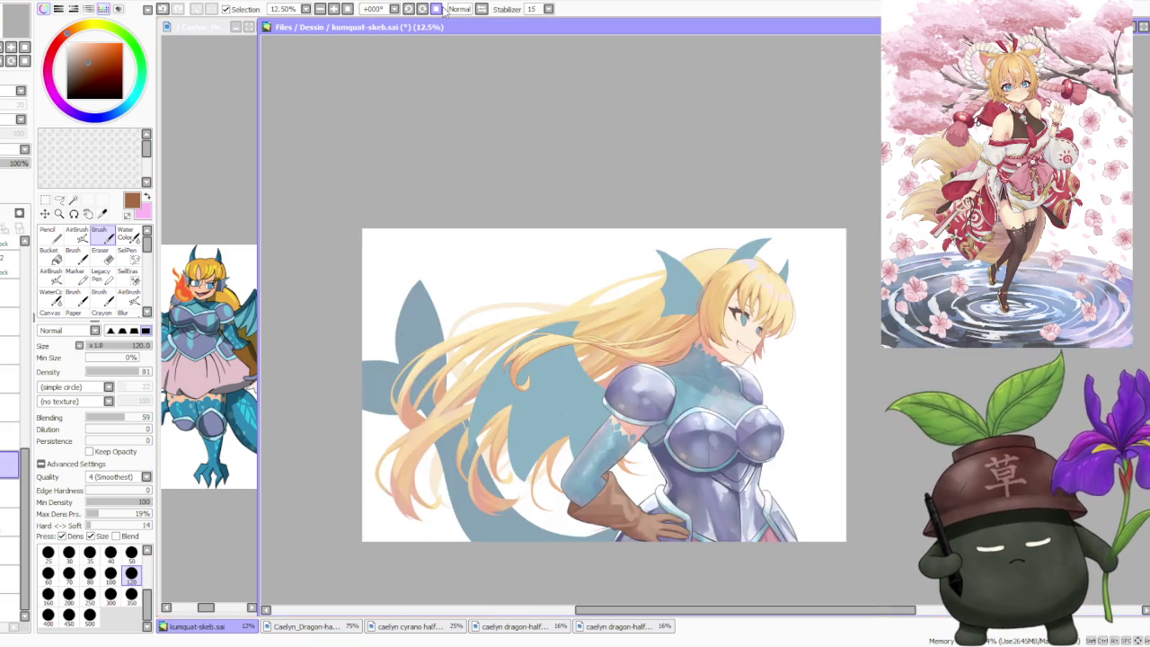
{"action": "scroll", "coordinate": [740, 168], "scroll_direction": "down", "scroll_amount": 2}
{"action": "key", "text": "h"}
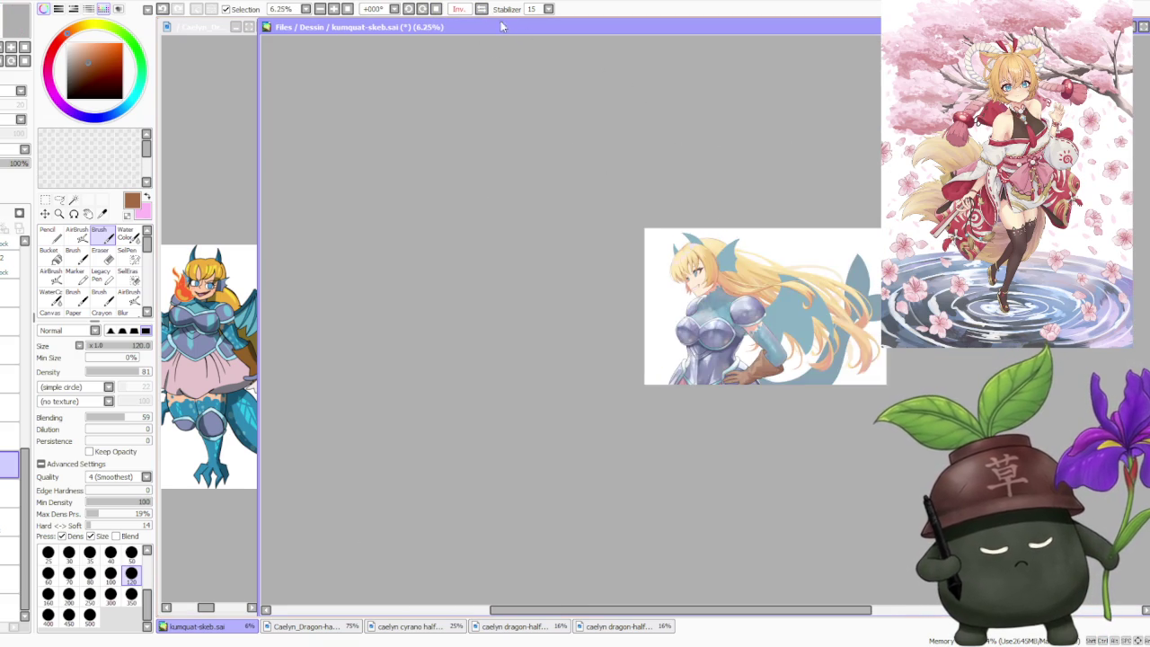
{"action": "scroll", "coordinate": [812, 201], "scroll_direction": "down", "scroll_amount": 1}
{"action": "scroll", "coordinate": [817, 243], "scroll_direction": "up", "scroll_amount": 3}
{"action": "scroll", "coordinate": [761, 260], "scroll_direction": "down", "scroll_amount": 1}
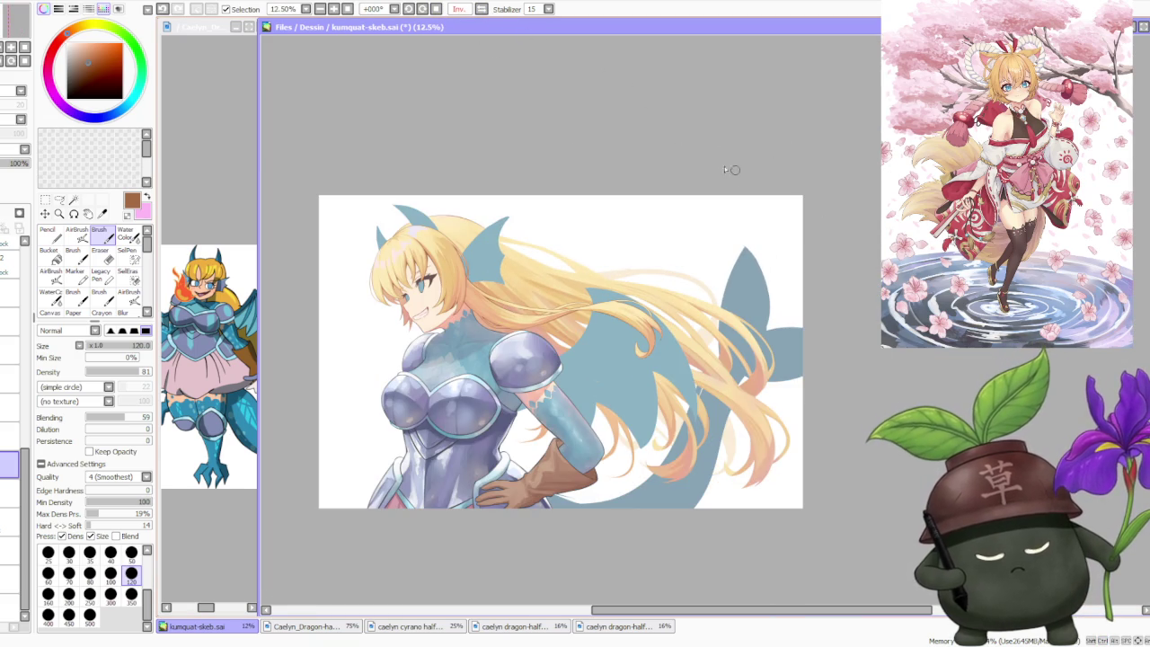
{"action": "left_click", "coordinate": [482, 9]}
{"action": "key", "text": "Delete"}
{"action": "key", "text": "Delete"}
{"action": "key", "text": "Delete"}
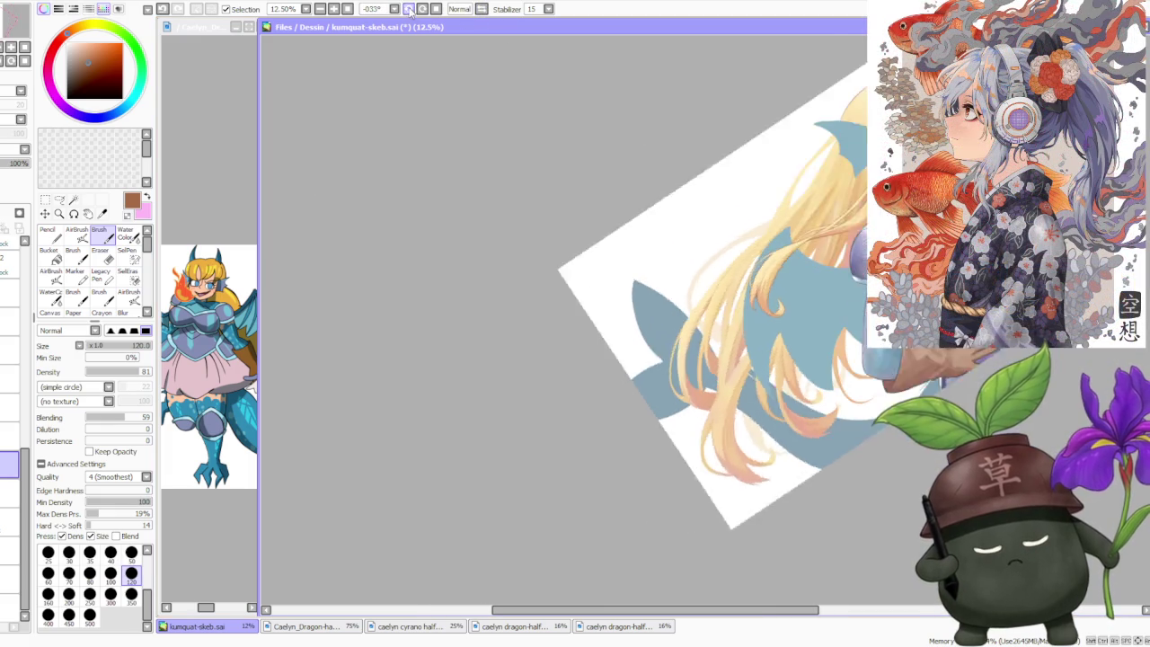
{"action": "scroll", "coordinate": [534, 66], "scroll_direction": "down", "scroll_amount": 1}
{"action": "scroll", "coordinate": [575, 126], "scroll_direction": "up", "scroll_amount": 3}
- Repaint the long lower hair strand, redoing the stroke and touching up below the fin
{"action": "scroll", "coordinate": [636, 214], "scroll_direction": "up", "scroll_amount": 1}
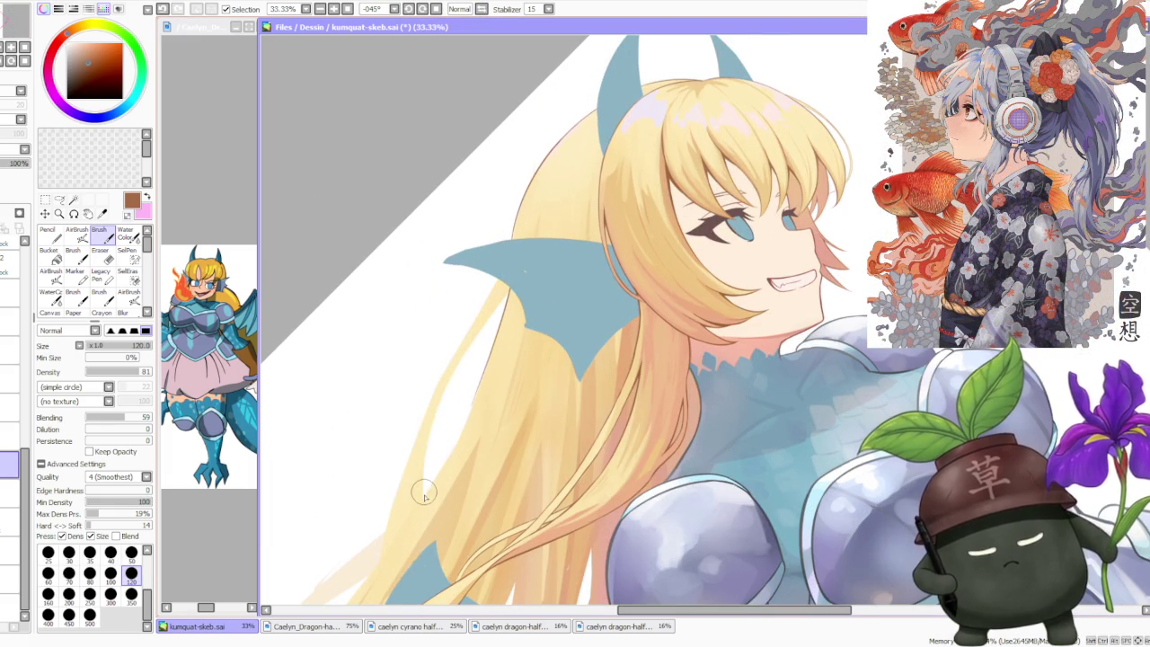
{"action": "left_click_drag", "start_coordinate": [472, 342], "coordinate": [423, 480]}
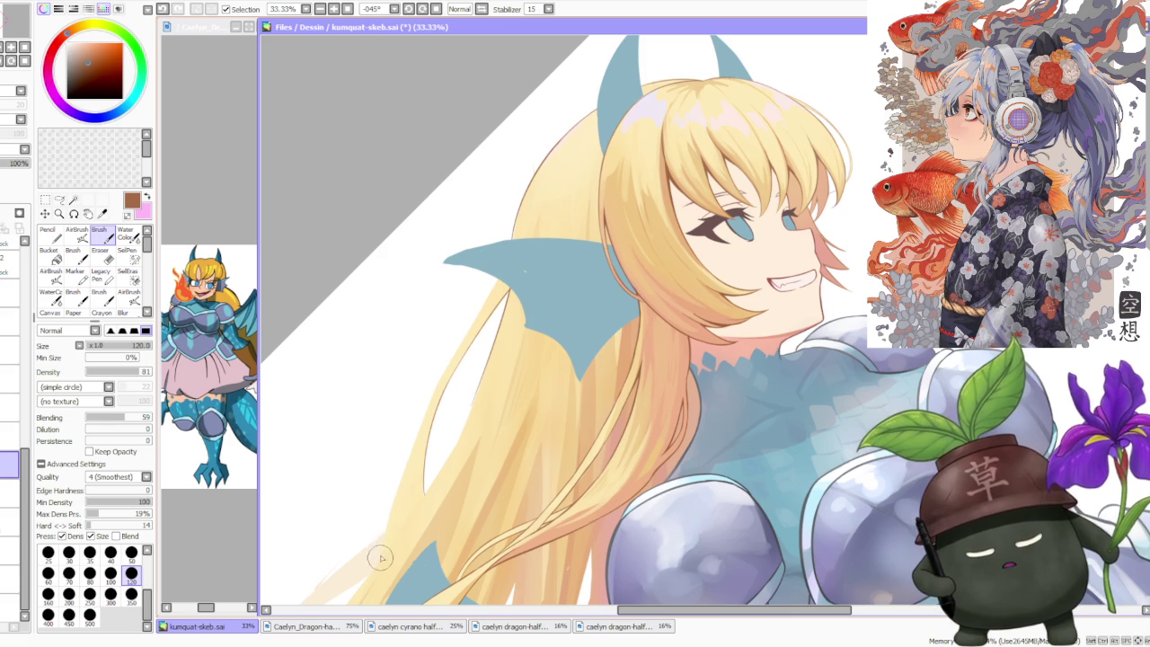
{"action": "key", "text": "ctrl+z"}
{"action": "left_click_drag", "start_coordinate": [380, 534], "coordinate": [432, 392]}
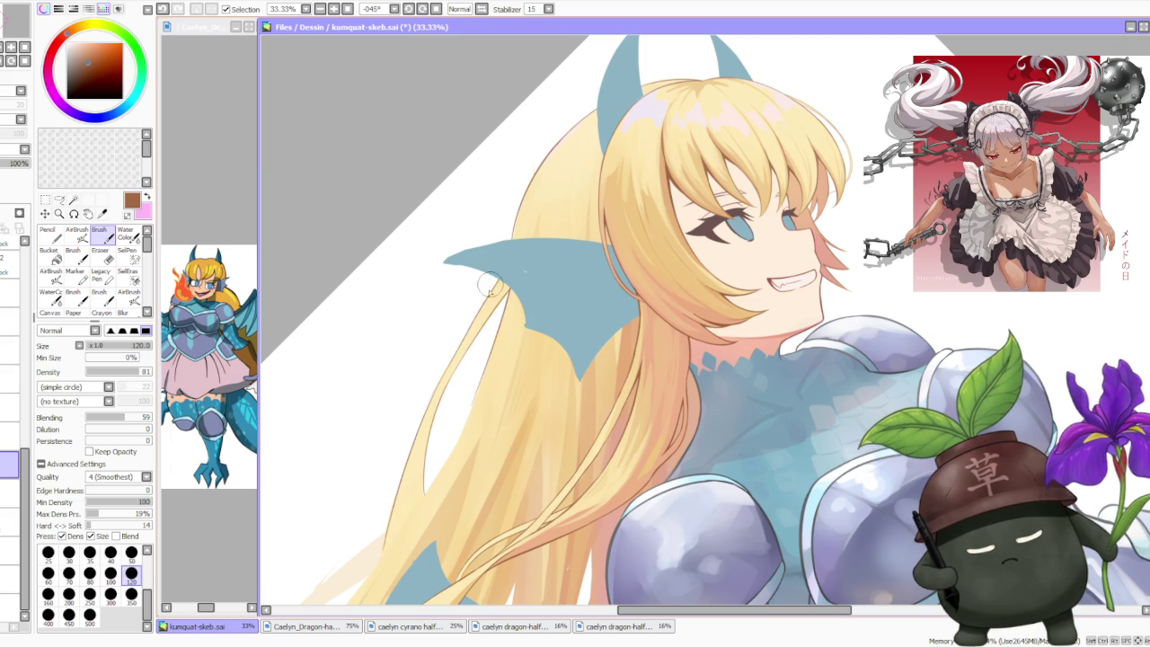
{"action": "left_click_drag", "start_coordinate": [449, 392], "coordinate": [465, 362]}
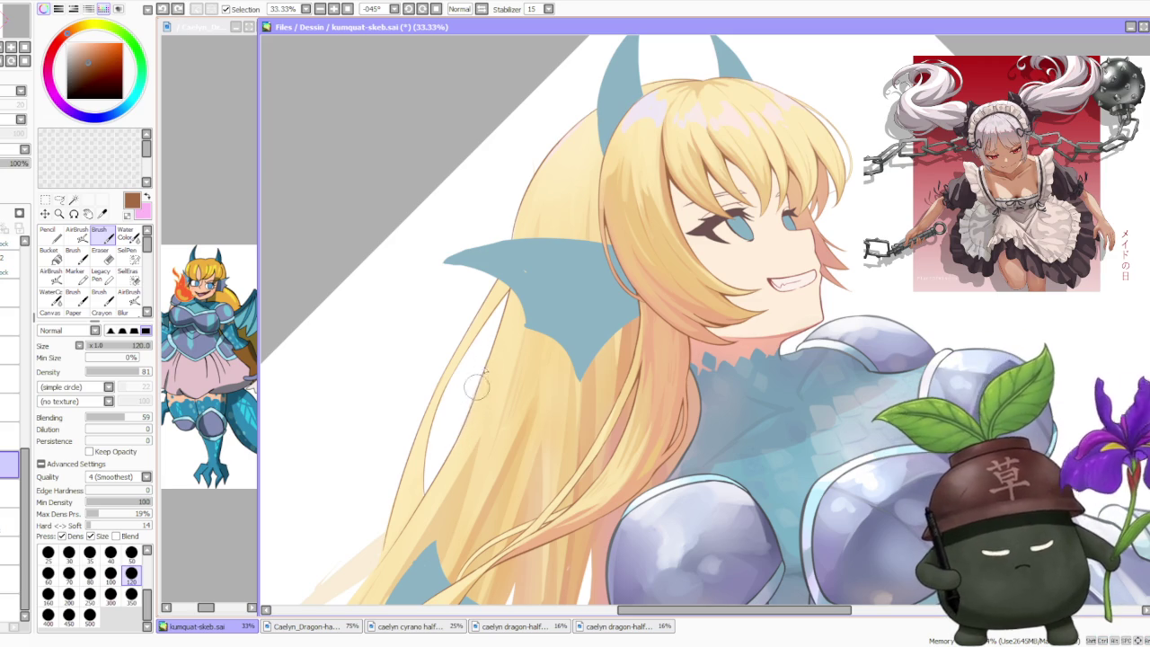
- Add a thin light stroke along the strand's edge and a short stroke lower down
{"action": "scroll", "coordinate": [488, 356], "scroll_direction": "up", "scroll_amount": 1}
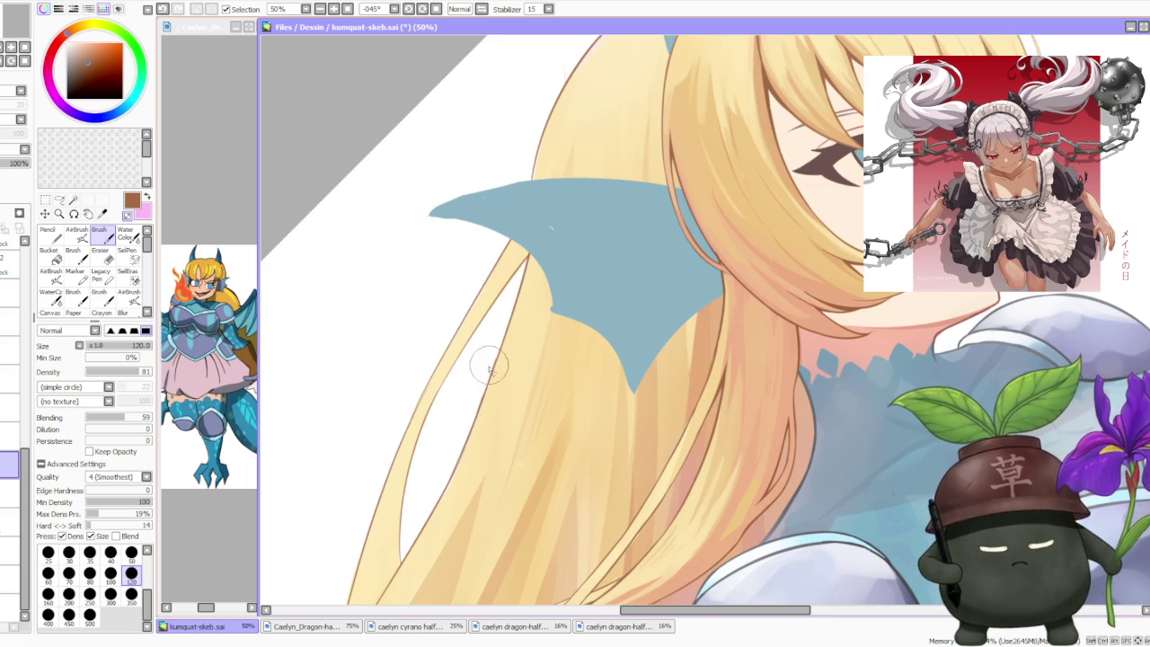
{"action": "scroll", "coordinate": [488, 368], "scroll_direction": "down", "scroll_amount": 3}
{"action": "scroll", "coordinate": [487, 359], "scroll_direction": "up", "scroll_amount": 4}
{"action": "scroll", "coordinate": [488, 310], "scroll_direction": "up", "scroll_amount": 1}
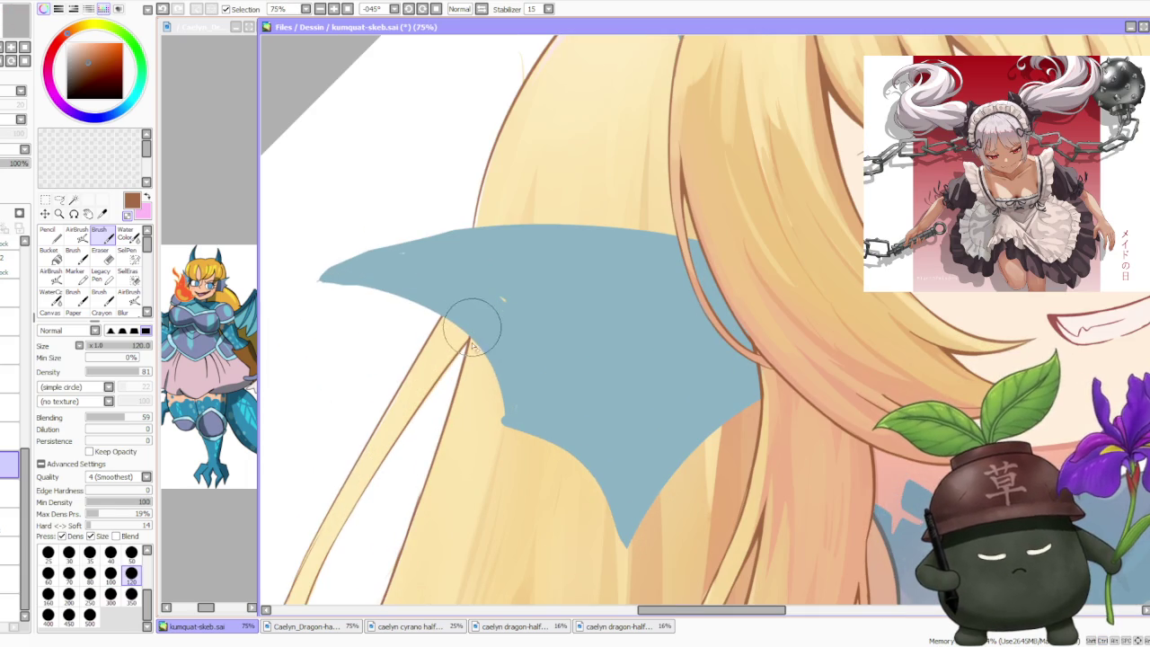
{"action": "scroll", "coordinate": [503, 310], "scroll_direction": "down", "scroll_amount": 5}
{"action": "scroll", "coordinate": [507, 313], "scroll_direction": "down", "scroll_amount": 1}
{"action": "scroll", "coordinate": [485, 359], "scroll_direction": "down", "scroll_amount": 1}
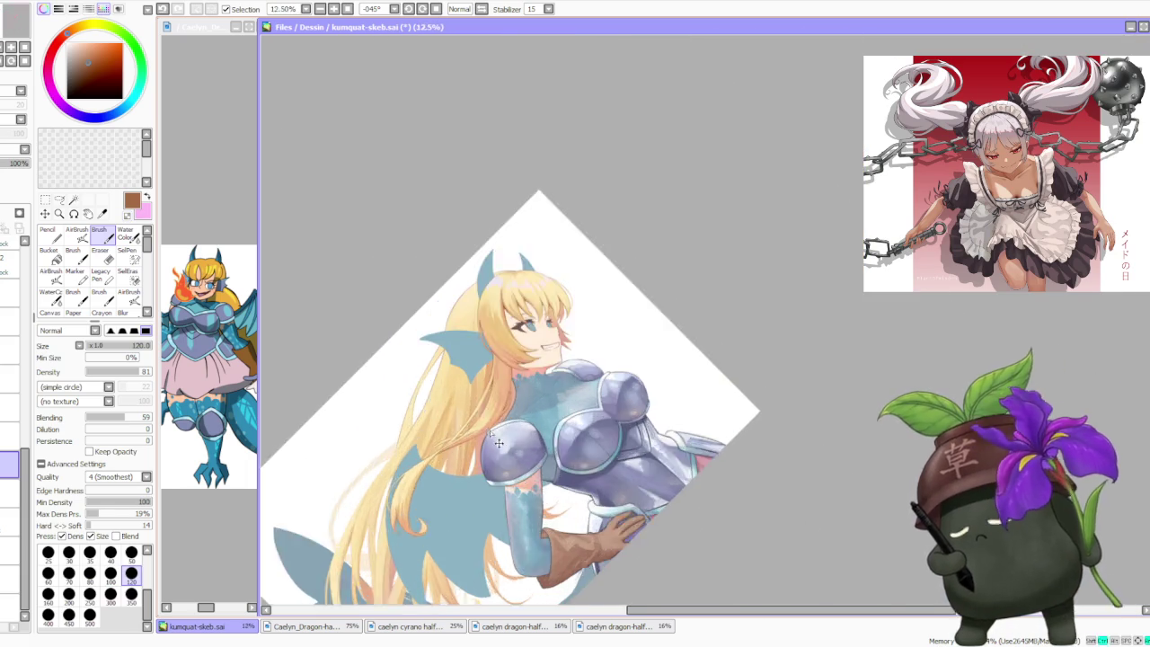
{"action": "scroll", "coordinate": [452, 468], "scroll_direction": "up", "scroll_amount": 4}
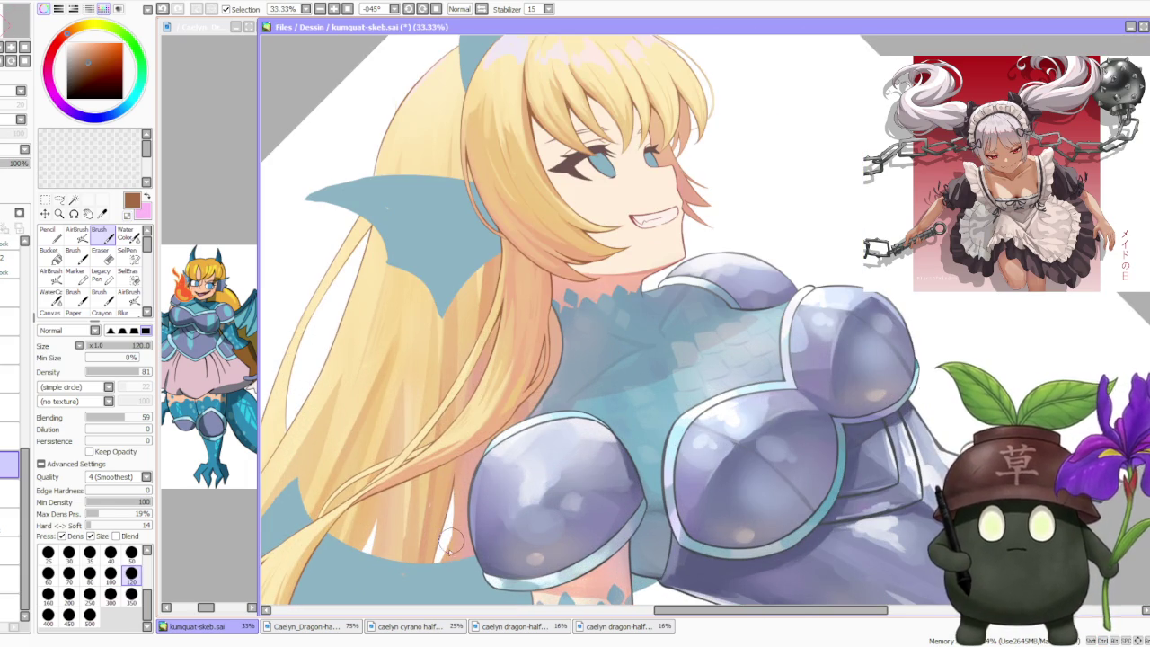
{"action": "left_click_drag", "start_coordinate": [452, 537], "coordinate": [450, 486]}
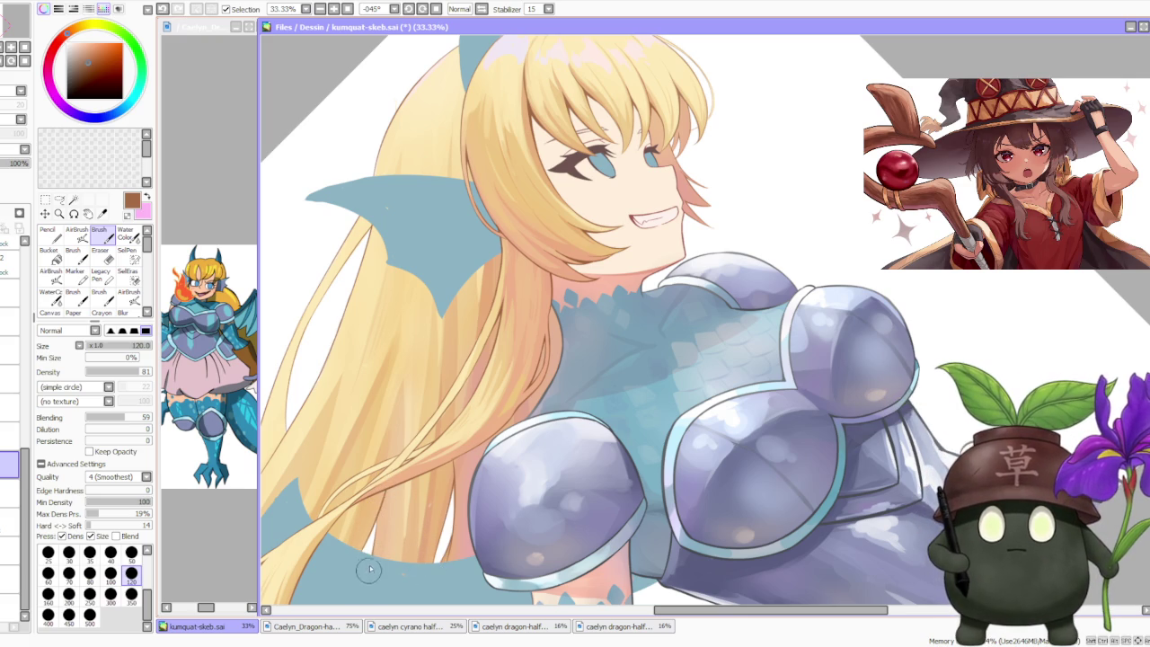
{"action": "scroll", "coordinate": [374, 559], "scroll_direction": "up", "scroll_amount": 3}
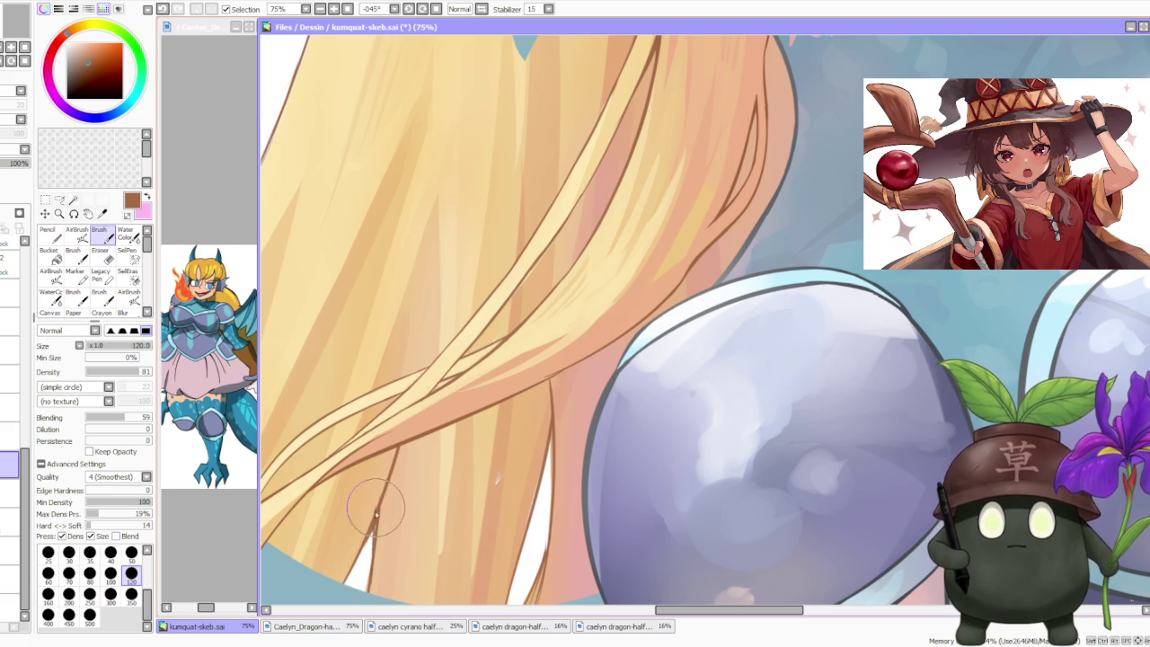
{"action": "left_click_drag", "start_coordinate": [373, 563], "coordinate": [372, 536]}
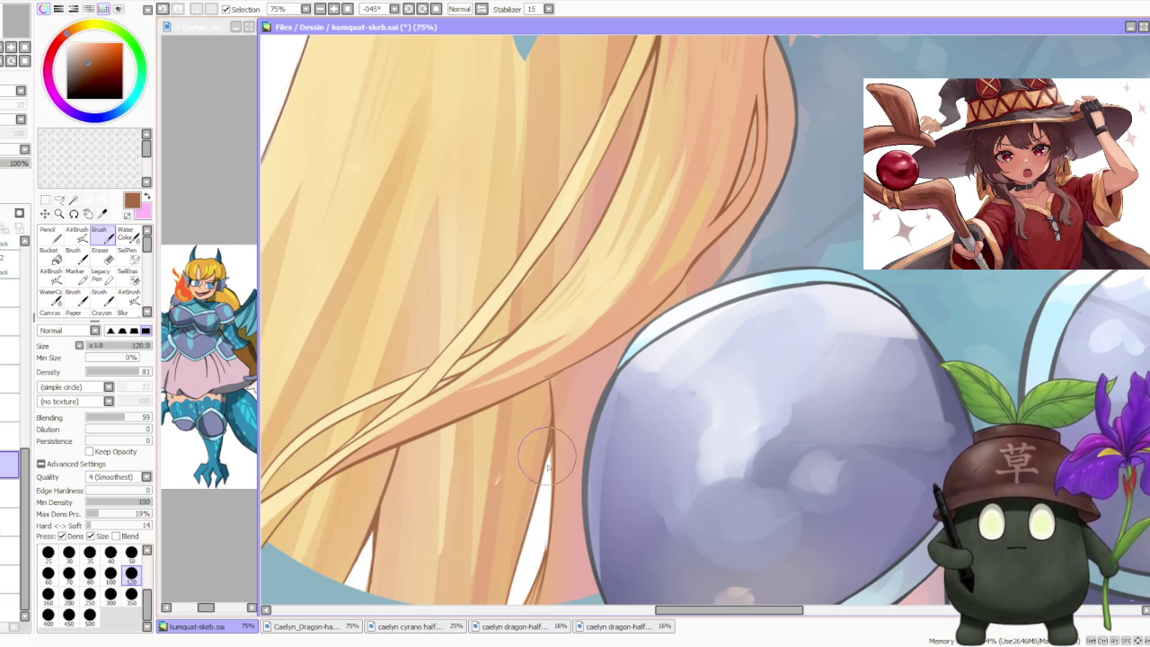
- Extend the hair strand's dark ink line upward and downward
{"action": "left_click_drag", "start_coordinate": [540, 482], "coordinate": [546, 449]}
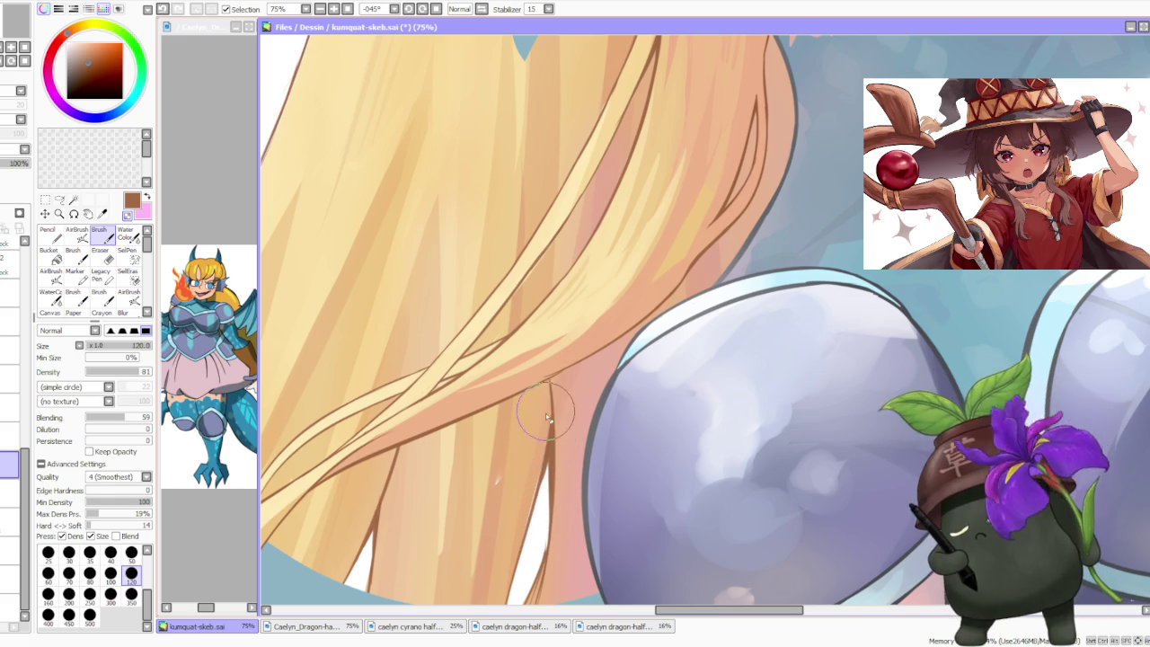
{"action": "left_click_drag", "start_coordinate": [537, 580], "coordinate": [545, 554]}
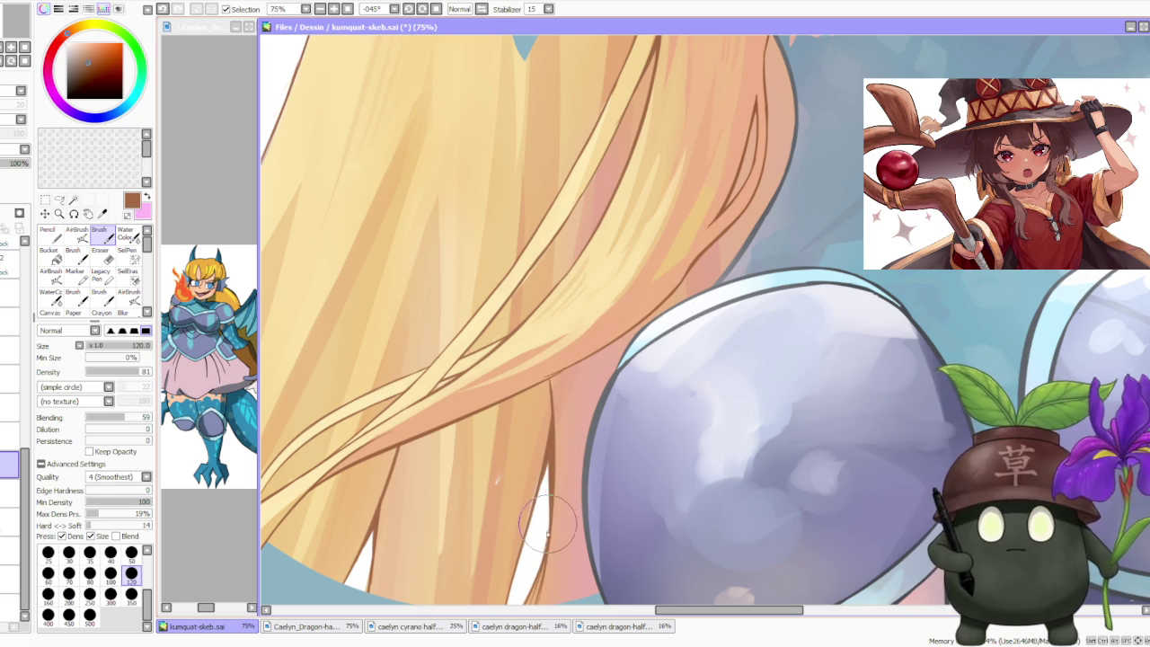
{"action": "key", "text": "minus"}
{"action": "key", "text": "minus"}
{"action": "scroll", "coordinate": [539, 543], "scroll_direction": "up", "scroll_amount": 3}
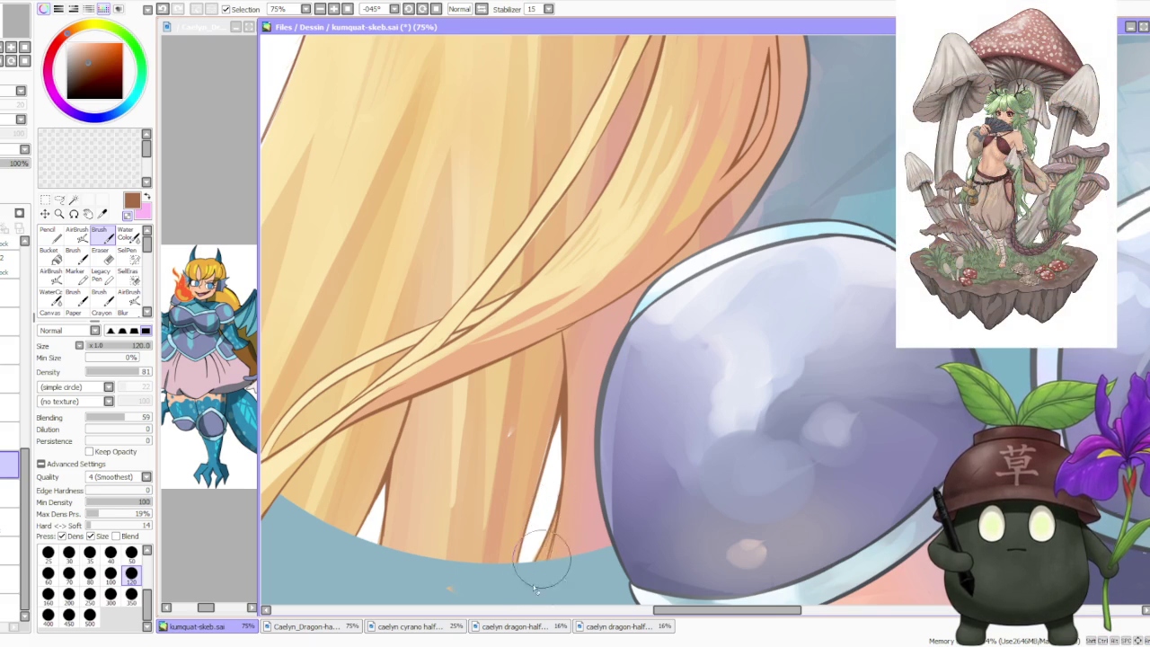
- Lighten the hair tip and widen and reshape the white gap between tips
{"action": "left_click_drag", "start_coordinate": [545, 578], "coordinate": [556, 522]}
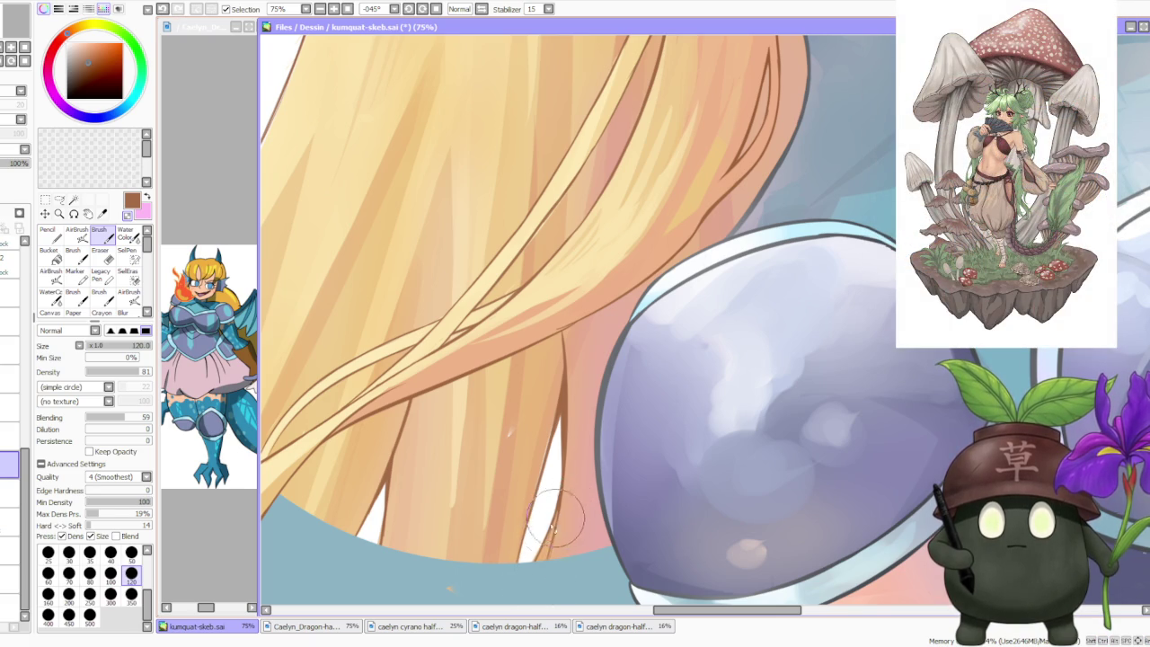
{"action": "left_click_drag", "start_coordinate": [558, 481], "coordinate": [561, 478]}
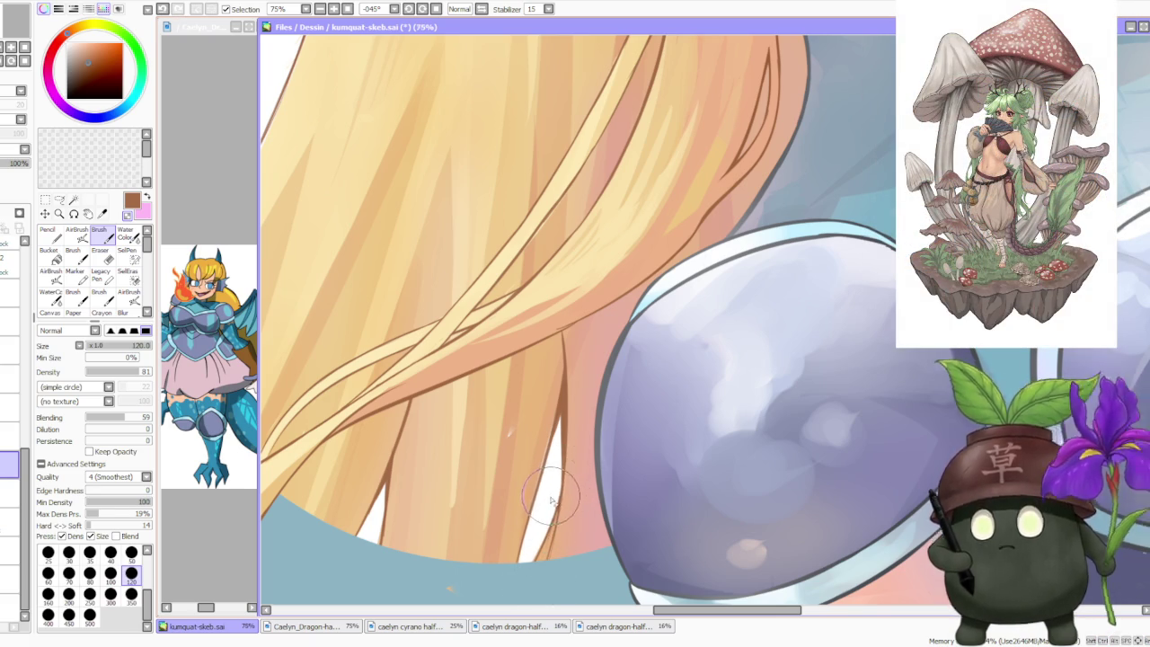
{"action": "scroll", "coordinate": [551, 500], "scroll_direction": "up", "scroll_amount": 1}
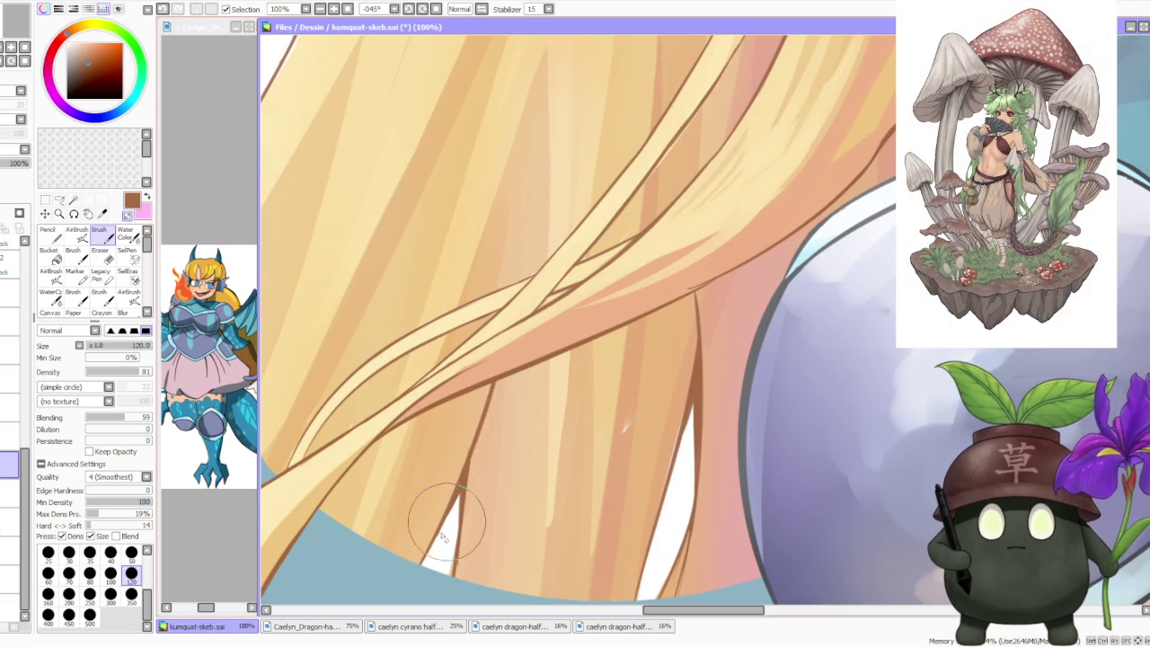
{"action": "mouse_move", "coordinate": [447, 530]}
{"action": "left_mouse_down"}
{"action": "mouse_move", "coordinate": [463, 553]}
{"action": "mouse_move", "coordinate": [460, 511]}
{"action": "left_mouse_up"}
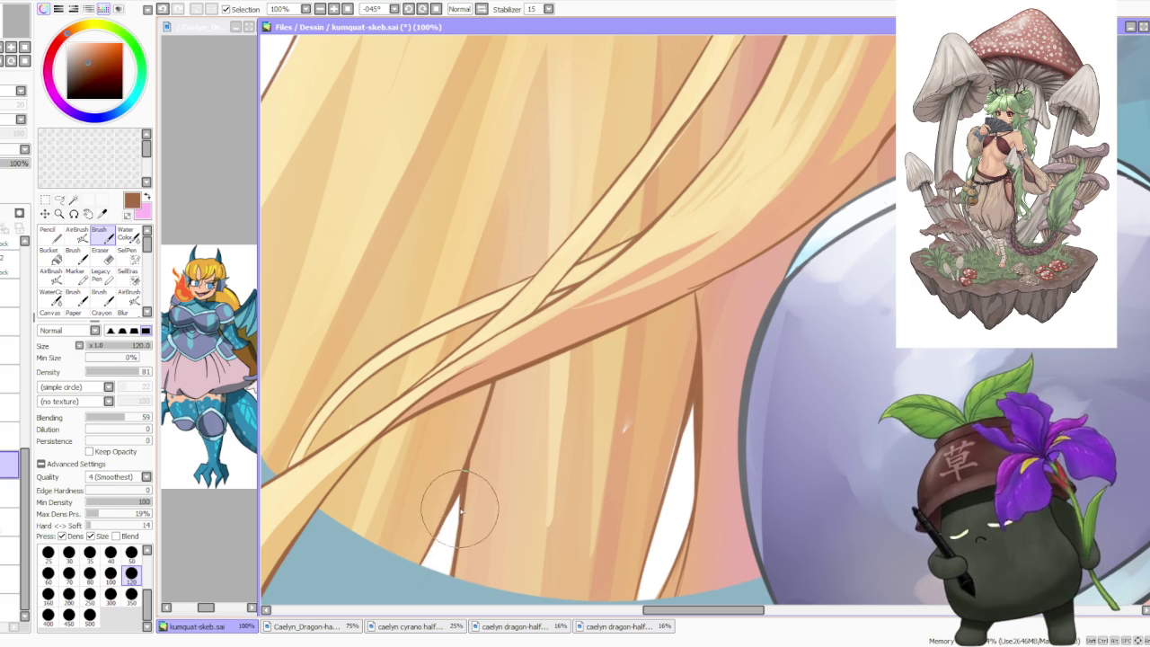
{"action": "mouse_move", "coordinate": [462, 500]}
{"action": "left_mouse_down"}
{"action": "mouse_move", "coordinate": [447, 584]}
{"action": "mouse_move", "coordinate": [474, 482]}
{"action": "mouse_move", "coordinate": [460, 578]}
{"action": "left_mouse_up"}
{"action": "scroll", "coordinate": [460, 579], "scroll_direction": "down", "scroll_amount": 3}
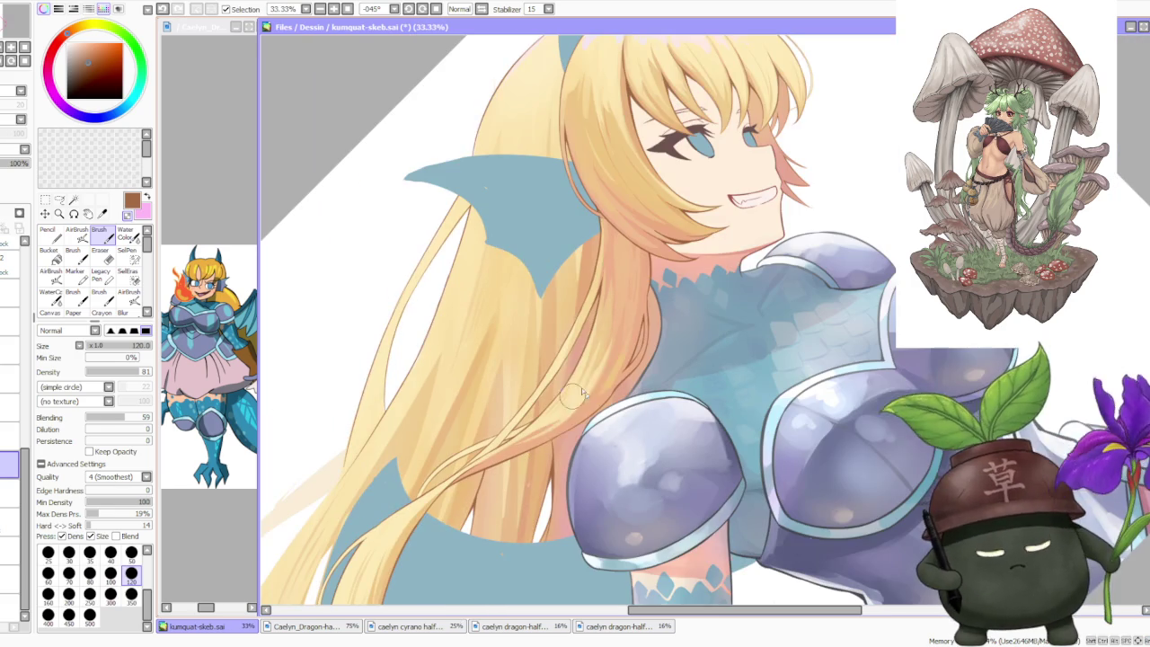
- Zoom in and out to review the refined blonde hair strands and peach-fading tips
{"action": "scroll", "coordinate": [575, 399], "scroll_direction": "up", "scroll_amount": 1}
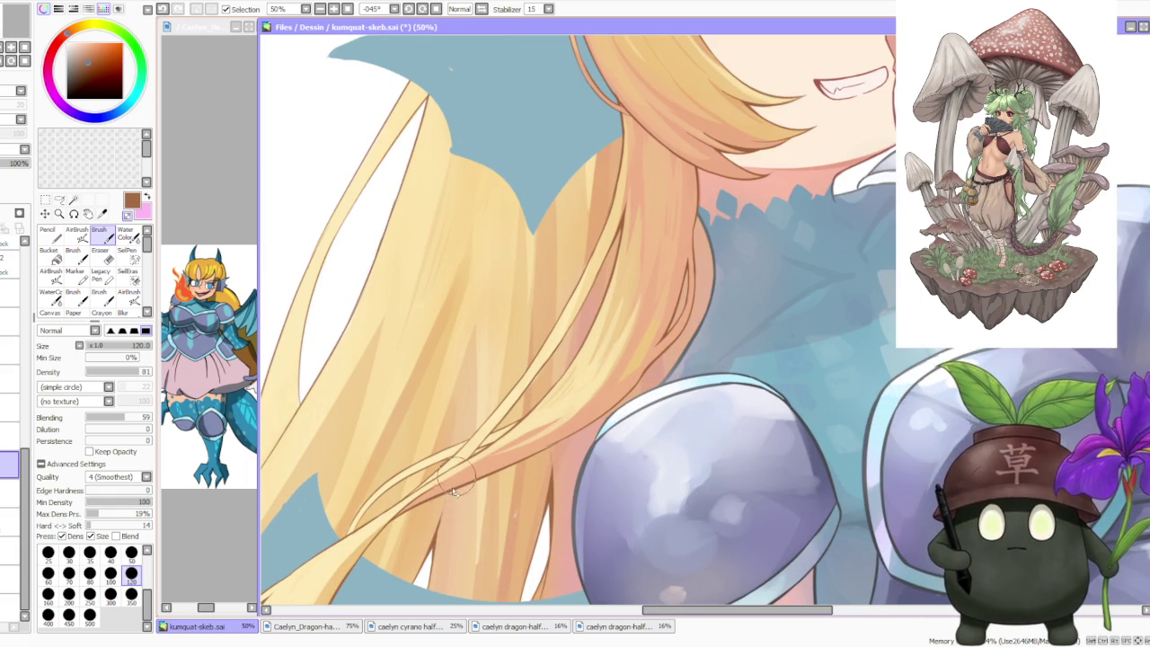
{"action": "scroll", "coordinate": [458, 483], "scroll_direction": "down", "scroll_amount": 2}
{"action": "scroll", "coordinate": [539, 444], "scroll_direction": "up", "scroll_amount": 1}
{"action": "scroll", "coordinate": [541, 444], "scroll_direction": "up", "scroll_amount": 1}
{"action": "scroll", "coordinate": [548, 422], "scroll_direction": "down", "scroll_amount": 2}
{"action": "scroll", "coordinate": [557, 395], "scroll_direction": "up", "scroll_amount": 1}
{"action": "scroll", "coordinate": [571, 369], "scroll_direction": "up", "scroll_amount": 1}
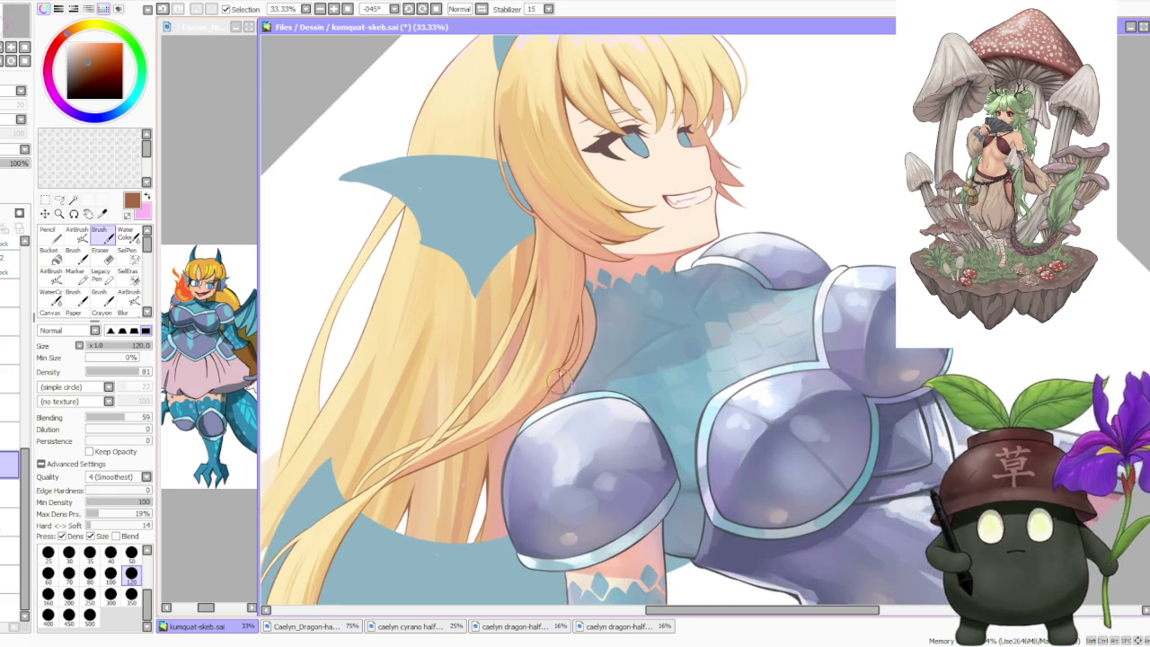
{"action": "scroll", "coordinate": [562, 377], "scroll_direction": "down", "scroll_amount": 1}
{"action": "scroll", "coordinate": [629, 260], "scroll_direction": "down", "scroll_amount": 1}
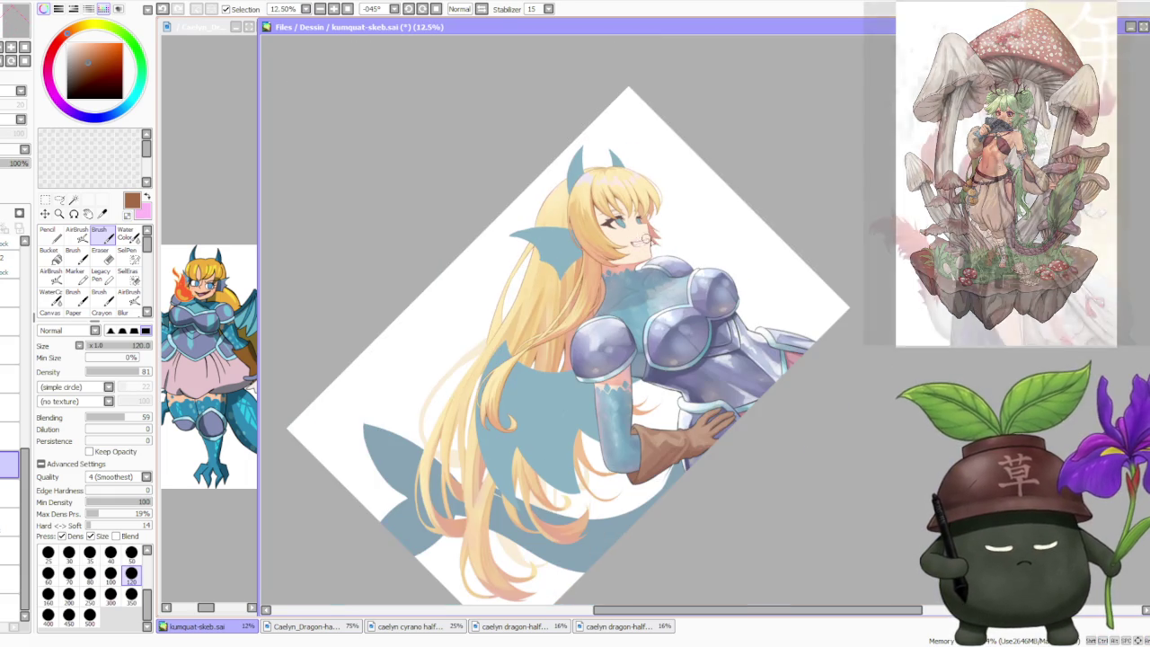
{"action": "scroll", "coordinate": [645, 245], "scroll_direction": "up", "scroll_amount": 1}
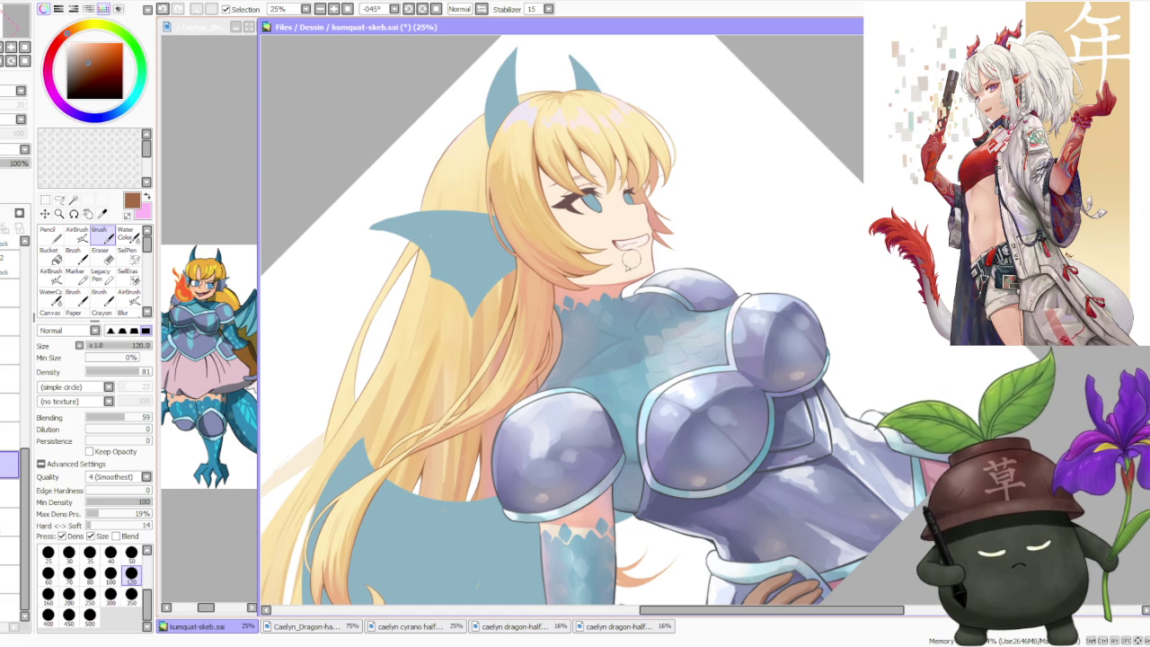
{"action": "scroll", "coordinate": [584, 270], "scroll_direction": "down", "scroll_amount": 3}
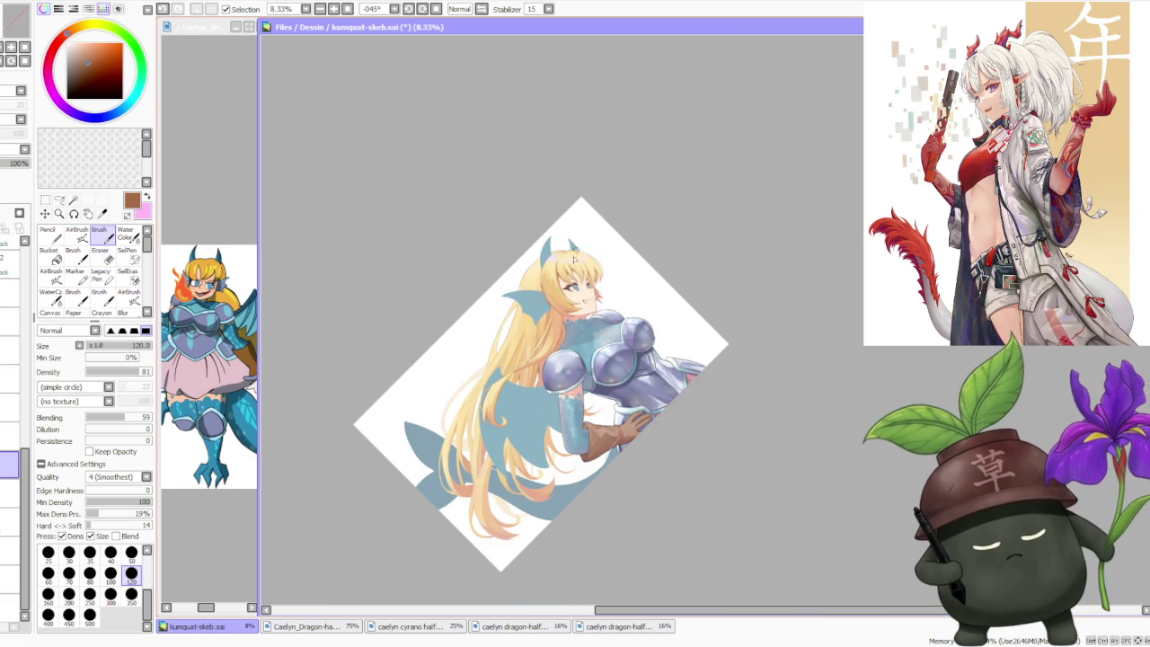
{"action": "scroll", "coordinate": [576, 244], "scroll_direction": "up", "scroll_amount": 3}
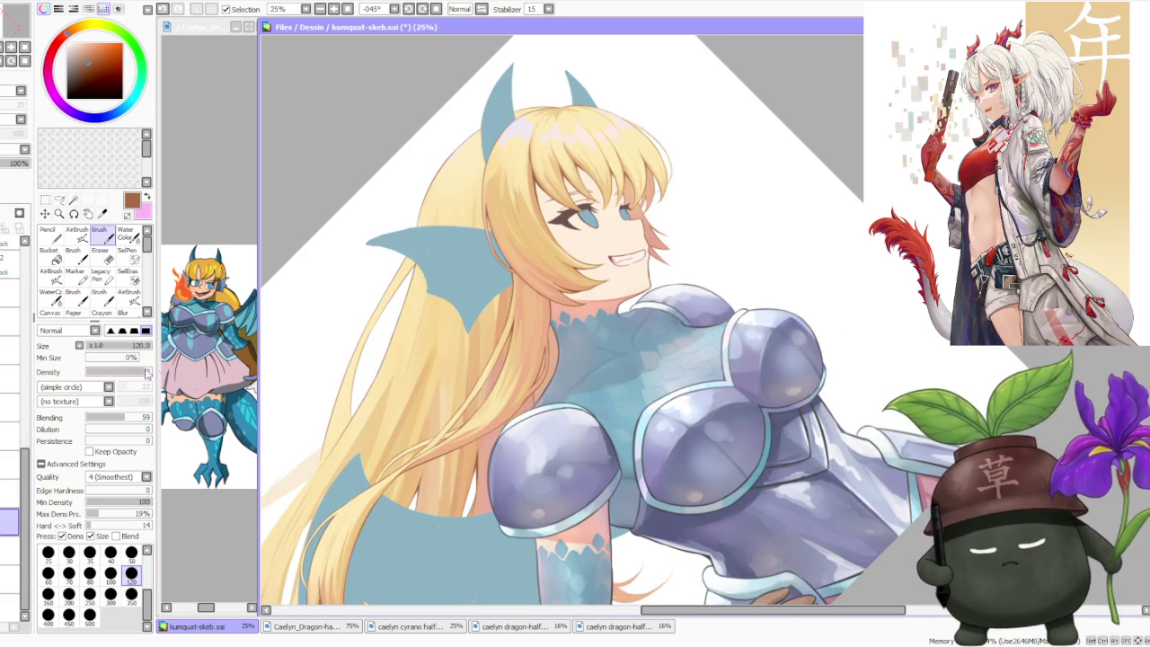
{"action": "scroll", "coordinate": [542, 395], "scroll_direction": "up", "scroll_amount": 1}
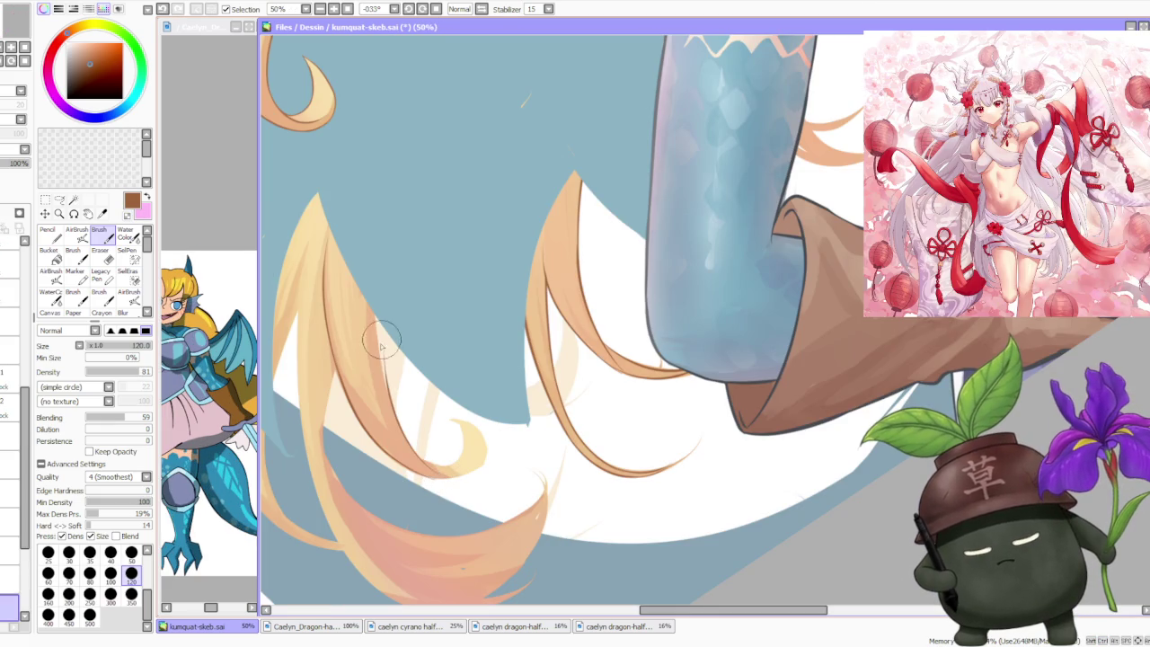
- Draw the loose hair strands and curled stroke, undoing and retrying several attempts
{"action": "left_click_drag", "start_coordinate": [422, 460], "coordinate": [372, 290]}
{"action": "key", "text": "ctrl+z"}
{"action": "left_click_drag", "start_coordinate": [449, 476], "coordinate": [368, 321]}
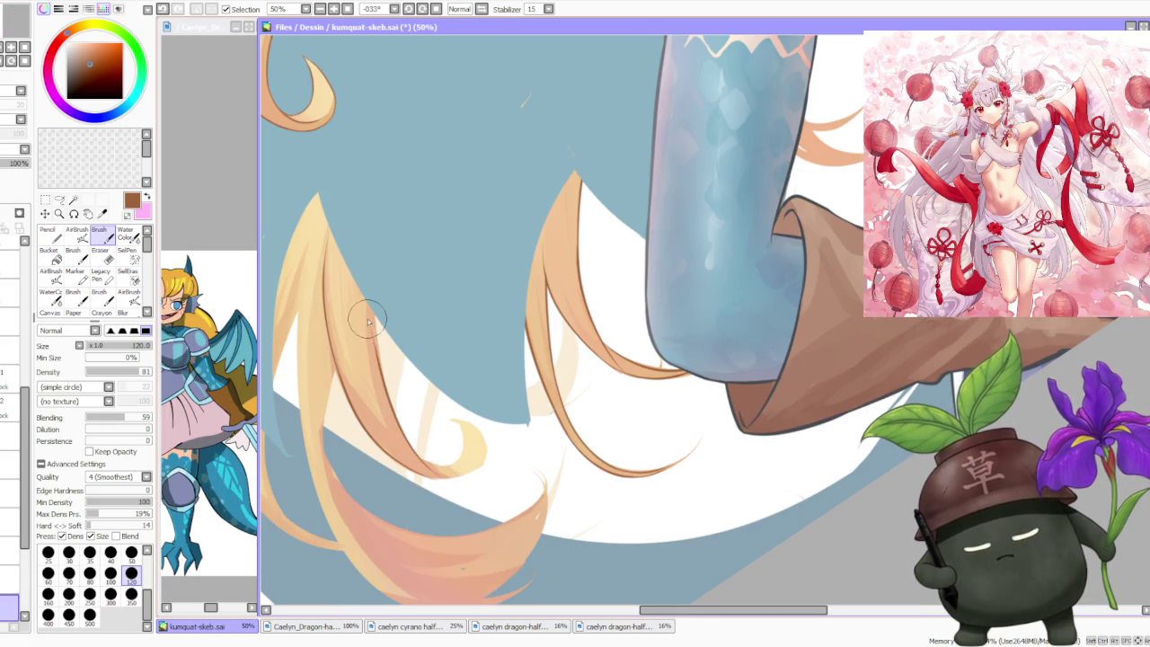
{"action": "key", "text": "ctrl+z"}
{"action": "left_click_drag", "start_coordinate": [409, 424], "coordinate": [373, 299]}
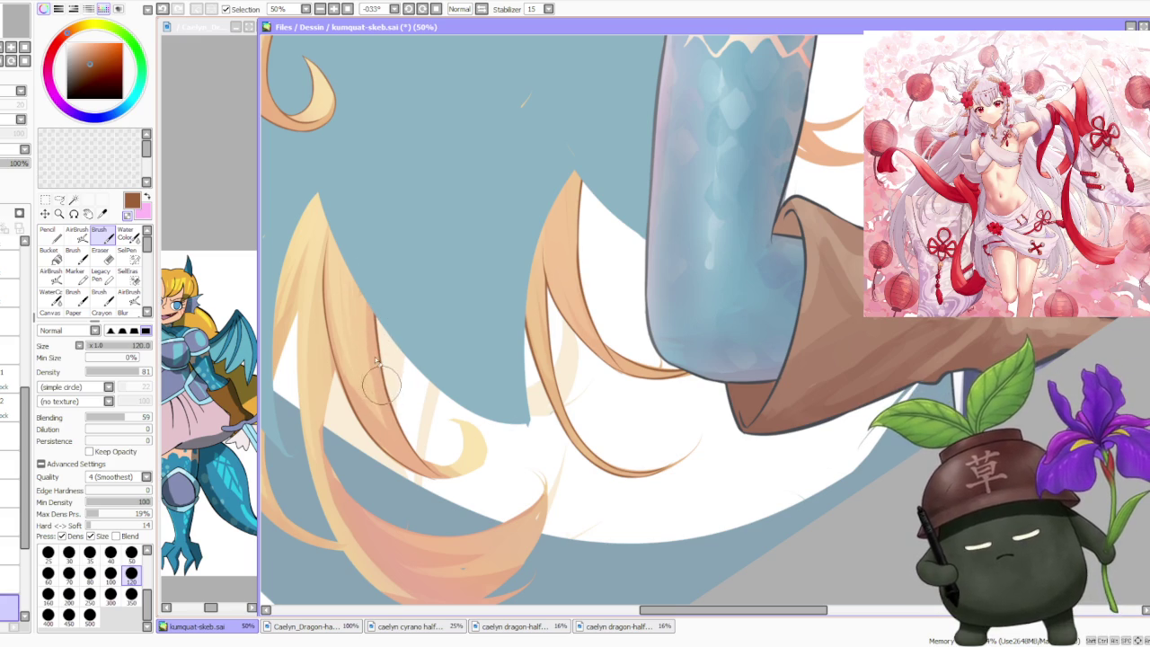
{"action": "key", "text": "ctrl+z"}
{"action": "key", "text": "ctrl+z"}
{"action": "left_click_drag", "start_coordinate": [458, 423], "coordinate": [431, 462]}
{"action": "key", "text": "ctrl+z"}
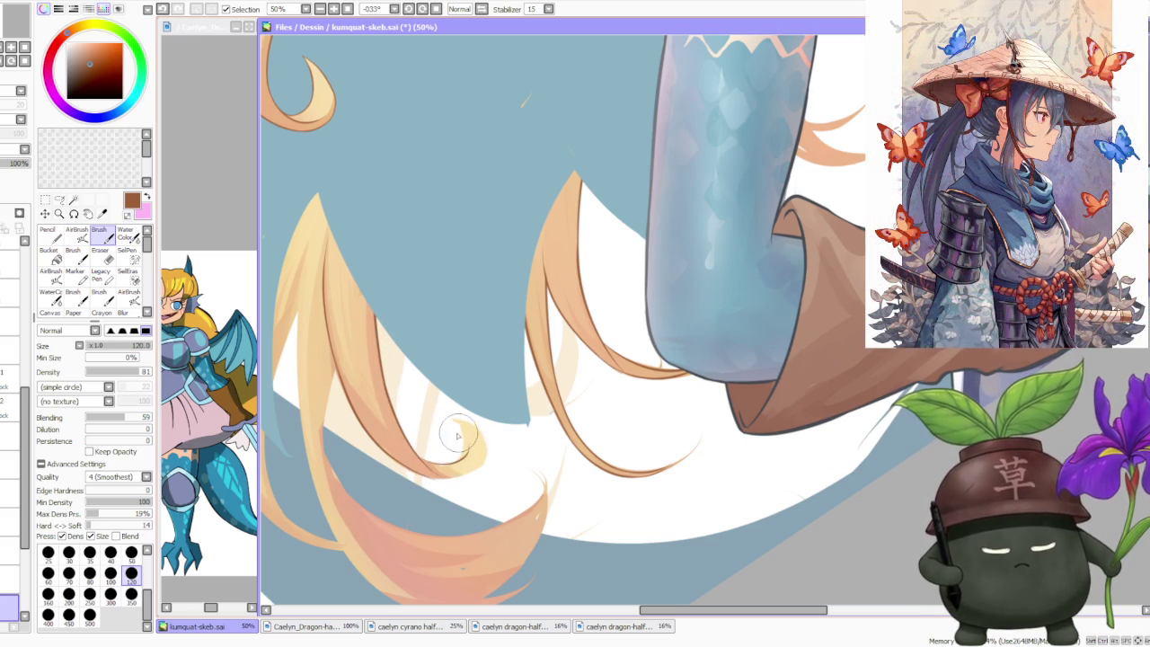
{"action": "key", "text": "ctrl+z"}
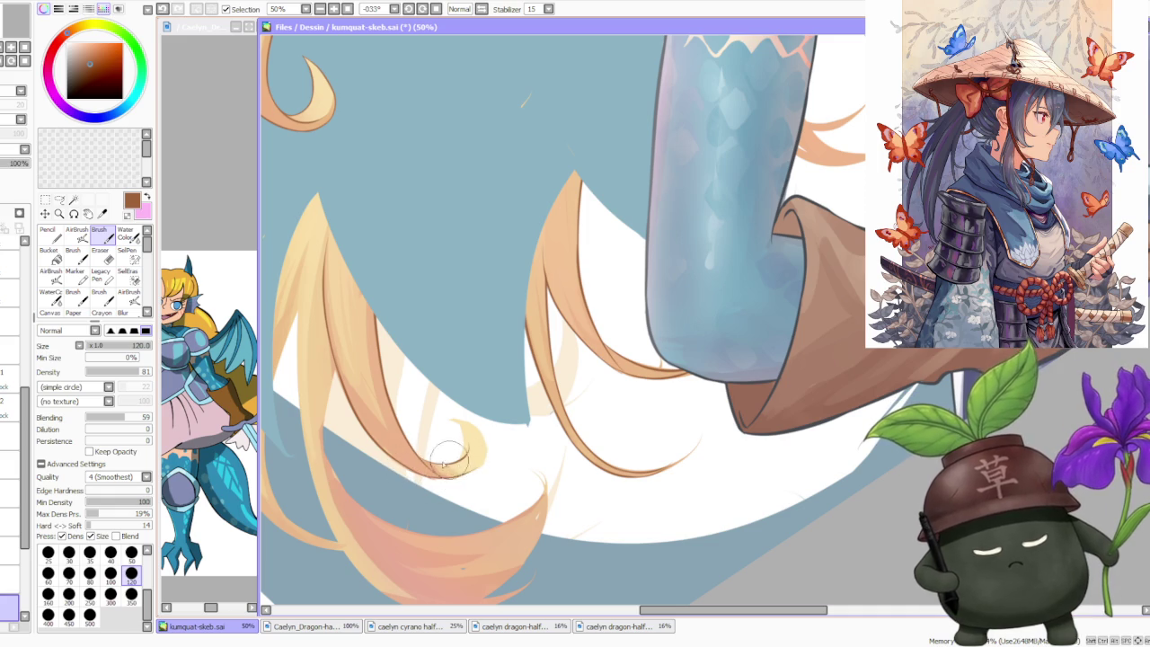
{"action": "key", "text": "ctrl+z"}
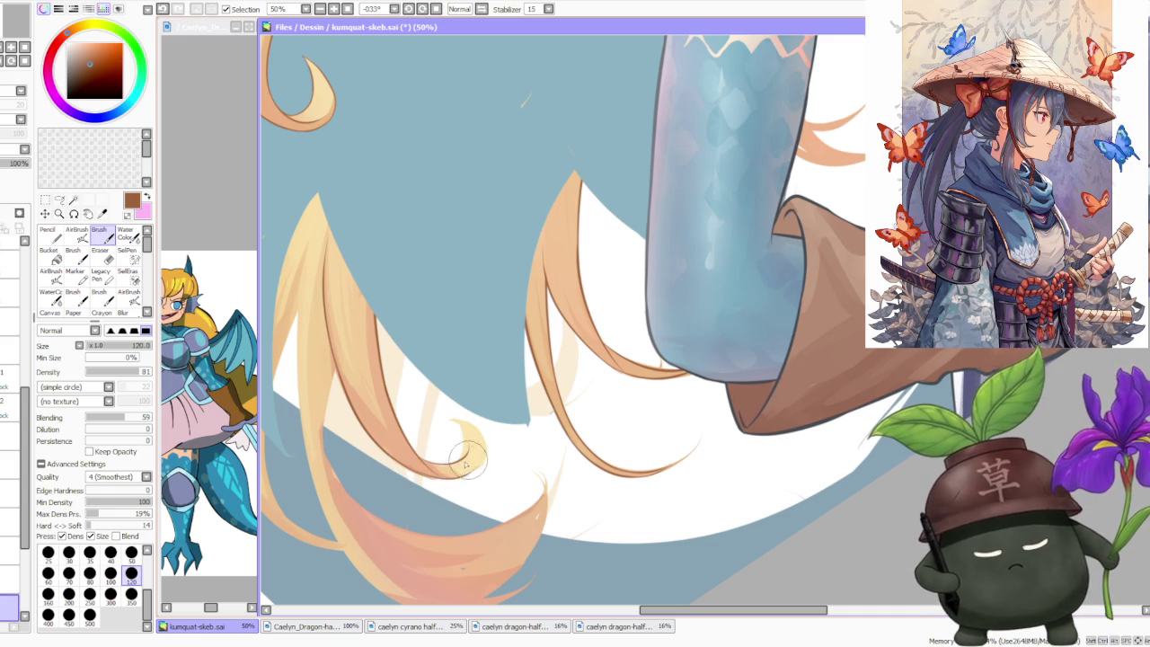
- Mirror the view and outline the hair curl's left and upper edges in brown, shading below
{"action": "left_click", "coordinate": [459, 8]}
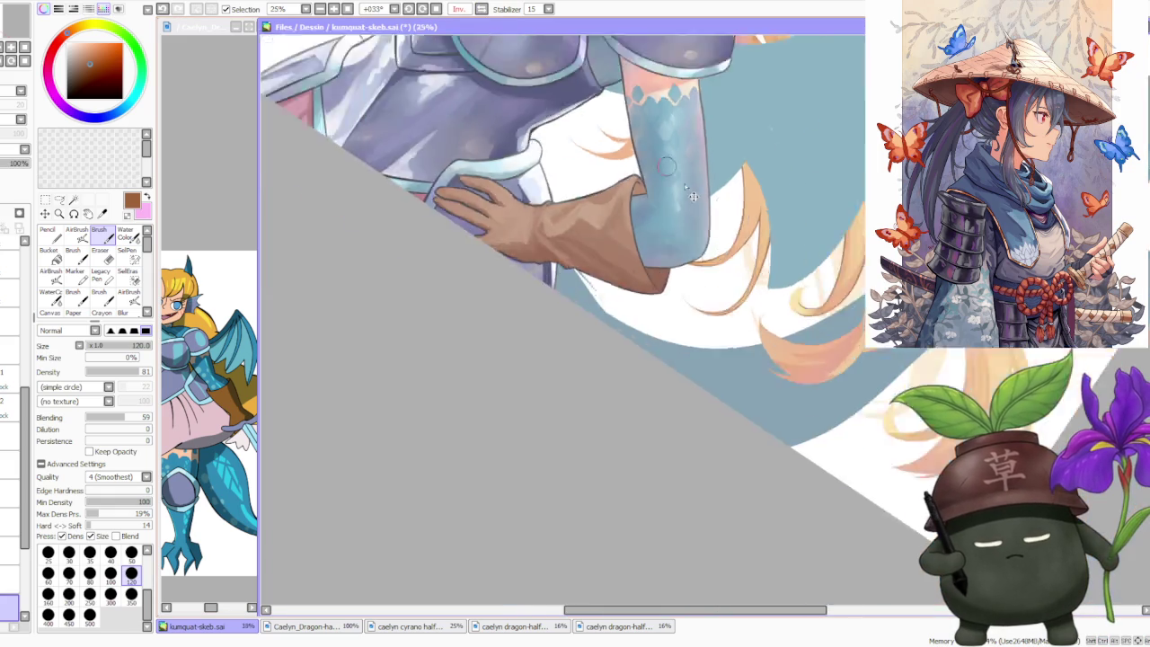
{"action": "scroll", "coordinate": [557, 450], "scroll_direction": "up", "scroll_amount": 1}
{"action": "scroll", "coordinate": [556, 449], "scroll_direction": "up", "scroll_amount": 1}
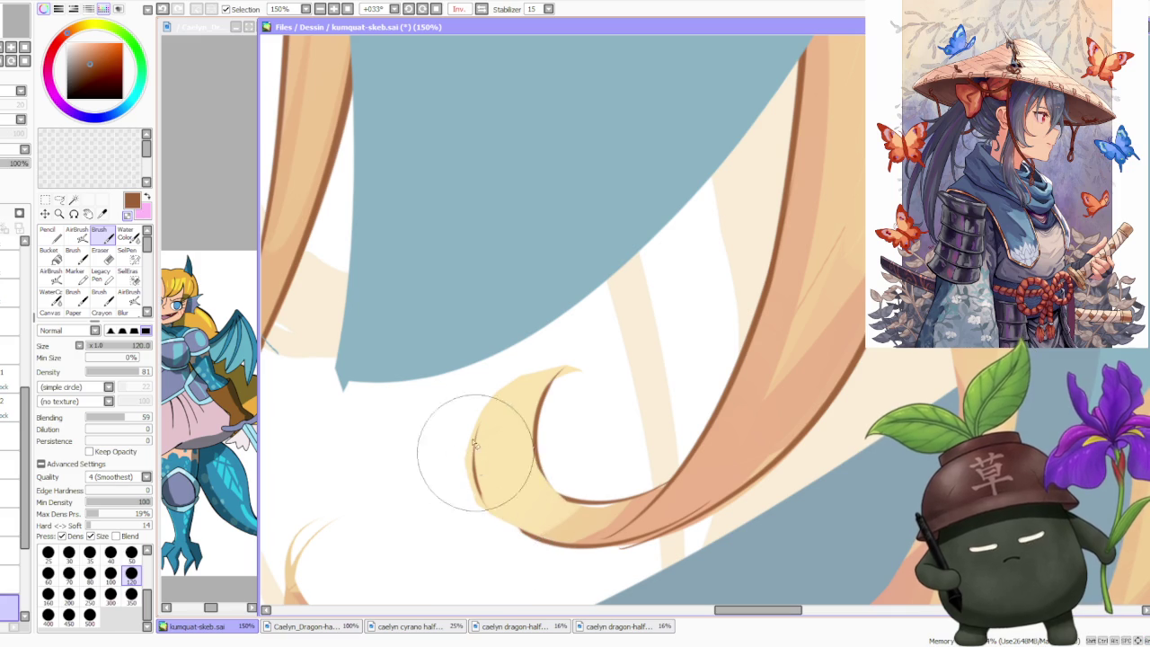
{"action": "left_click_drag", "start_coordinate": [479, 413], "coordinate": [513, 503]}
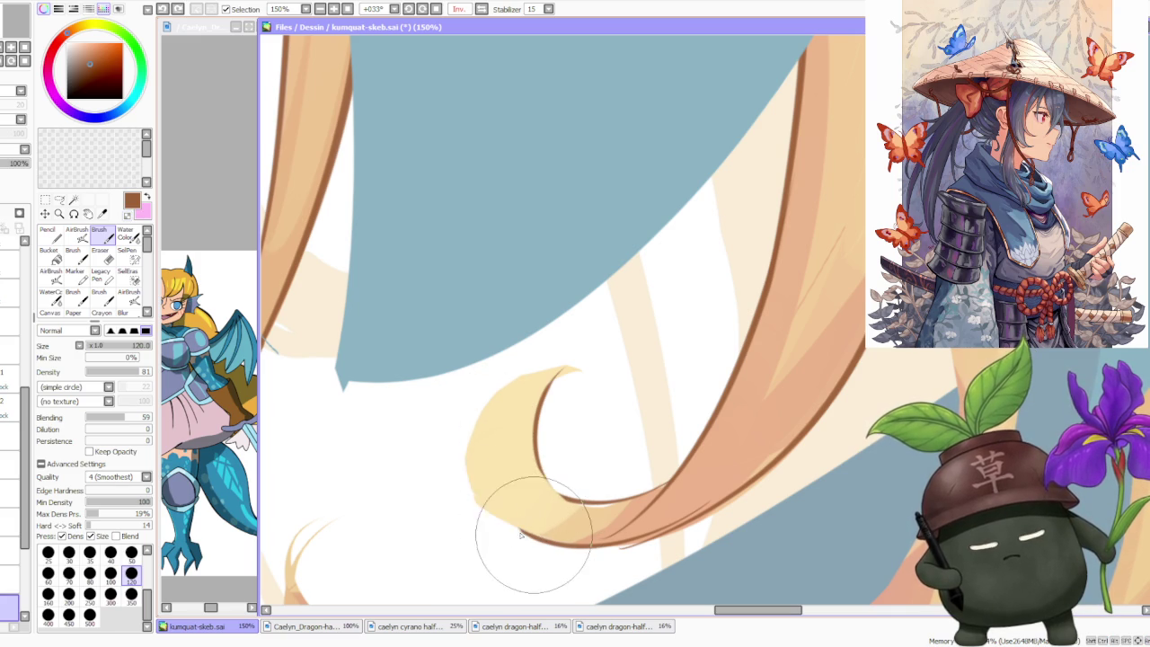
{"action": "left_click_drag", "start_coordinate": [480, 408], "coordinate": [575, 370]}
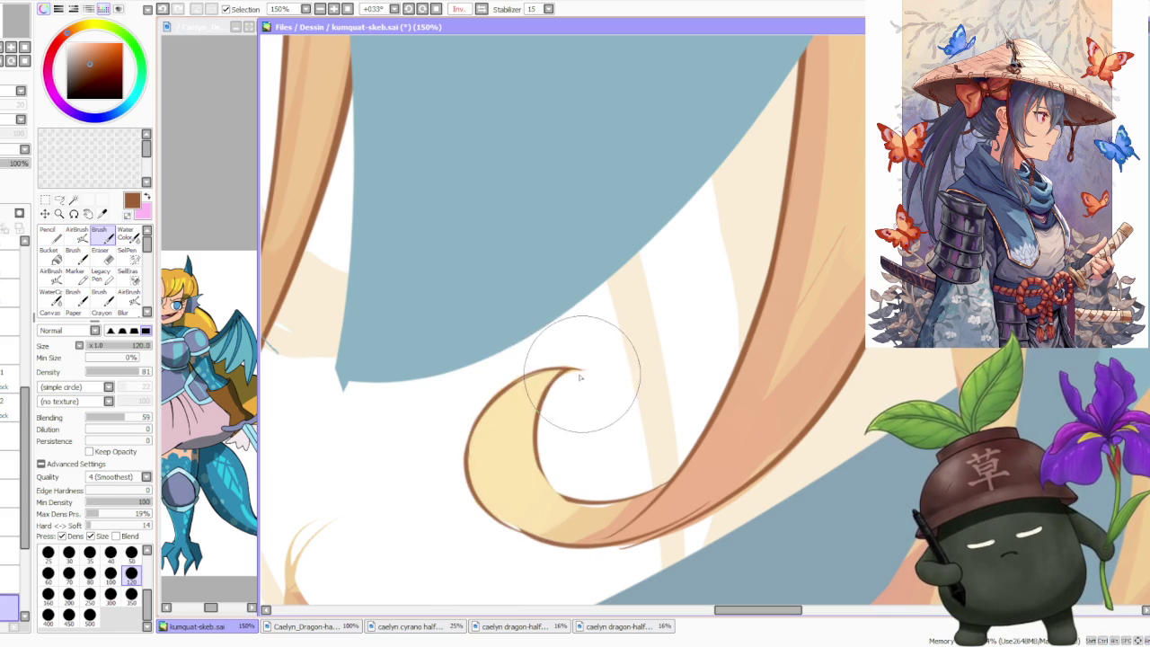
{"action": "scroll", "coordinate": [545, 392], "scroll_direction": "down", "scroll_amount": 2}
{"action": "scroll", "coordinate": [545, 388], "scroll_direction": "up", "scroll_amount": 2}
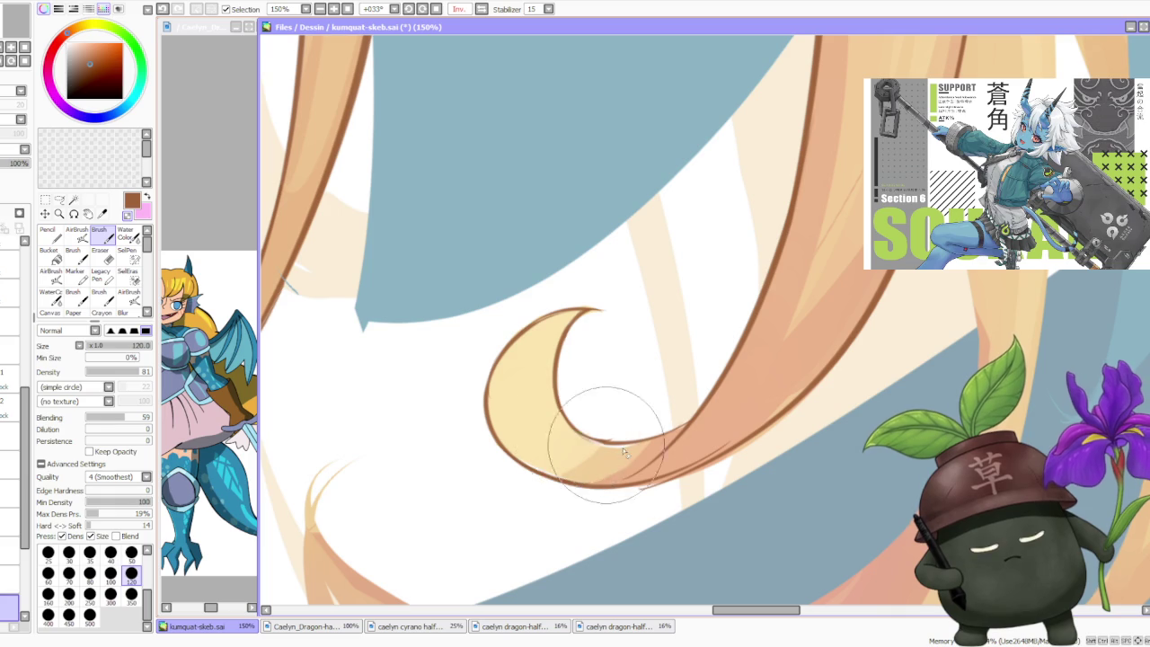
{"action": "mouse_move", "coordinate": [556, 420]}
{"action": "left_mouse_down"}
{"action": "mouse_move", "coordinate": [617, 452]}
{"action": "mouse_move", "coordinate": [571, 435]}
{"action": "left_mouse_up"}
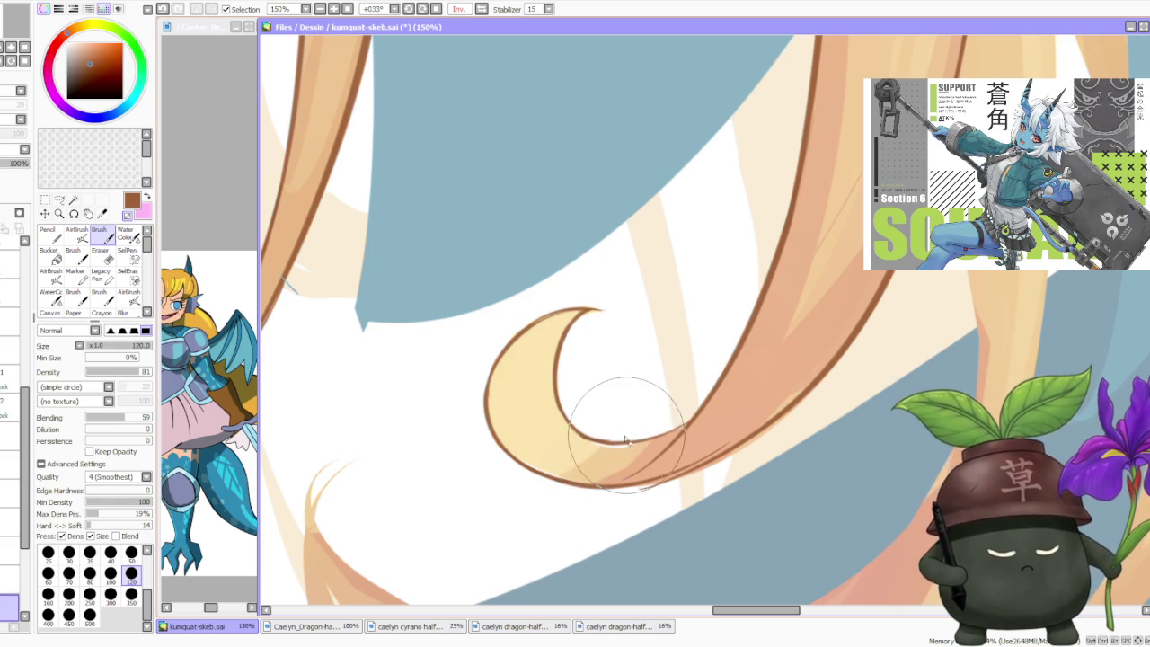
{"action": "scroll", "coordinate": [589, 288], "scroll_direction": "down", "scroll_amount": 3}
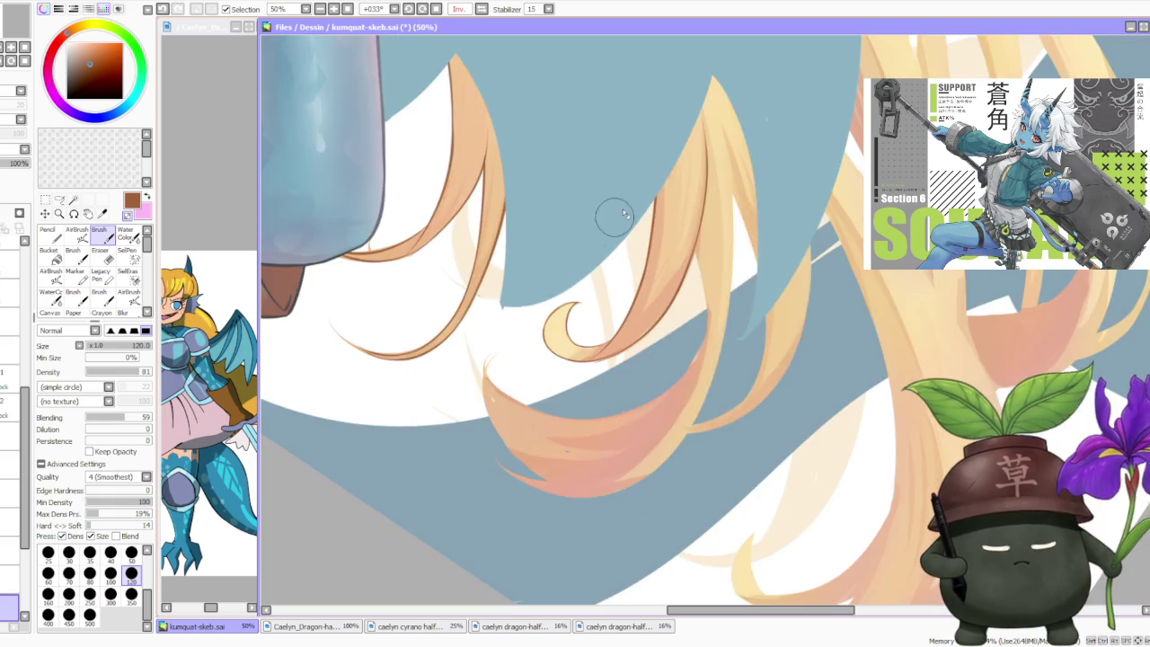
{"action": "scroll", "coordinate": [629, 188], "scroll_direction": "down", "scroll_amount": 2}
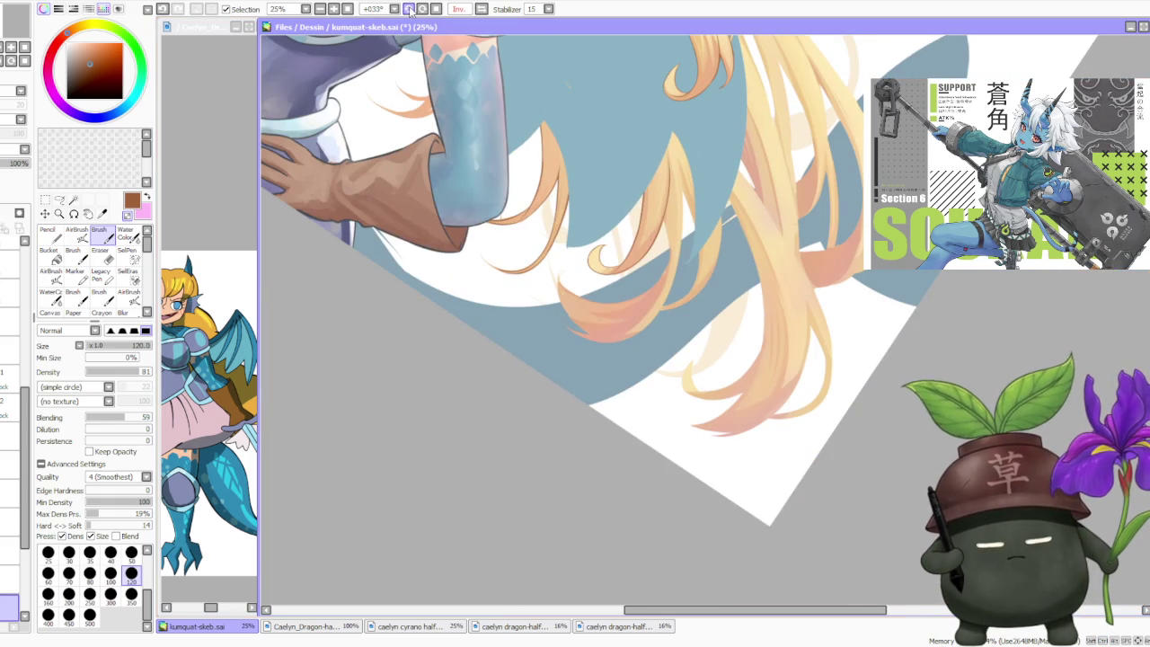
- Rotate and un-mirror the canvas, then darken the lines along two hair strands
{"action": "left_click", "coordinate": [409, 9]}
{"action": "left_click", "coordinate": [460, 9]}
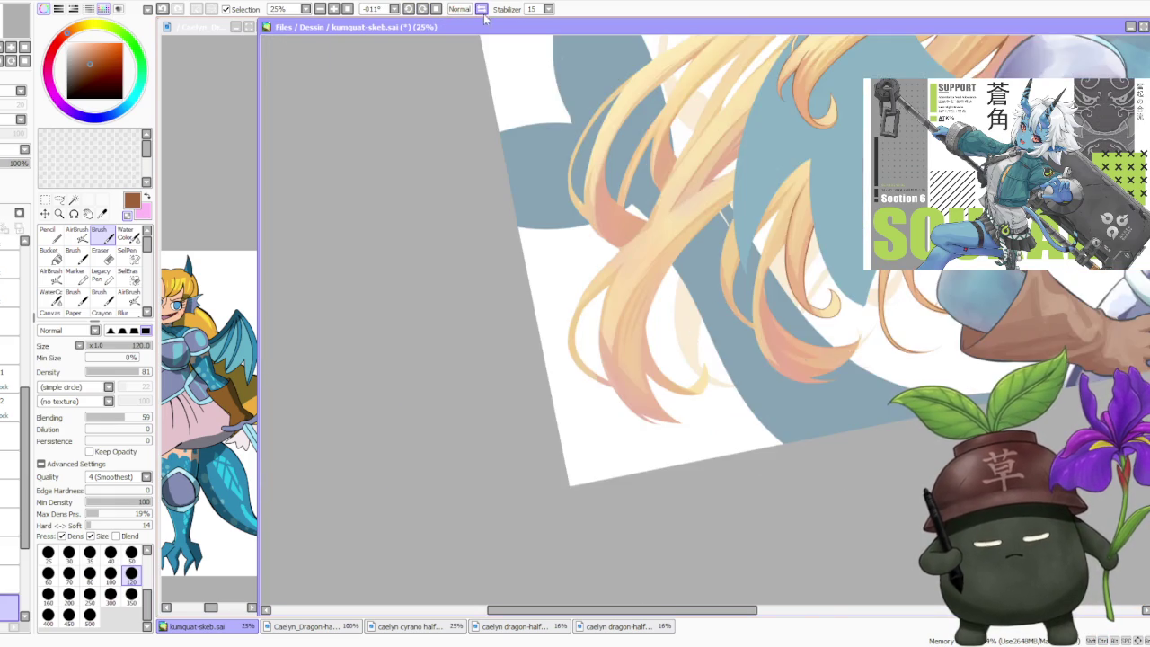
{"action": "scroll", "coordinate": [718, 112], "scroll_direction": "down", "scroll_amount": 1}
{"action": "scroll", "coordinate": [719, 175], "scroll_direction": "up", "scroll_amount": 4}
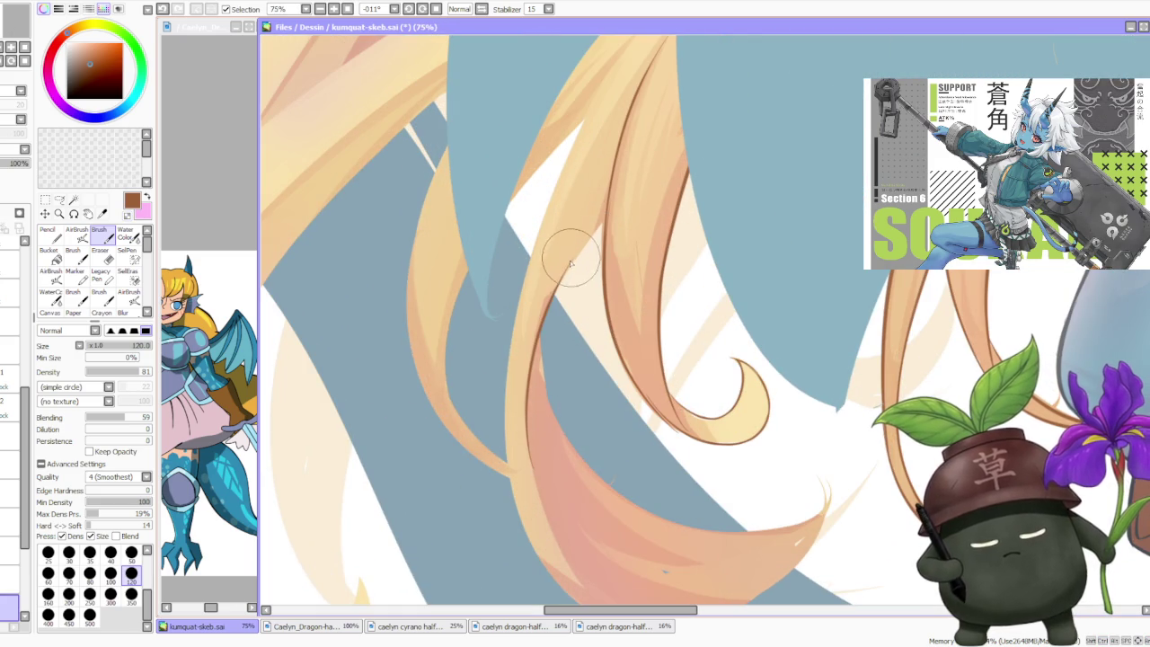
{"action": "left_click_drag", "start_coordinate": [537, 332], "coordinate": [605, 220]}
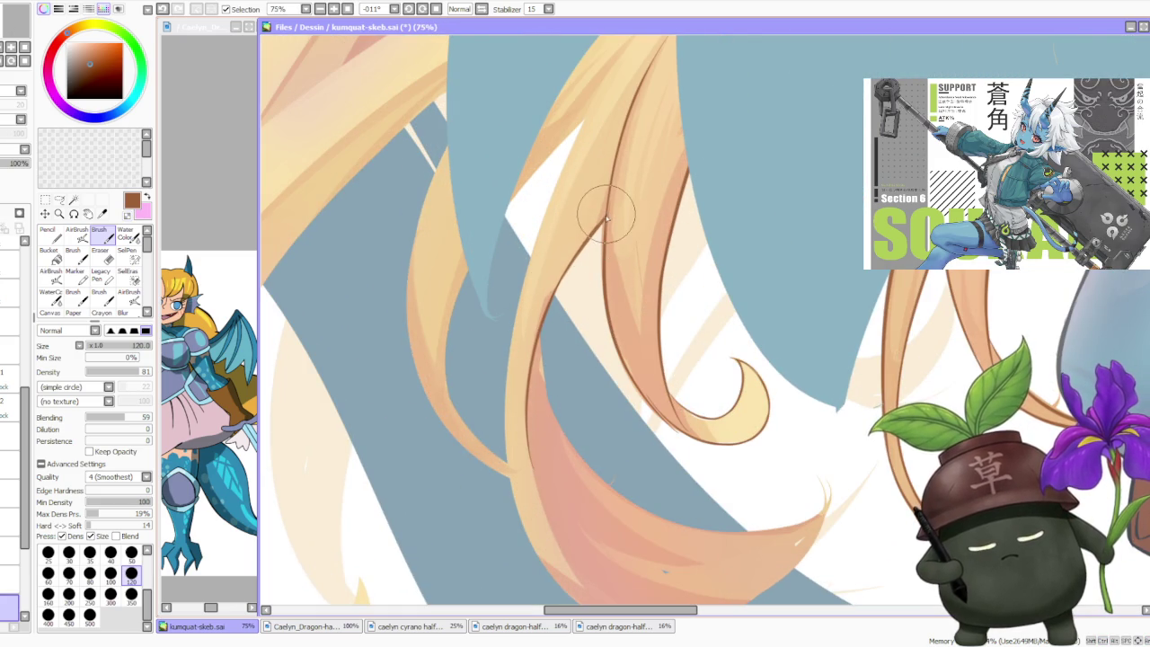
{"action": "scroll", "coordinate": [607, 217], "scroll_direction": "down", "scroll_amount": 3}
{"action": "scroll", "coordinate": [569, 341], "scroll_direction": "up", "scroll_amount": 3}
{"action": "left_click_drag", "start_coordinate": [558, 378], "coordinate": [532, 249]}
{"action": "scroll", "coordinate": [534, 308], "scroll_direction": "down", "scroll_amount": 3}
{"action": "scroll", "coordinate": [534, 340], "scroll_direction": "up", "scroll_amount": 2}
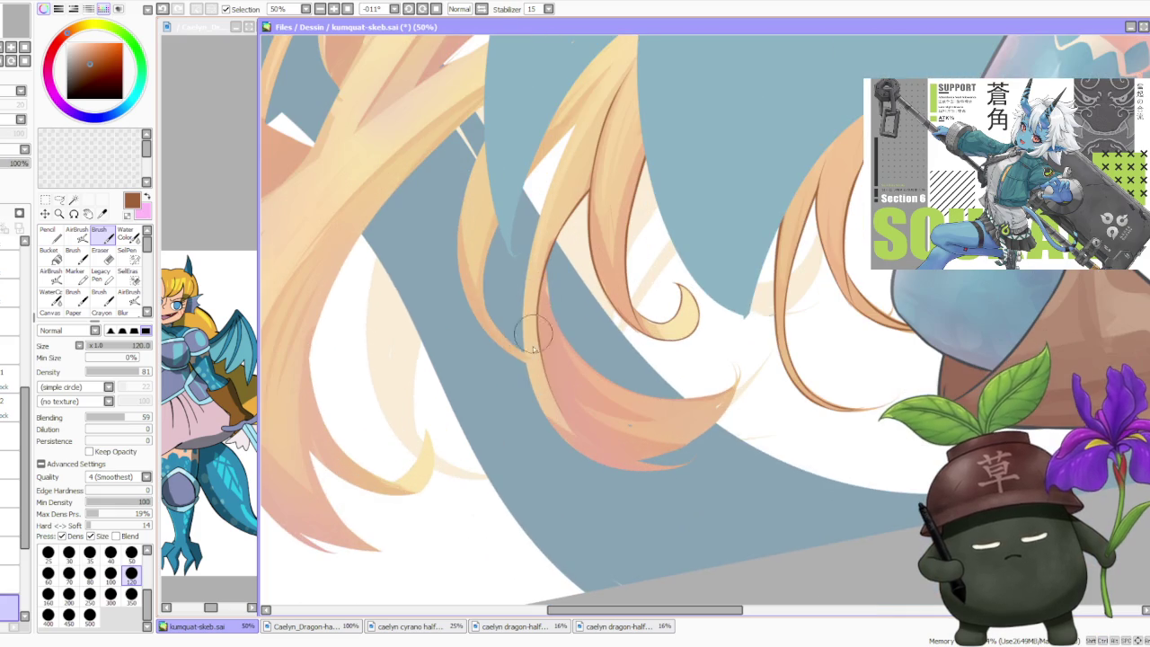
- Retry the stroke along the hair strand, ending with it removed
{"action": "key", "text": "ctrl+z"}
{"action": "left_click_drag", "start_coordinate": [530, 269], "coordinate": [579, 134]}
{"action": "key", "text": "ctrl+z"}
{"action": "left_click_drag", "start_coordinate": [514, 278], "coordinate": [575, 148]}
{"action": "key", "text": "ctrl+z"}
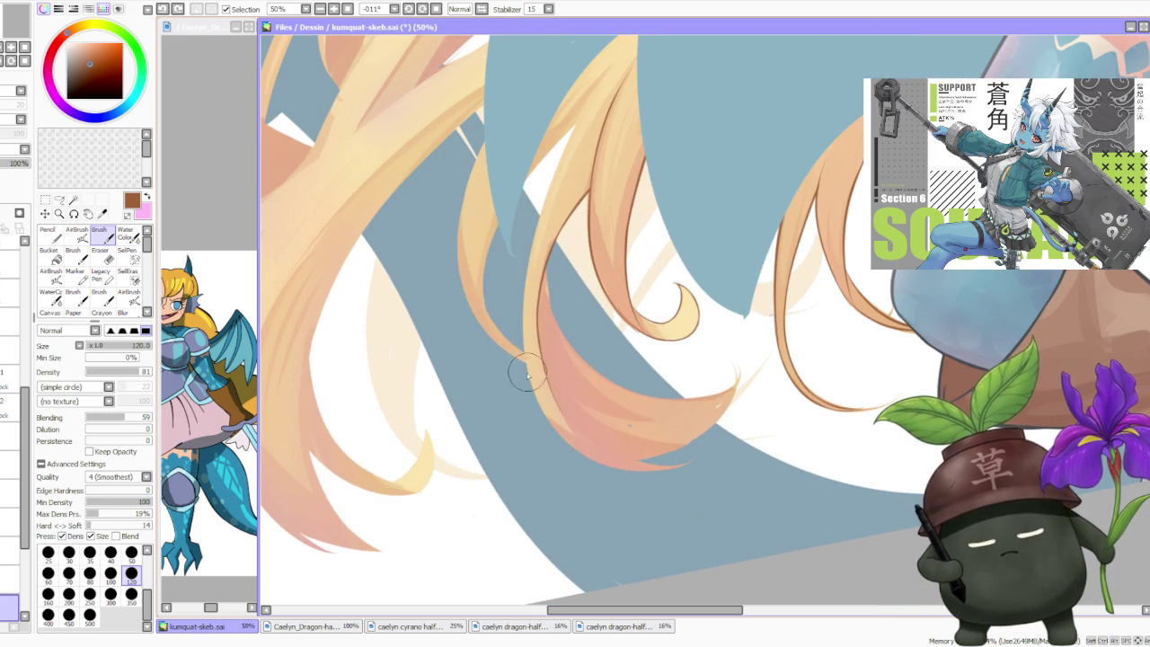
{"action": "key", "text": "ctrl+y"}
{"action": "key", "text": "ctrl+z"}
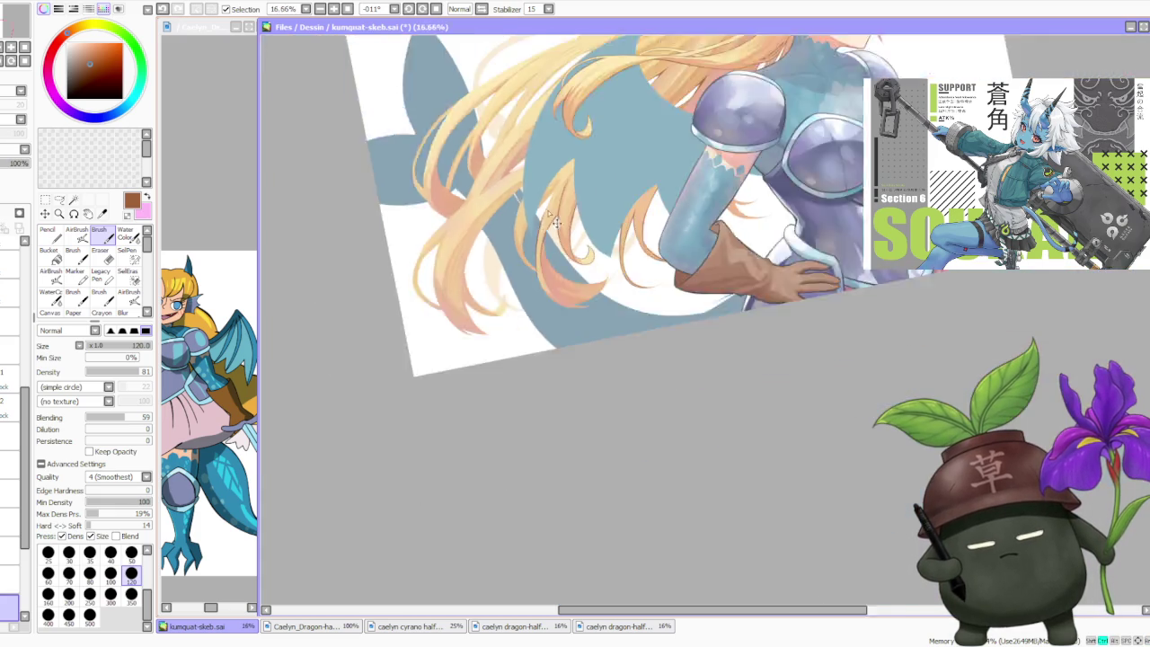
- Zoom out and redraw a thin brown line along the strand's left edge
{"action": "key", "text": "h"}
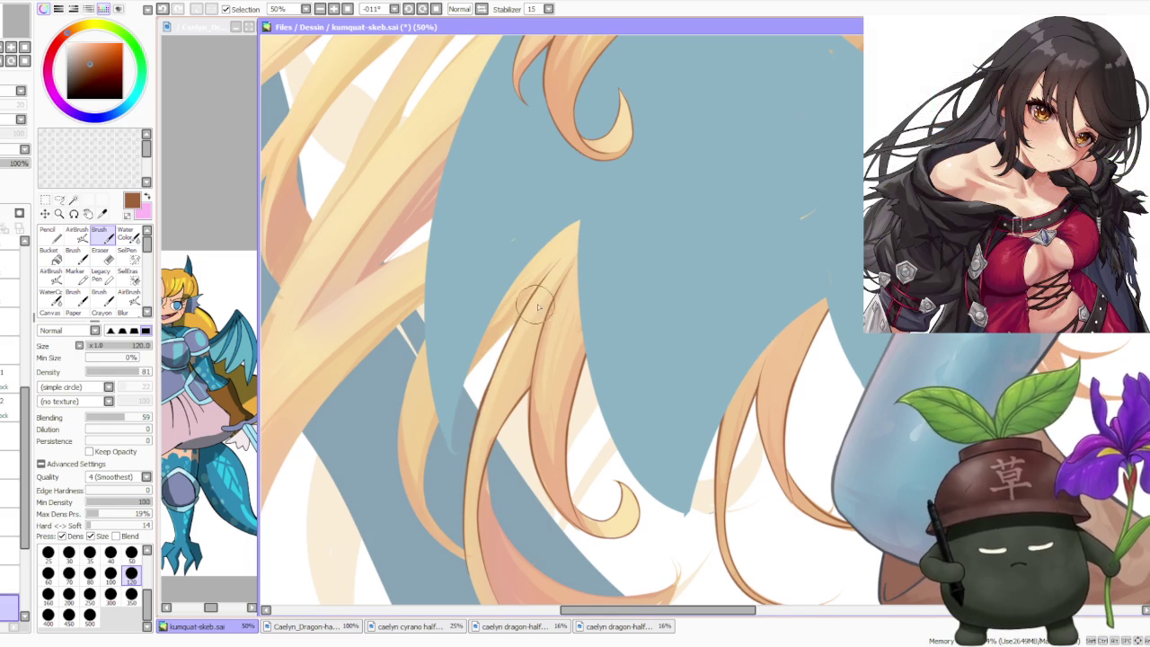
{"action": "scroll", "coordinate": [545, 267], "scroll_direction": "down", "scroll_amount": 2}
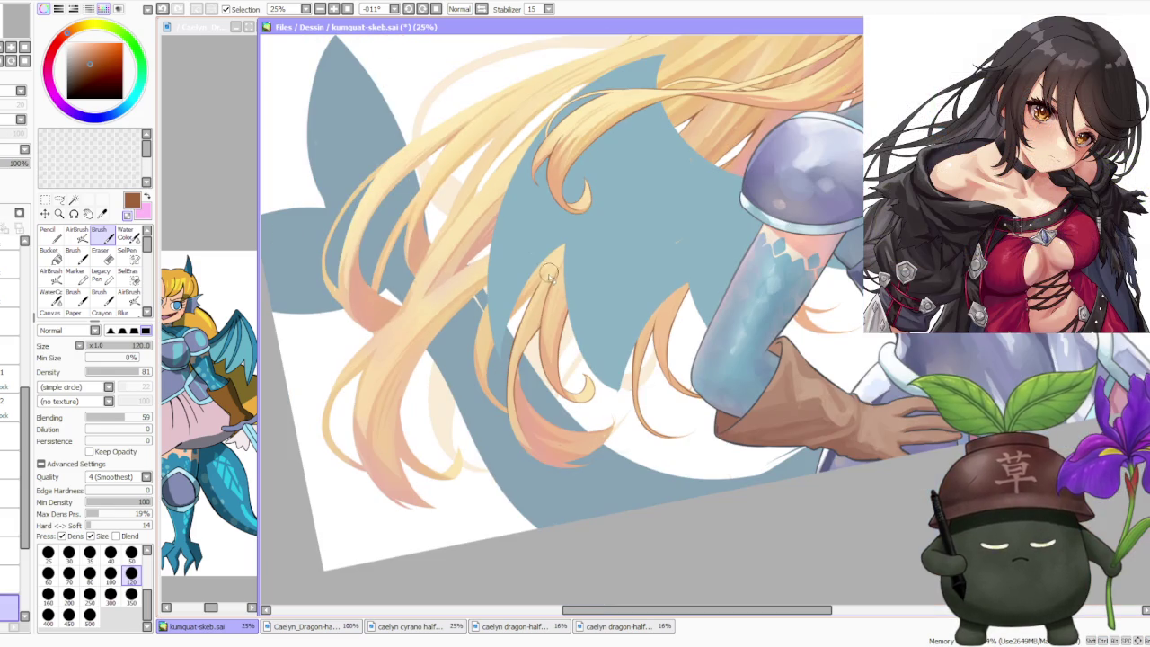
{"action": "scroll", "coordinate": [520, 370], "scroll_direction": "up", "scroll_amount": 1}
{"action": "scroll", "coordinate": [469, 377], "scroll_direction": "up", "scroll_amount": 1}
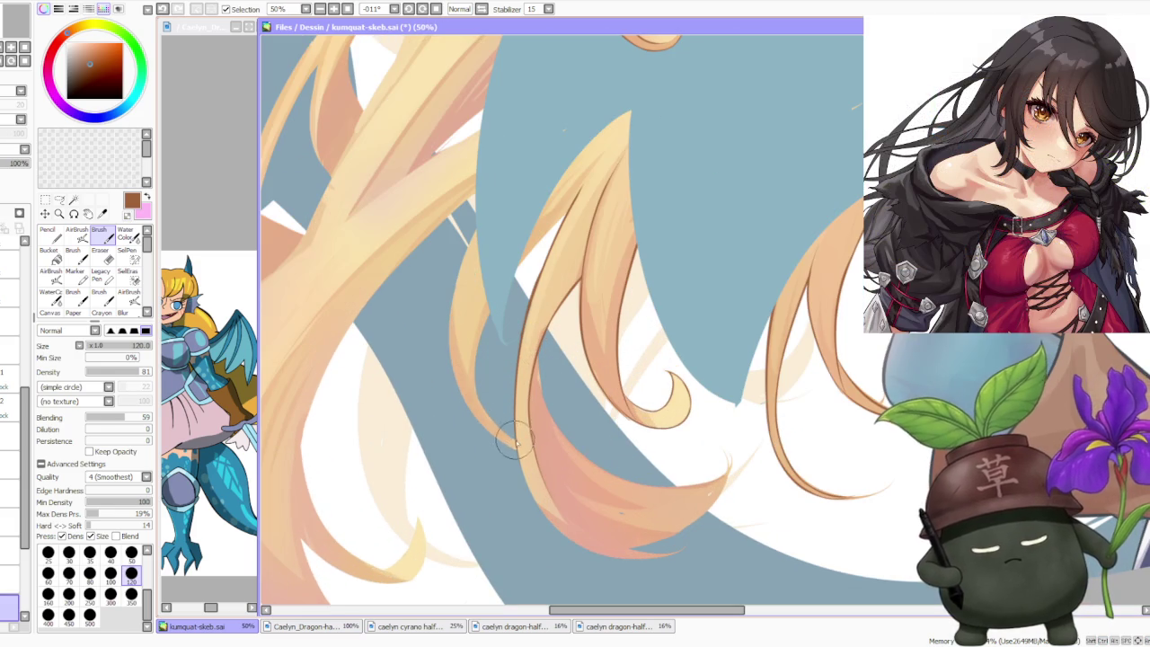
{"action": "key", "text": "ctrl+z"}
{"action": "left_click_drag", "start_coordinate": [478, 358], "coordinate": [500, 428]}
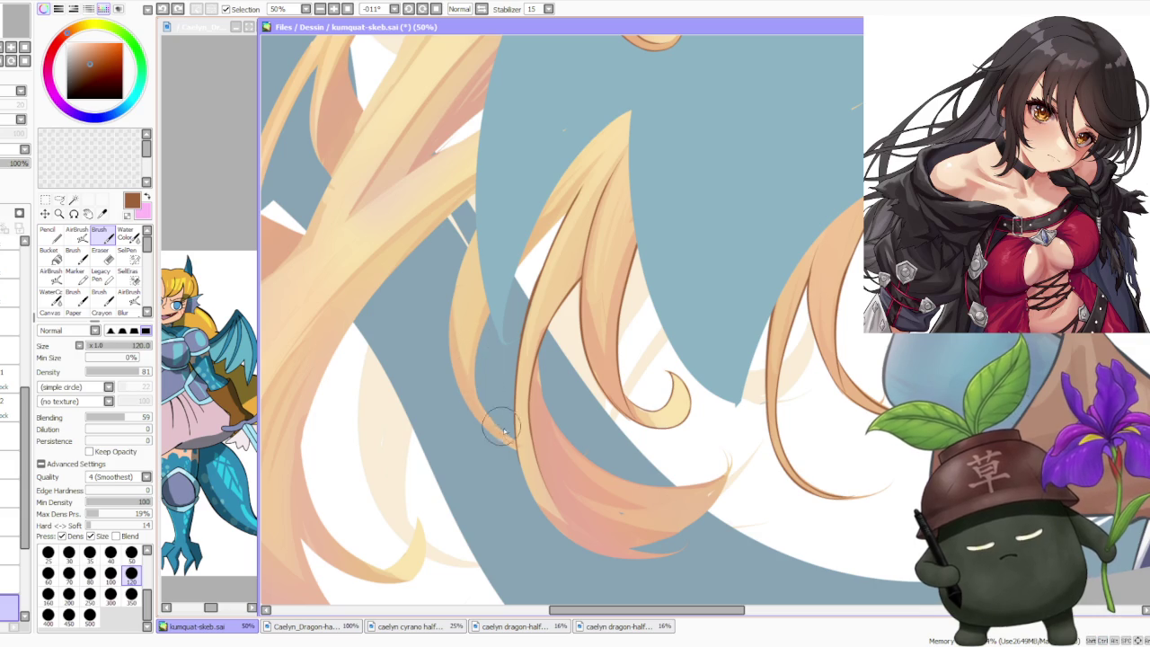
{"action": "key", "text": "ctrl+z"}
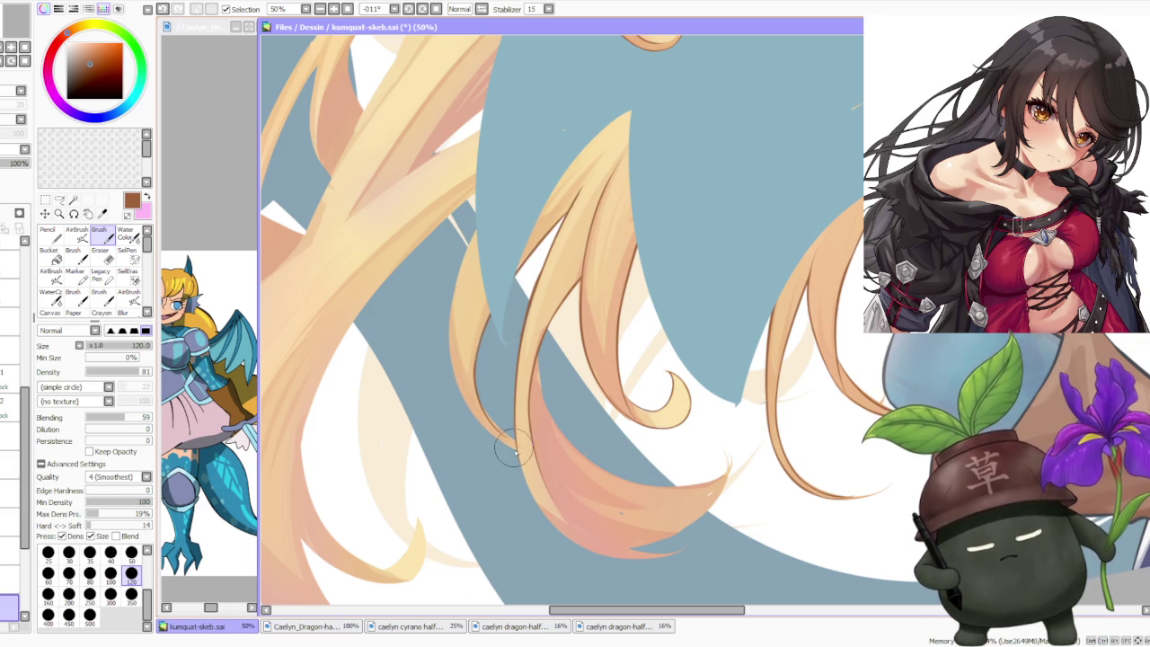
{"action": "left_click_drag", "start_coordinate": [451, 341], "coordinate": [494, 433]}
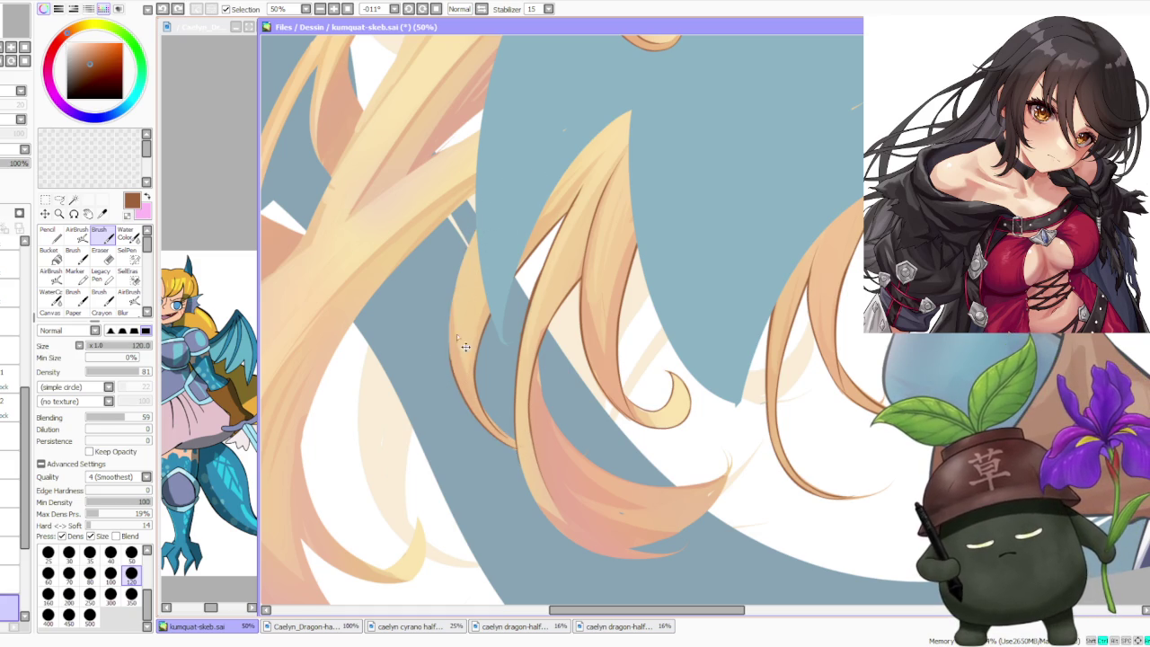
{"action": "scroll", "coordinate": [518, 197], "scroll_direction": "down", "scroll_amount": 4}
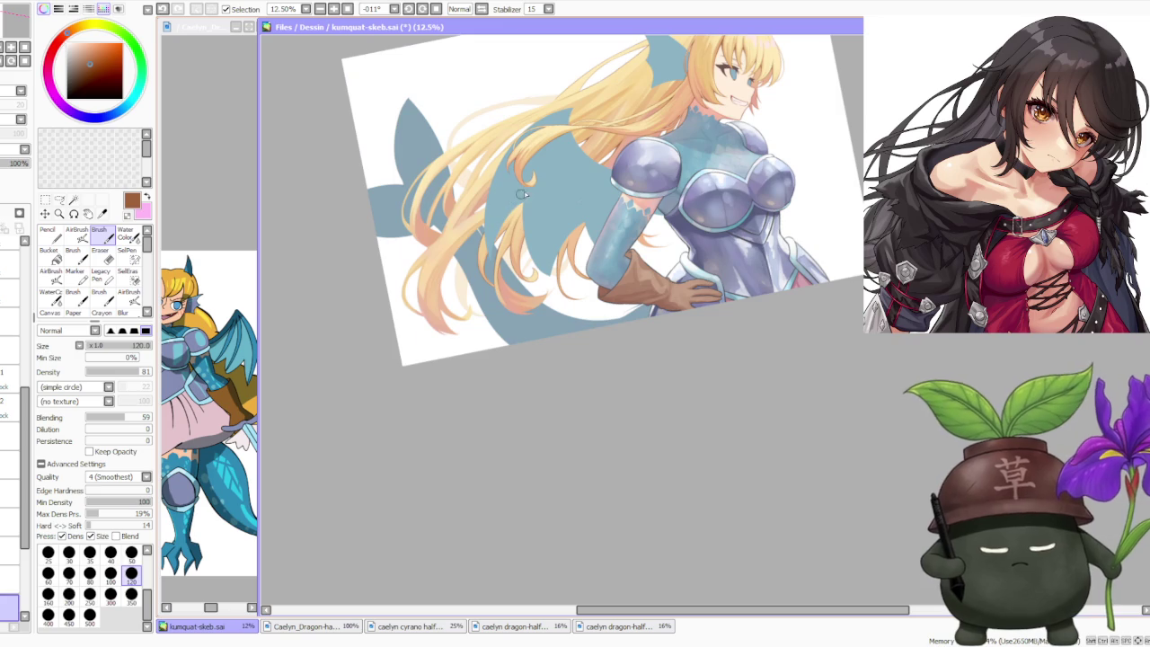
- Mirror the canvas view and rotate it three steps to angle the hair for painting
{"action": "scroll", "coordinate": [532, 196], "scroll_direction": "up", "scroll_amount": 1}
{"action": "left_click", "coordinate": [482, 9]}
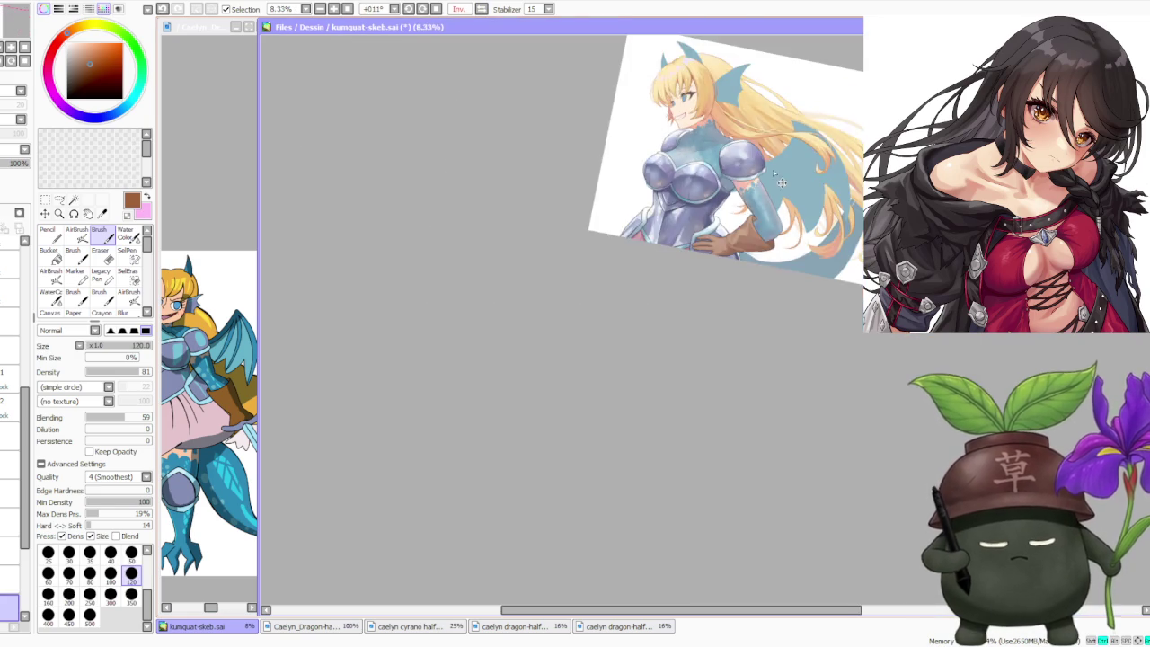
{"action": "scroll", "coordinate": [643, 306], "scroll_direction": "up", "scroll_amount": 1}
{"action": "scroll", "coordinate": [644, 306], "scroll_direction": "up", "scroll_amount": 1}
{"action": "scroll", "coordinate": [508, 456], "scroll_direction": "down", "scroll_amount": 1}
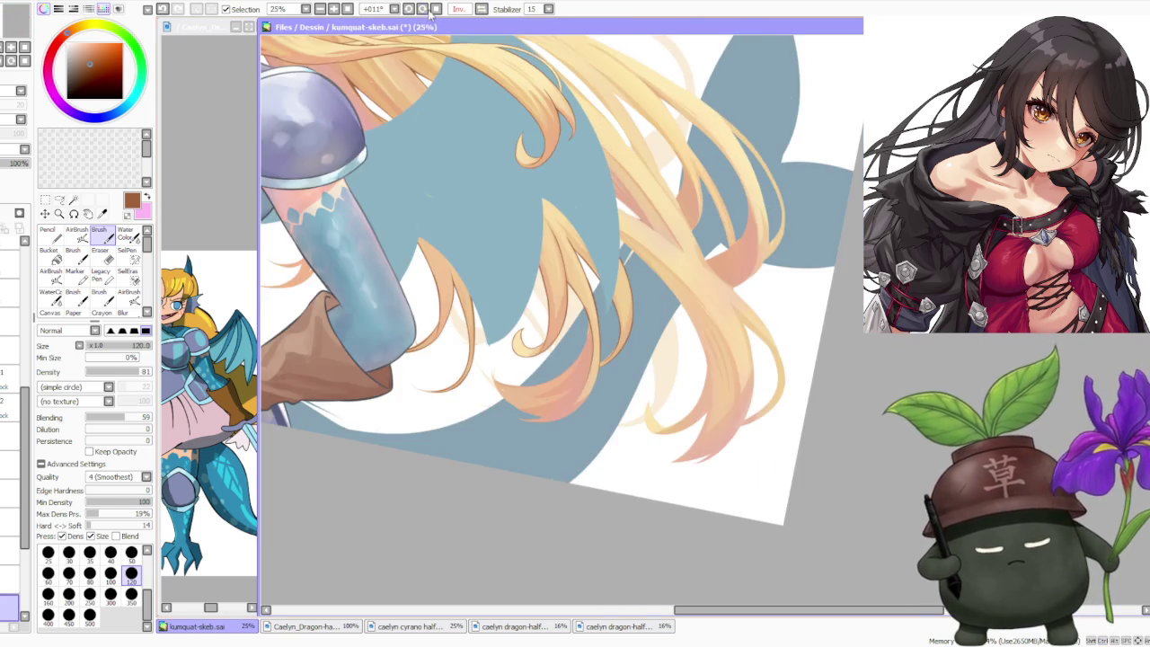
{"action": "left_click", "coordinate": [421, 9]}
{"action": "left_click", "coordinate": [421, 9]}
{"action": "left_click", "coordinate": [421, 9]}
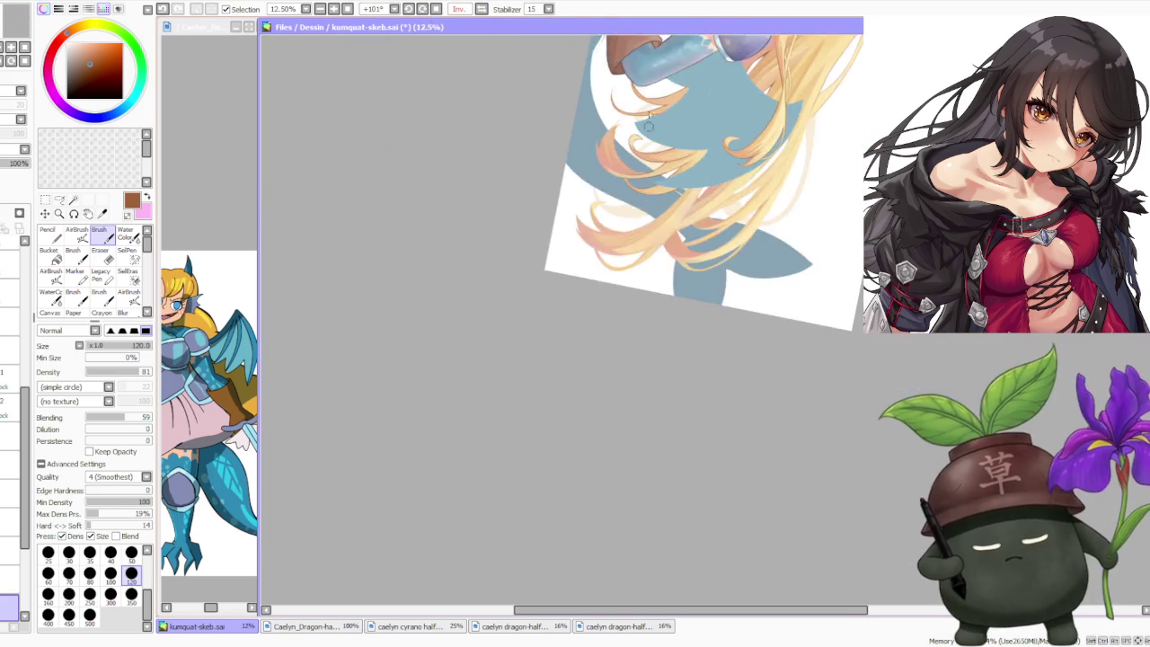
{"action": "scroll", "coordinate": [585, 149], "scroll_direction": "up", "scroll_amount": 3}
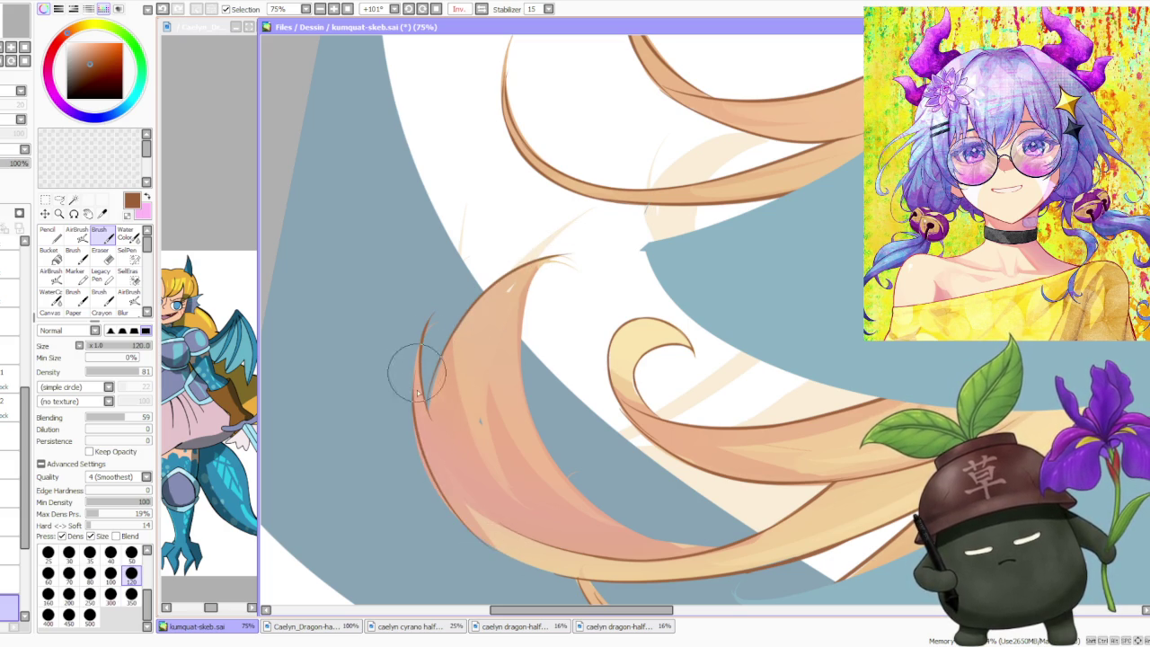
- Draw a dark line up the curled strand's left edge to its tip, redoing the faint first attempt
{"action": "left_click_drag", "start_coordinate": [492, 546], "coordinate": [416, 359]}
{"action": "key", "text": "ctrl+z"}
{"action": "left_click_drag", "start_coordinate": [416, 400], "coordinate": [431, 315]}
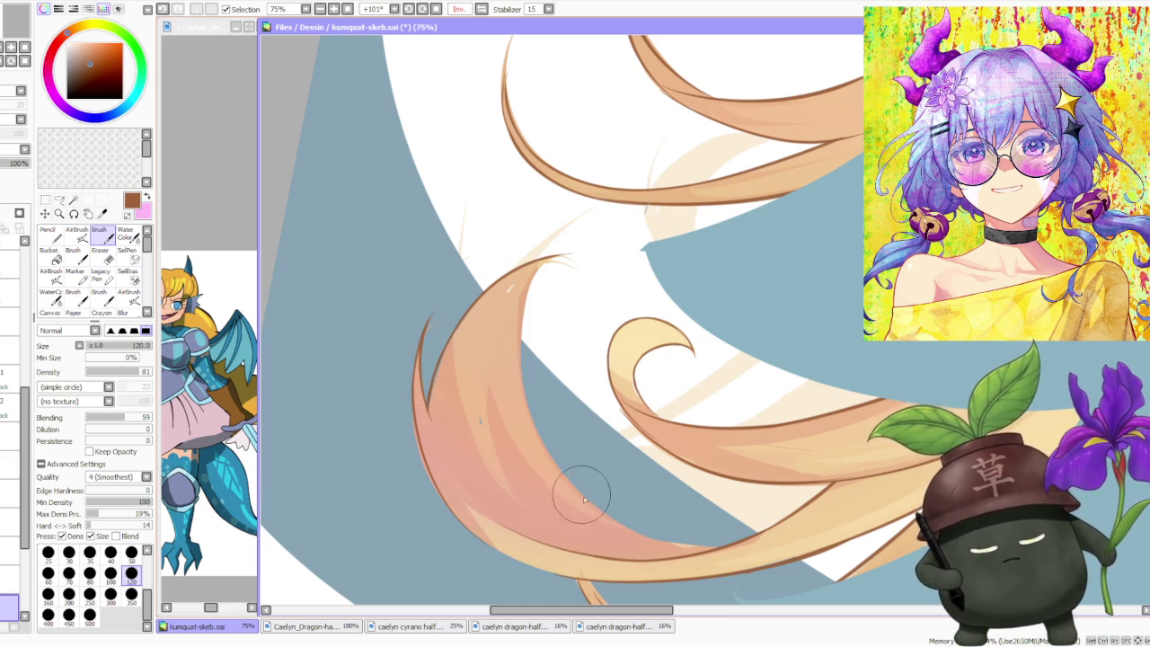
- Deepen the pink shading along the curled hair strands up toward their tips
{"action": "left_click_drag", "start_coordinate": [581, 497], "coordinate": [527, 282]}
{"action": "left_click_drag", "start_coordinate": [569, 475], "coordinate": [525, 304]}
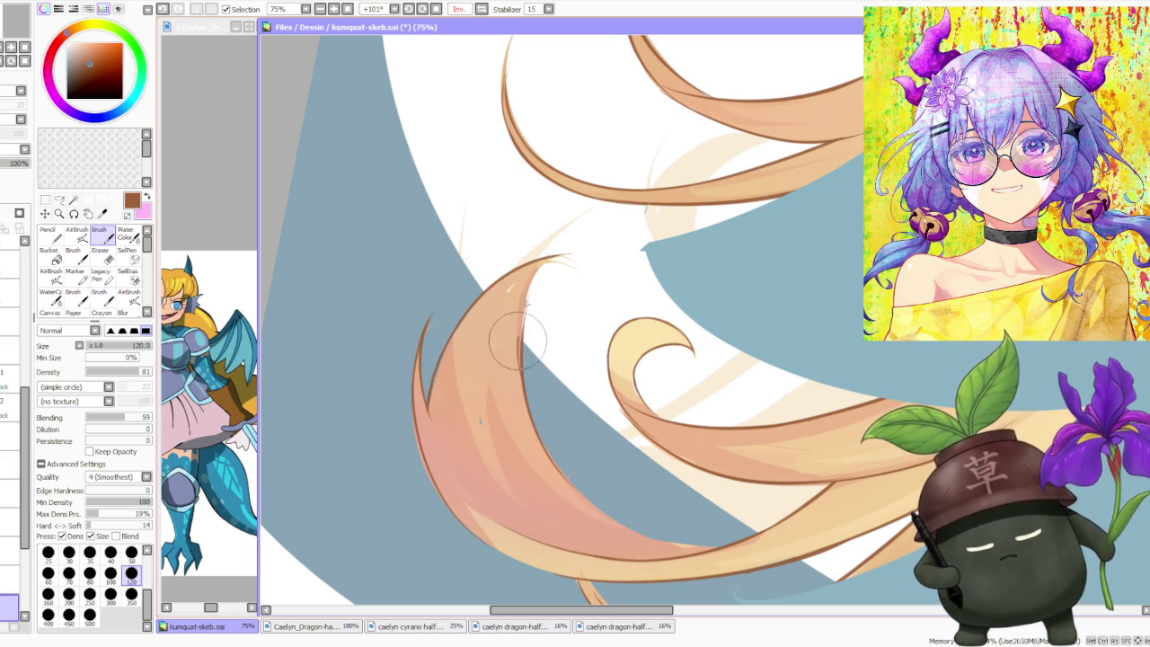
{"action": "left_click_drag", "start_coordinate": [526, 380], "coordinate": [553, 257]}
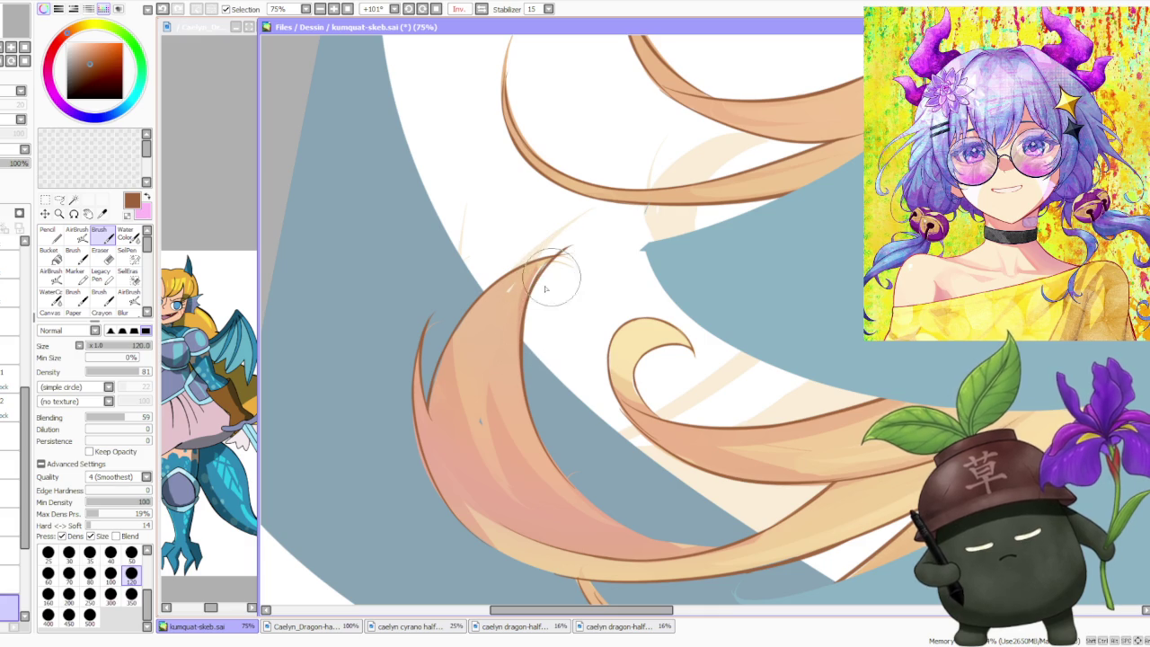
{"action": "mouse_move", "coordinate": [539, 457]}
{"action": "left_mouse_down"}
{"action": "mouse_move", "coordinate": [662, 521]}
{"action": "mouse_move", "coordinate": [545, 441]}
{"action": "mouse_move", "coordinate": [655, 530]}
{"action": "mouse_move", "coordinate": [637, 531]}
{"action": "mouse_move", "coordinate": [739, 548]}
{"action": "left_mouse_up"}
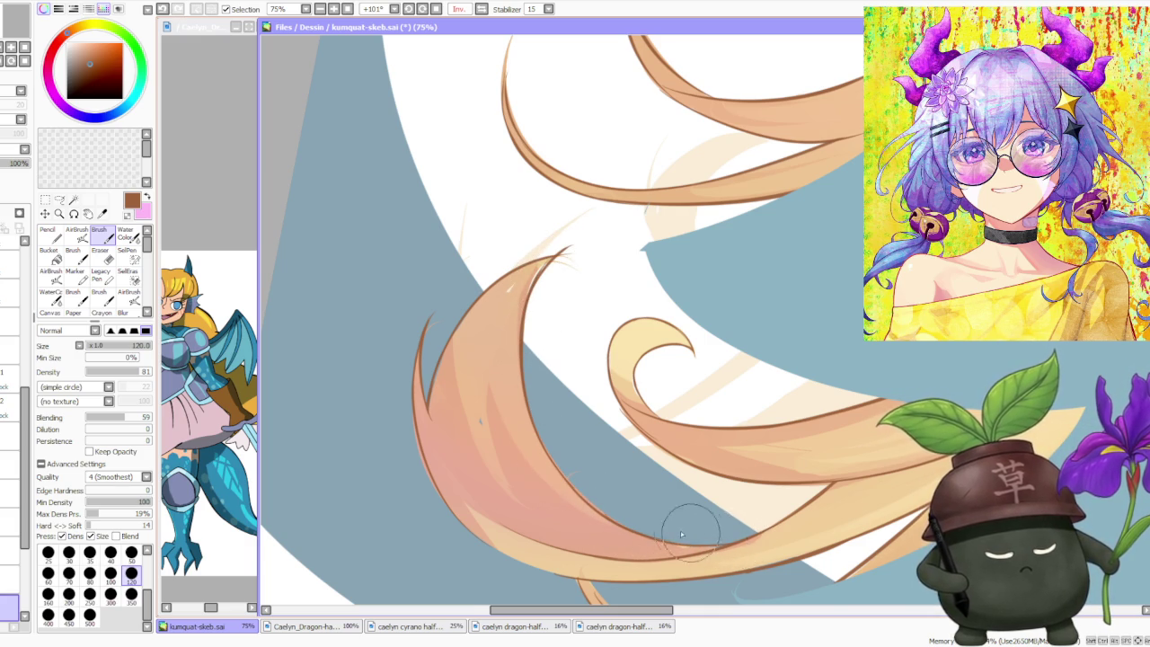
- Zoom in and out to review the shaded strands, then reset the canvas rotation upright
{"action": "scroll", "coordinate": [647, 517], "scroll_direction": "down", "scroll_amount": 2}
{"action": "scroll", "coordinate": [575, 508], "scroll_direction": "up", "scroll_amount": 2}
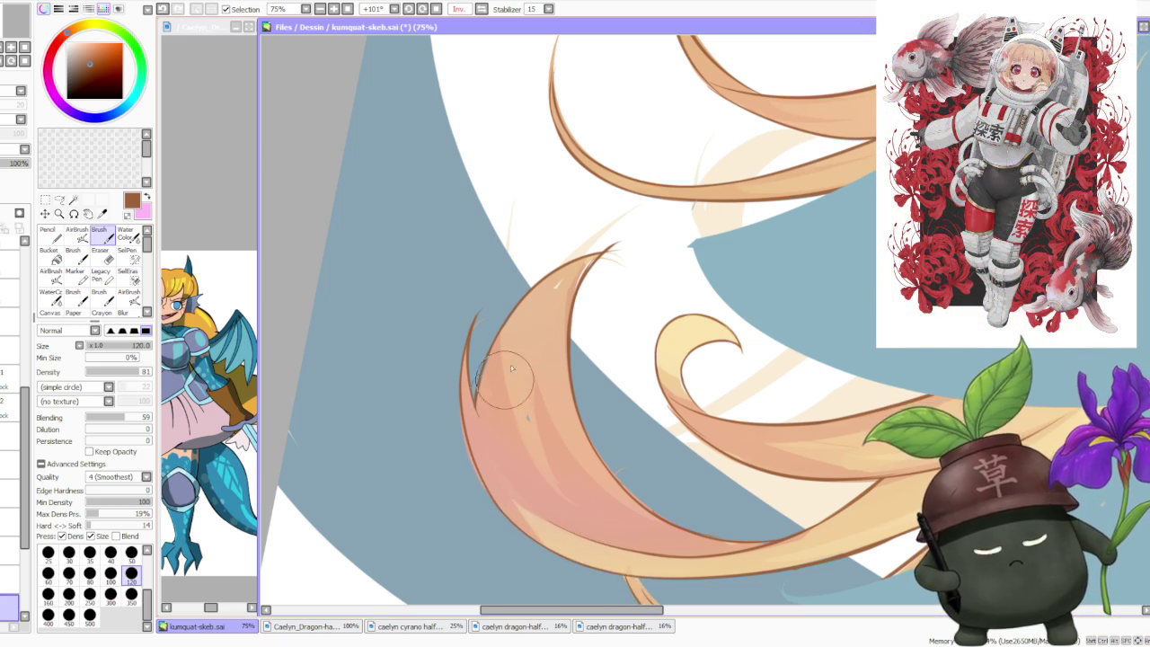
{"action": "scroll", "coordinate": [530, 315], "scroll_direction": "up", "scroll_amount": 3}
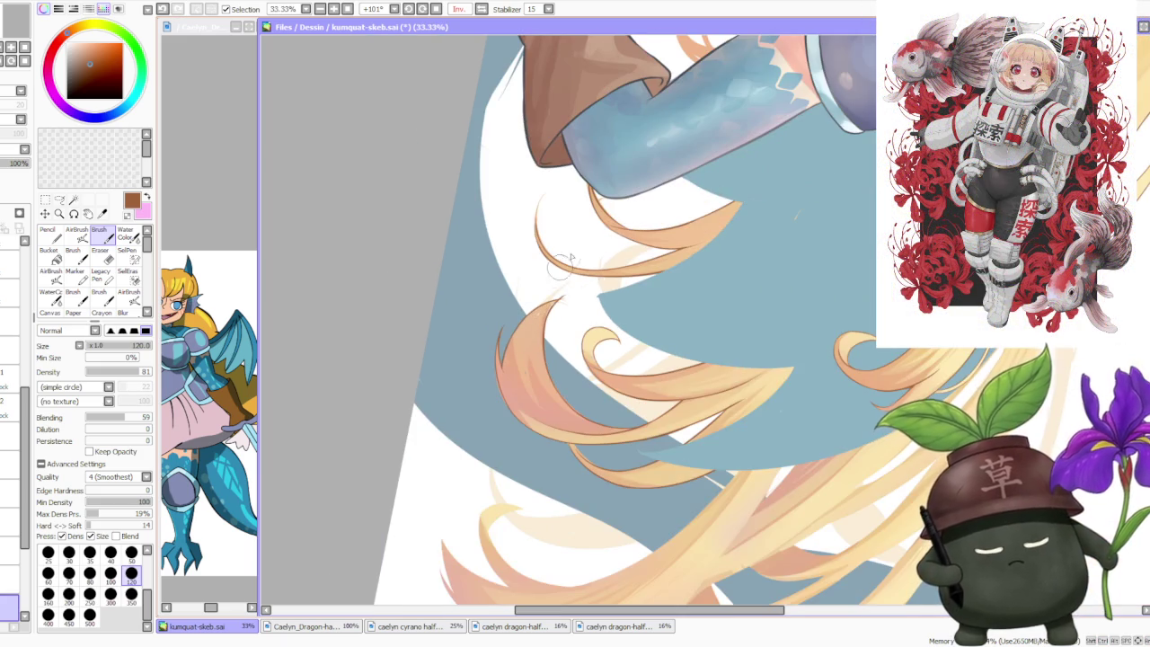
{"action": "scroll", "coordinate": [566, 251], "scroll_direction": "down", "scroll_amount": 1}
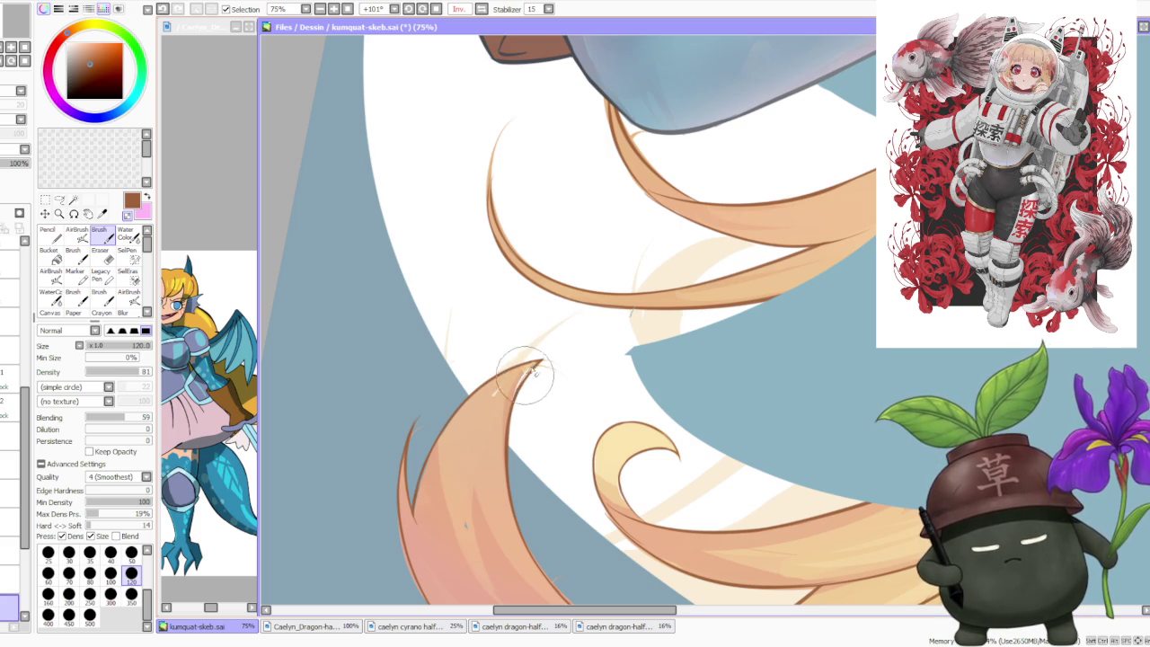
{"action": "scroll", "coordinate": [530, 368], "scroll_direction": "down", "scroll_amount": 4}
{"action": "scroll", "coordinate": [581, 334], "scroll_direction": "up", "scroll_amount": 2}
{"action": "scroll", "coordinate": [581, 334], "scroll_direction": "up", "scroll_amount": 2}
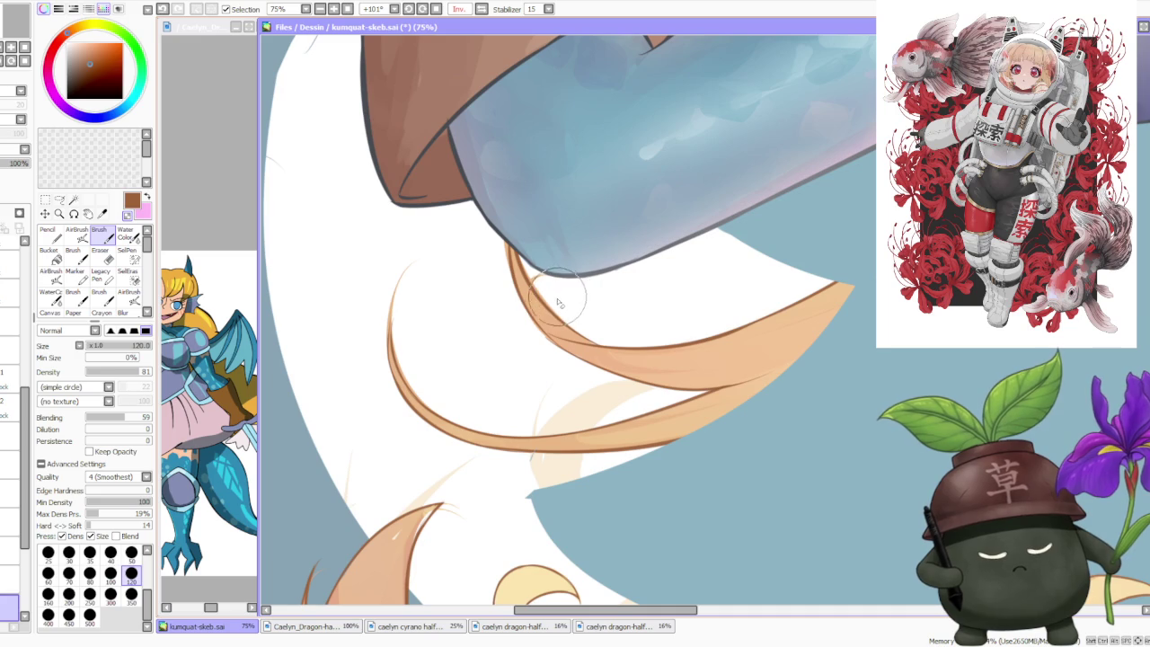
{"action": "scroll", "coordinate": [396, 310], "scroll_direction": "up", "scroll_amount": 1}
{"action": "scroll", "coordinate": [400, 359], "scroll_direction": "up", "scroll_amount": 1}
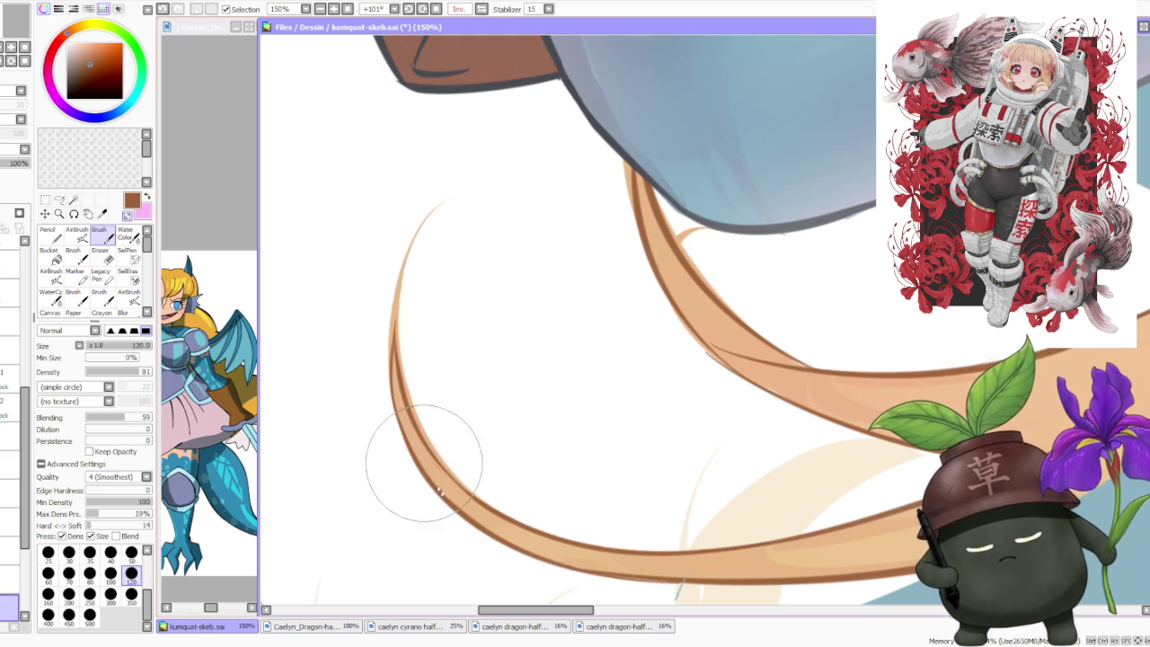
{"action": "scroll", "coordinate": [548, 189], "scroll_direction": "down", "scroll_amount": 3}
{"action": "scroll", "coordinate": [548, 191], "scroll_direction": "up", "scroll_amount": 2}
{"action": "scroll", "coordinate": [566, 351], "scroll_direction": "up", "scroll_amount": 1}
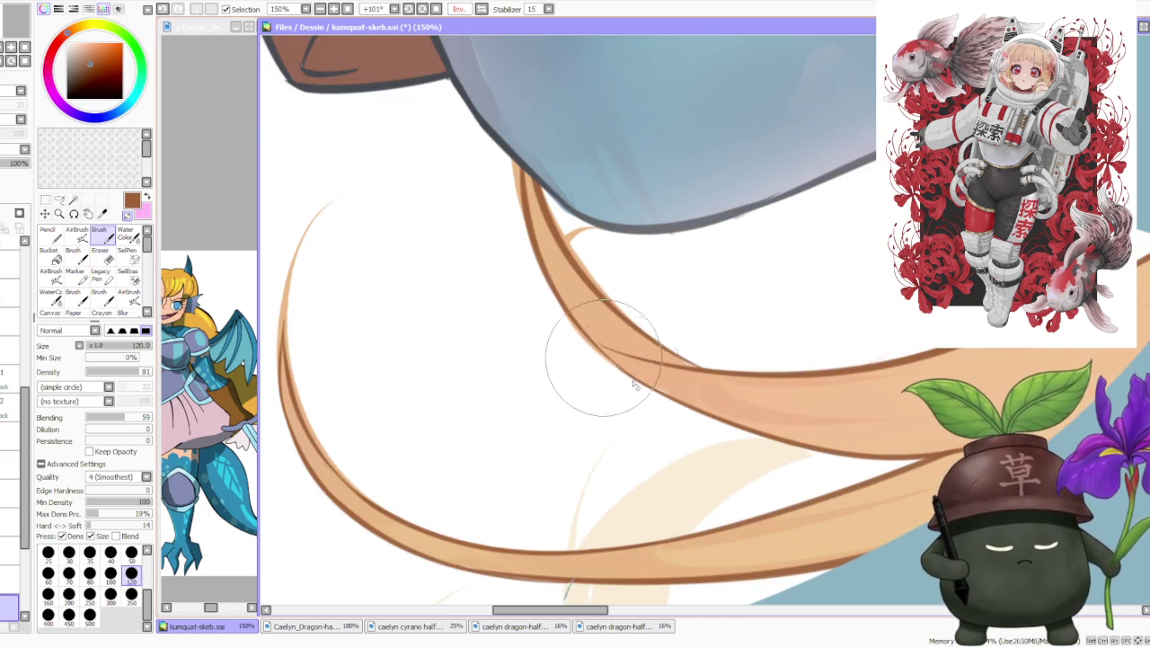
{"action": "scroll", "coordinate": [593, 292], "scroll_direction": "down", "scroll_amount": 3}
{"action": "scroll", "coordinate": [620, 251], "scroll_direction": "down", "scroll_amount": 2}
{"action": "scroll", "coordinate": [624, 135], "scroll_direction": "down", "scroll_amount": 1}
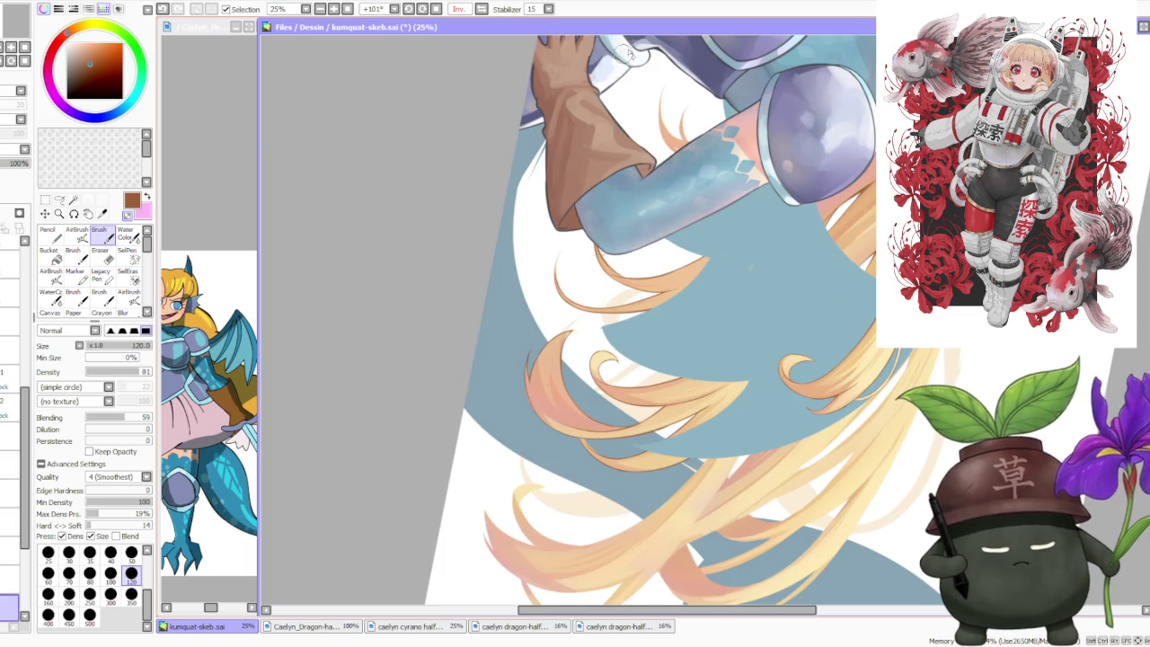
{"action": "scroll", "coordinate": [683, 63], "scroll_direction": "down", "scroll_amount": 2}
{"action": "scroll", "coordinate": [710, 61], "scroll_direction": "up", "scroll_amount": 1}
{"action": "scroll", "coordinate": [620, 117], "scroll_direction": "down", "scroll_amount": 1}
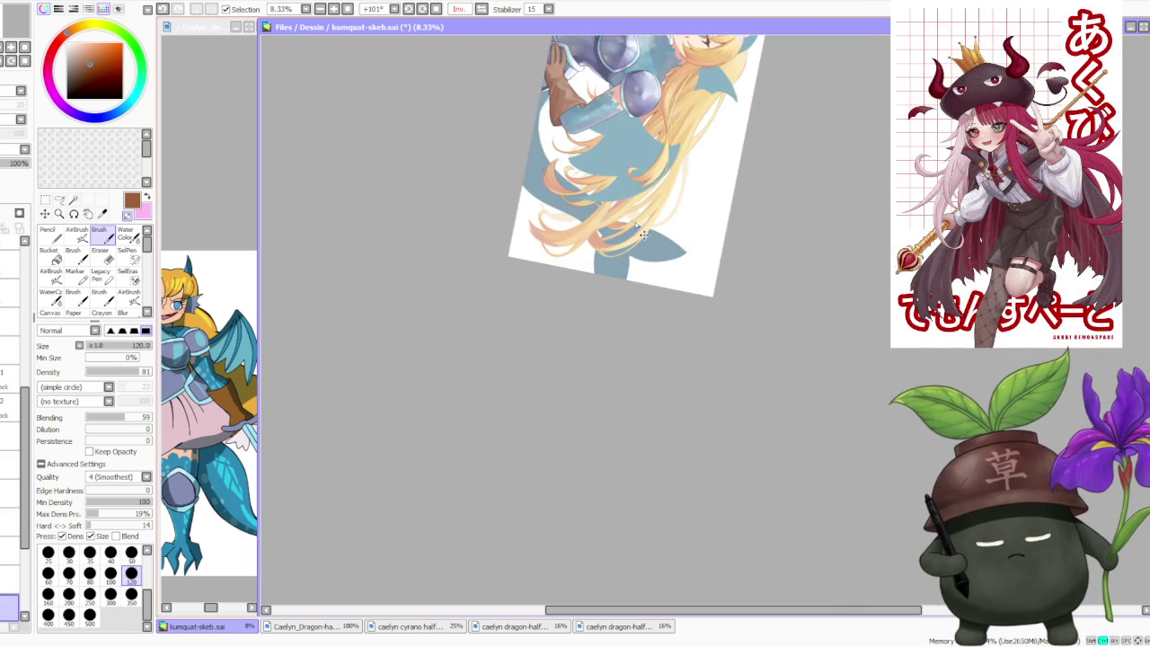
{"action": "scroll", "coordinate": [634, 220], "scroll_direction": "up", "scroll_amount": 1}
{"action": "scroll", "coordinate": [585, 423], "scroll_direction": "up", "scroll_amount": 1}
{"action": "scroll", "coordinate": [575, 431], "scroll_direction": "up", "scroll_amount": 1}
{"action": "scroll", "coordinate": [521, 503], "scroll_direction": "up", "scroll_amount": 2}
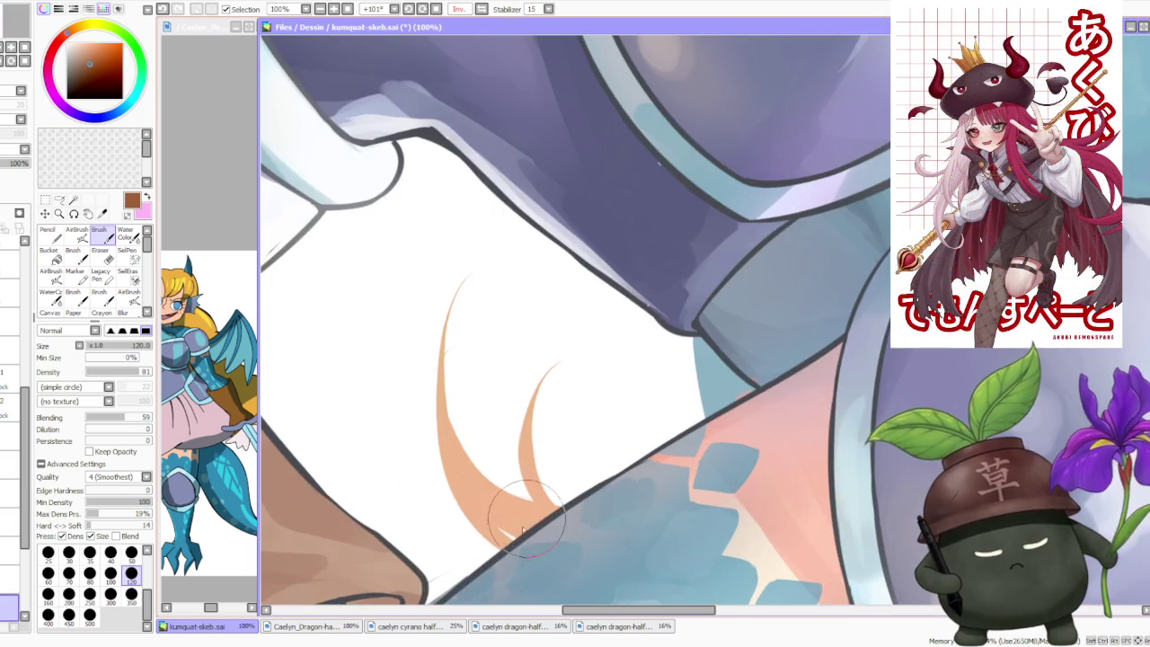
{"action": "scroll", "coordinate": [508, 543], "scroll_direction": "down", "scroll_amount": 1}
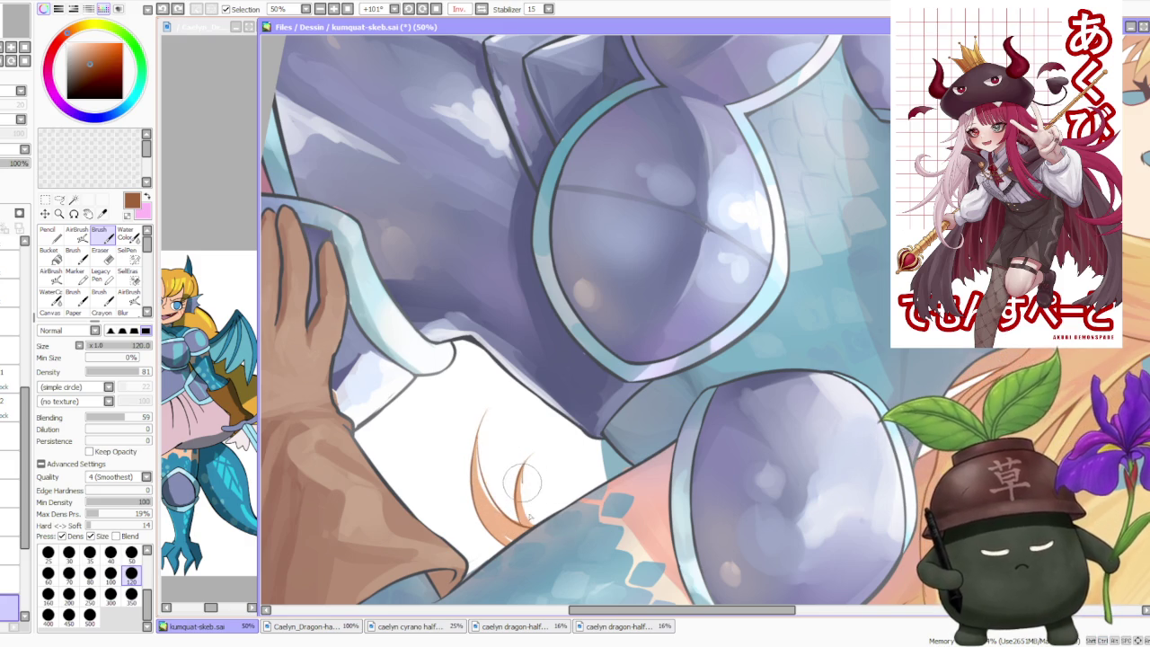
{"action": "scroll", "coordinate": [516, 495], "scroll_direction": "up", "scroll_amount": 3}
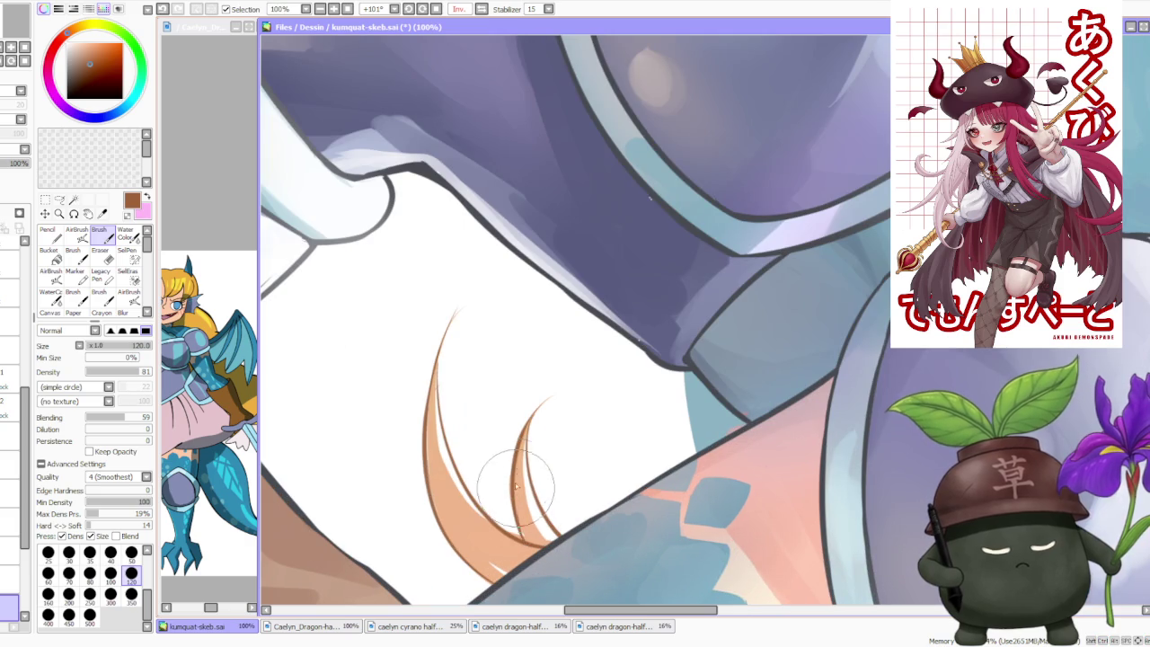
{"action": "scroll", "coordinate": [513, 411], "scroll_direction": "down", "scroll_amount": 3}
{"action": "scroll", "coordinate": [556, 365], "scroll_direction": "down", "scroll_amount": 3}
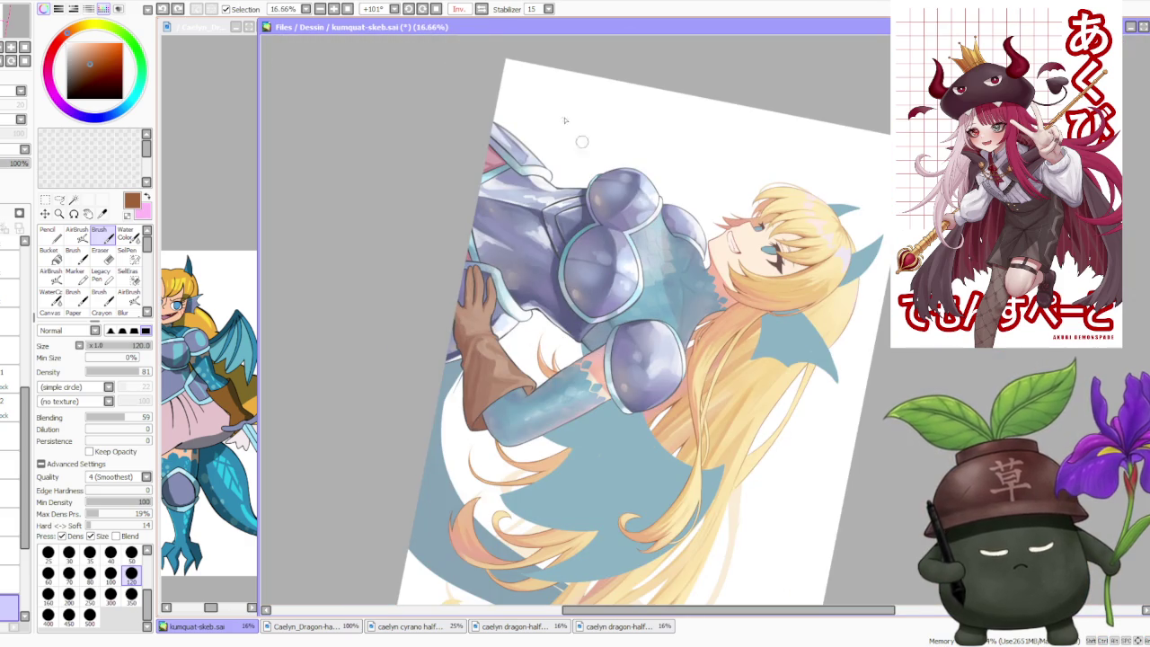
{"action": "left_click", "coordinate": [437, 9]}
- Unflip the canvas horizontally and zoom in on the lower-left hair tips
{"action": "scroll", "coordinate": [539, 70], "scroll_direction": "down", "scroll_amount": 1}
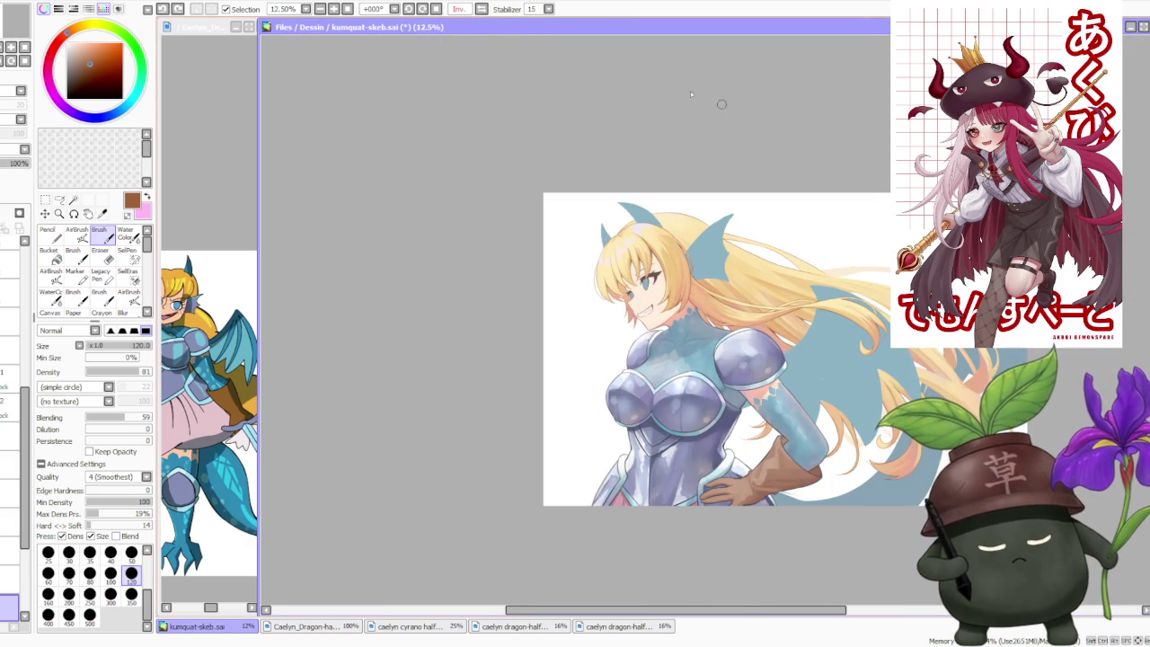
{"action": "left_click", "coordinate": [494, 11]}
{"action": "scroll", "coordinate": [541, 334], "scroll_direction": "down", "scroll_amount": 1}
{"action": "scroll", "coordinate": [542, 334], "scroll_direction": "up", "scroll_amount": 3}
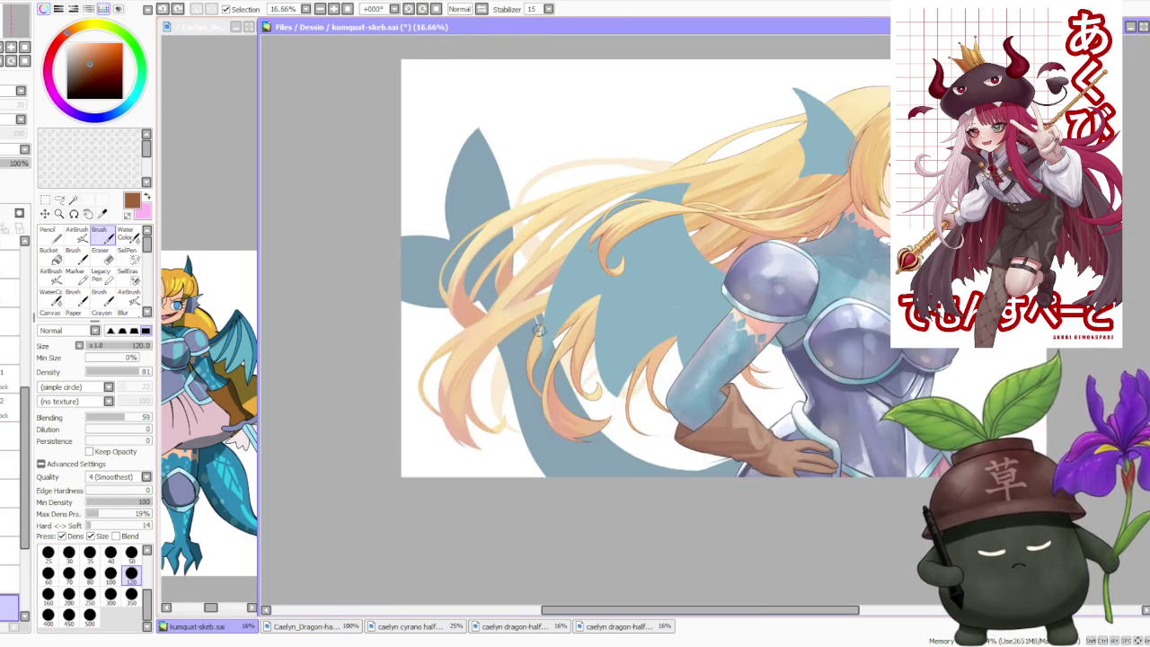
{"action": "scroll", "coordinate": [542, 334], "scroll_direction": "up", "scroll_amount": 1}
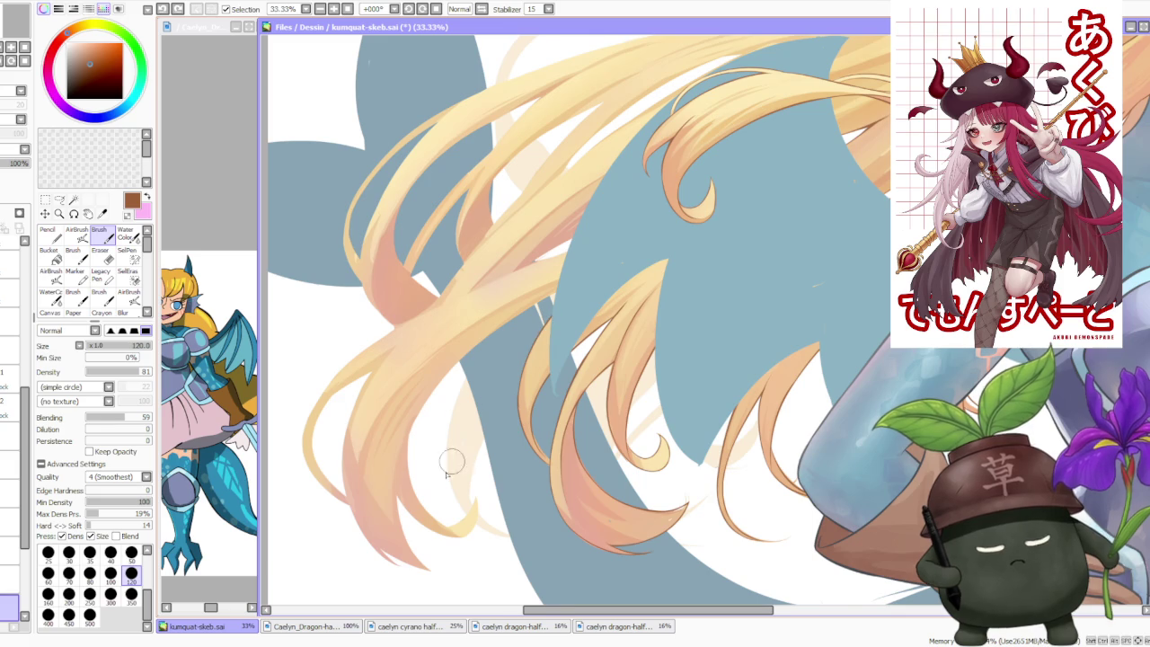
{"action": "scroll", "coordinate": [440, 510], "scroll_direction": "up", "scroll_amount": 1}
- Try a brown outline along the lower hair edge, then undo it
{"action": "left_click_drag", "start_coordinate": [463, 549], "coordinate": [395, 422]}
{"action": "left_click_drag", "start_coordinate": [462, 548], "coordinate": [395, 415]}
{"action": "key", "text": "ctrl+z"}
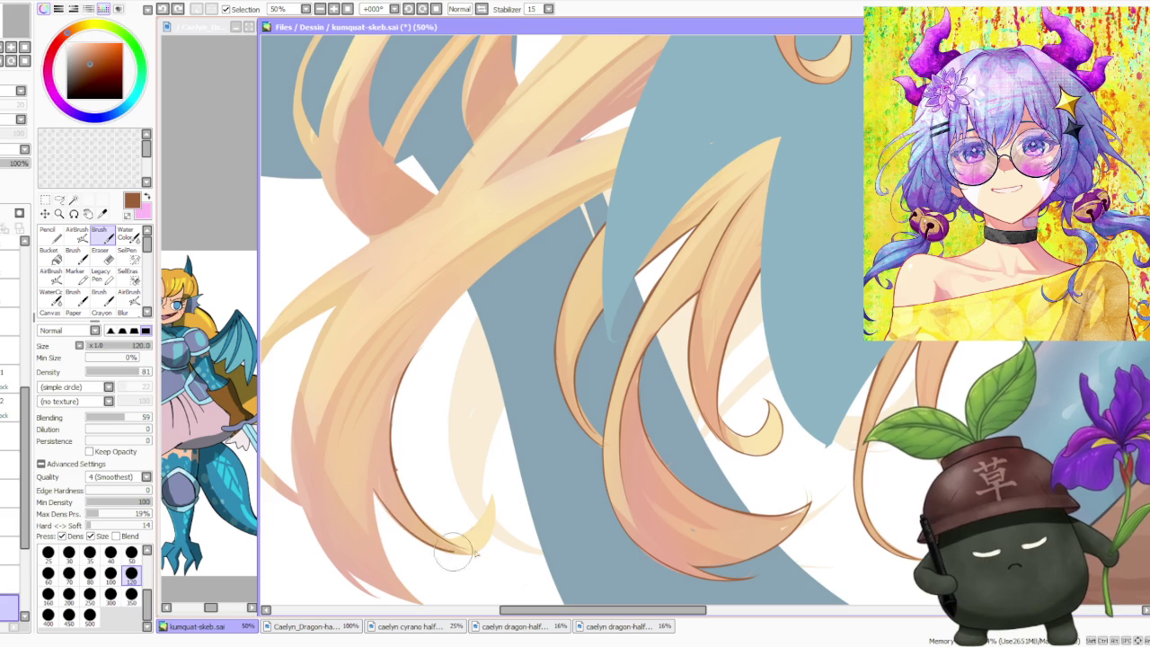
{"action": "key", "text": "ctrl+z"}
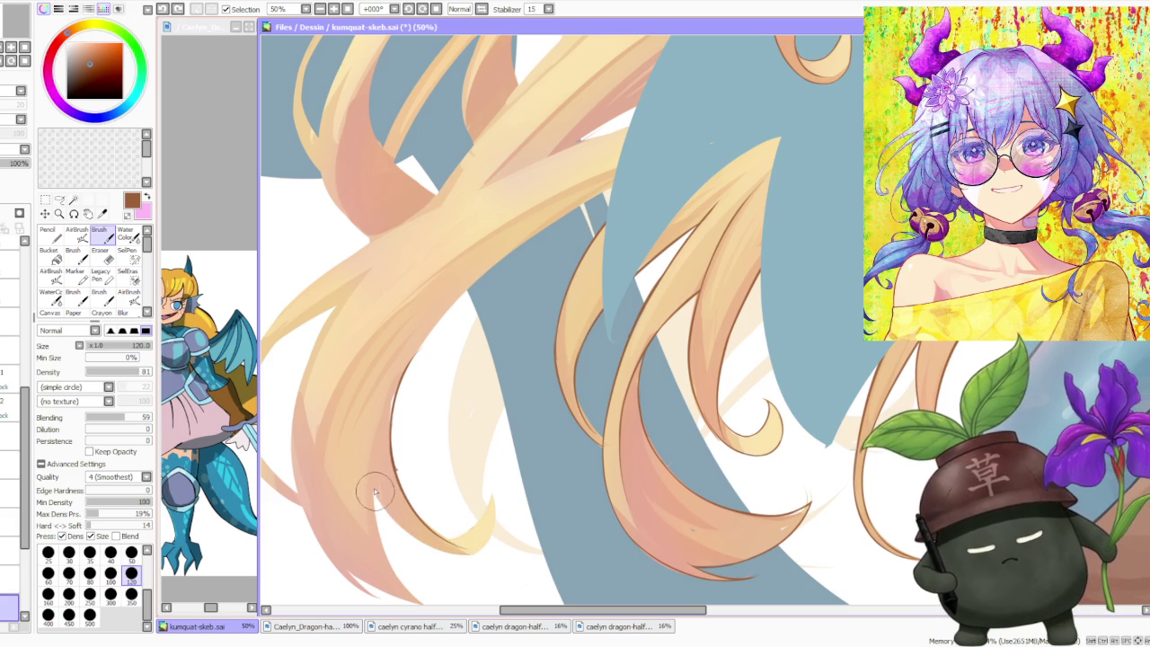
- Paint a light-yellow stroke up from the hair tip and compare it with undo/redo
{"action": "left_click_drag", "start_coordinate": [476, 552], "coordinate": [389, 510]}
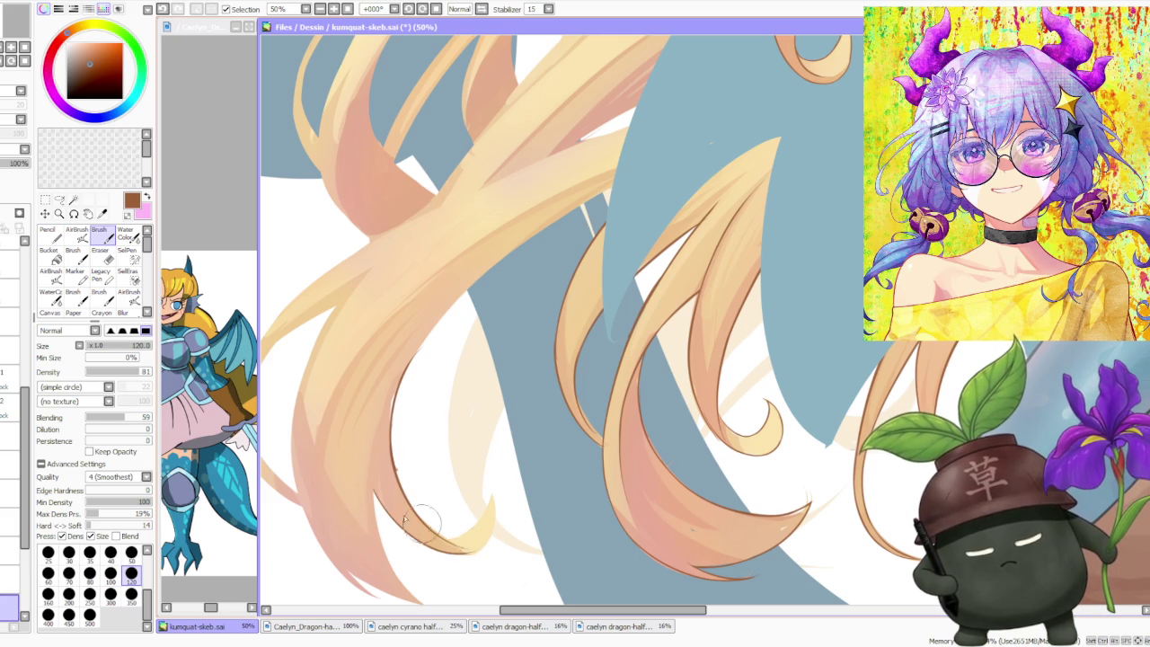
{"action": "scroll", "coordinate": [422, 562], "scroll_direction": "down", "scroll_amount": 3}
{"action": "scroll", "coordinate": [403, 567], "scroll_direction": "up", "scroll_amount": 3}
{"action": "key", "text": "ctrl+z"}
{"action": "key", "text": "ctrl+y"}
{"action": "key", "text": "ctrl+z"}
{"action": "key", "text": "ctrl+y"}
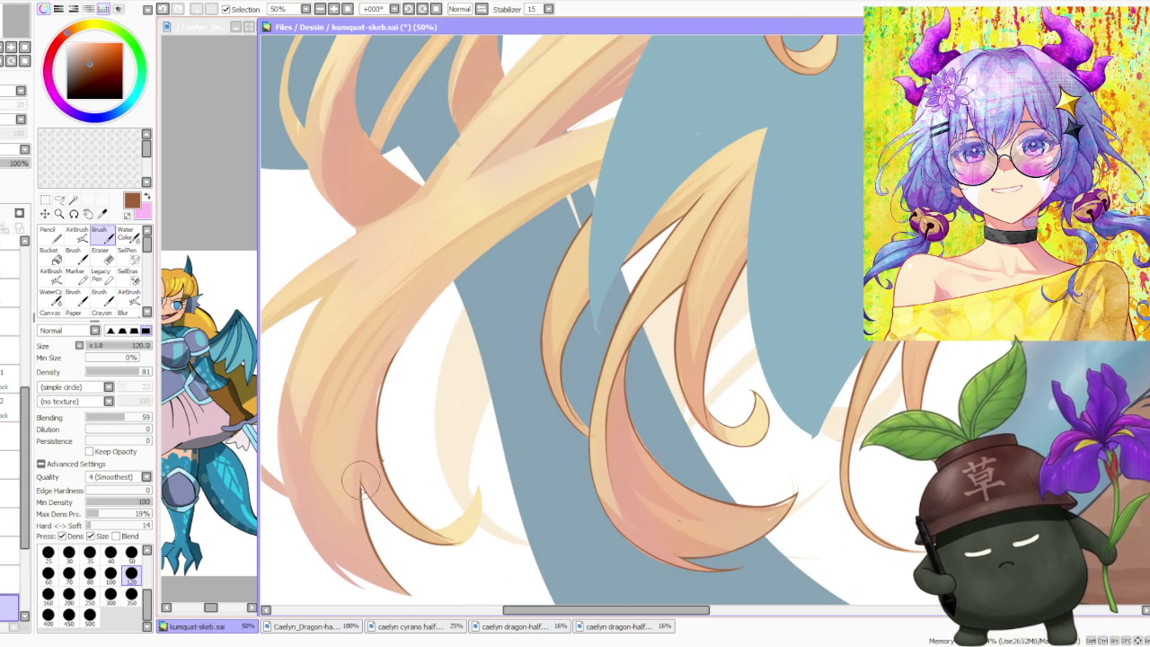
{"action": "key", "text": "ctrl+z"}
{"action": "key", "text": "ctrl+y"}
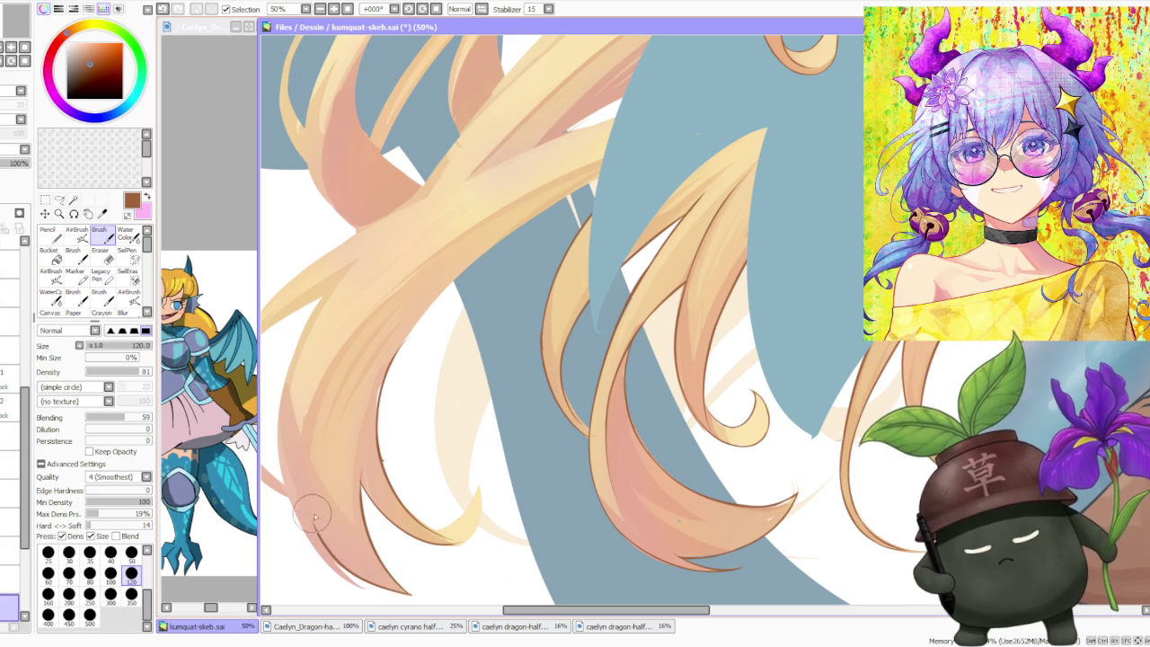
- Undo the stroke near the tip and redraw the outline along the lower hair tip
{"action": "scroll", "coordinate": [348, 576], "scroll_direction": "up", "scroll_amount": 1}
{"action": "scroll", "coordinate": [376, 591], "scroll_direction": "down", "scroll_amount": 2}
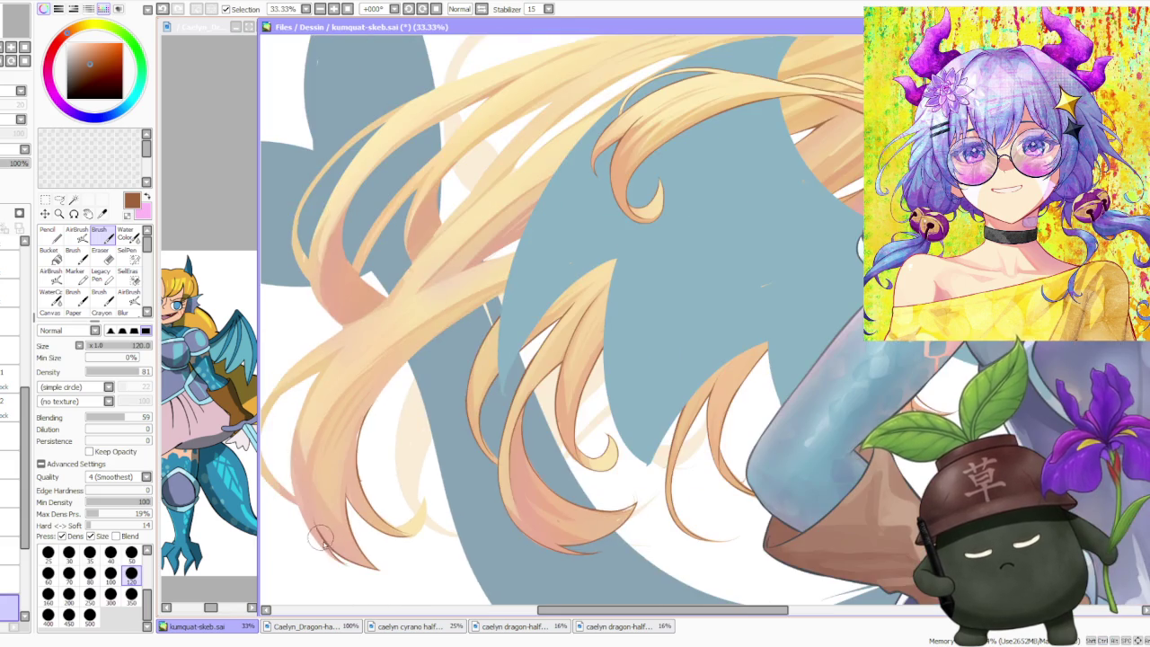
{"action": "scroll", "coordinate": [326, 544], "scroll_direction": "up", "scroll_amount": 2}
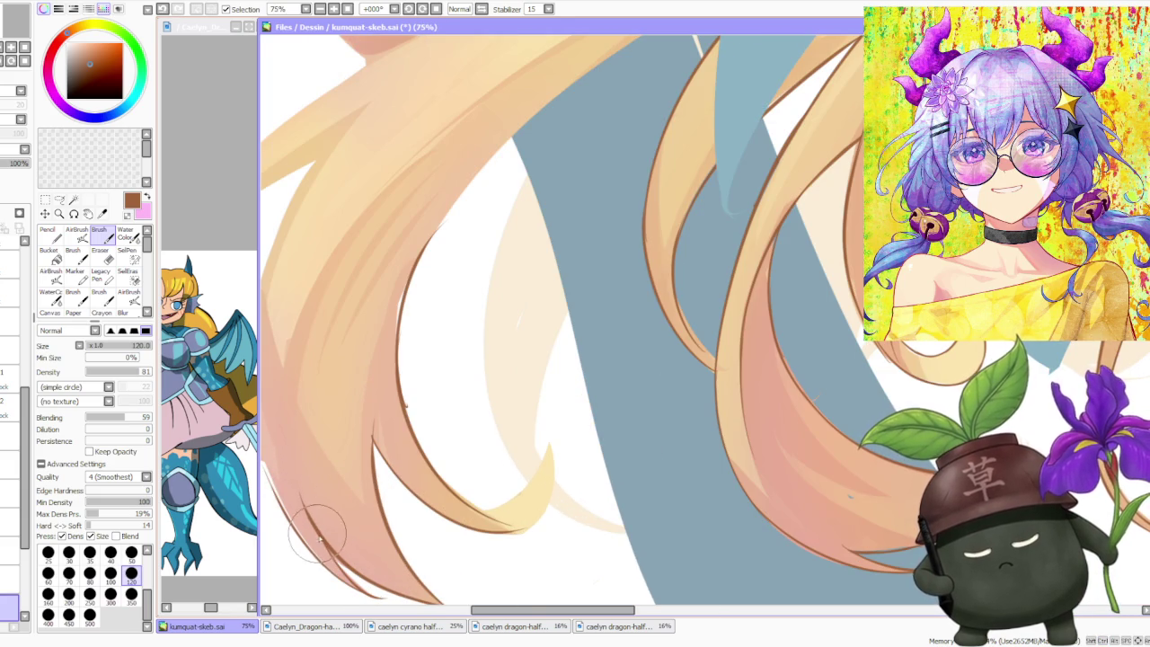
{"action": "scroll", "coordinate": [319, 537], "scroll_direction": "down", "scroll_amount": 3}
{"action": "scroll", "coordinate": [329, 544], "scroll_direction": "up", "scroll_amount": 1}
{"action": "scroll", "coordinate": [348, 564], "scroll_direction": "up", "scroll_amount": 2}
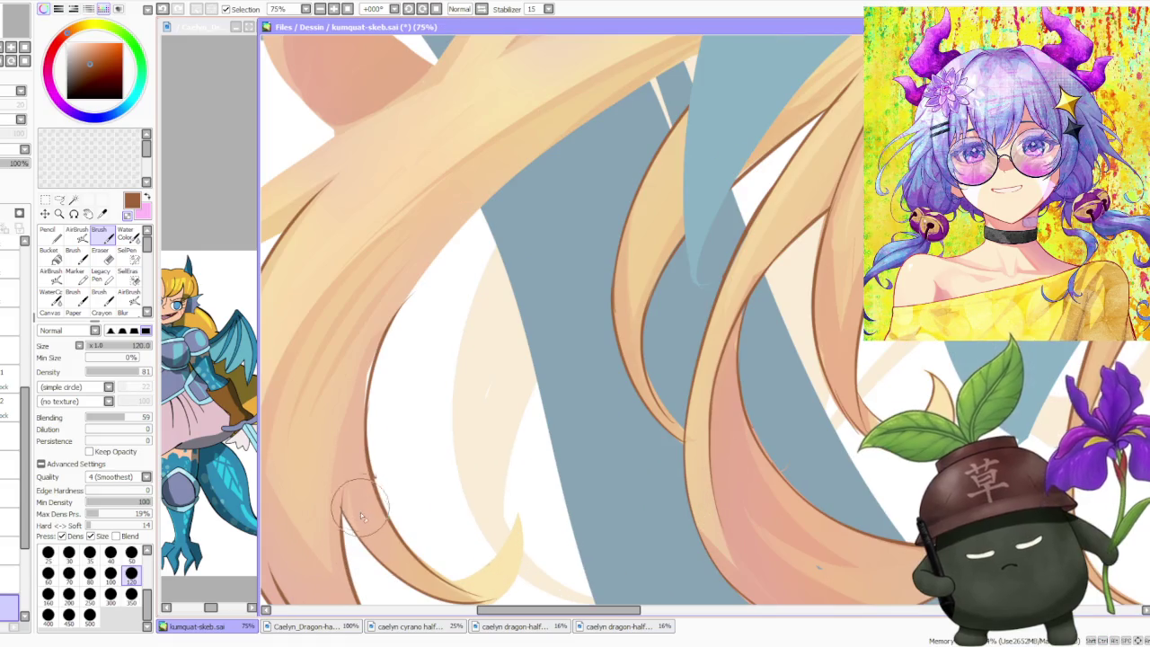
{"action": "scroll", "coordinate": [333, 459], "scroll_direction": "down", "scroll_amount": 2}
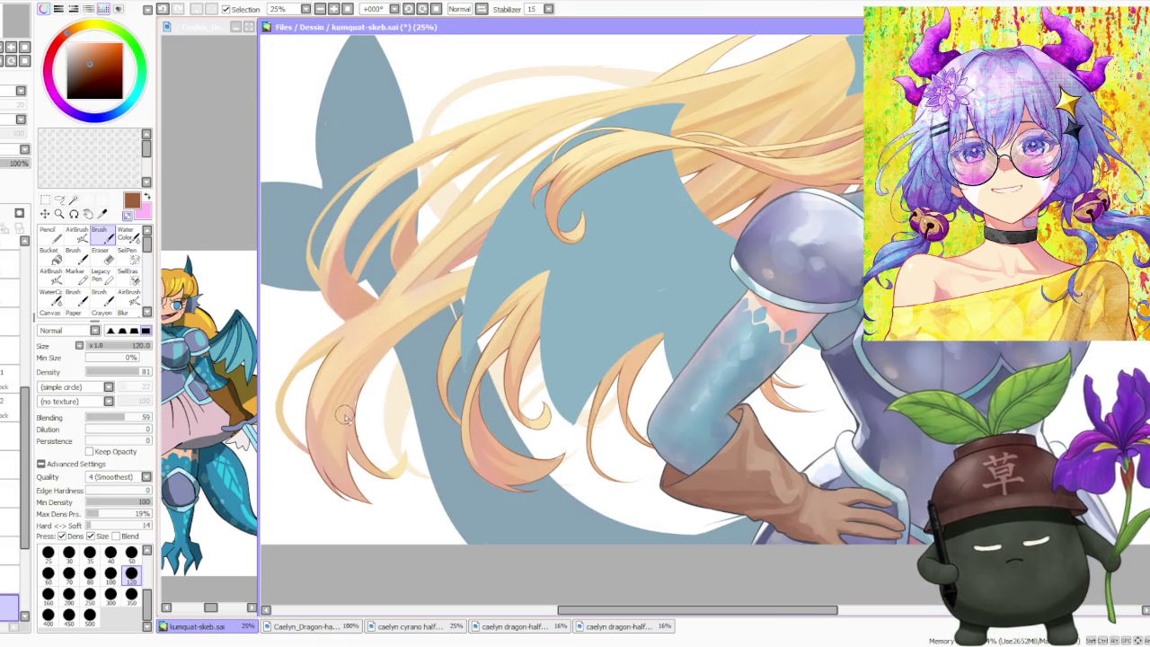
{"action": "scroll", "coordinate": [355, 485], "scroll_direction": "up", "scroll_amount": 2}
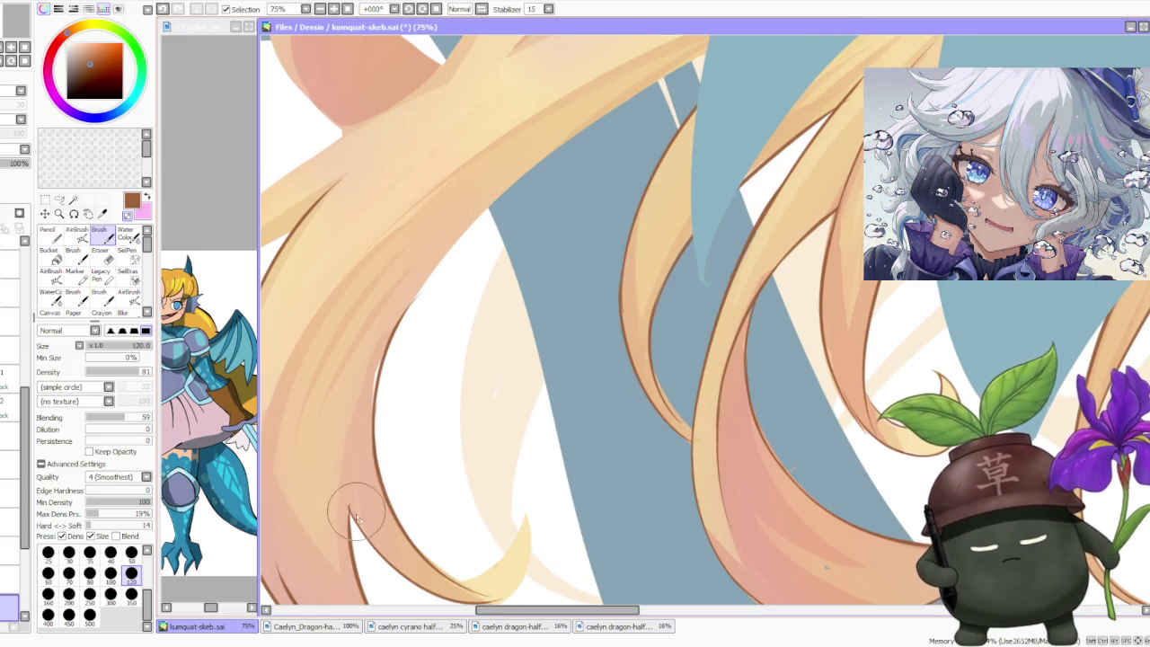
{"action": "key", "text": "ctrl+z"}
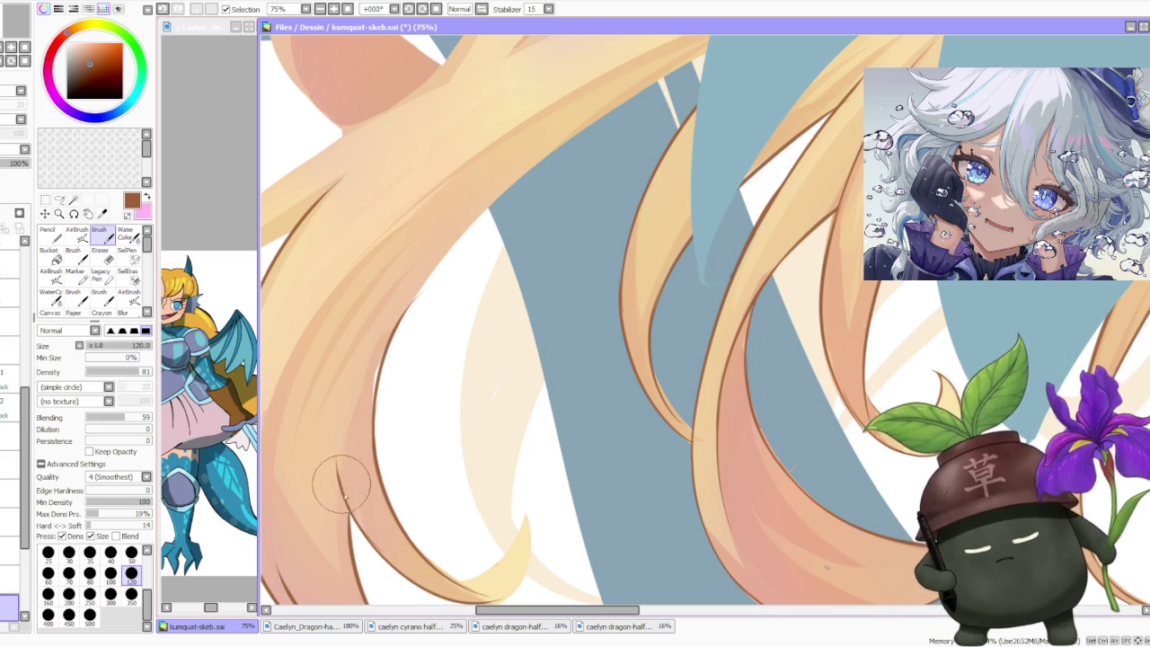
{"action": "left_click_drag", "start_coordinate": [347, 488], "coordinate": [384, 559]}
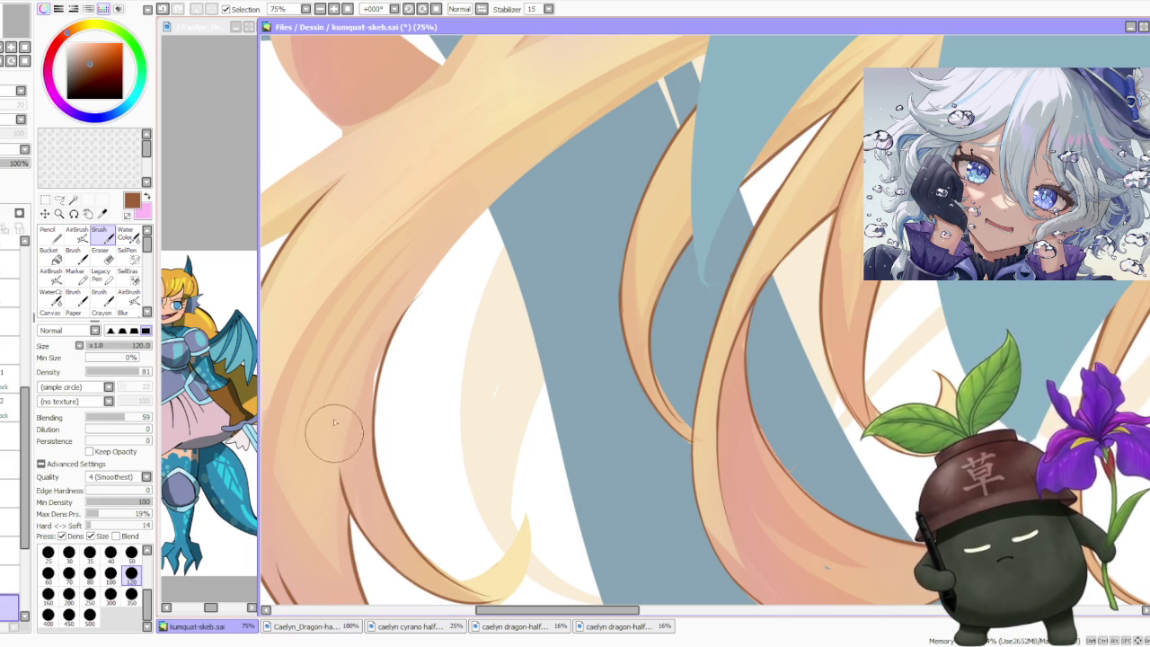
{"action": "scroll", "coordinate": [334, 435], "scroll_direction": "down", "scroll_amount": 3}
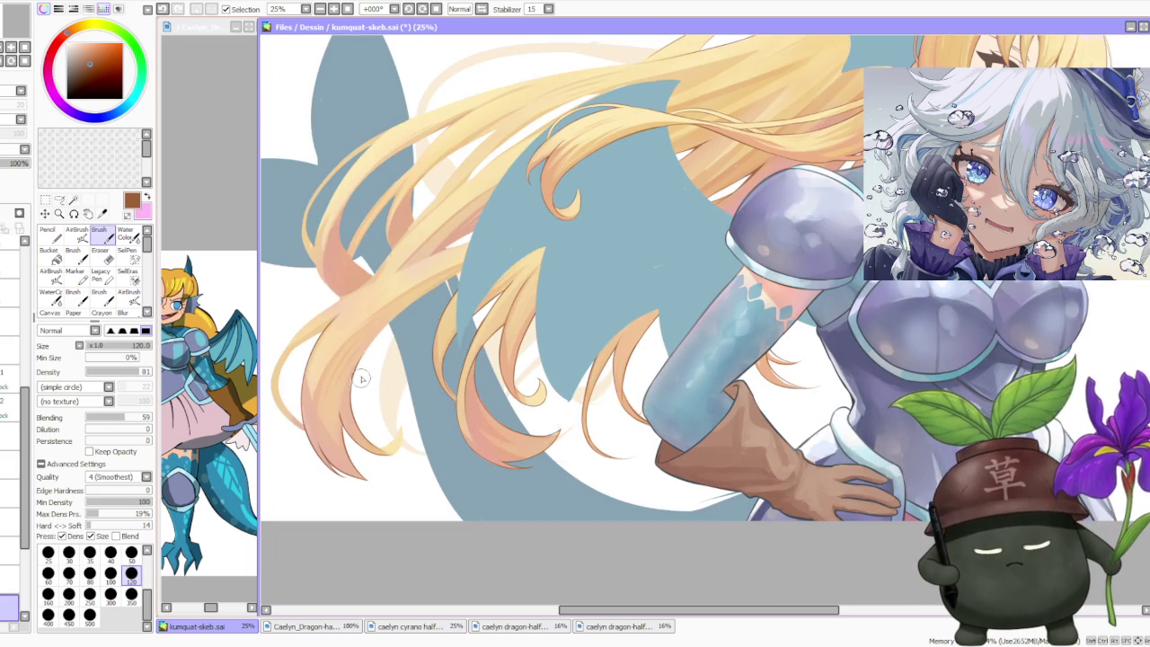
{"action": "scroll", "coordinate": [361, 380], "scroll_direction": "down", "scroll_amount": 1}
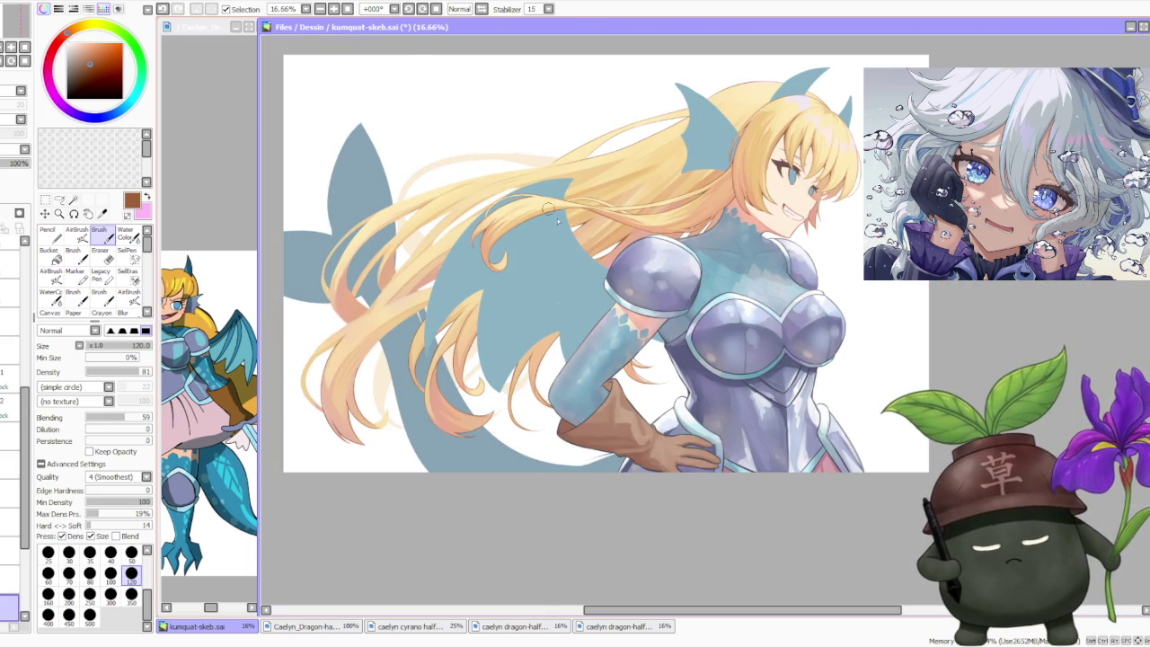
{"action": "scroll", "coordinate": [612, 118], "scroll_direction": "down", "scroll_amount": 1}
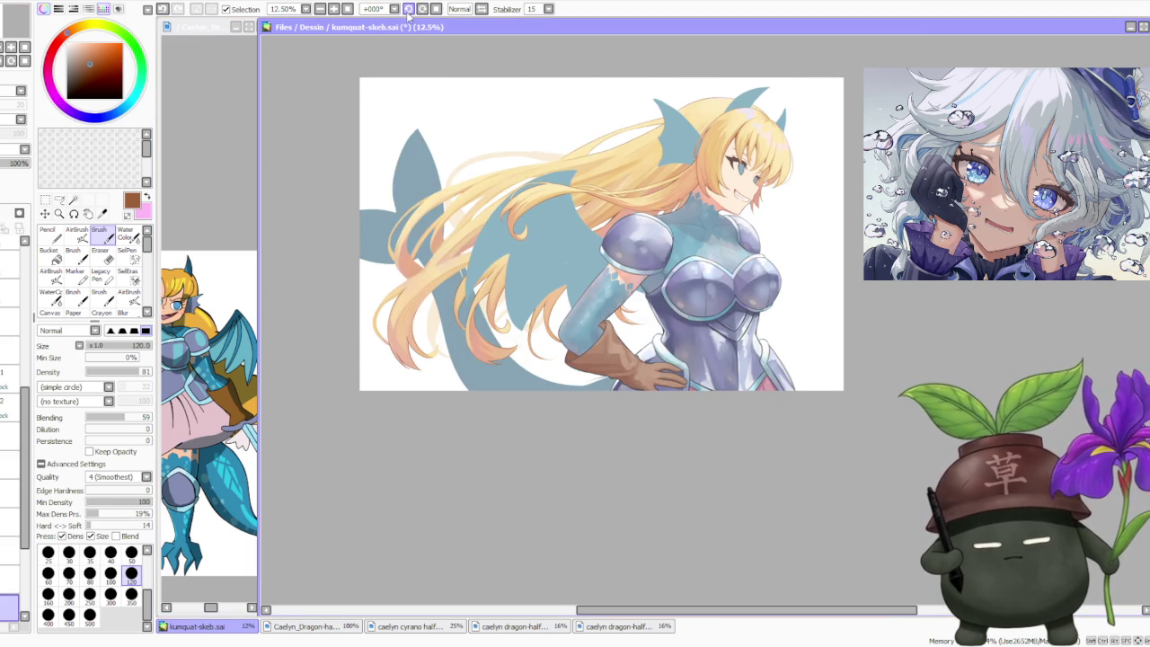
- Tilt the canvas, zoom in, and toggle the last hair outline stroke to compare
{"action": "left_click", "coordinate": [409, 9]}
{"action": "scroll", "coordinate": [481, 460], "scroll_direction": "up", "scroll_amount": 3}
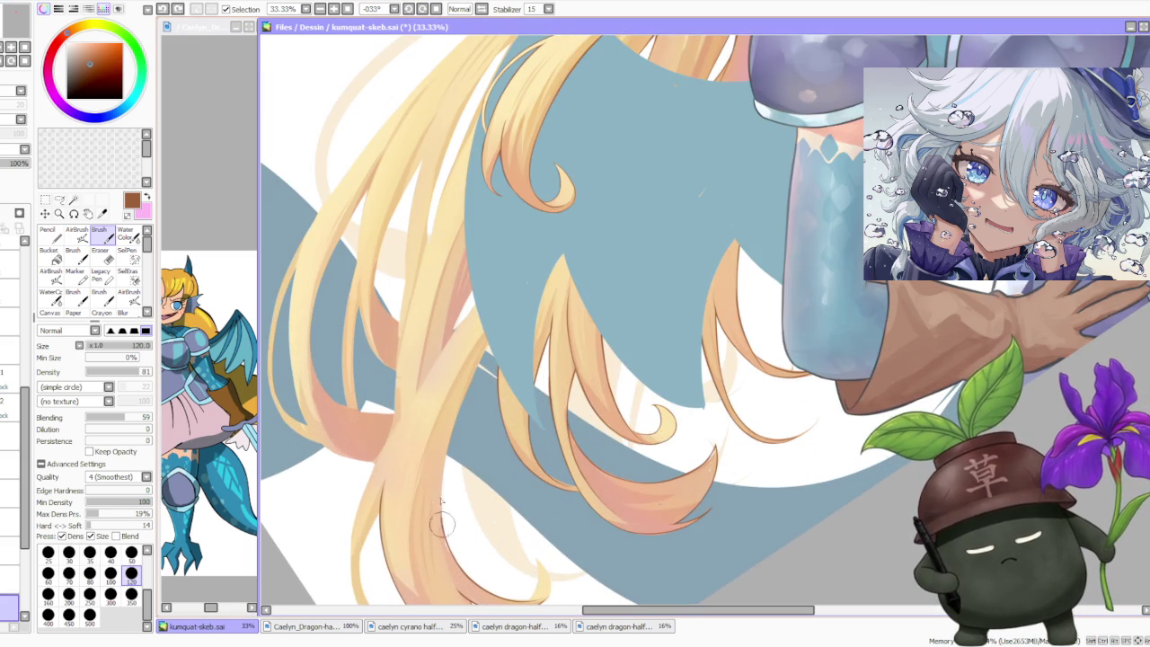
{"action": "key", "text": "ctrl+z"}
{"action": "key", "text": "ctrl+z"}
{"action": "key", "text": "ctrl+y"}
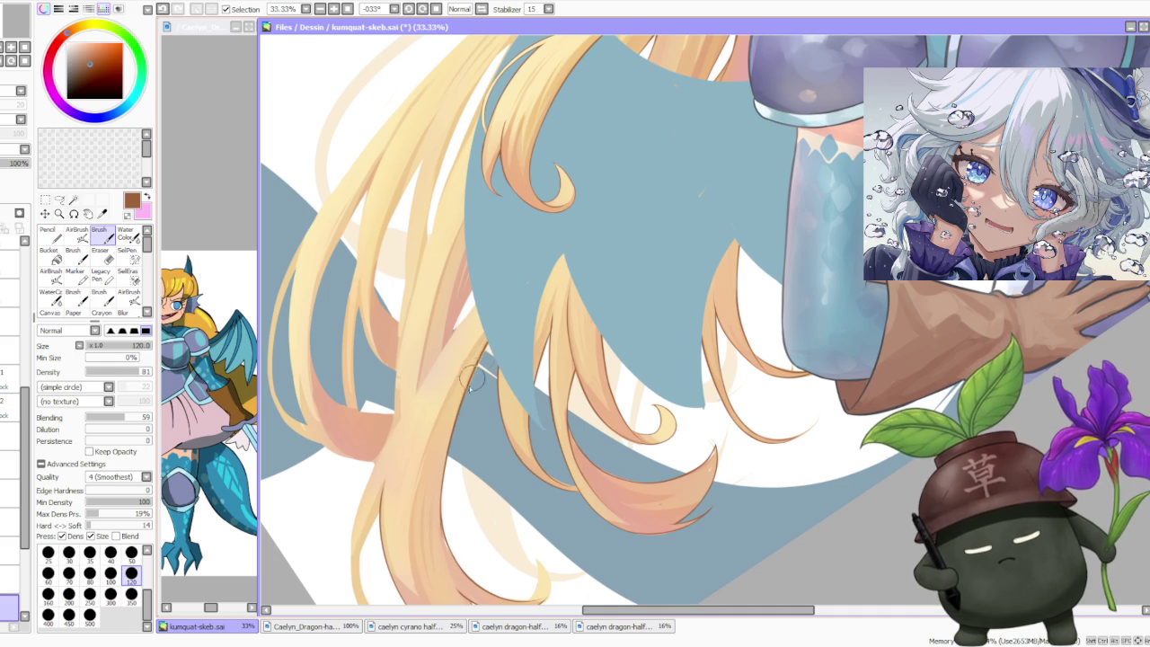
{"action": "key", "text": "ctrl+z"}
{"action": "key", "text": "ctrl+y"}
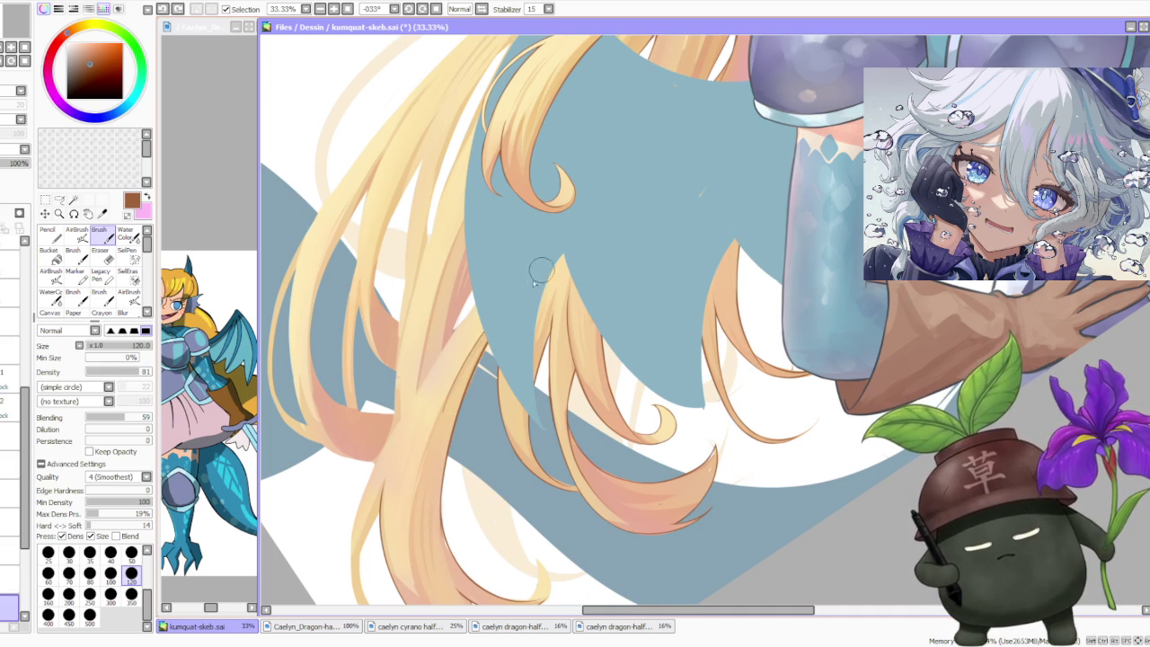
{"action": "scroll", "coordinate": [492, 349], "scroll_direction": "down", "scroll_amount": 2}
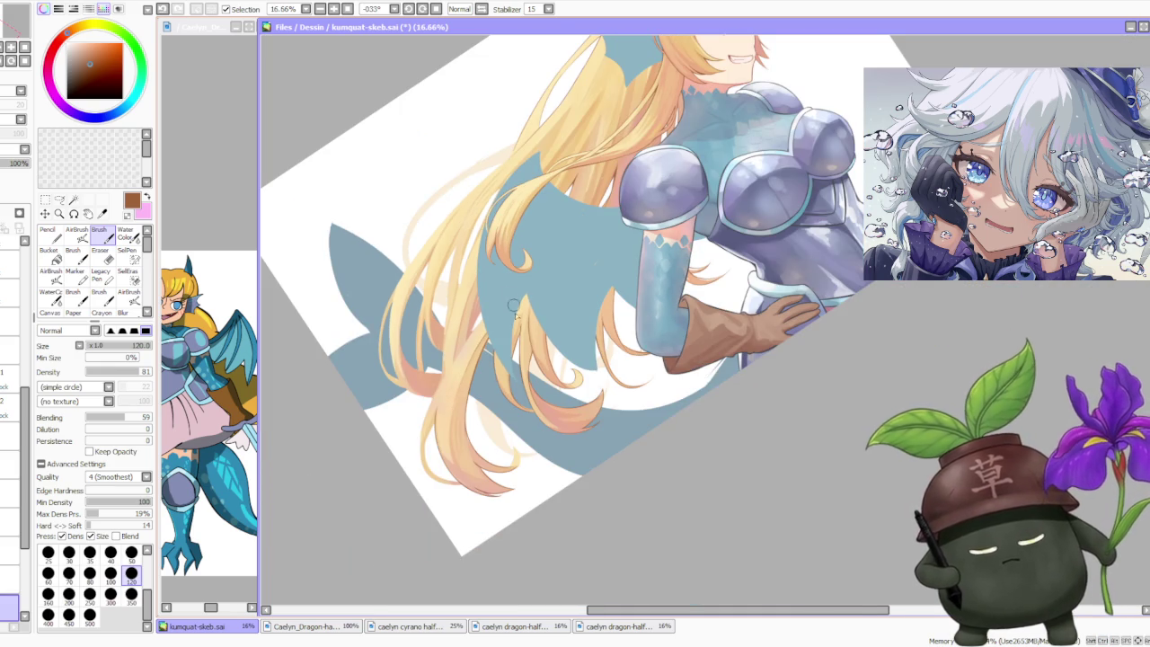
{"action": "scroll", "coordinate": [516, 334], "scroll_direction": "up", "scroll_amount": 2}
{"action": "scroll", "coordinate": [516, 334], "scroll_direction": "down", "scroll_amount": 2}
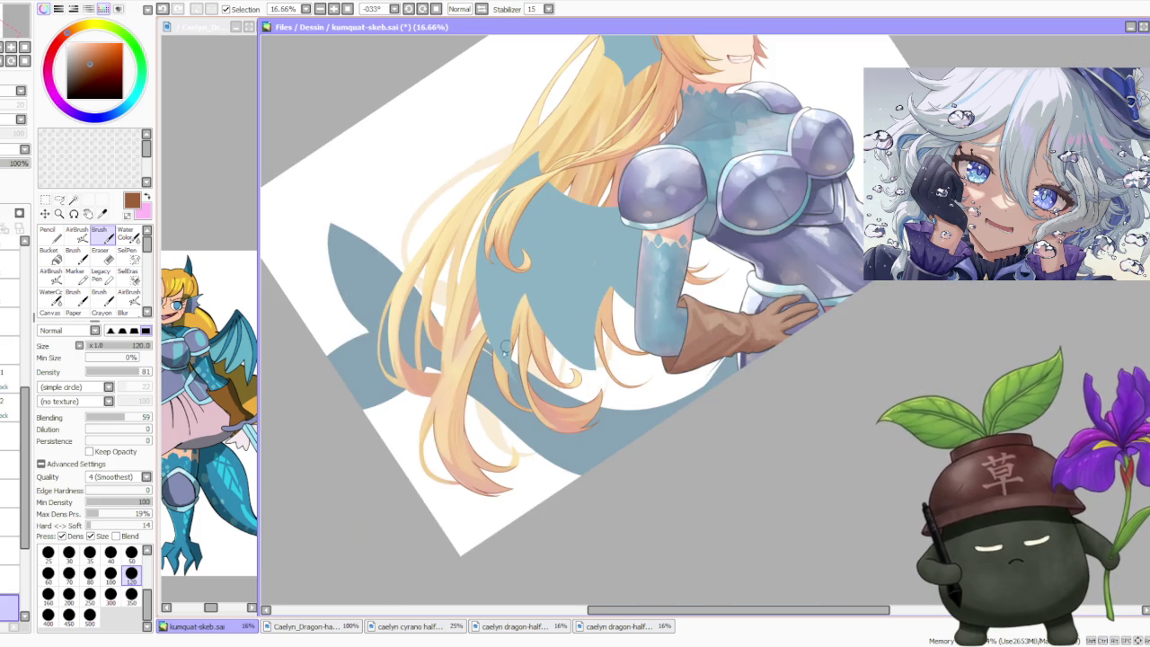
{"action": "scroll", "coordinate": [427, 431], "scroll_direction": "up", "scroll_amount": 3}
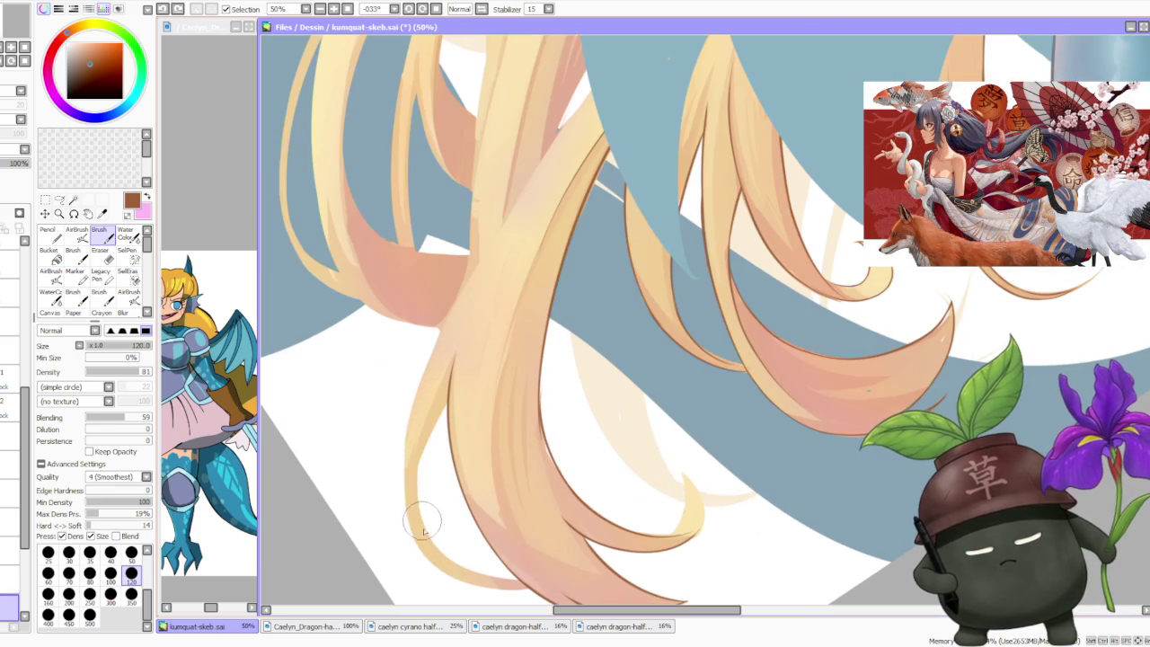
- Redraw the lower hair strand's outline and left edge, undoing unsatisfying attempts
{"action": "left_click_drag", "start_coordinate": [438, 404], "coordinate": [415, 530]}
{"action": "key", "text": "ctrl+z"}
{"action": "key", "text": "ctrl+z"}
{"action": "mouse_move", "coordinate": [442, 400]}
{"action": "left_mouse_down"}
{"action": "mouse_move", "coordinate": [416, 532]}
{"action": "mouse_move", "coordinate": [444, 397]}
{"action": "left_mouse_up"}
{"action": "key", "text": "ctrl+z"}
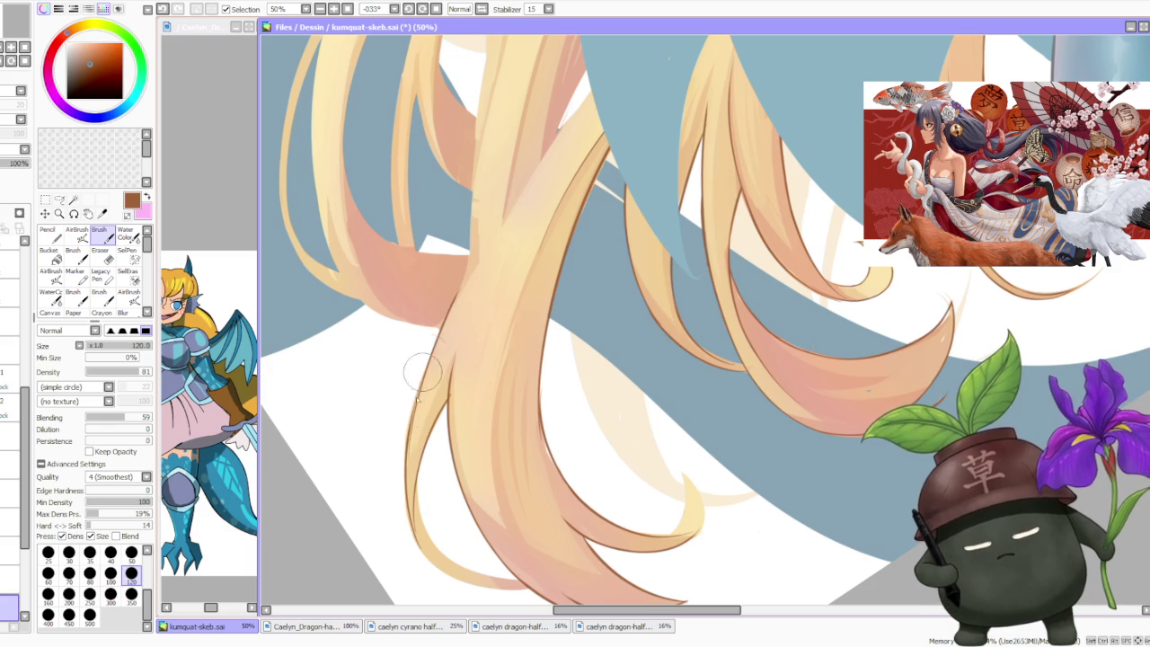
{"action": "key", "text": "ctrl+z"}
{"action": "left_click_drag", "start_coordinate": [447, 396], "coordinate": [405, 463]}
{"action": "left_click_drag", "start_coordinate": [411, 424], "coordinate": [482, 267]}
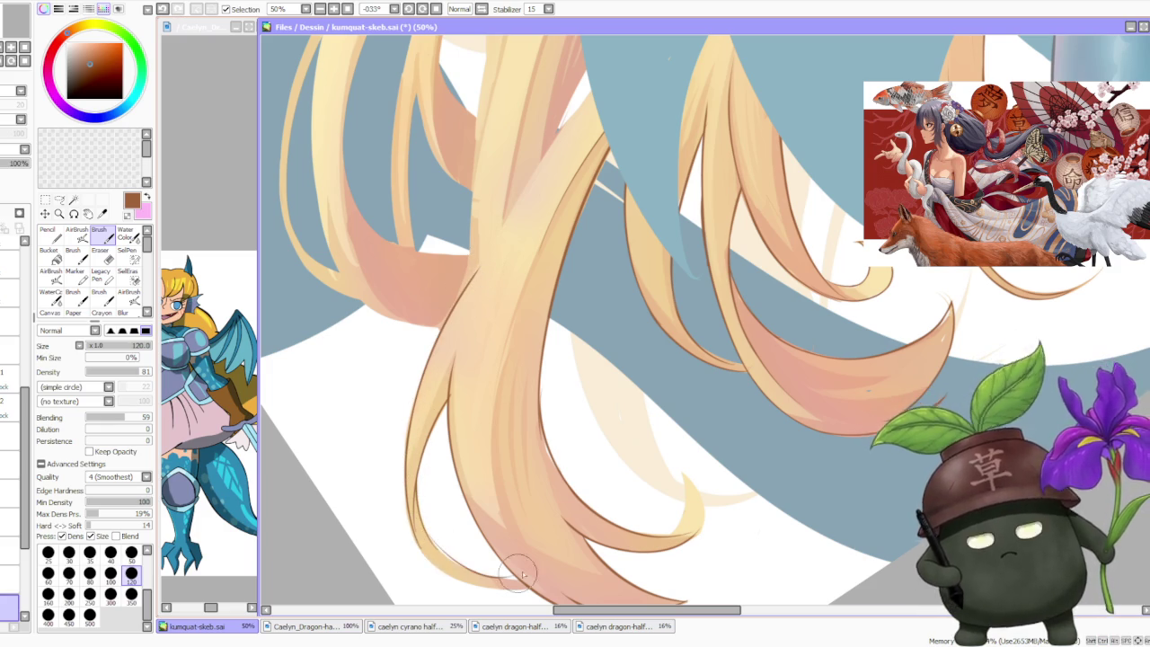
- Darken the outline along the strand's bottom edge with two strokes and inspect it zoomed
{"action": "left_click_drag", "start_coordinate": [431, 543], "coordinate": [521, 579]}
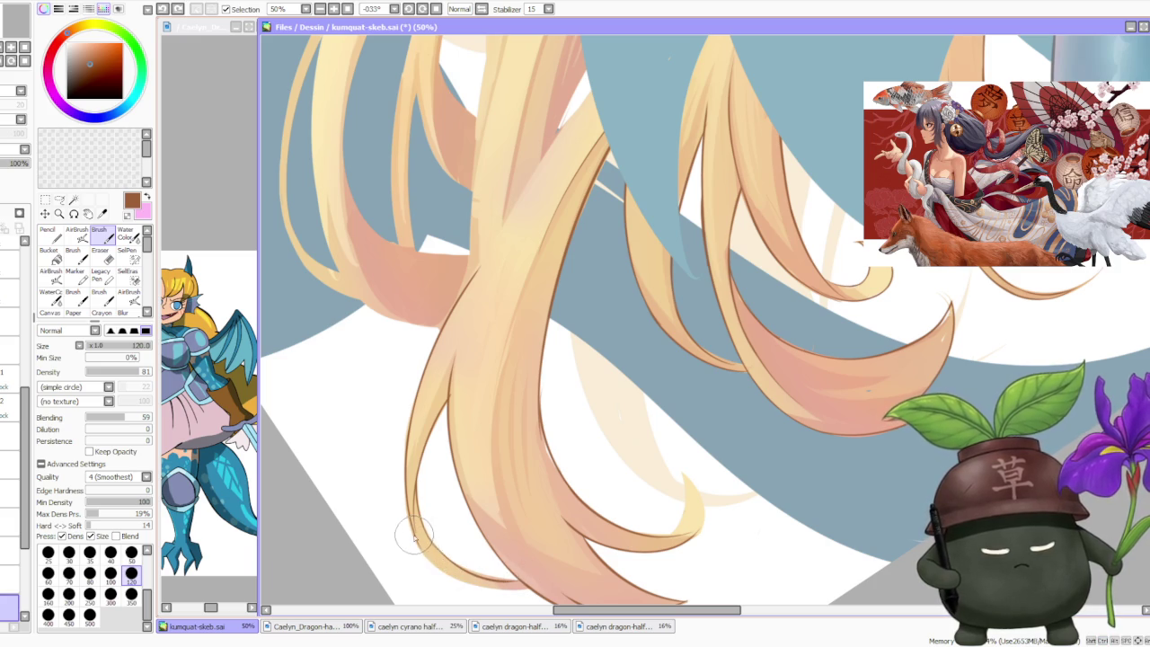
{"action": "left_click_drag", "start_coordinate": [415, 537], "coordinate": [509, 575]}
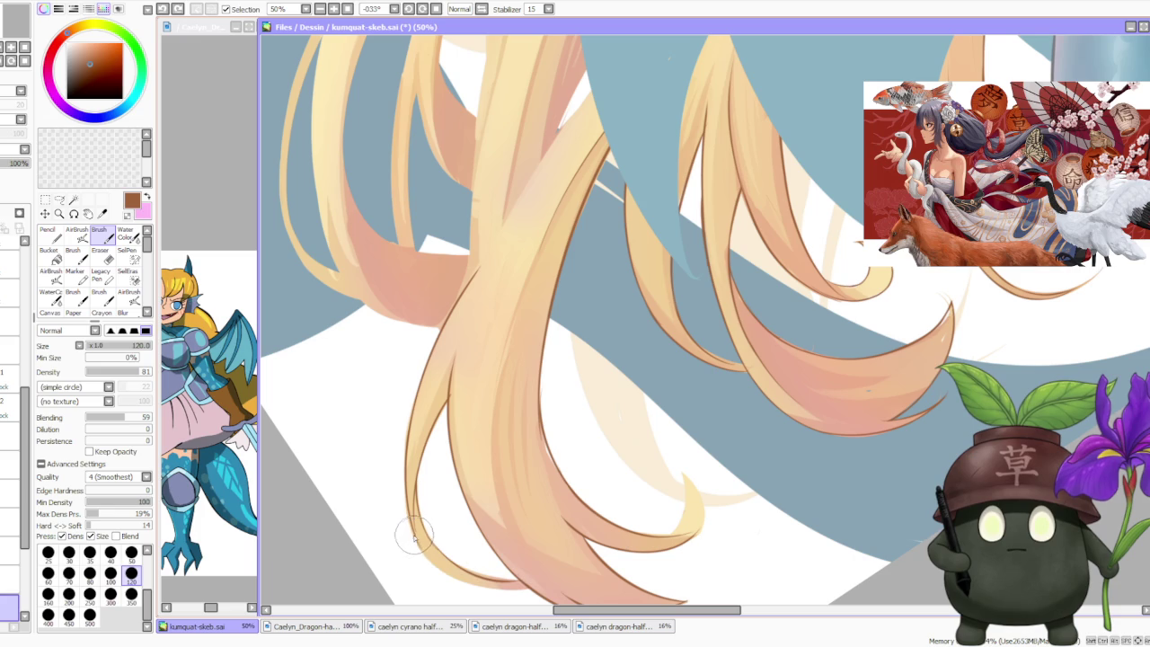
{"action": "scroll", "coordinate": [416, 539], "scroll_direction": "up", "scroll_amount": 2}
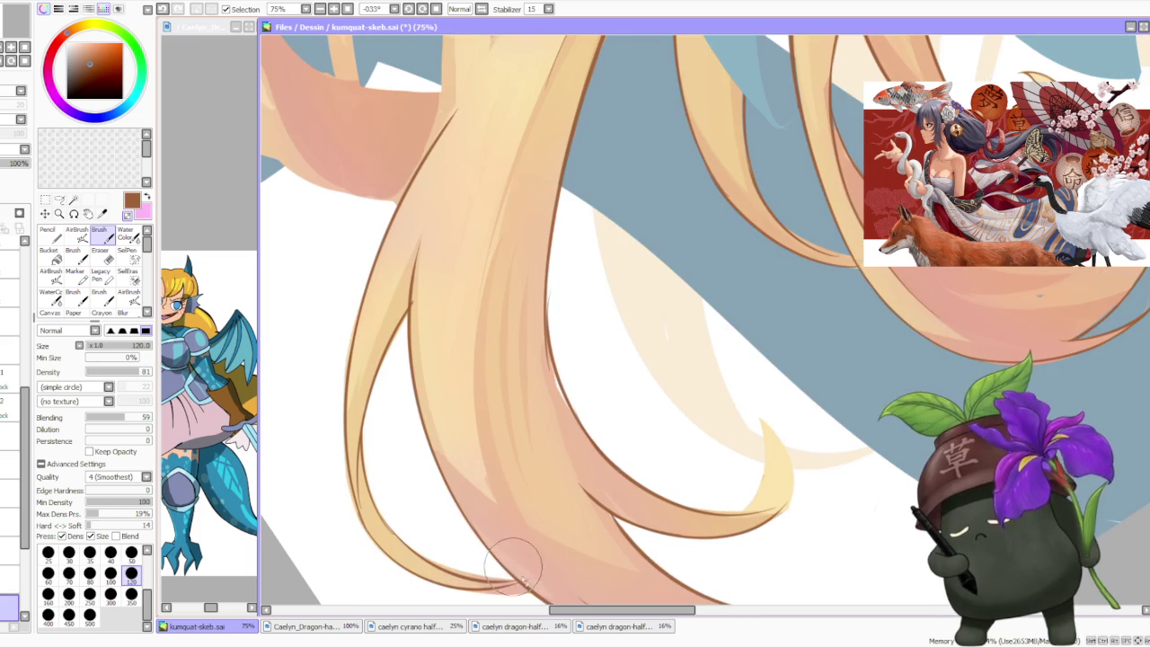
{"action": "scroll", "coordinate": [528, 575], "scroll_direction": "down", "scroll_amount": 1}
{"action": "scroll", "coordinate": [445, 548], "scroll_direction": "up", "scroll_amount": 2}
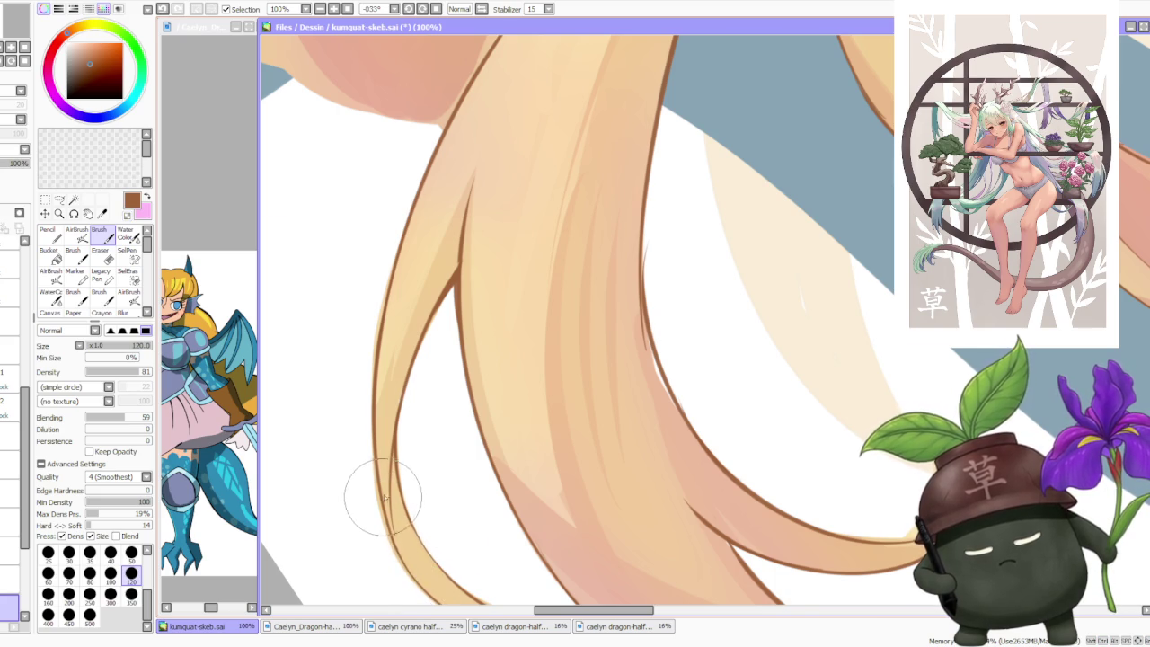
{"action": "scroll", "coordinate": [386, 503], "scroll_direction": "down", "scroll_amount": 2}
{"action": "scroll", "coordinate": [422, 405], "scroll_direction": "up", "scroll_amount": 2}
{"action": "scroll", "coordinate": [442, 408], "scroll_direction": "up", "scroll_amount": 1}
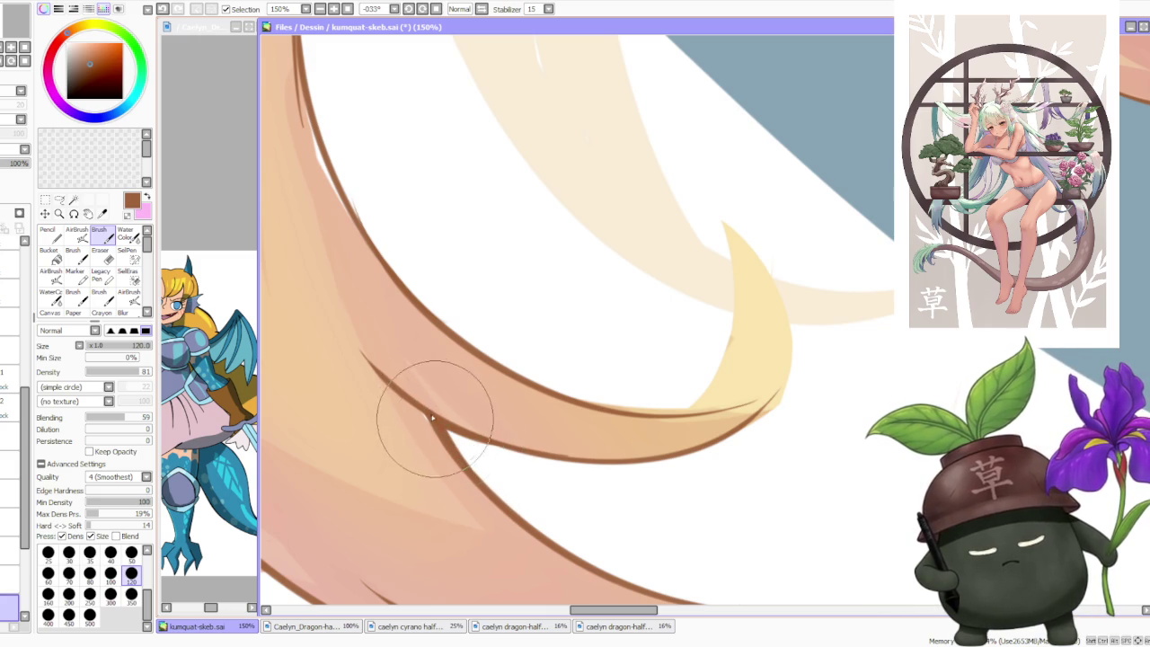
{"action": "scroll", "coordinate": [476, 435], "scroll_direction": "down", "scroll_amount": 4}
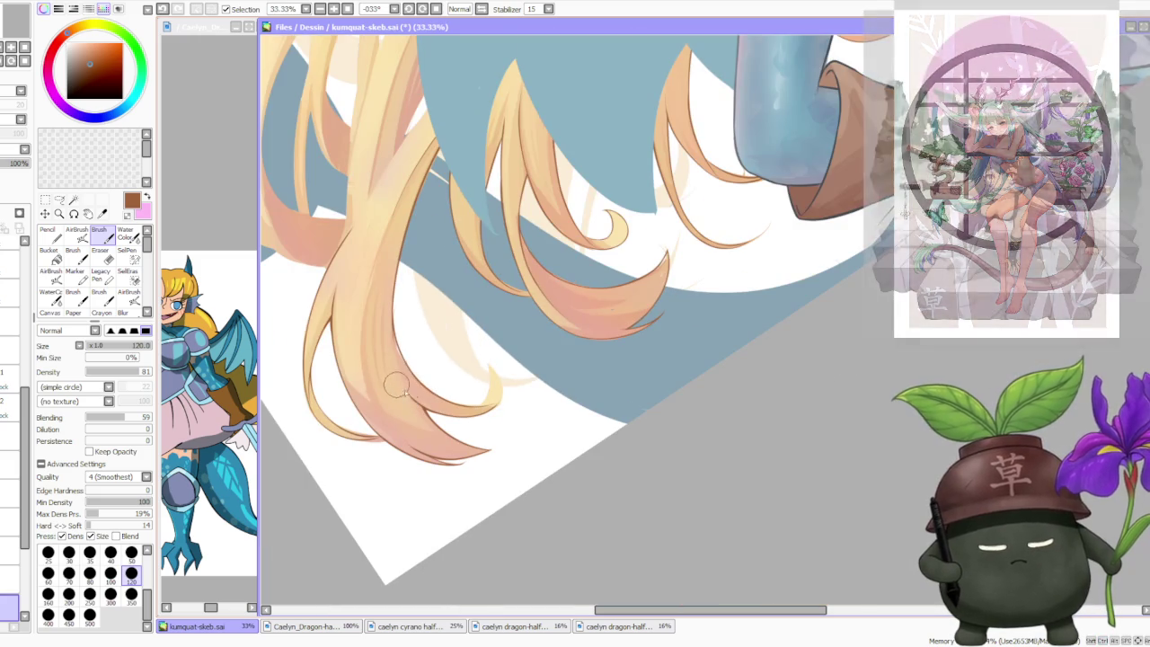
{"action": "scroll", "coordinate": [451, 123], "scroll_direction": "down", "scroll_amount": 1}
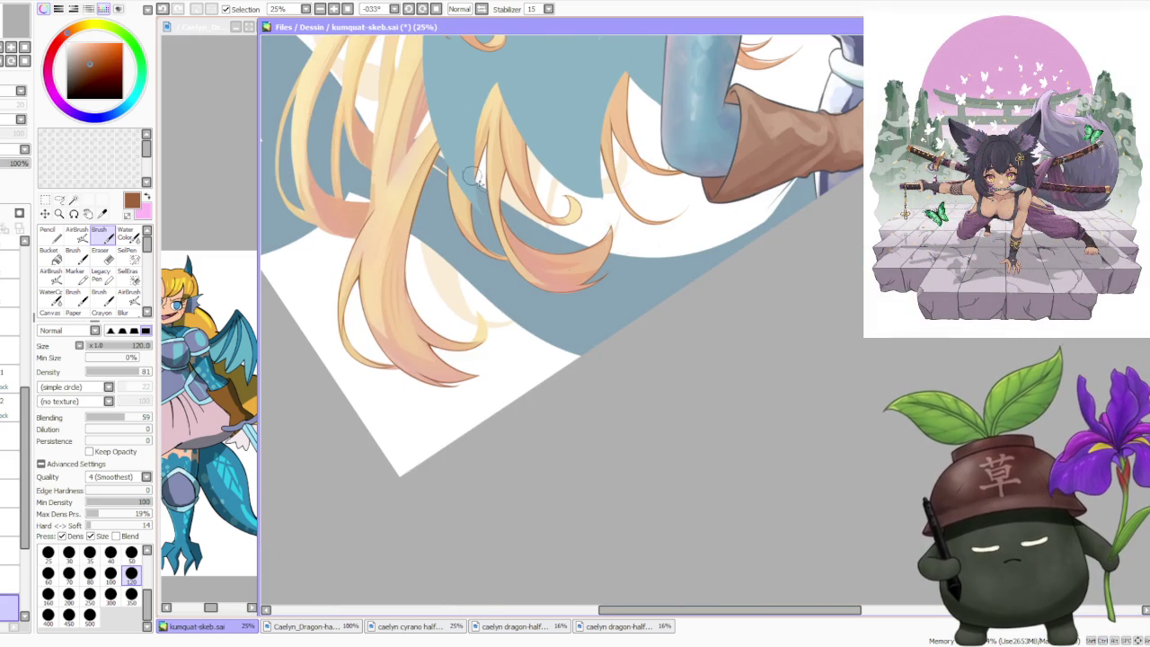
{"action": "scroll", "coordinate": [480, 228], "scroll_direction": "up", "scroll_amount": 4}
{"action": "scroll", "coordinate": [462, 488], "scroll_direction": "up", "scroll_amount": 1}
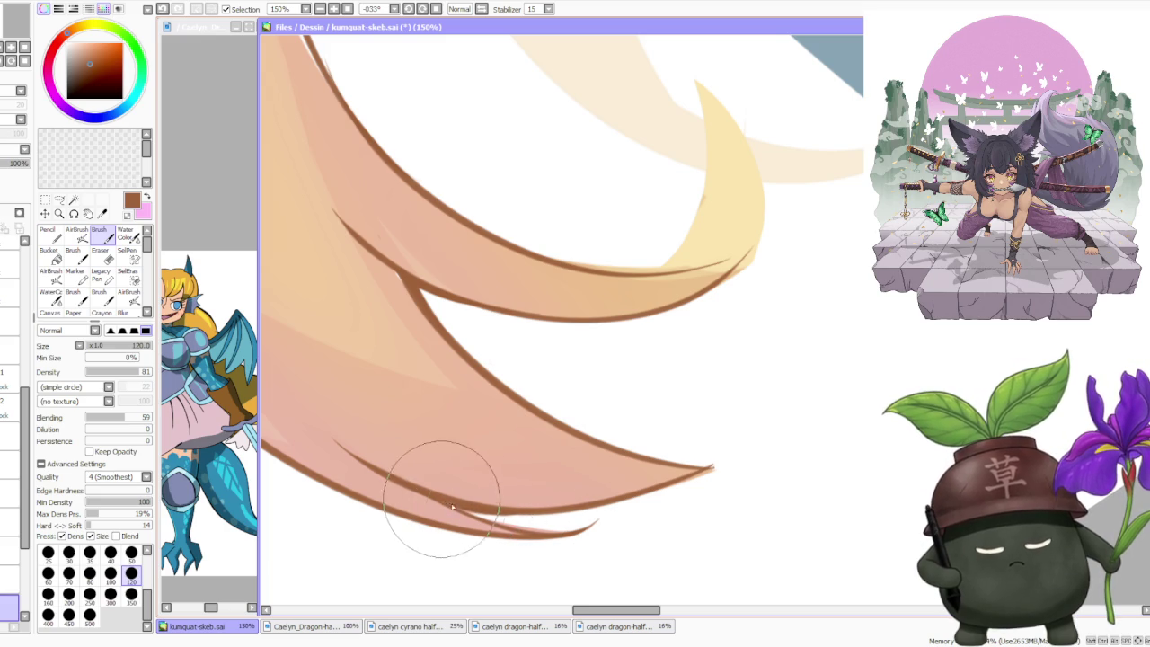
- Undo the last hair-tip stroke, shift the view toward the tip, and mirror the canvas
{"action": "key", "text": "ctrl+z"}
{"action": "left_click_drag", "start_coordinate": [456, 509], "coordinate": [607, 499]}
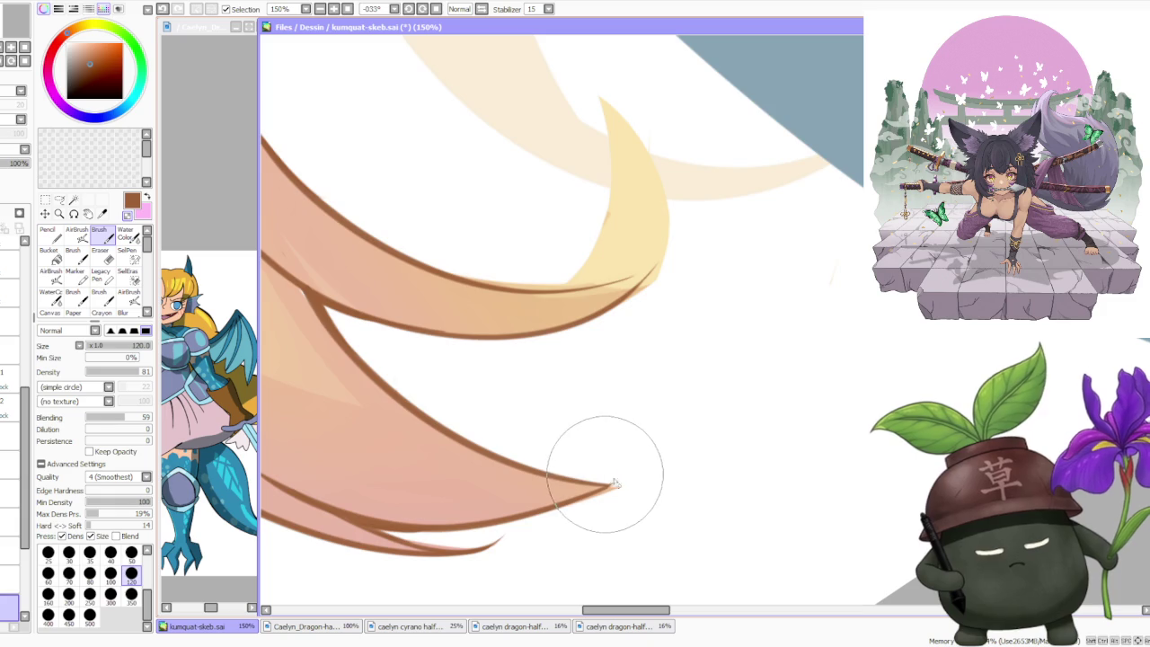
{"action": "scroll", "coordinate": [562, 422], "scroll_direction": "down", "scroll_amount": 2}
{"action": "scroll", "coordinate": [555, 408], "scroll_direction": "down", "scroll_amount": 3}
{"action": "key", "text": "h"}
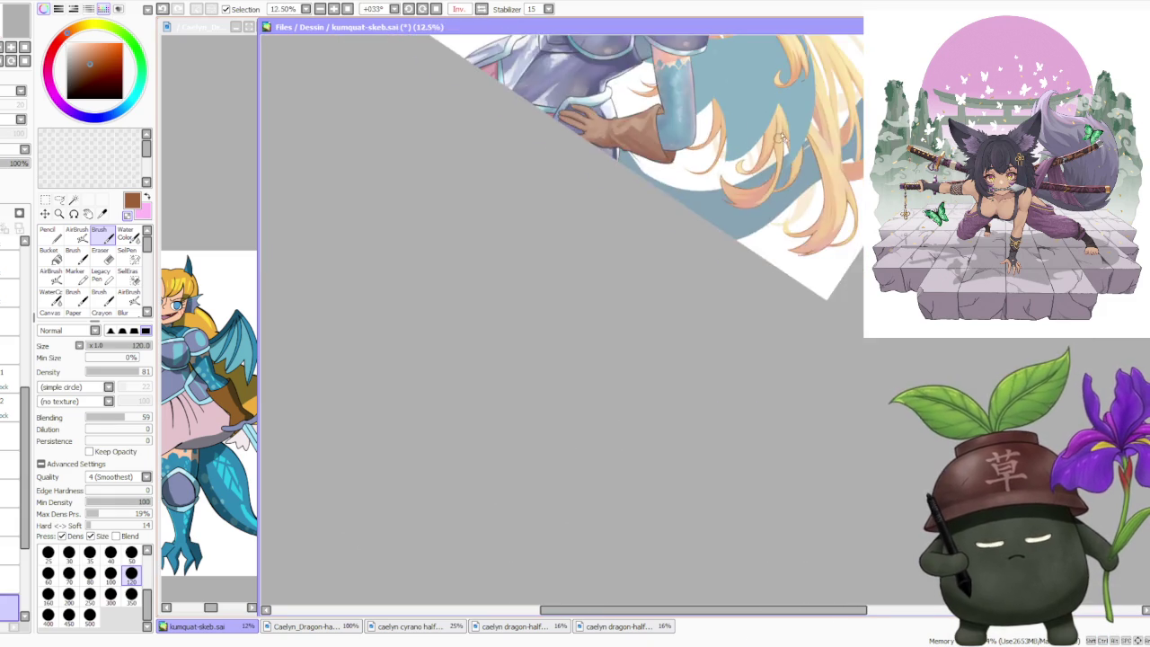
{"action": "scroll", "coordinate": [729, 231], "scroll_direction": "up", "scroll_amount": 1}
{"action": "scroll", "coordinate": [689, 334], "scroll_direction": "up", "scroll_amount": 1}
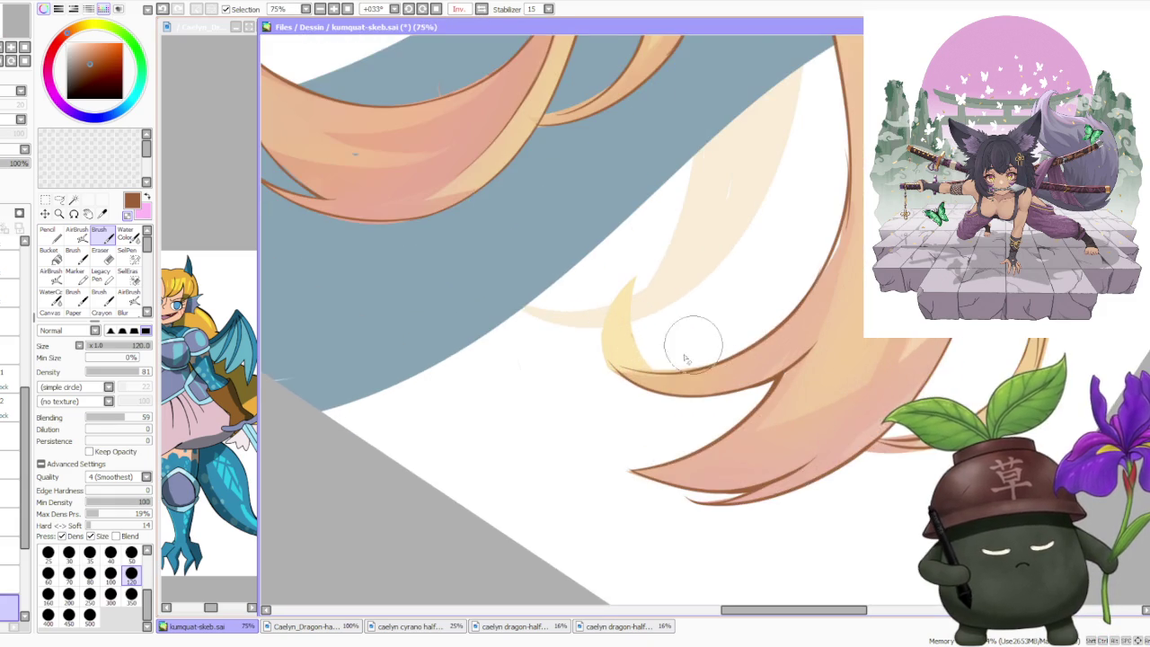
{"action": "scroll", "coordinate": [616, 333], "scroll_direction": "up", "scroll_amount": 1}
{"action": "left_click_drag", "start_coordinate": [606, 379], "coordinate": [617, 269]}
{"action": "key", "text": "ctrl+z"}
{"action": "mouse_move", "coordinate": [611, 380]}
{"action": "left_mouse_down"}
{"action": "mouse_move", "coordinate": [634, 257]}
{"action": "mouse_move", "coordinate": [649, 341]}
{"action": "mouse_move", "coordinate": [675, 359]}
{"action": "left_mouse_up"}
{"action": "key", "text": "ctrl+z"}
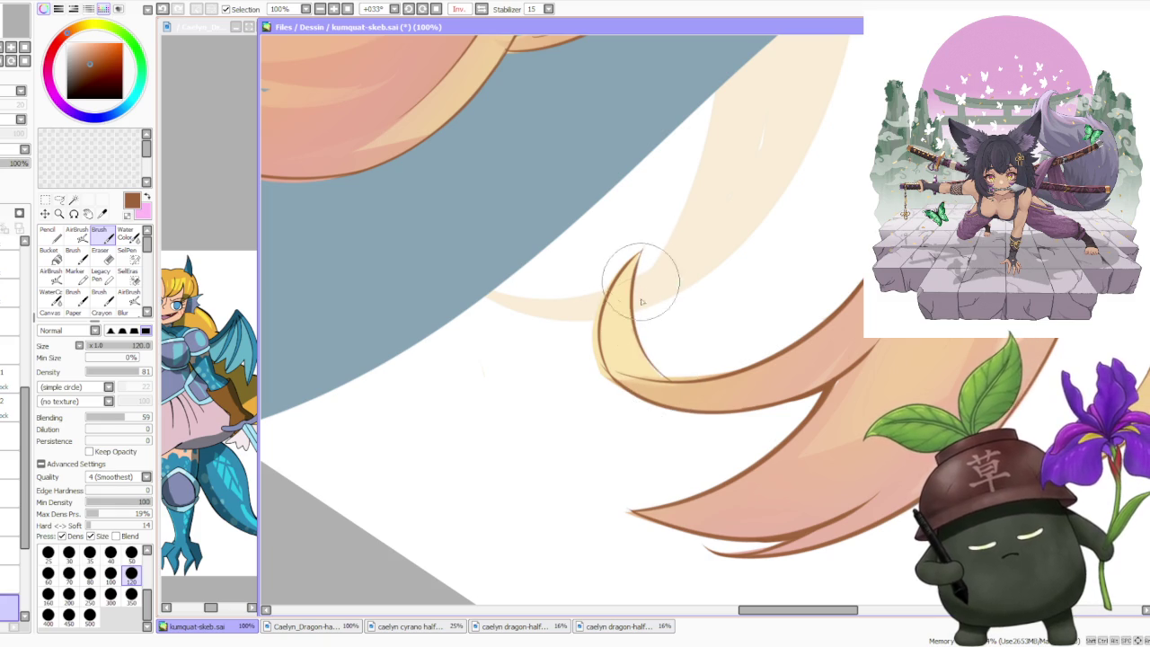
{"action": "scroll", "coordinate": [640, 351], "scroll_direction": "up", "scroll_amount": 1}
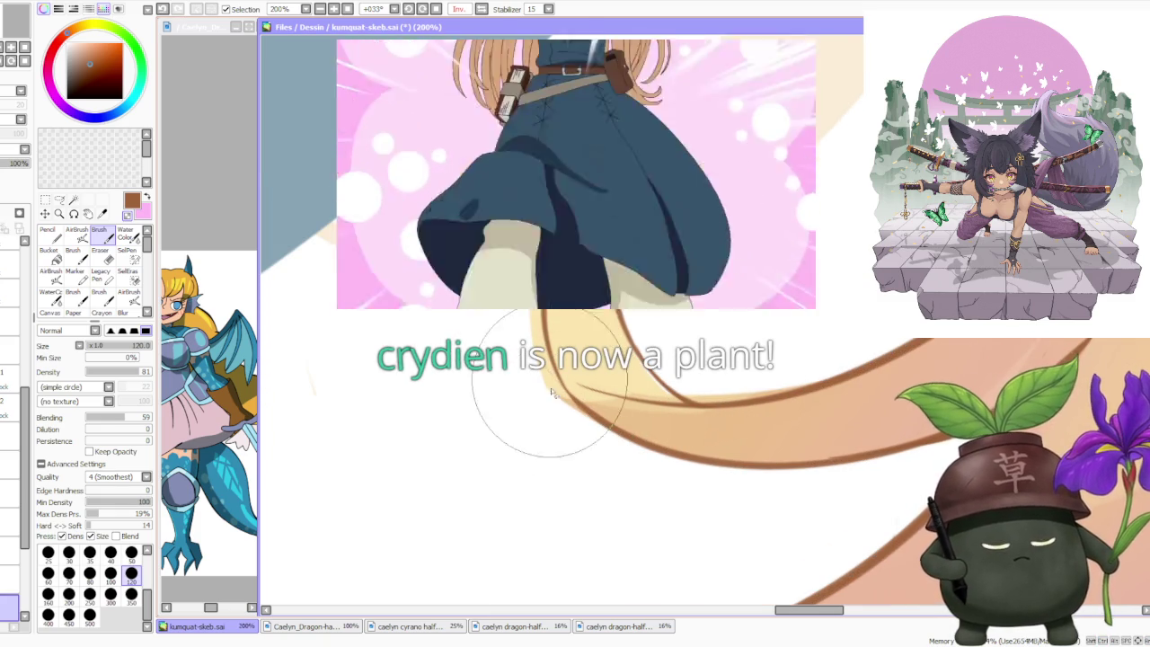
{"action": "scroll", "coordinate": [539, 377], "scroll_direction": "down", "scroll_amount": 3}
{"action": "scroll", "coordinate": [539, 377], "scroll_direction": "down", "scroll_amount": 3}
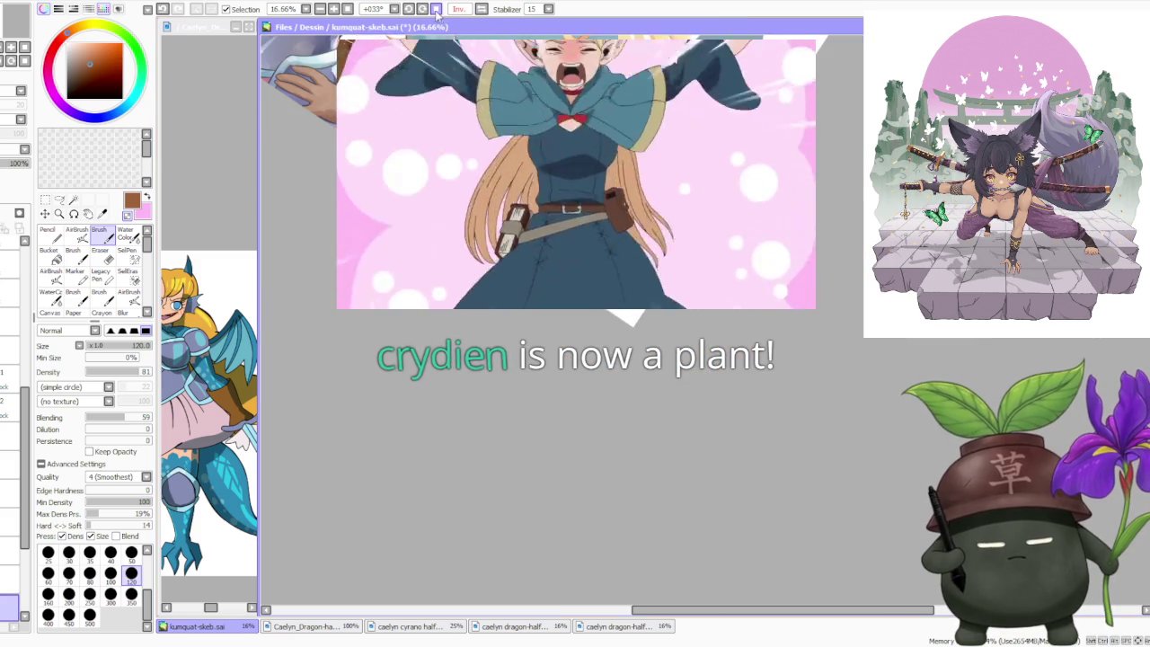
{"action": "scroll", "coordinate": [614, 257], "scroll_direction": "down", "scroll_amount": 3}
{"action": "scroll", "coordinate": [468, 171], "scroll_direction": "up", "scroll_amount": 2}
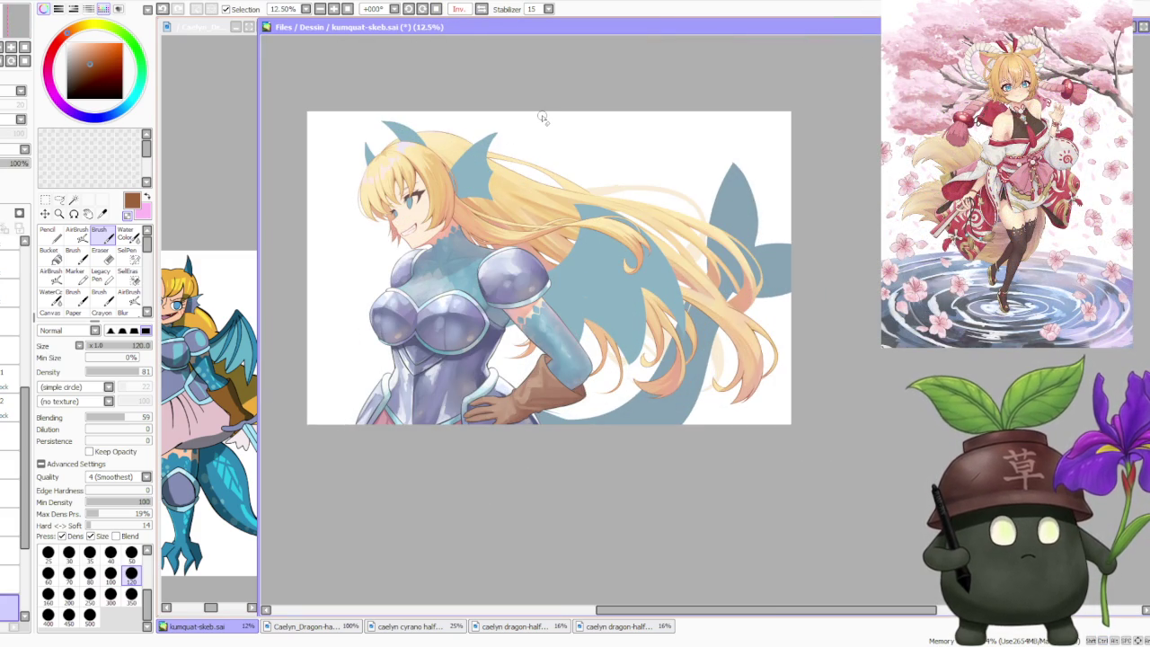
- Unmirror the canvas view and rotate it counter-clockwise to line up with the hair strand
{"action": "left_click", "coordinate": [482, 9]}
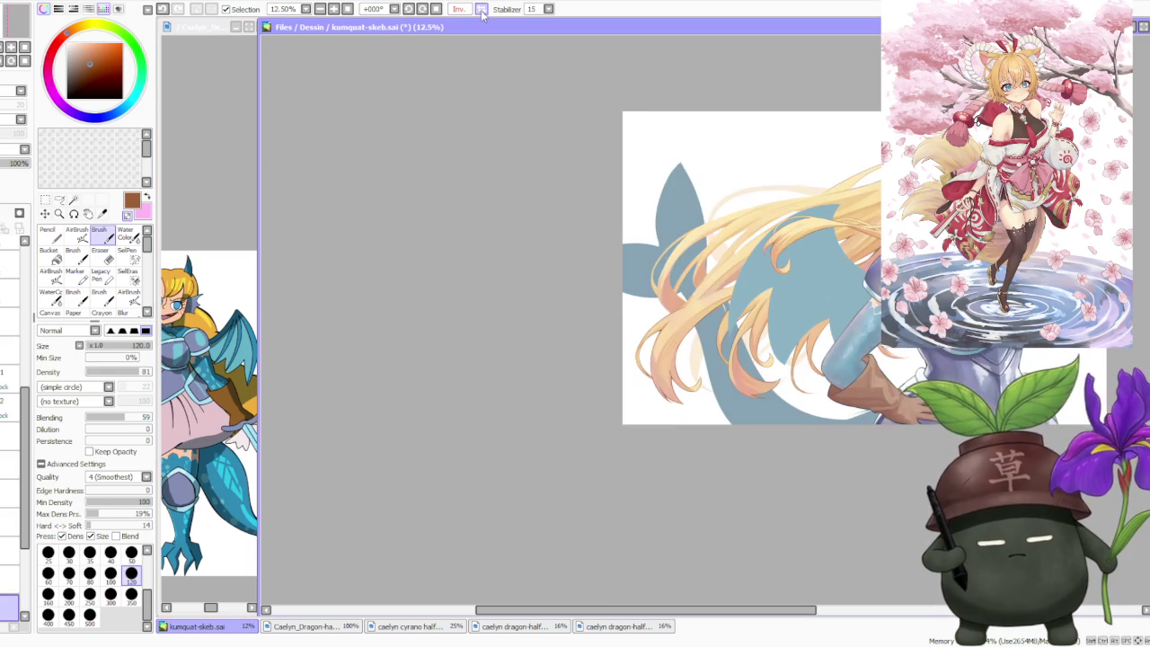
{"action": "scroll", "coordinate": [730, 193], "scroll_direction": "down", "scroll_amount": 1}
{"action": "scroll", "coordinate": [730, 193], "scroll_direction": "up", "scroll_amount": 2}
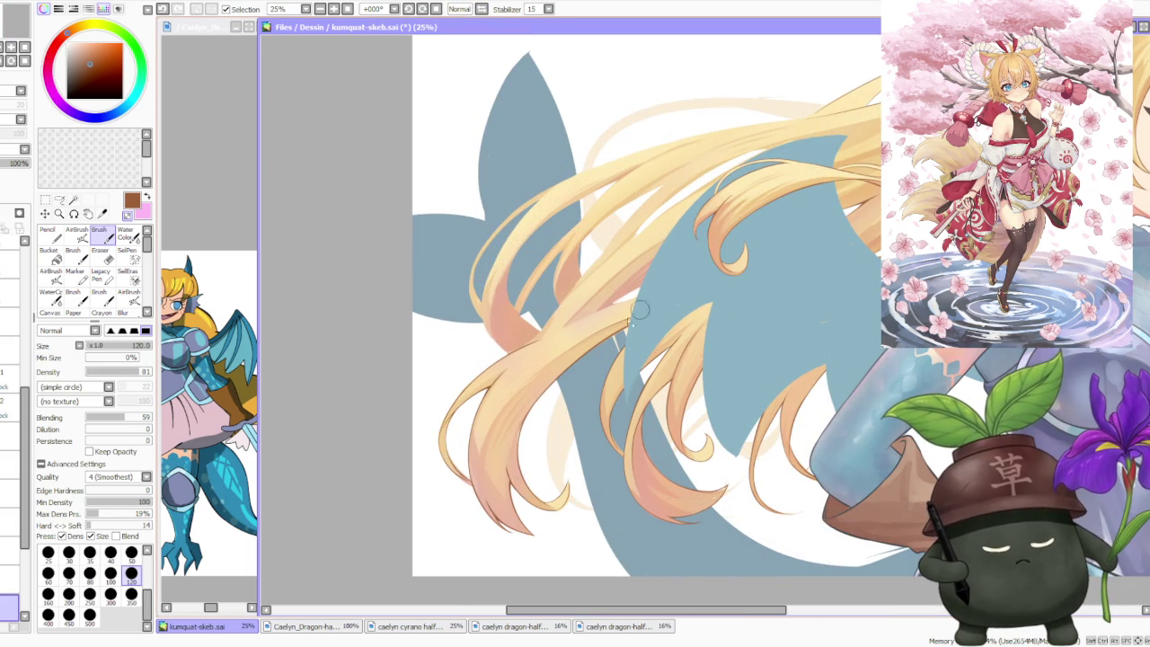
{"action": "left_click_drag", "start_coordinate": [590, 210], "coordinate": [645, 363]}
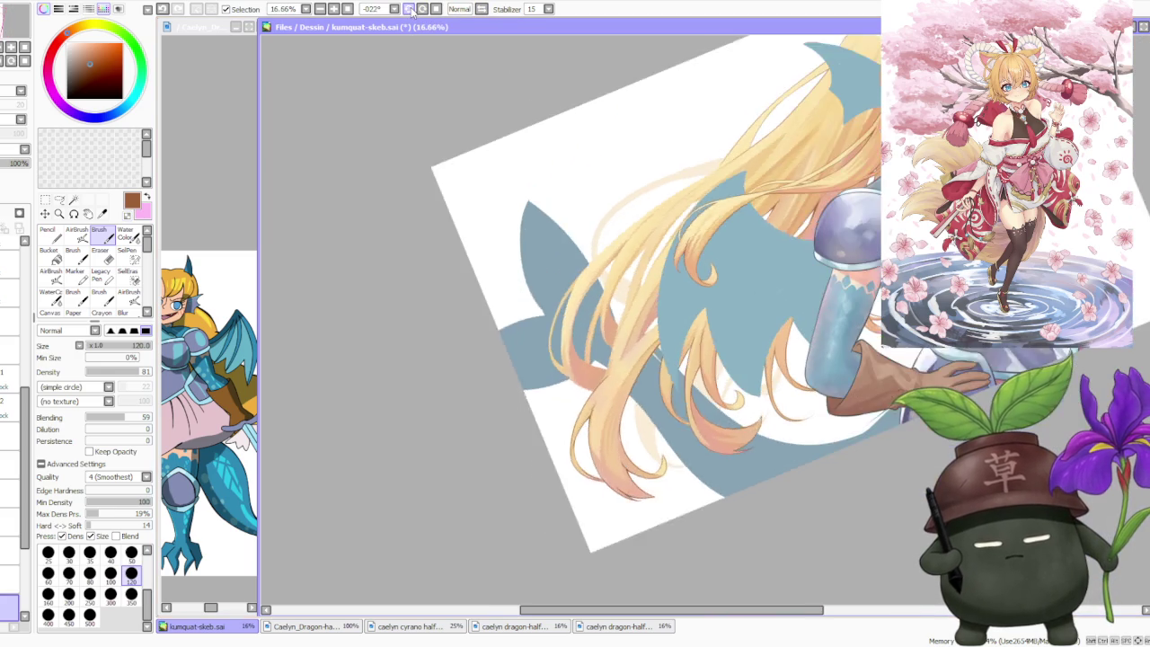
{"action": "scroll", "coordinate": [645, 363], "scroll_direction": "up", "scroll_amount": 1}
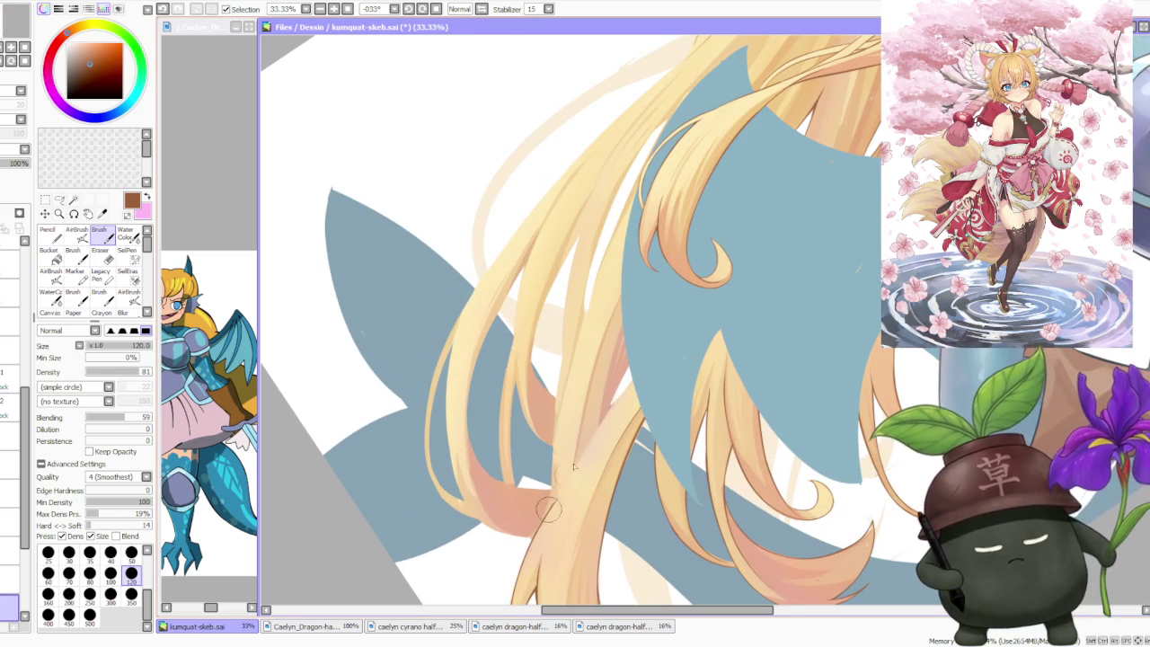
- Try several thin strokes along the hair strand edge, undoing each attempt
{"action": "left_click_drag", "start_coordinate": [540, 528], "coordinate": [605, 414]}
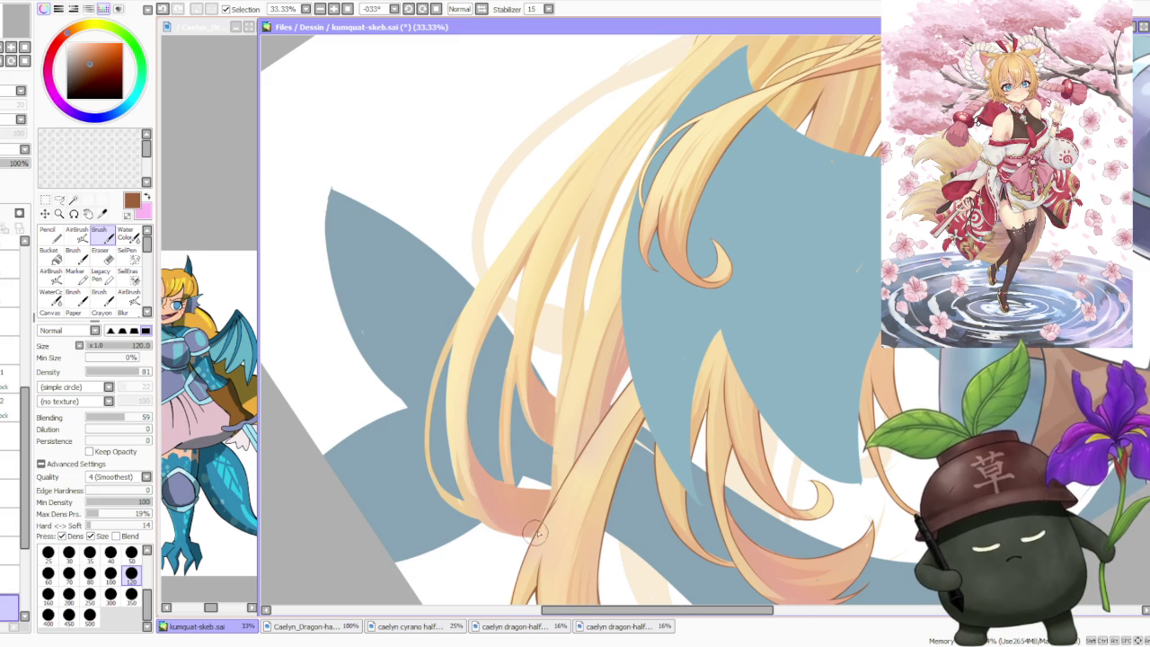
{"action": "scroll", "coordinate": [557, 480], "scroll_direction": "down", "scroll_amount": 1}
{"action": "scroll", "coordinate": [608, 388], "scroll_direction": "up", "scroll_amount": 2}
{"action": "left_click_drag", "start_coordinate": [575, 512], "coordinate": [608, 374]}
{"action": "key", "text": "ctrl+z"}
{"action": "left_click_drag", "start_coordinate": [566, 489], "coordinate": [615, 346]}
{"action": "key", "text": "ctrl+z"}
{"action": "left_click_drag", "start_coordinate": [570, 512], "coordinate": [619, 353]}
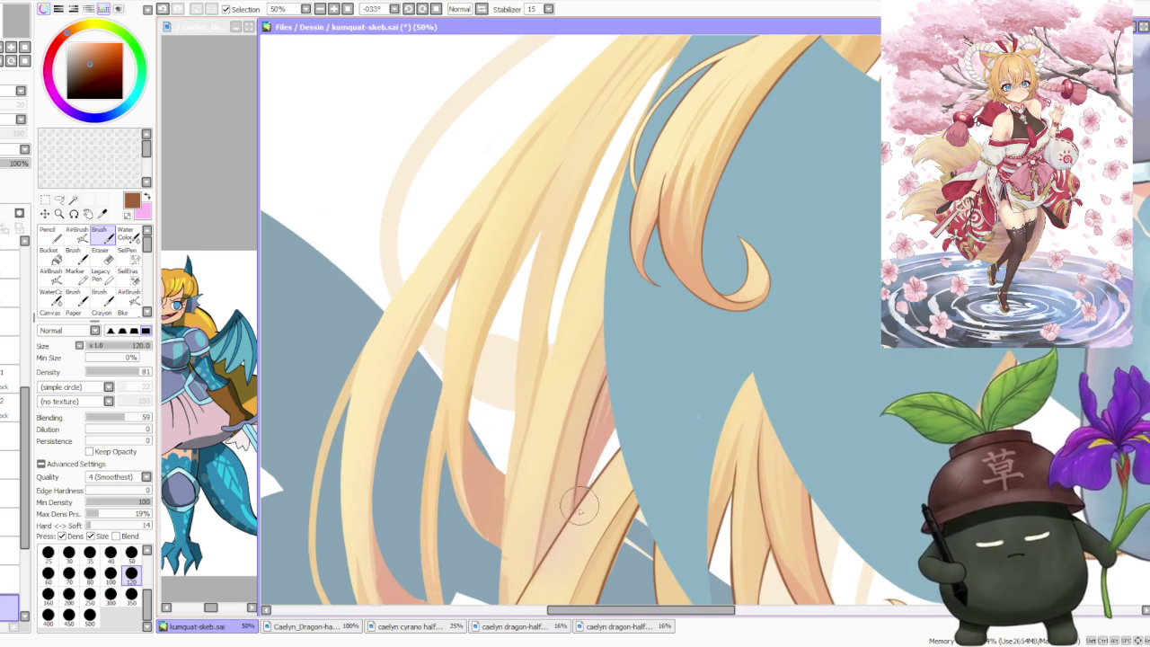
{"action": "key", "text": "ctrl+z"}
{"action": "left_click_drag", "start_coordinate": [578, 509], "coordinate": [646, 379]}
{"action": "key", "text": "ctrl+z"}
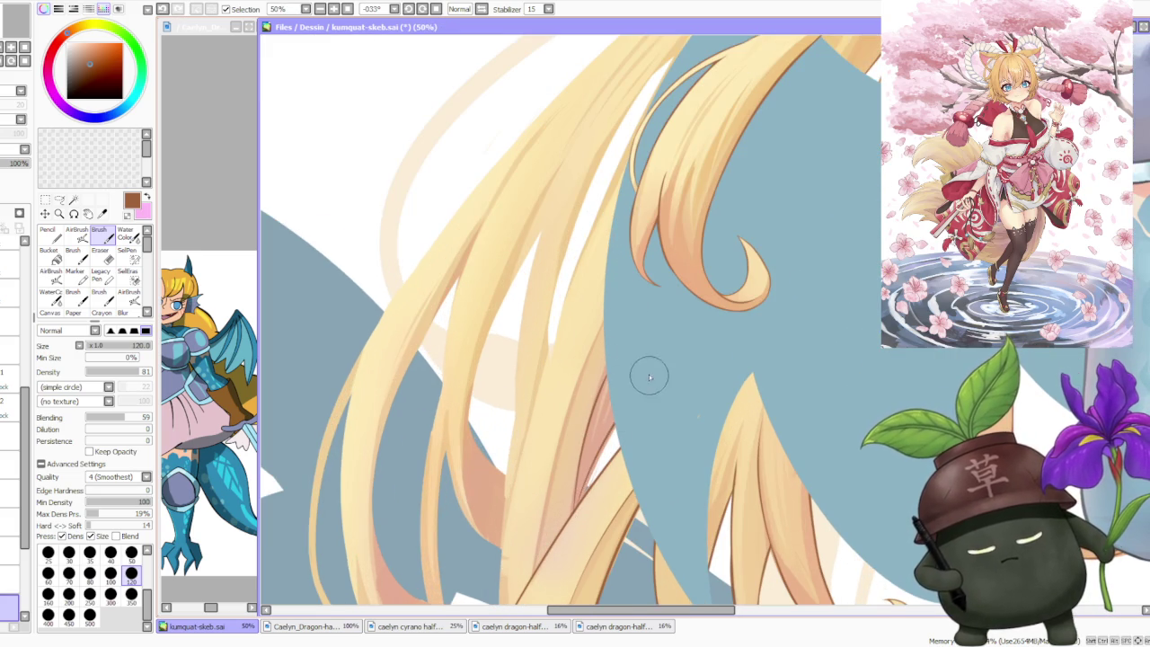
- Paint light hair-coloured strokes along the blonde strand's edge
{"action": "scroll", "coordinate": [626, 395], "scroll_direction": "down", "scroll_amount": 2}
{"action": "scroll", "coordinate": [611, 431], "scroll_direction": "up", "scroll_amount": 1}
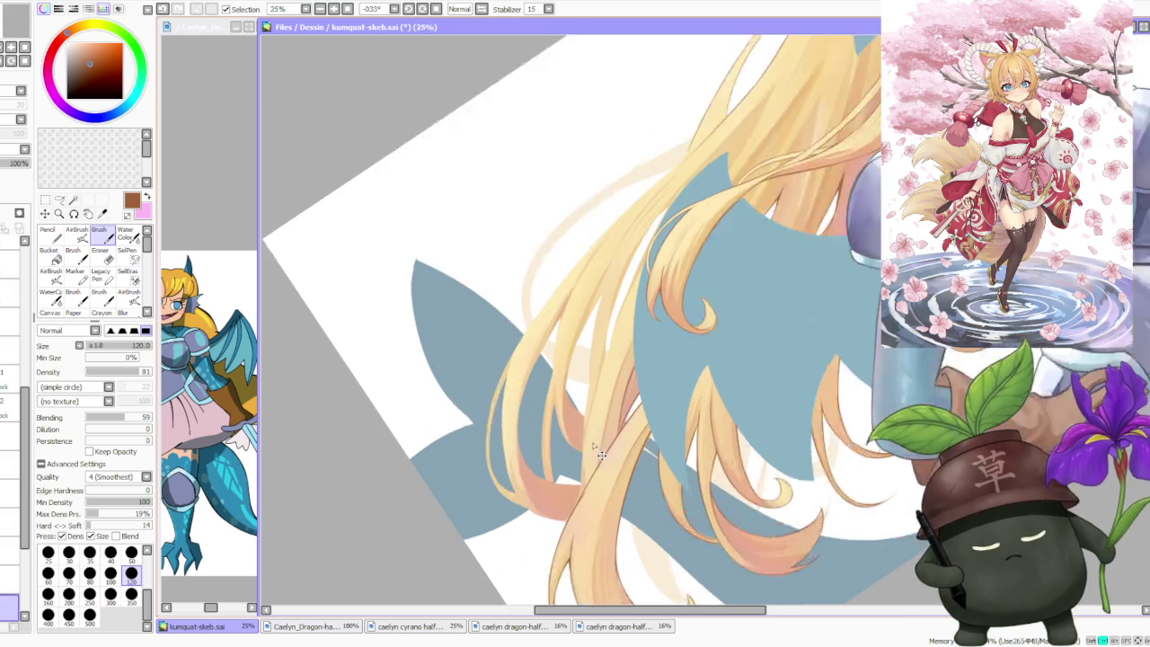
{"action": "left_click_drag", "start_coordinate": [577, 514], "coordinate": [595, 363]}
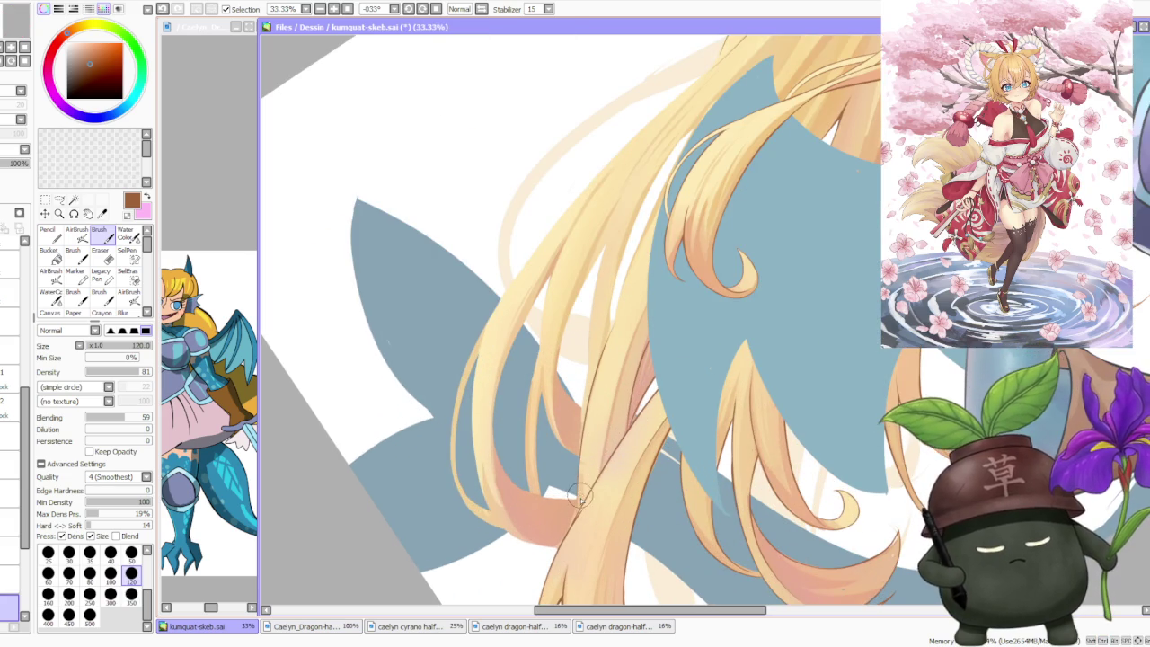
{"action": "scroll", "coordinate": [579, 503], "scroll_direction": "down", "scroll_amount": 3}
{"action": "scroll", "coordinate": [584, 437], "scroll_direction": "up", "scroll_amount": 3}
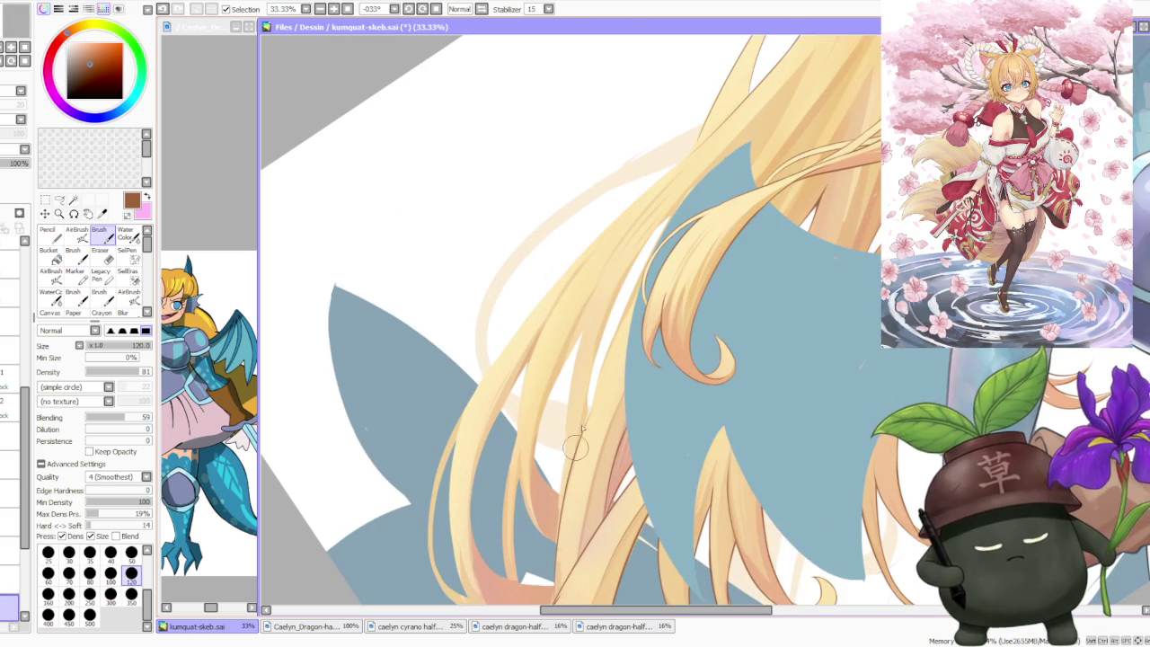
{"action": "left_click_drag", "start_coordinate": [634, 317], "coordinate": [577, 444]}
- Toggle the new light hair stroke off and on to compare, leaving it restored
{"action": "key", "text": "ctrl+z"}
{"action": "key", "text": "ctrl+y"}
{"action": "key", "text": "ctrl+z"}
{"action": "key", "text": "ctrl+y"}
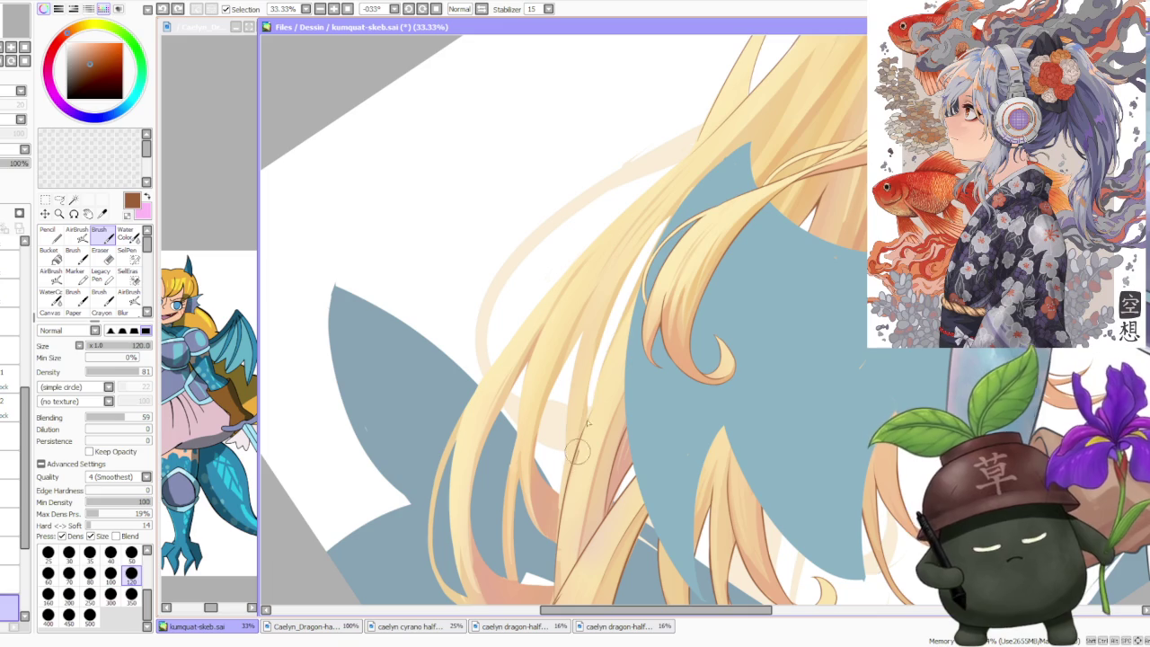
{"action": "key", "text": "ctrl+z"}
{"action": "key", "text": "ctrl+y"}
{"action": "key", "text": "ctrl+z"}
{"action": "key", "text": "ctrl+y"}
{"action": "key", "text": "ctrl+z"}
{"action": "key", "text": "ctrl+y"}
{"action": "key", "text": "ctrl+z"}
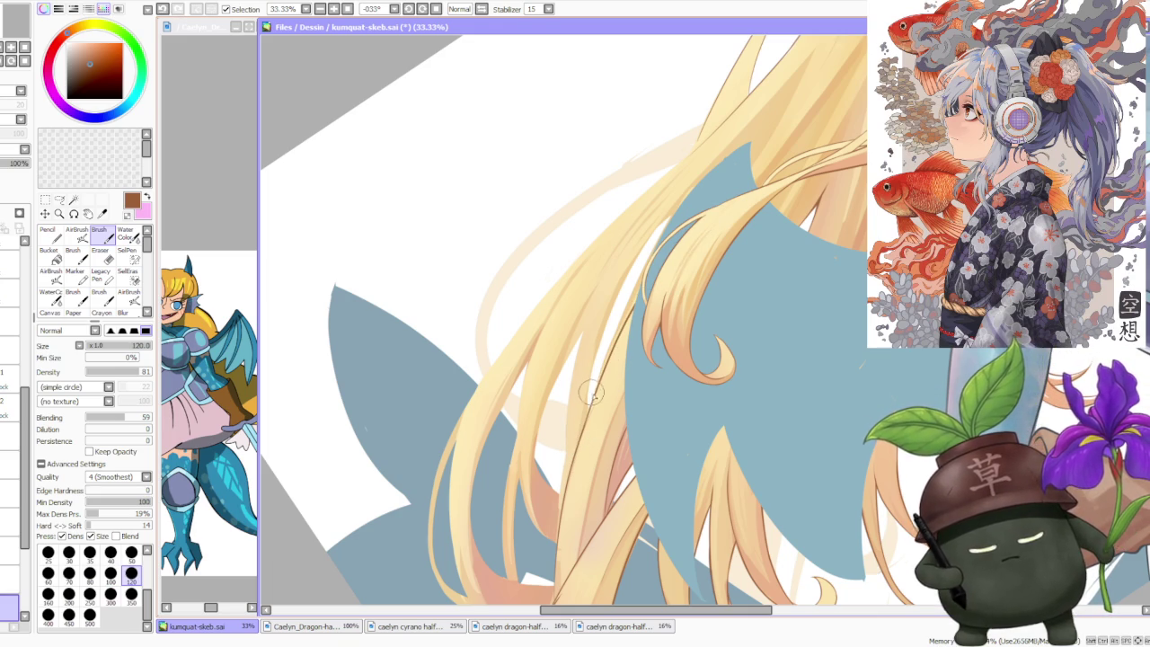
{"action": "key", "text": "ctrl+y"}
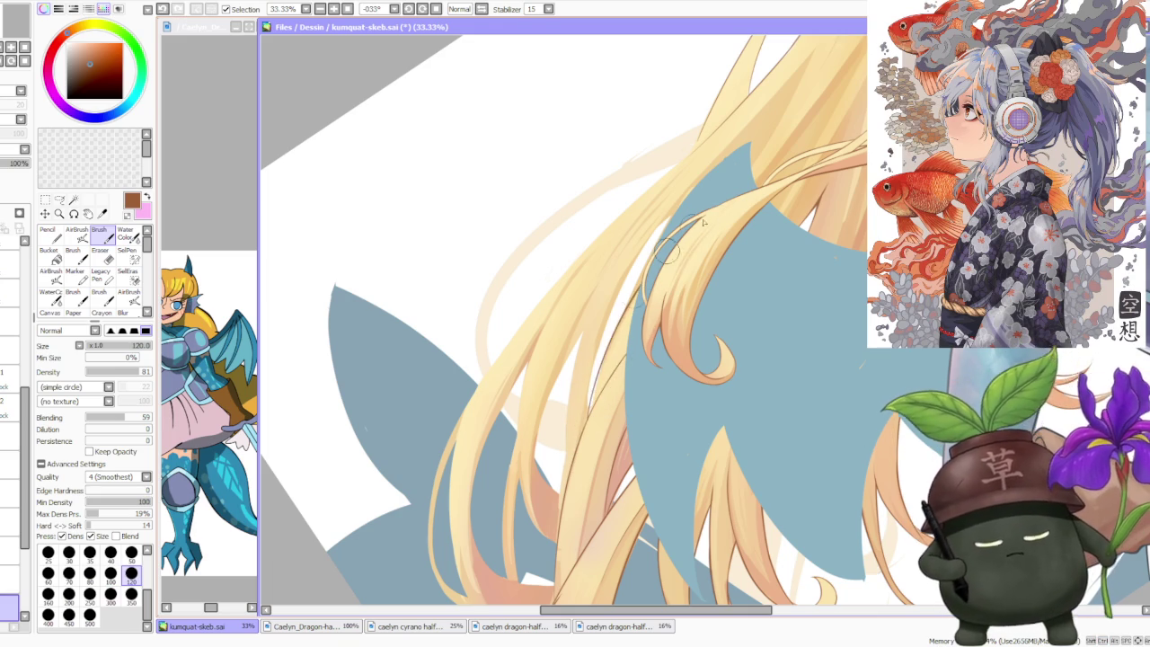
{"action": "key", "text": "ctrl+z"}
{"action": "key", "text": "ctrl+y"}
{"action": "key", "text": "ctrl+z"}
{"action": "key", "text": "ctrl+y"}
{"action": "key", "text": "ctrl+z"}
{"action": "key", "text": "ctrl+y"}
- Replace the earlier light stroke with a longer one running up the strand
{"action": "key", "text": "ctrl+z"}
{"action": "left_click_drag", "start_coordinate": [588, 404], "coordinate": [674, 214]}
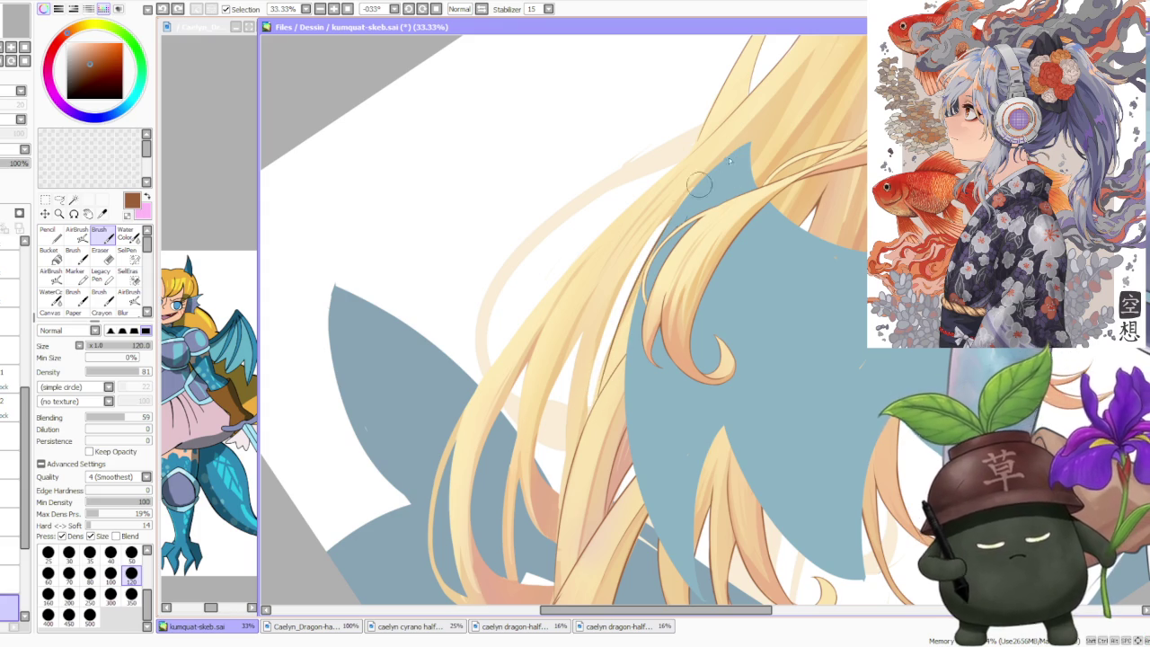
{"action": "scroll", "coordinate": [636, 311], "scroll_direction": "down", "scroll_amount": 3}
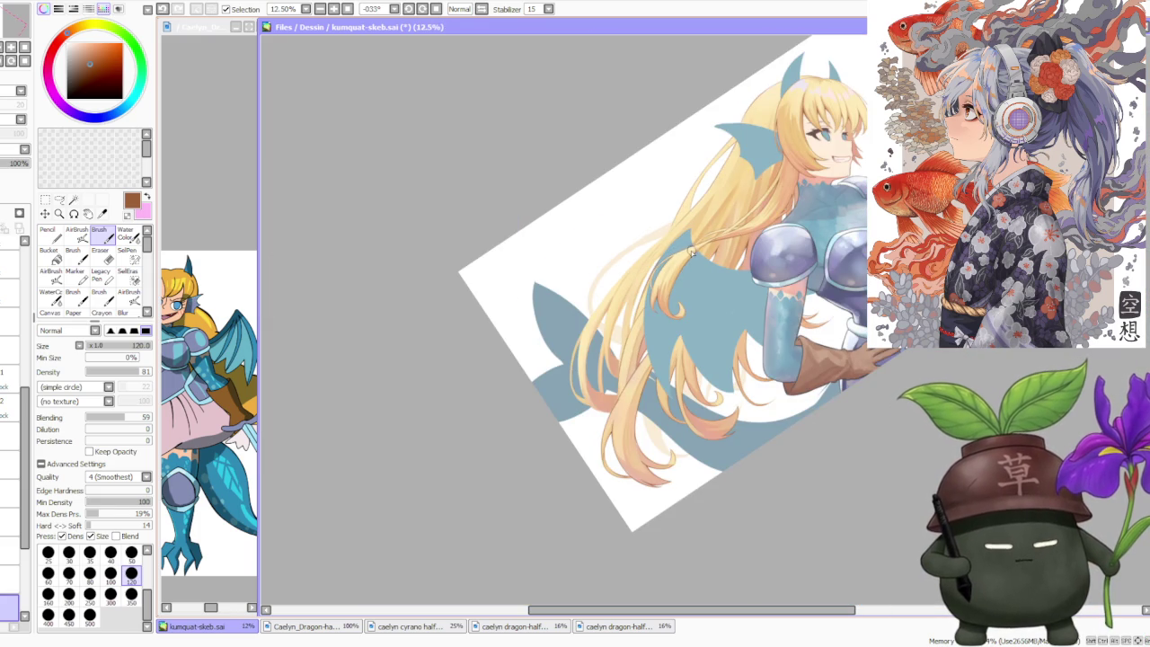
- Draw a thin hair line along the lower strand, redrawing it until it fits
{"action": "scroll", "coordinate": [693, 242], "scroll_direction": "up", "scroll_amount": 3}
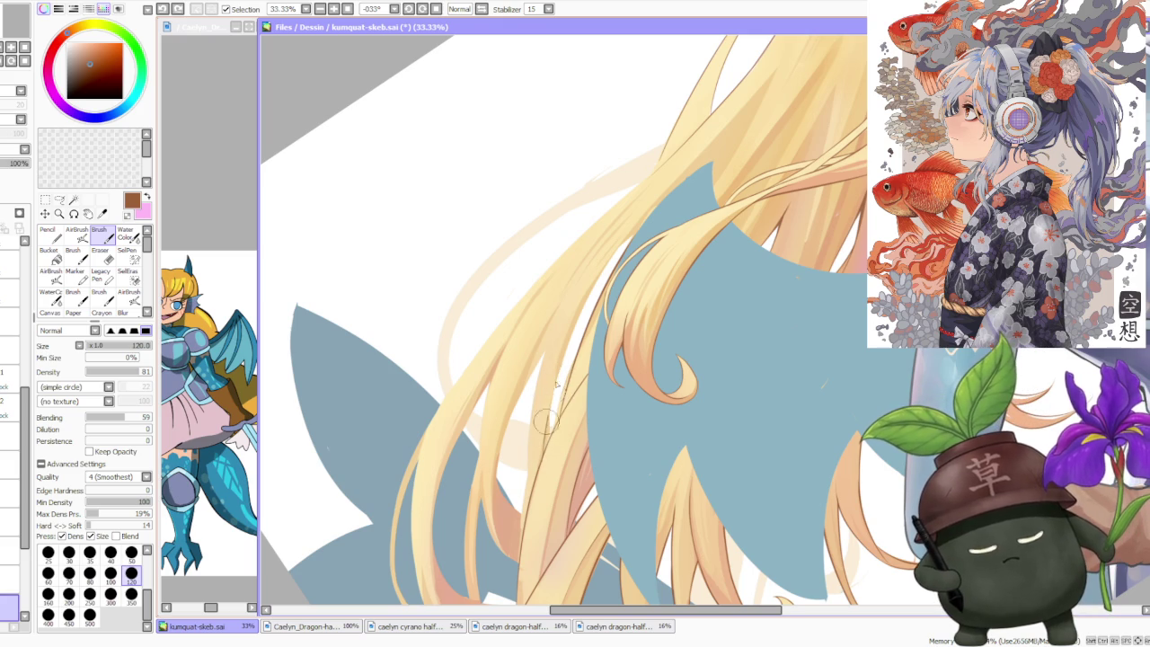
{"action": "left_click_drag", "start_coordinate": [560, 378], "coordinate": [551, 405]}
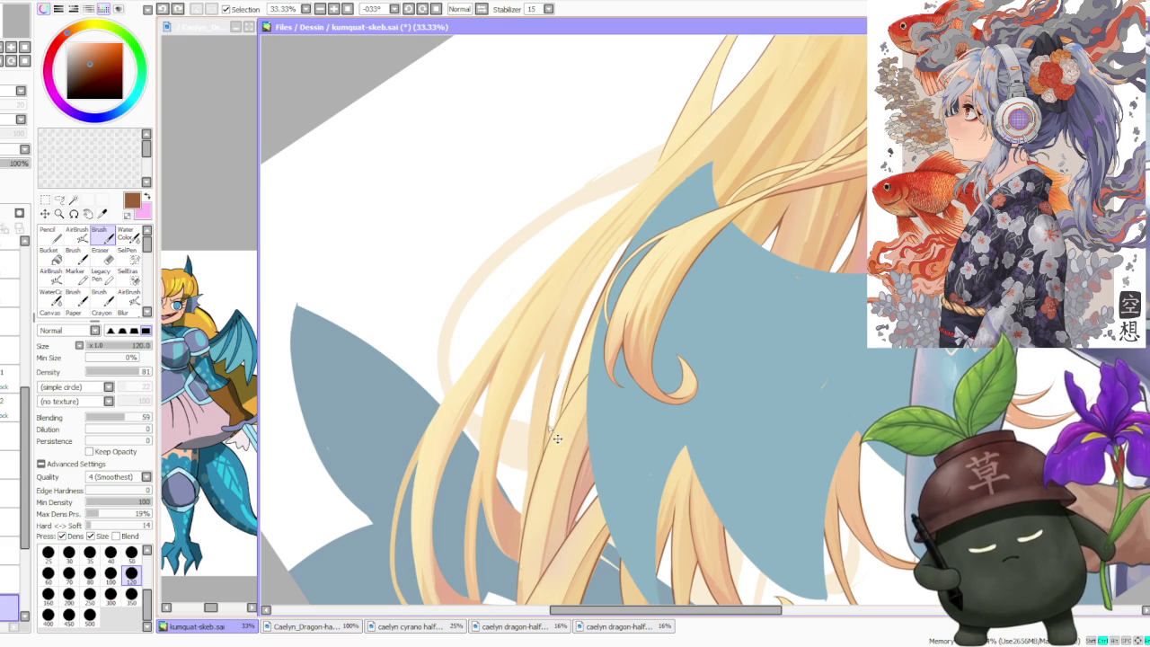
{"action": "left_click_drag", "start_coordinate": [530, 474], "coordinate": [551, 308]}
{"action": "key", "text": "ctrl+z"}
{"action": "left_click_drag", "start_coordinate": [530, 476], "coordinate": [557, 305]}
{"action": "key", "text": "ctrl+z"}
{"action": "left_click_drag", "start_coordinate": [533, 488], "coordinate": [554, 324]}
{"action": "scroll", "coordinate": [504, 488], "scroll_direction": "up", "scroll_amount": 1}
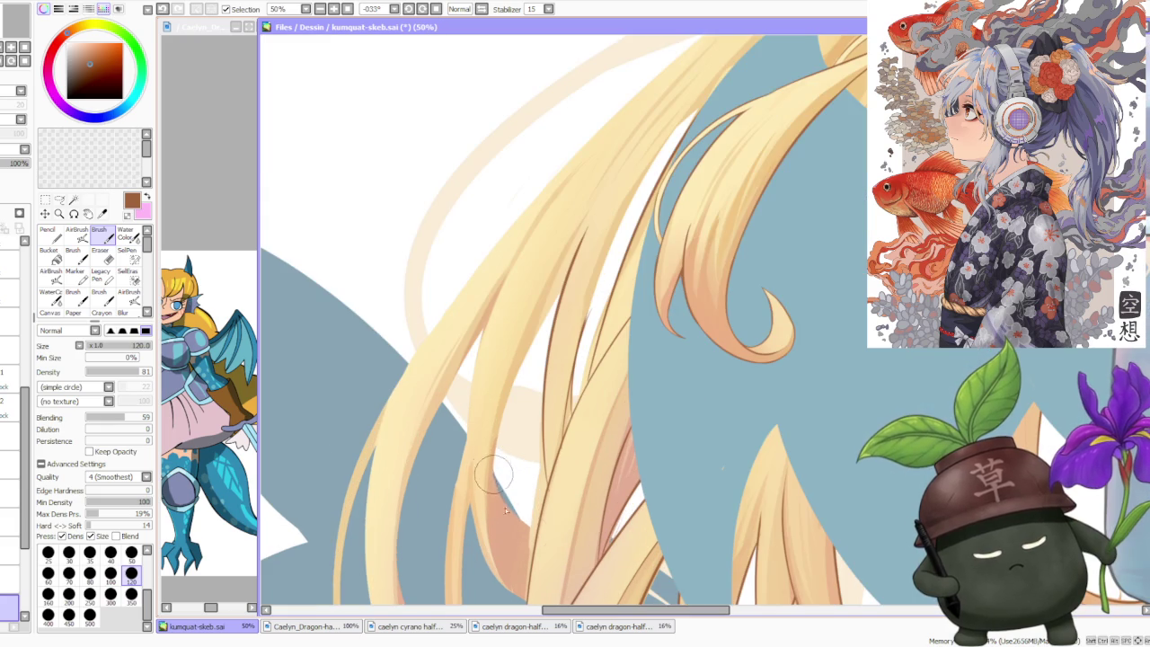
{"action": "key", "text": "ctrl+z"}
{"action": "mouse_move", "coordinate": [538, 541]}
{"action": "left_mouse_down"}
{"action": "mouse_move", "coordinate": [499, 453]}
{"action": "mouse_move", "coordinate": [582, 262]}
{"action": "left_mouse_up"}
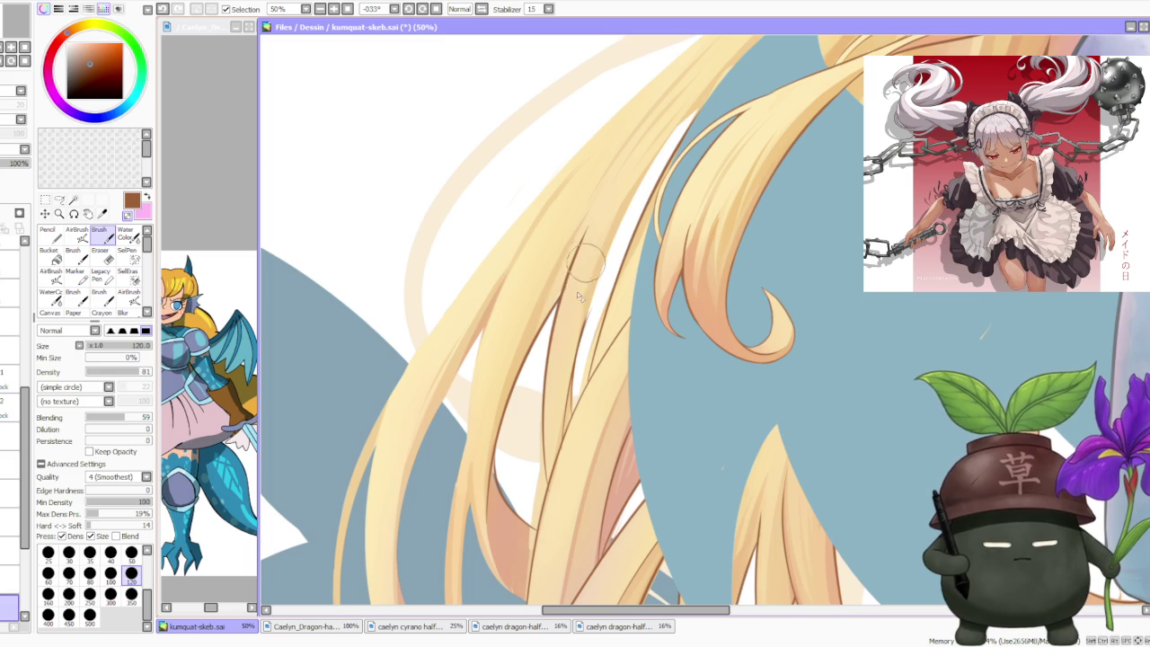
- Try a longer thin strand line across the lower hair, undoing several attempts
{"action": "scroll", "coordinate": [570, 270], "scroll_direction": "down", "scroll_amount": 2}
{"action": "scroll", "coordinate": [620, 230], "scroll_direction": "down", "scroll_amount": 1}
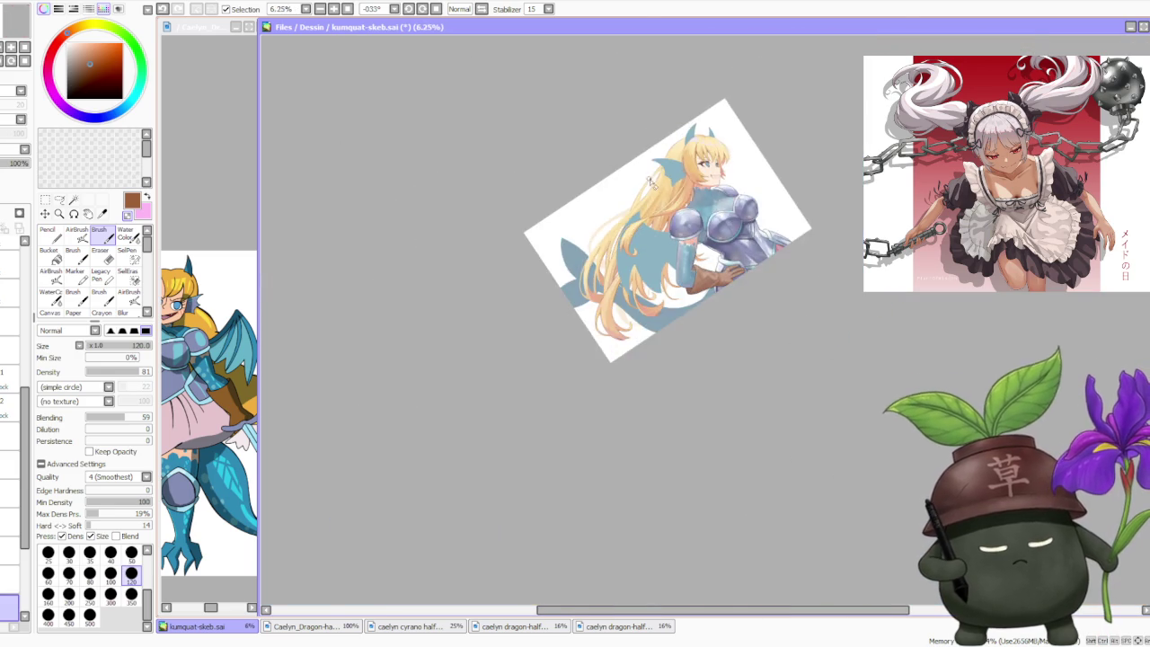
{"action": "scroll", "coordinate": [640, 193], "scroll_direction": "up", "scroll_amount": 3}
{"action": "scroll", "coordinate": [497, 454], "scroll_direction": "up", "scroll_amount": 3}
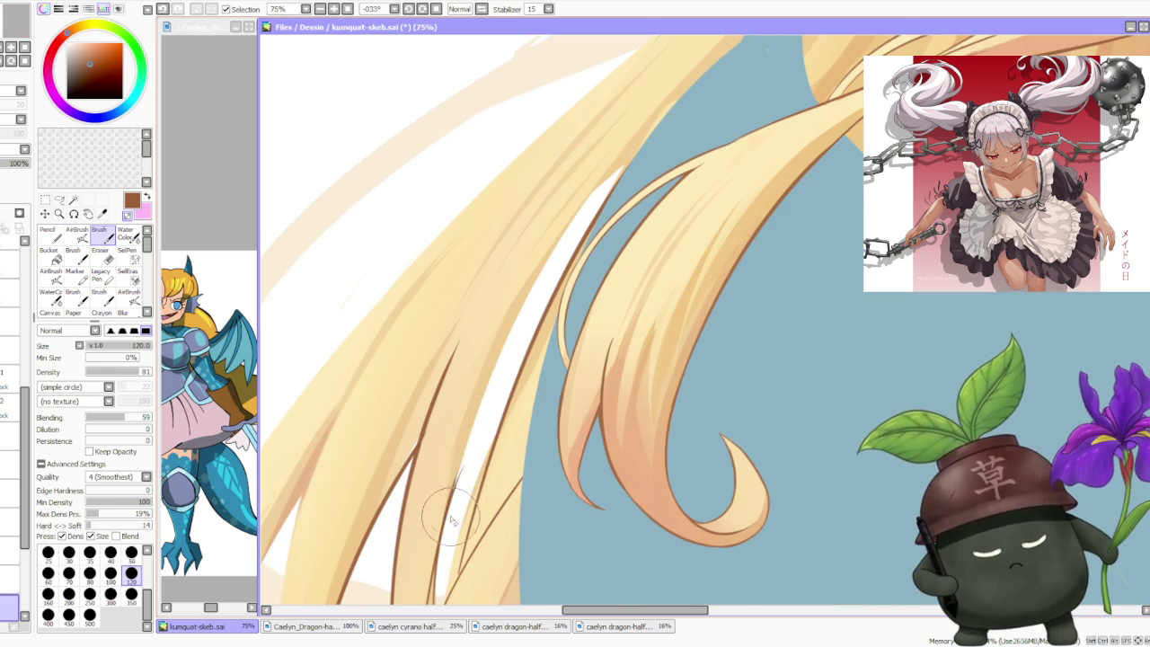
{"action": "scroll", "coordinate": [453, 503], "scroll_direction": "down", "scroll_amount": 2}
{"action": "left_click_drag", "start_coordinate": [449, 489], "coordinate": [575, 274]}
{"action": "key", "text": "ctrl+z"}
{"action": "left_click_drag", "start_coordinate": [445, 512], "coordinate": [588, 269]}
{"action": "key", "text": "ctrl+z"}
{"action": "left_click_drag", "start_coordinate": [456, 489], "coordinate": [585, 279]}
{"action": "key", "text": "ctrl+z"}
{"action": "left_click_drag", "start_coordinate": [454, 493], "coordinate": [598, 270]}
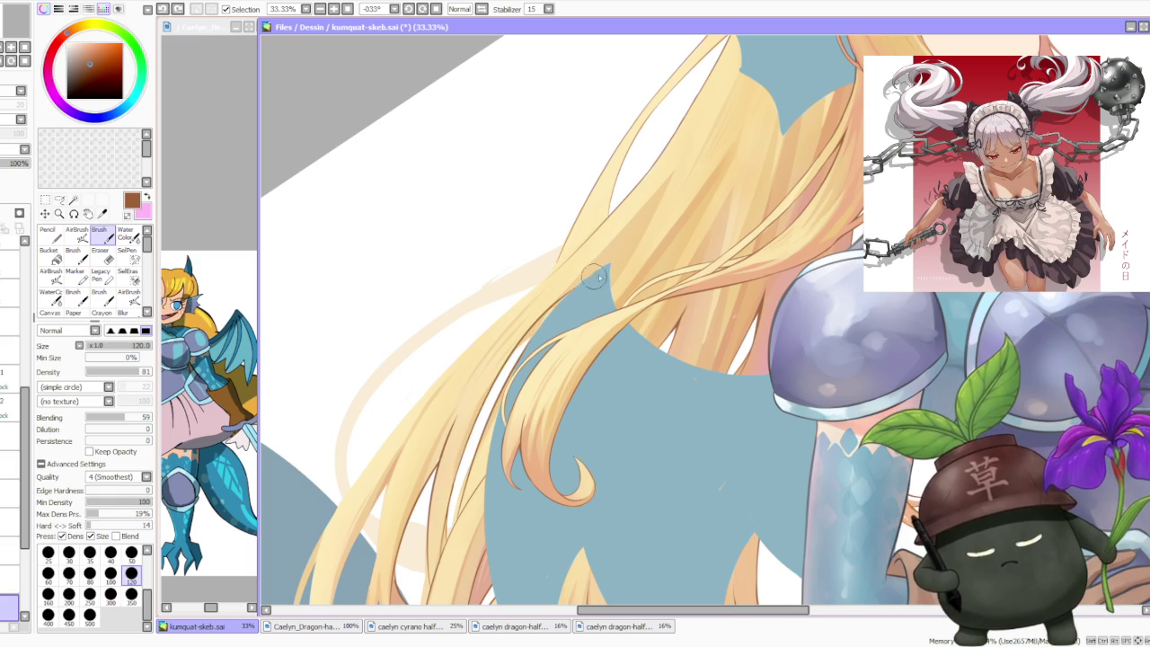
{"action": "key", "text": "ctrl+z"}
- Add two short faint strokes up the hair strand over the fin
{"action": "left_click_drag", "start_coordinate": [501, 370], "coordinate": [579, 310]}
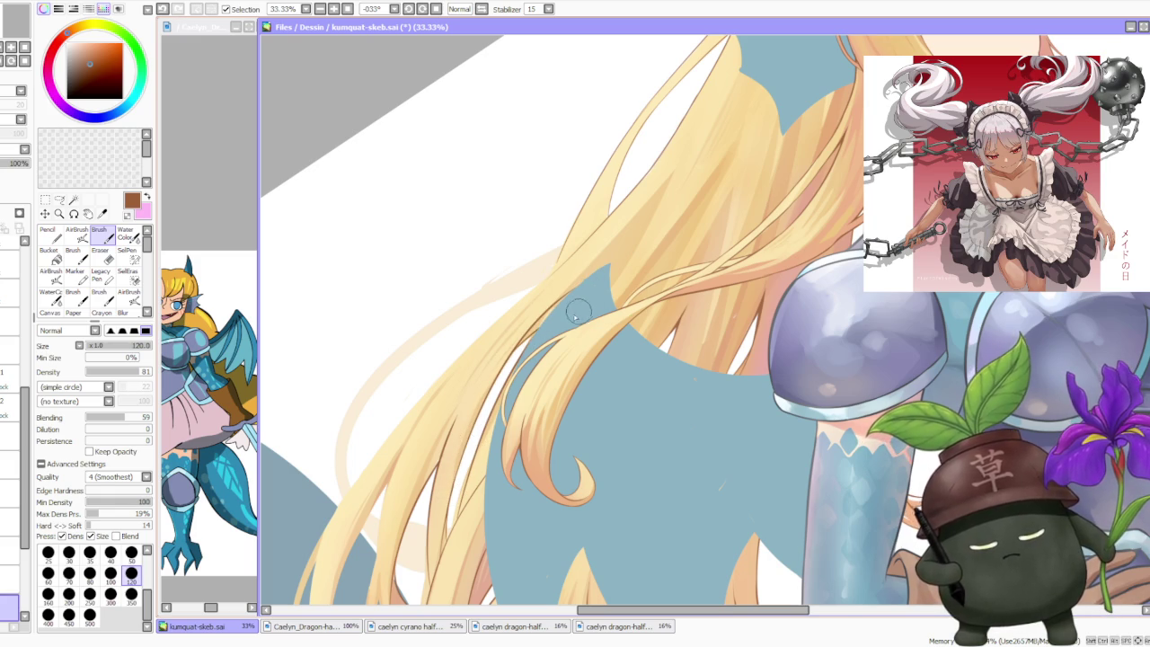
{"action": "left_click_drag", "start_coordinate": [533, 359], "coordinate": [584, 290]}
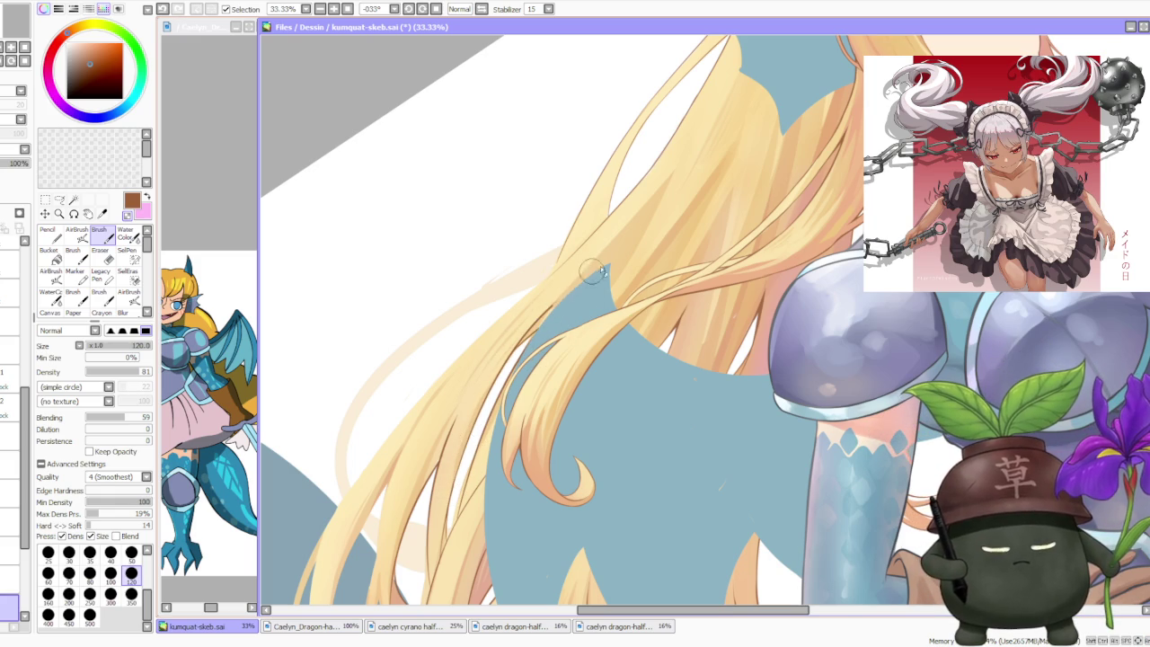
{"action": "scroll", "coordinate": [590, 274], "scroll_direction": "down", "scroll_amount": 2}
{"action": "scroll", "coordinate": [603, 265], "scroll_direction": "down", "scroll_amount": 1}
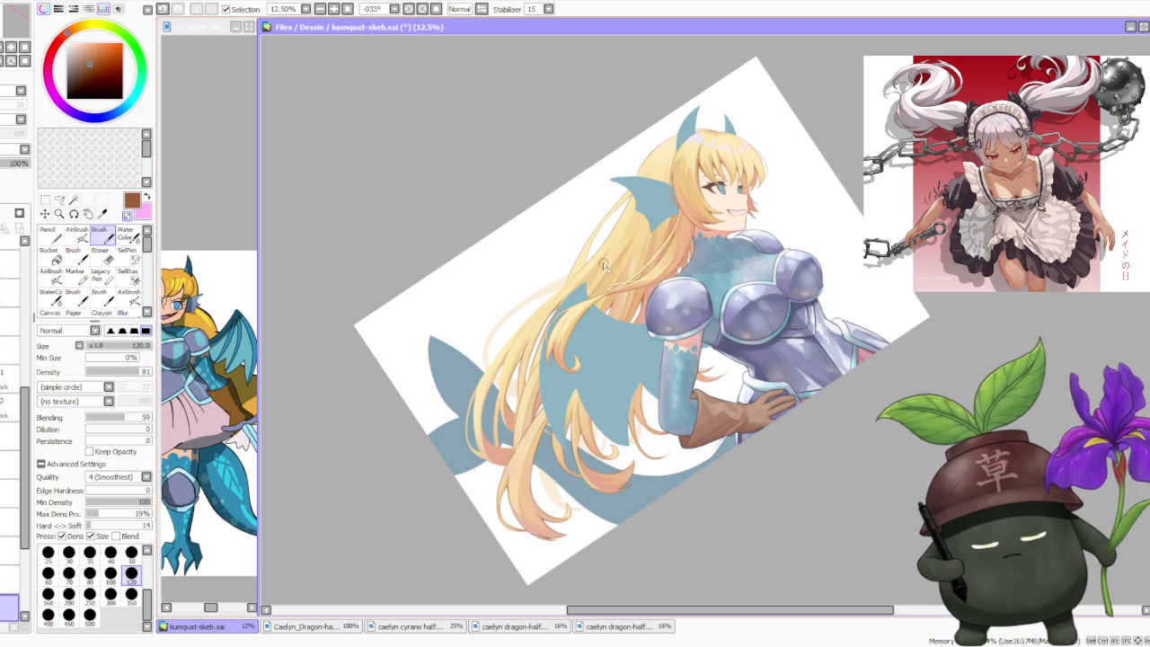
- Zoom into the hair and undo the last stroke, toggling it to compare
{"action": "scroll", "coordinate": [619, 253], "scroll_direction": "up", "scroll_amount": 3}
{"action": "scroll", "coordinate": [596, 305], "scroll_direction": "down", "scroll_amount": 1}
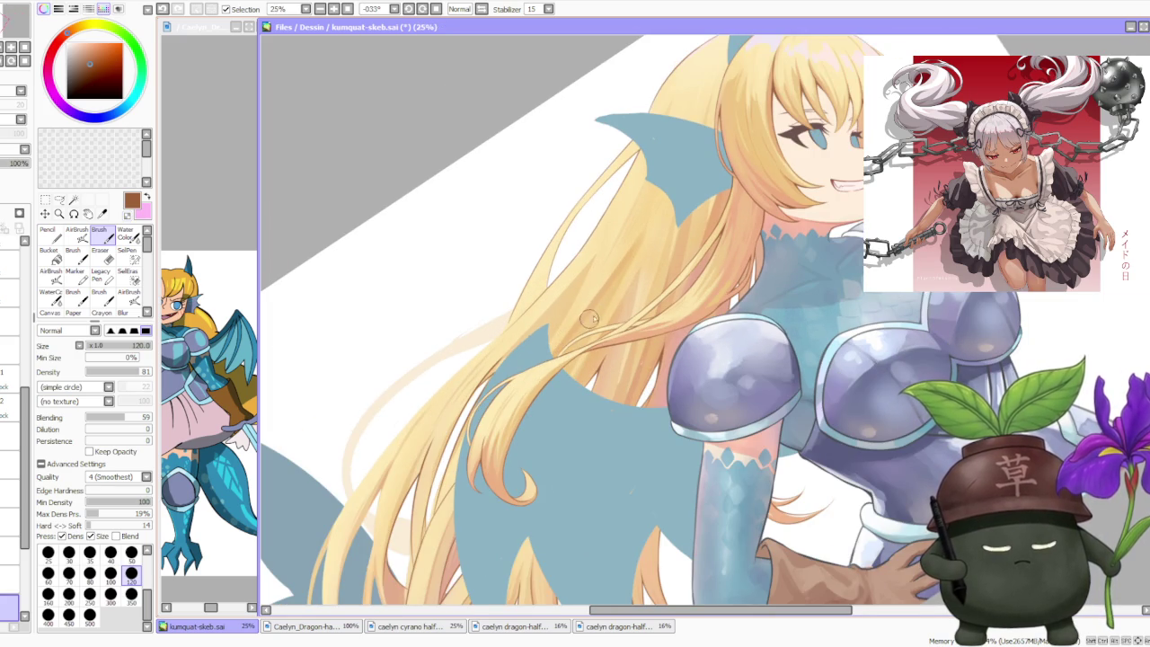
{"action": "scroll", "coordinate": [588, 321], "scroll_direction": "down", "scroll_amount": 1}
{"action": "scroll", "coordinate": [682, 238], "scroll_direction": "down", "scroll_amount": 2}
{"action": "scroll", "coordinate": [647, 321], "scroll_direction": "up", "scroll_amount": 3}
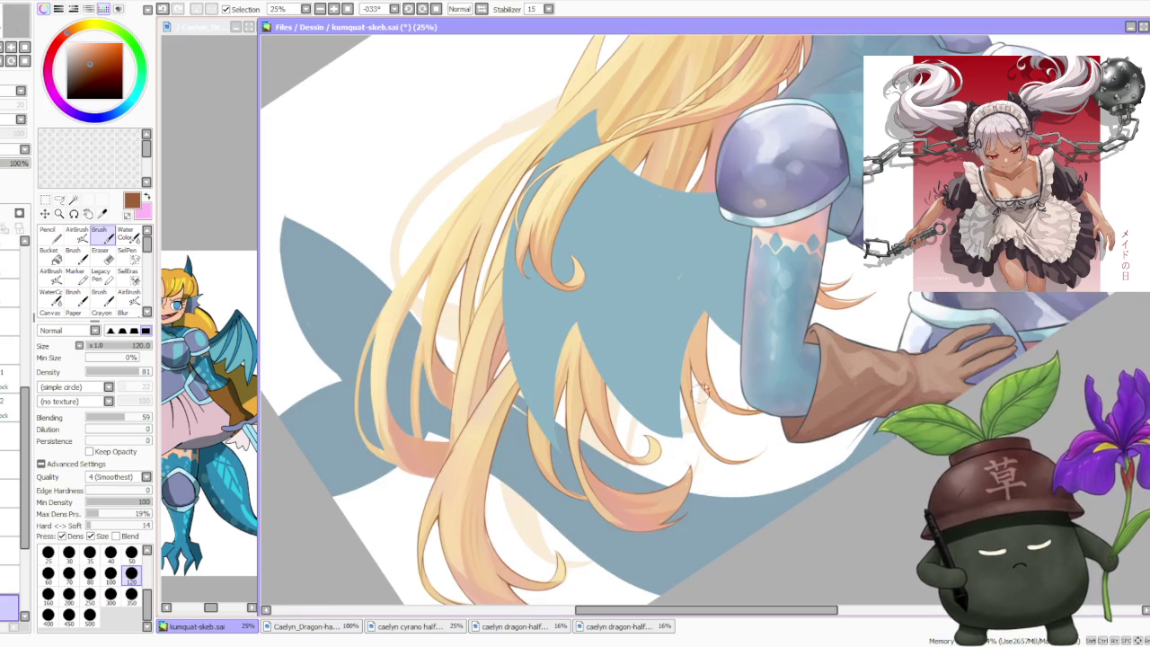
{"action": "scroll", "coordinate": [651, 512], "scroll_direction": "down", "scroll_amount": 1}
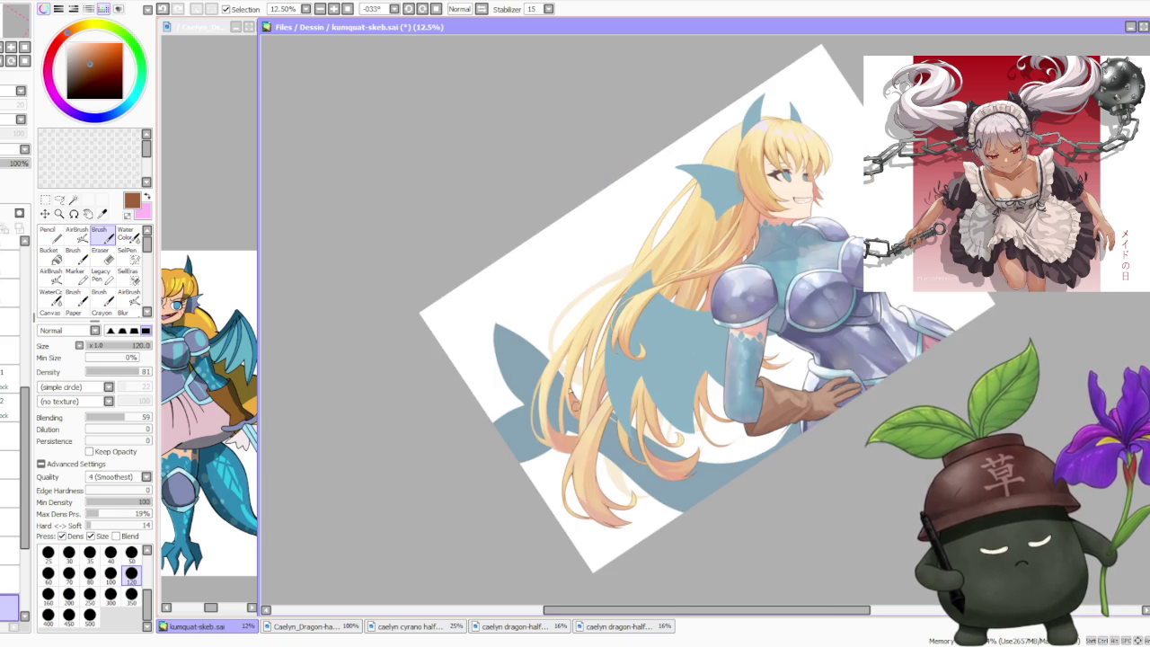
{"action": "scroll", "coordinate": [578, 413], "scroll_direction": "up", "scroll_amount": 1}
{"action": "scroll", "coordinate": [593, 458], "scroll_direction": "up", "scroll_amount": 2}
{"action": "scroll", "coordinate": [614, 510], "scroll_direction": "up", "scroll_amount": 1}
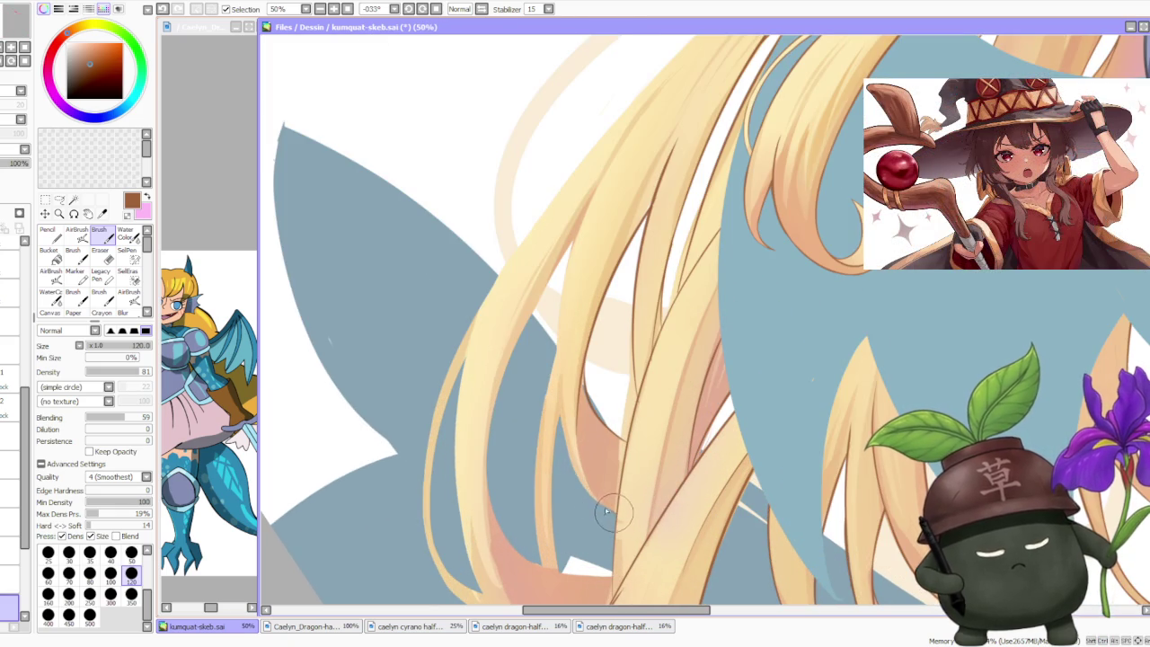
{"action": "key", "text": "ctrl+z"}
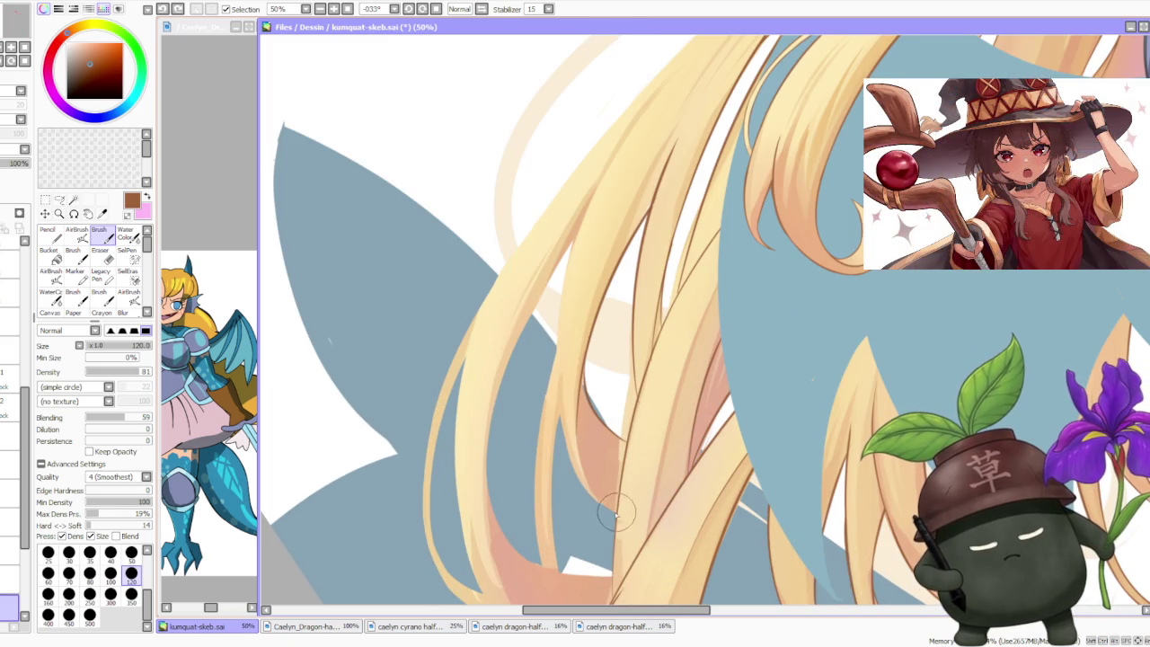
{"action": "key", "text": "ctrl+y"}
{"action": "key", "text": "ctrl+z"}
- Try a darker line, then salmon shading, on the hair strand, removing both
{"action": "left_click_drag", "start_coordinate": [614, 512], "coordinate": [565, 429]}
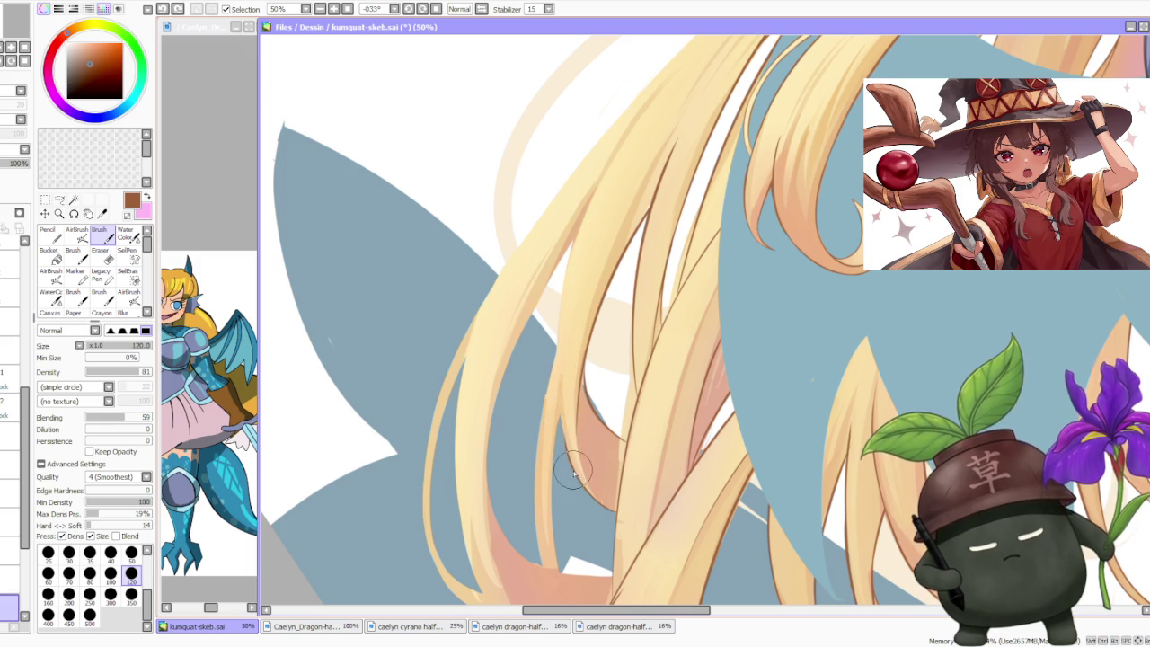
{"action": "key", "text": "ctrl+z"}
{"action": "left_click_drag", "start_coordinate": [607, 505], "coordinate": [574, 431]}
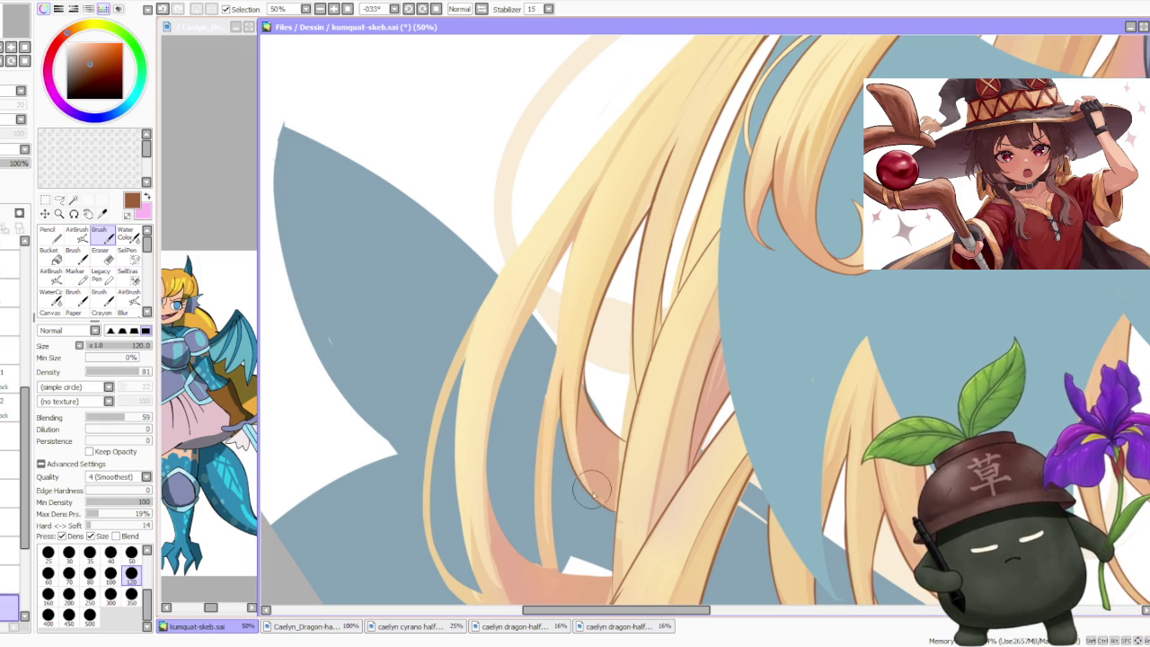
{"action": "key", "text": "ctrl+z"}
{"action": "key", "text": "ctrl+y"}
{"action": "key", "text": "ctrl+z"}
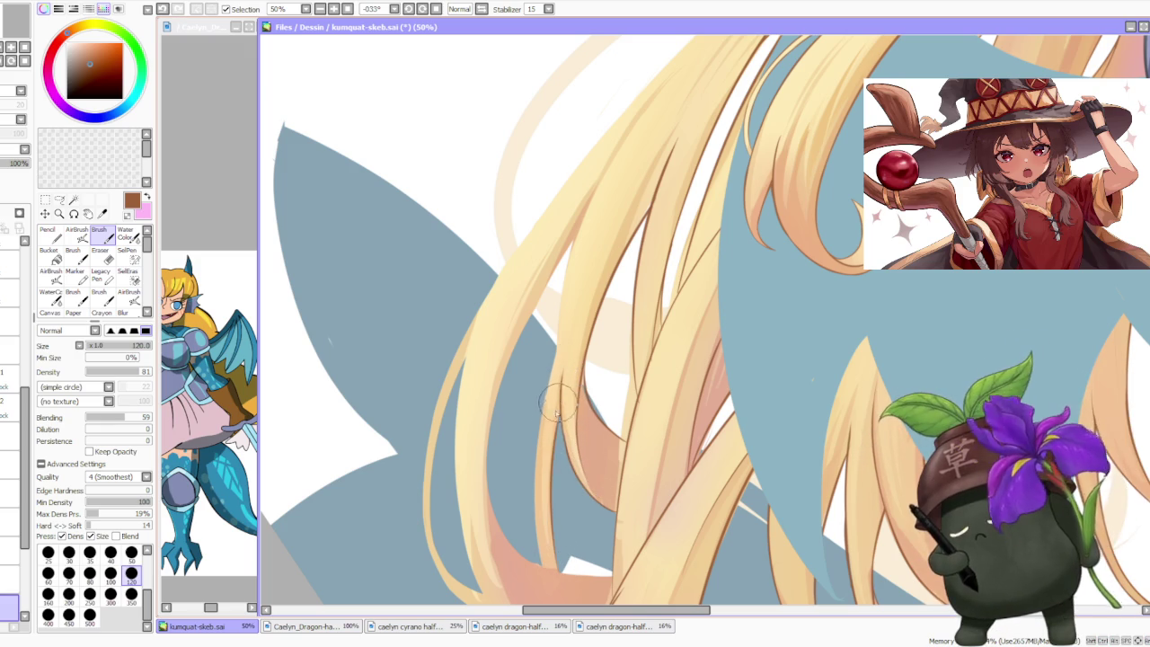
- Toggle the last hair stroke off and on to compare, keeping it
{"action": "key", "text": "ctrl+z"}
{"action": "key", "text": "ctrl+y"}
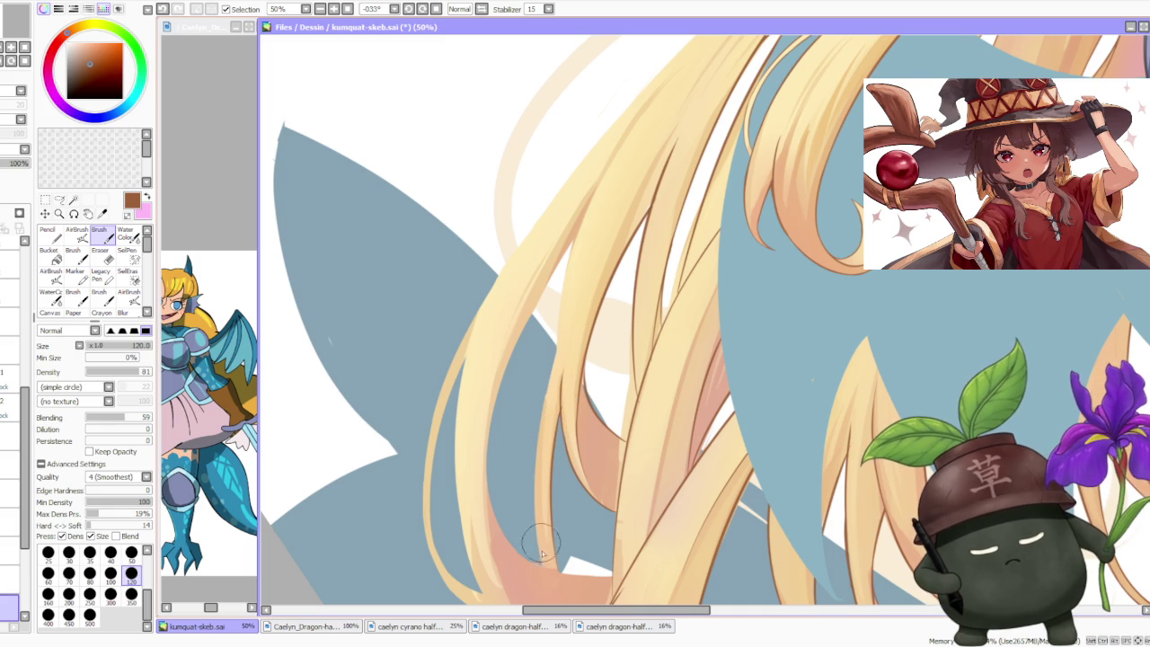
{"action": "key", "text": "ctrl+z"}
{"action": "key", "text": "ctrl+y"}
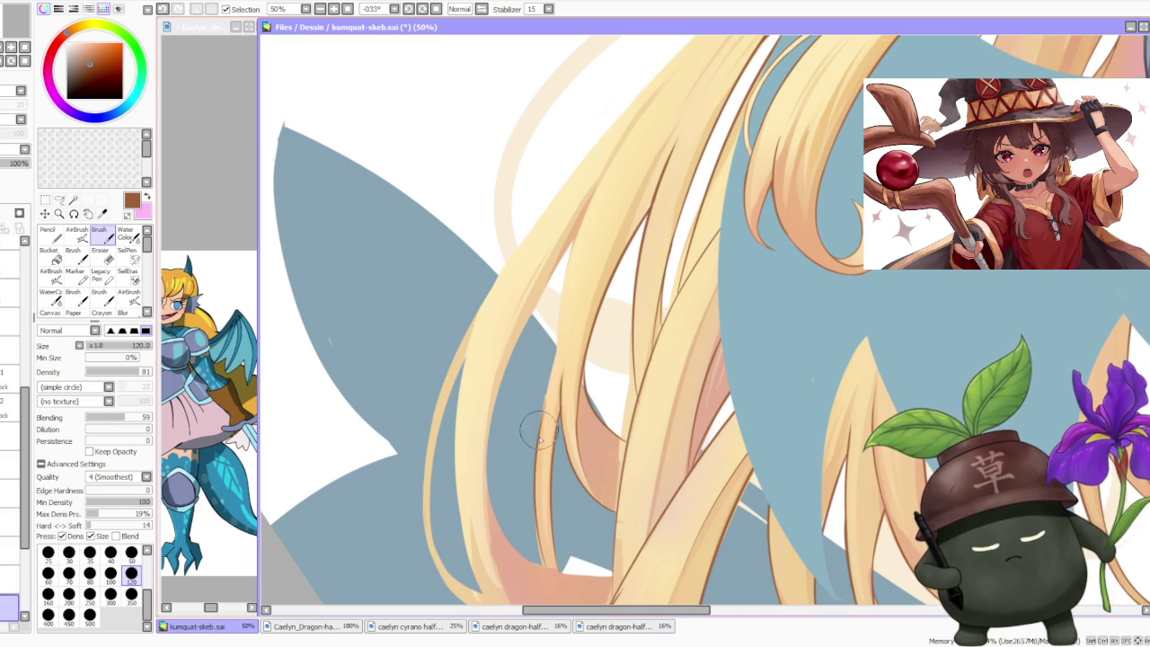
{"action": "key", "text": "ctrl+z"}
{"action": "key", "text": "ctrl+y"}
{"action": "key", "text": "ctrl+z"}
{"action": "key", "text": "ctrl+y"}
- Undo the last two strokes on the hair
{"action": "scroll", "coordinate": [541, 431], "scroll_direction": "down", "scroll_amount": 2}
{"action": "scroll", "coordinate": [545, 404], "scroll_direction": "up", "scroll_amount": 1}
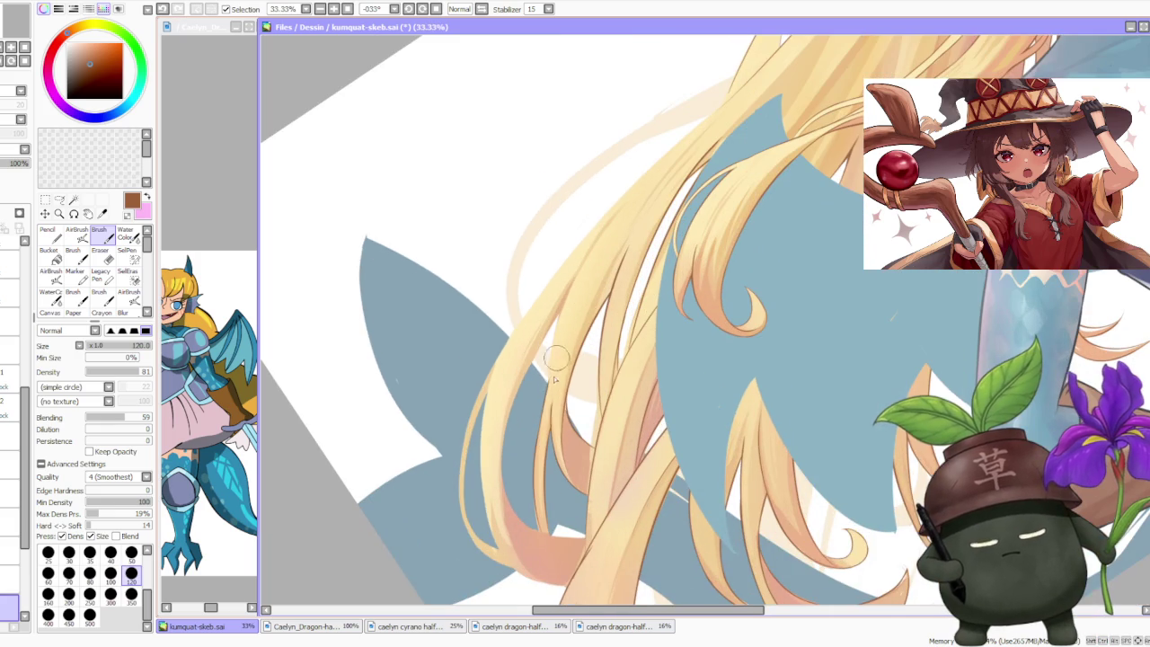
{"action": "key", "text": "ctrl+z"}
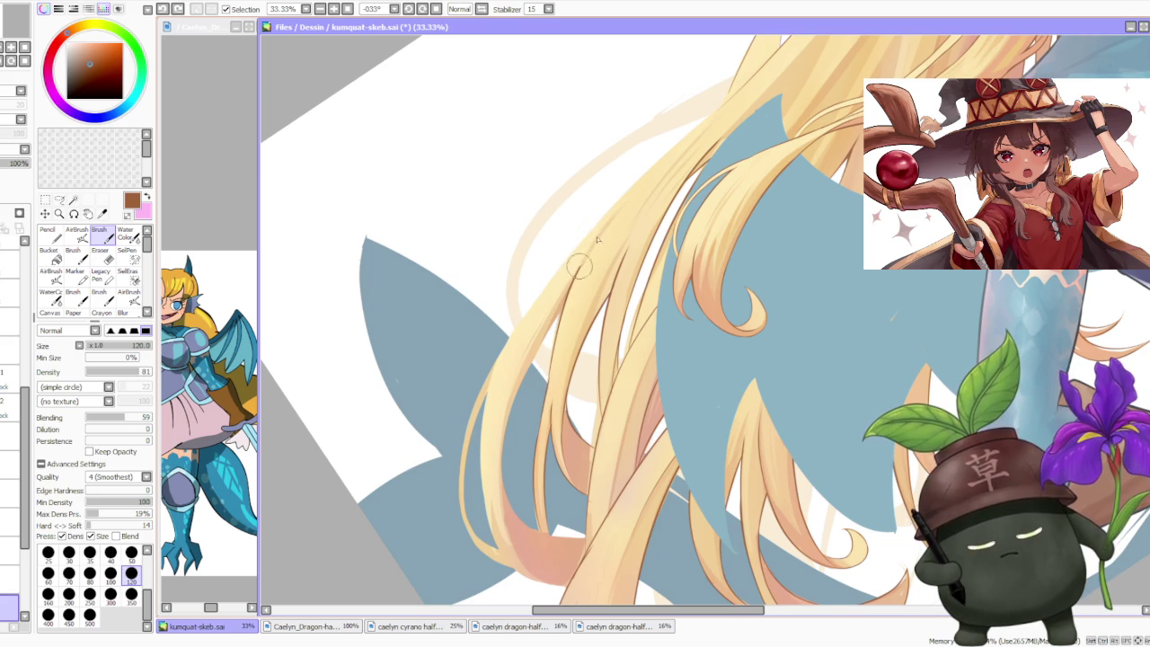
{"action": "key", "text": "ctrl+z"}
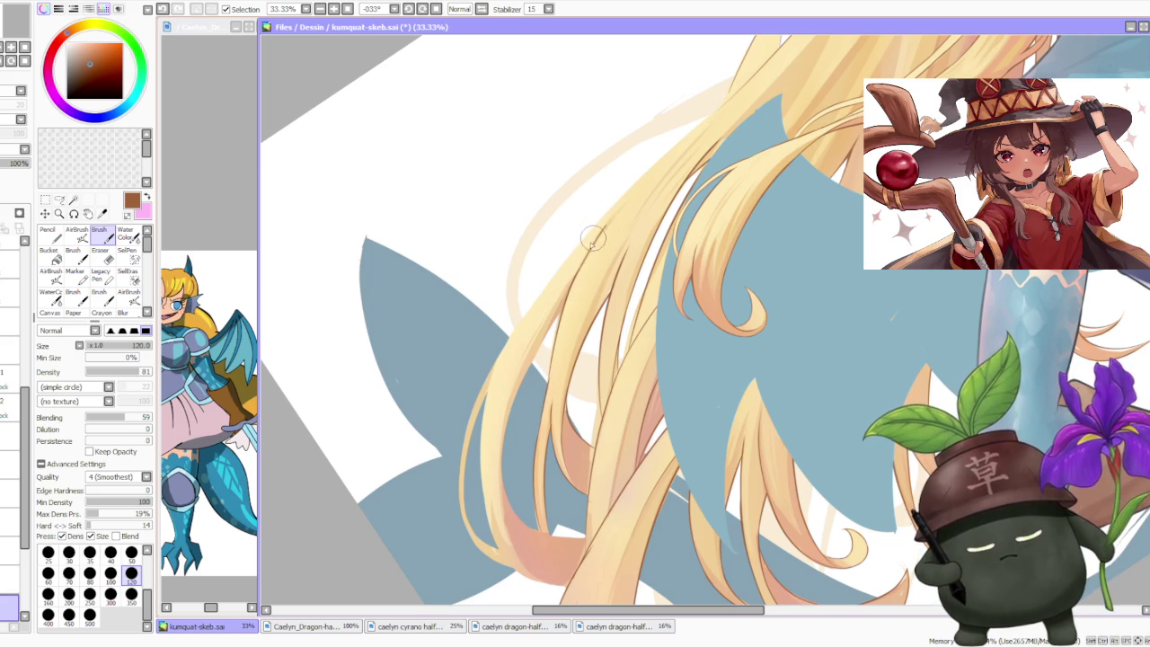
- Review the hair up close and undo one more unwanted stroke
{"action": "scroll", "coordinate": [596, 235], "scroll_direction": "up", "scroll_amount": 3}
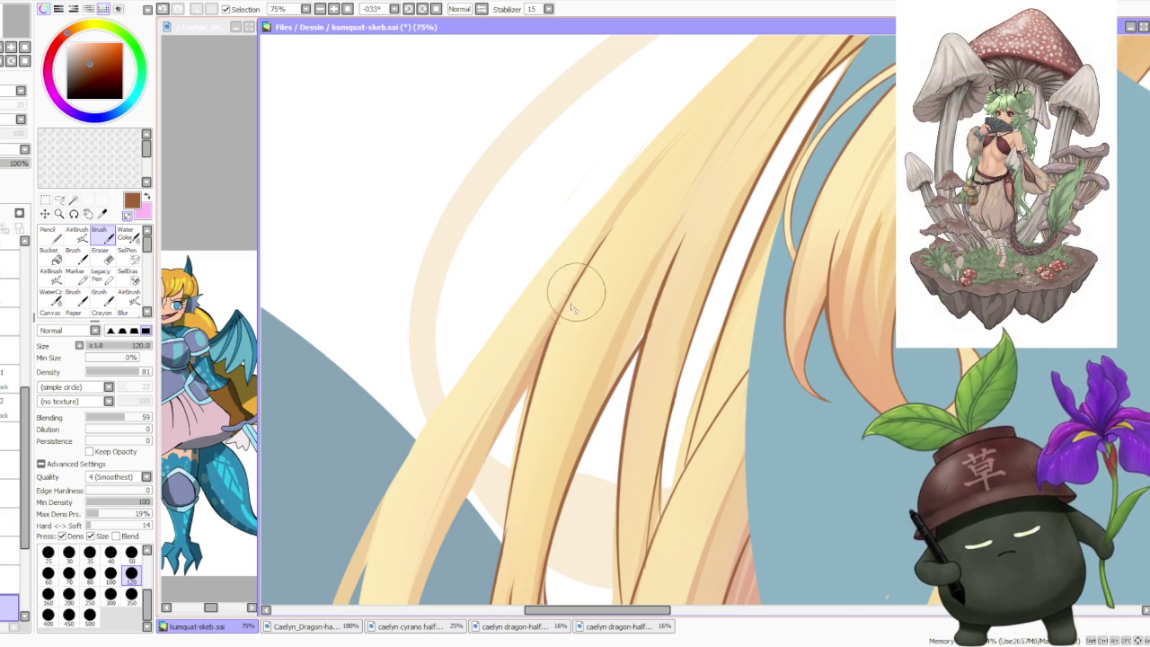
{"action": "scroll", "coordinate": [581, 309], "scroll_direction": "down", "scroll_amount": 3}
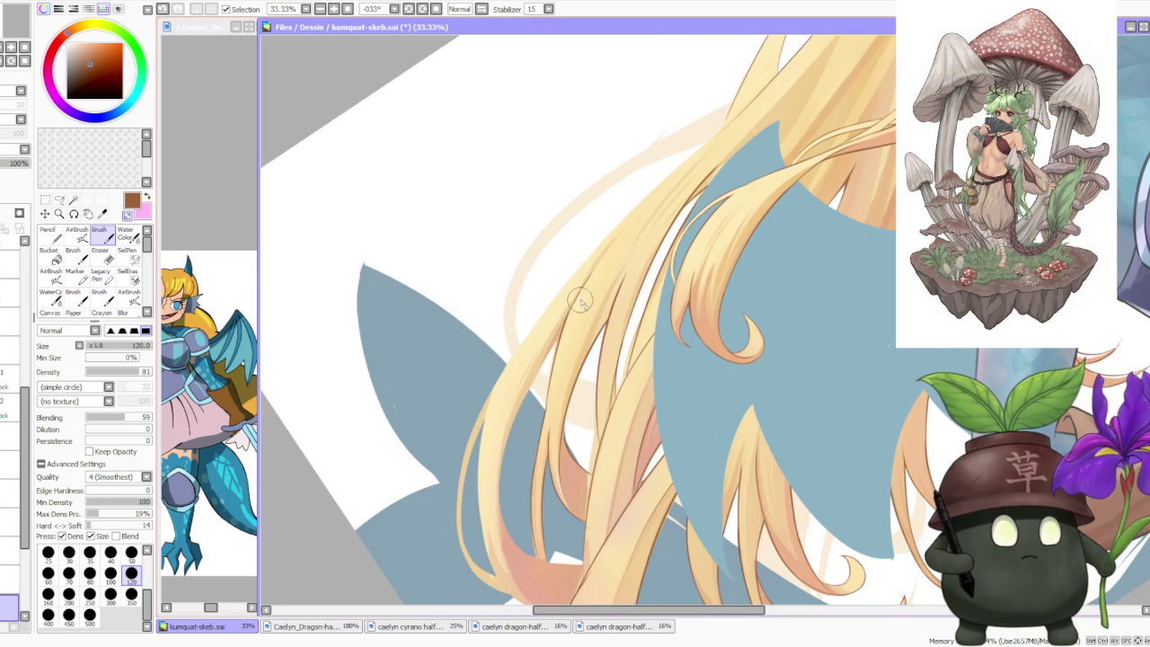
{"action": "scroll", "coordinate": [585, 291], "scroll_direction": "down", "scroll_amount": 1}
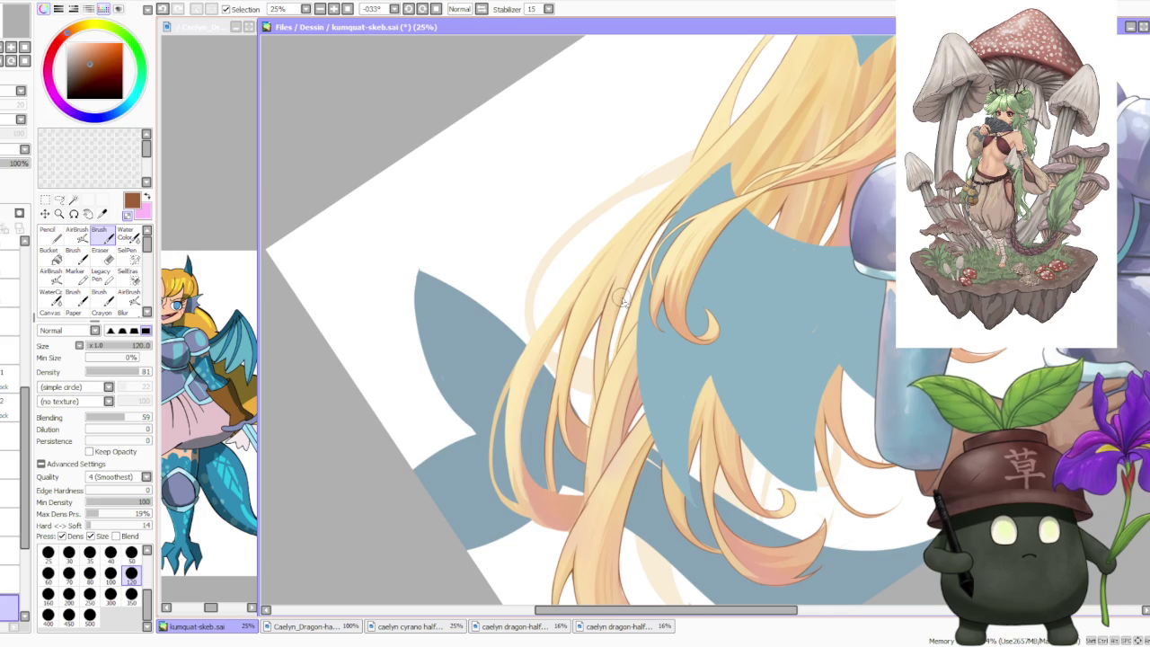
{"action": "scroll", "coordinate": [632, 274], "scroll_direction": "up", "scroll_amount": 1}
{"action": "scroll", "coordinate": [593, 286], "scroll_direction": "up", "scroll_amount": 1}
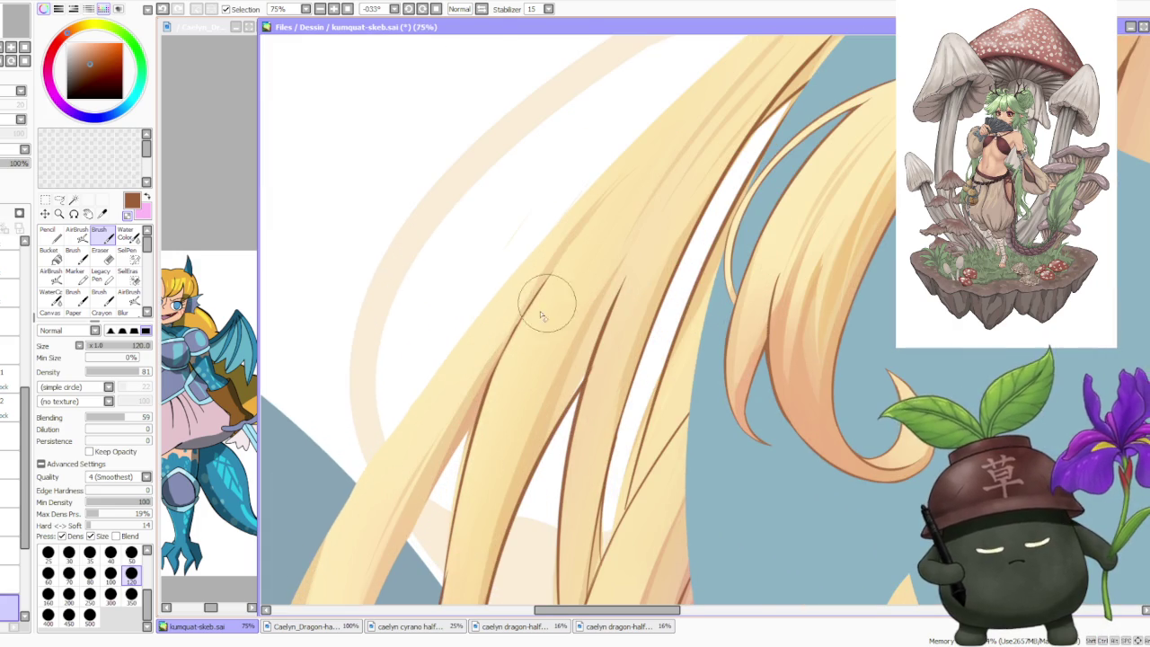
{"action": "scroll", "coordinate": [508, 362], "scroll_direction": "down", "scroll_amount": 2}
{"action": "scroll", "coordinate": [509, 364], "scroll_direction": "down", "scroll_amount": 1}
{"action": "scroll", "coordinate": [476, 413], "scroll_direction": "up", "scroll_amount": 3}
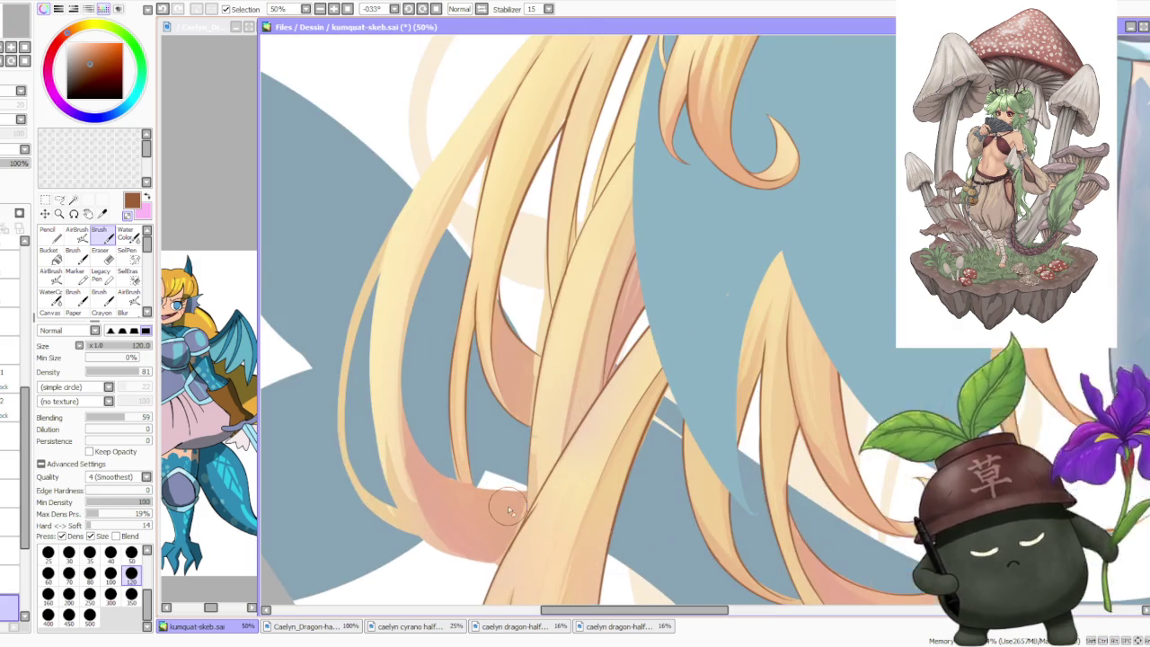
{"action": "scroll", "coordinate": [444, 458], "scroll_direction": "down", "scroll_amount": 1}
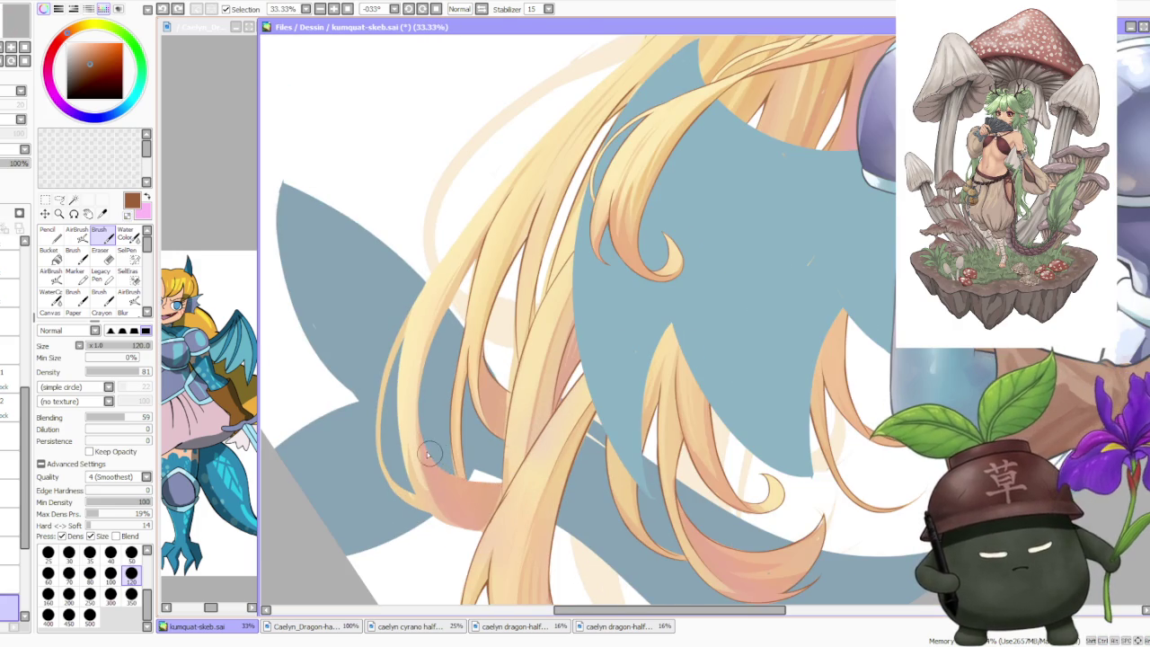
{"action": "scroll", "coordinate": [526, 497], "scroll_direction": "up", "scroll_amount": 3}
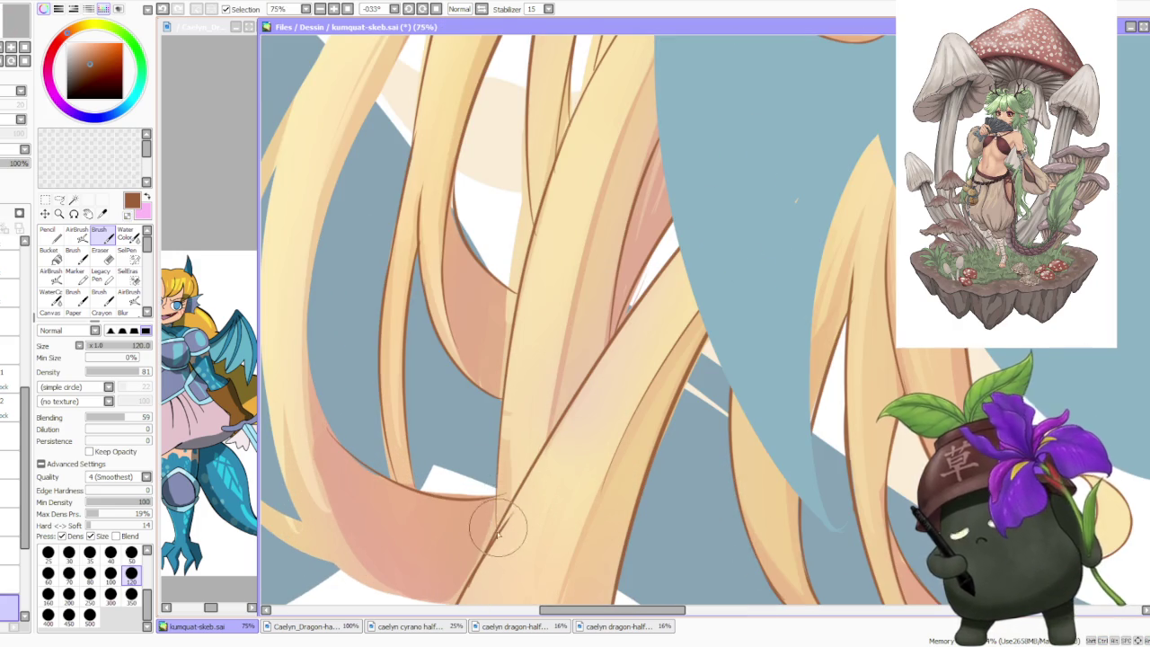
{"action": "key", "text": "ctrl+z"}
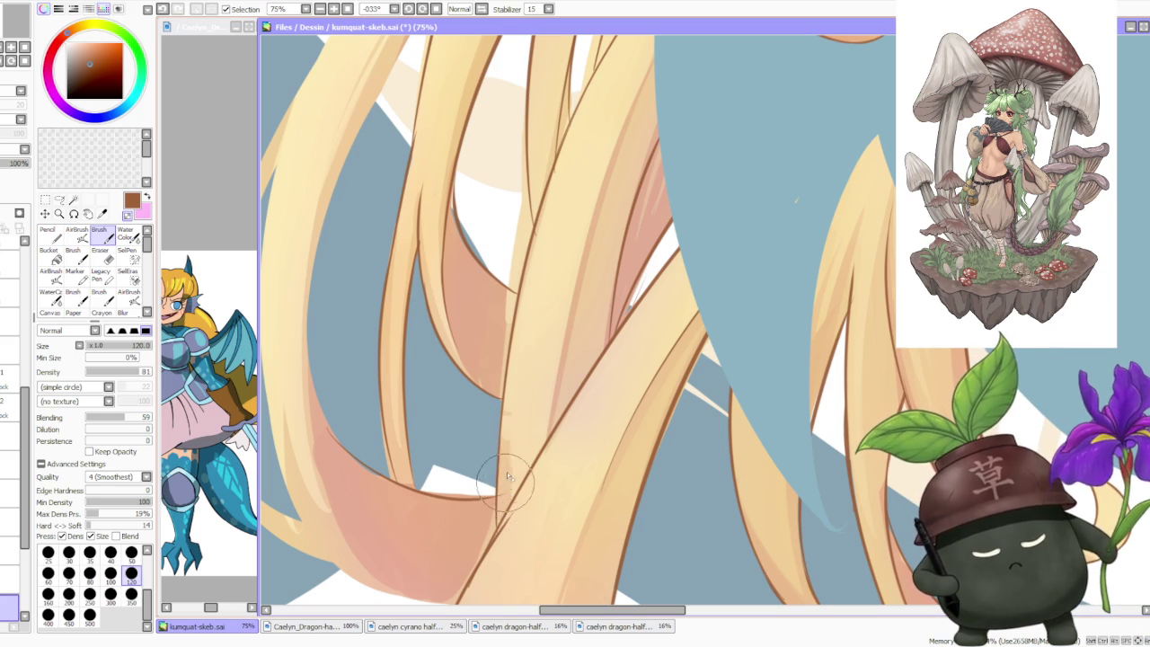
- Inspect the refined hair strands and set the canvas view back upright
{"action": "scroll", "coordinate": [503, 492], "scroll_direction": "down", "scroll_amount": 1}
{"action": "scroll", "coordinate": [507, 481], "scroll_direction": "up", "scroll_amount": 1}
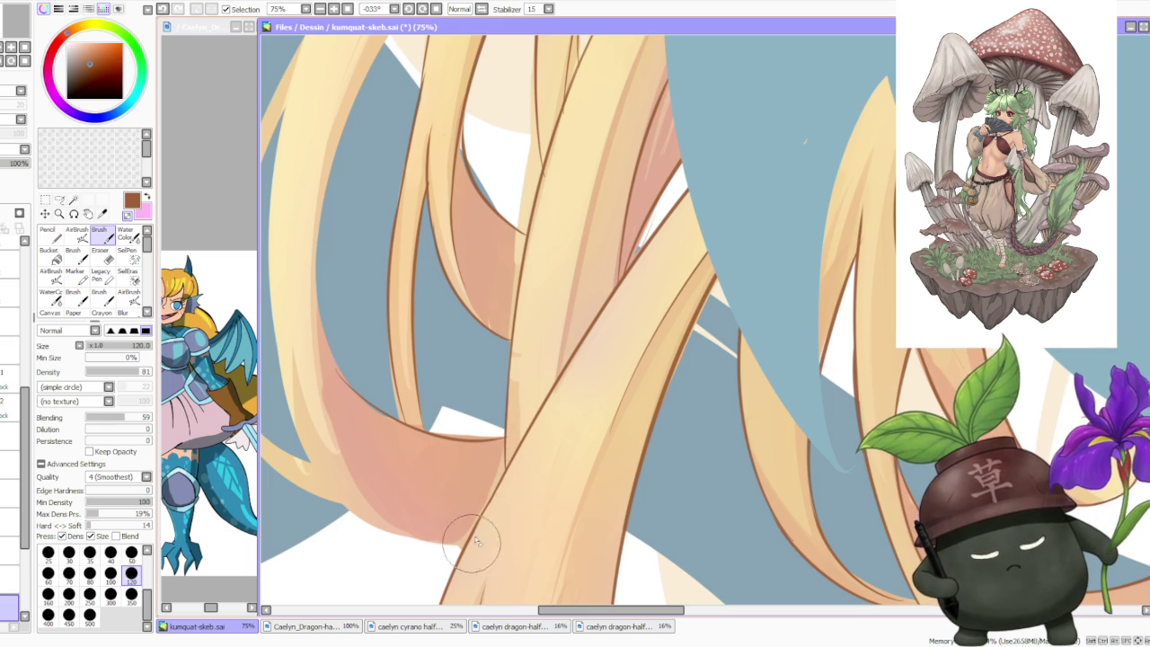
{"action": "scroll", "coordinate": [527, 458], "scroll_direction": "down", "scroll_amount": 3}
{"action": "scroll", "coordinate": [600, 359], "scroll_direction": "up", "scroll_amount": 4}
{"action": "scroll", "coordinate": [467, 364], "scroll_direction": "up", "scroll_amount": 4}
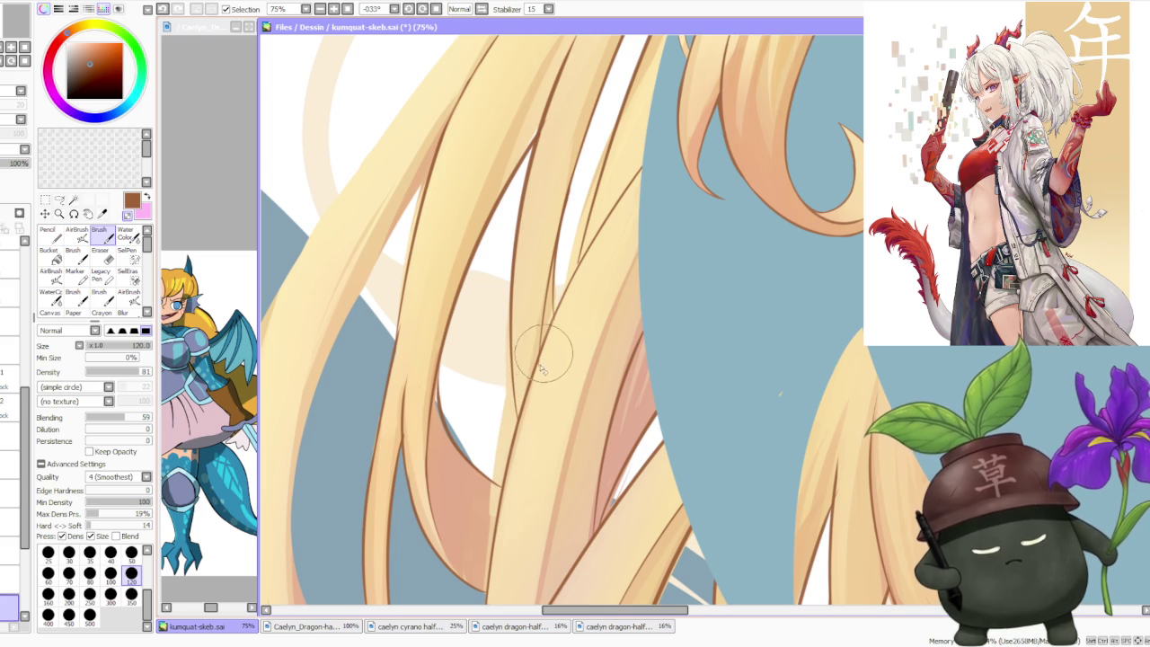
{"action": "scroll", "coordinate": [545, 358], "scroll_direction": "up", "scroll_amount": 1}
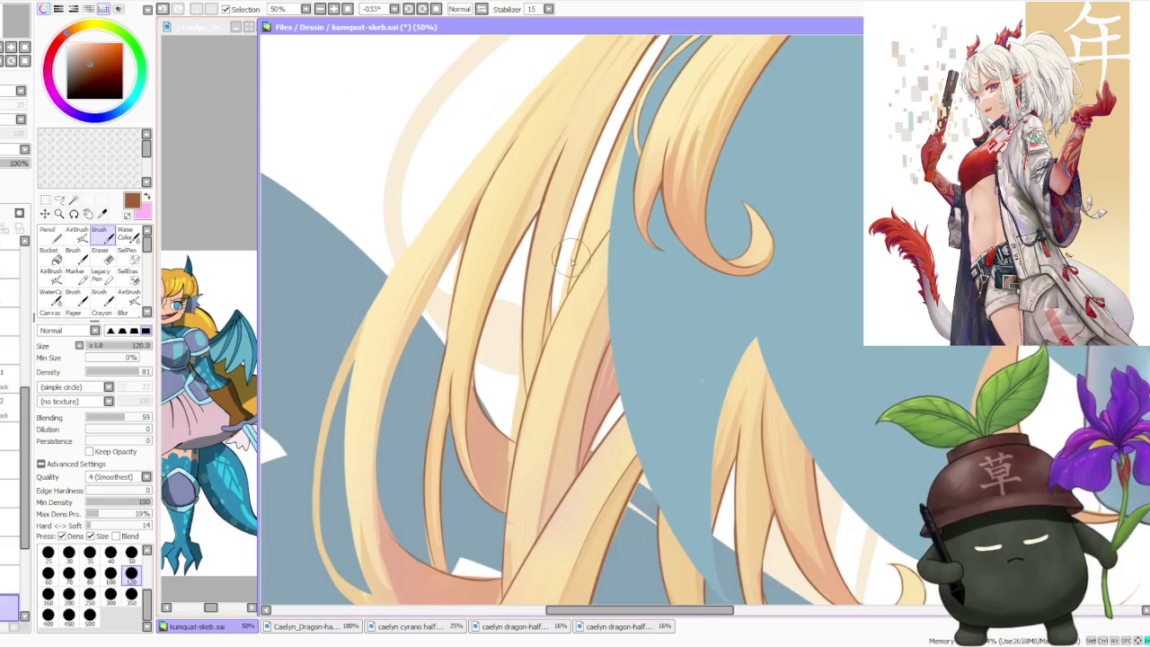
{"action": "scroll", "coordinate": [566, 306], "scroll_direction": "up", "scroll_amount": 1}
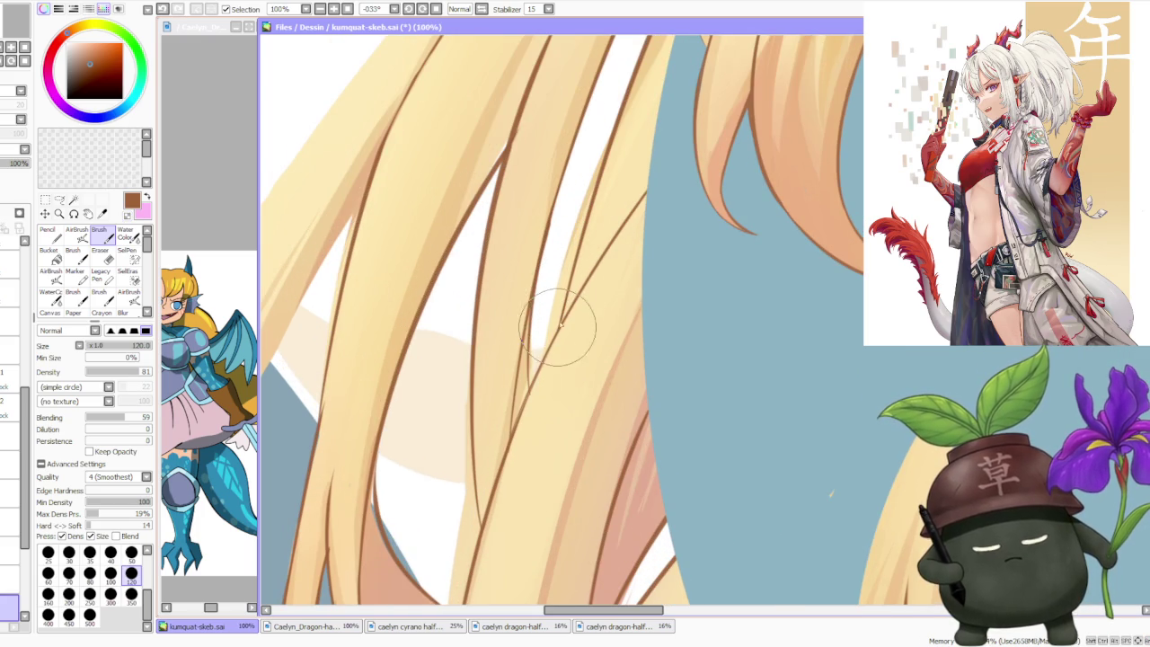
{"action": "scroll", "coordinate": [567, 296], "scroll_direction": "down", "scroll_amount": 4}
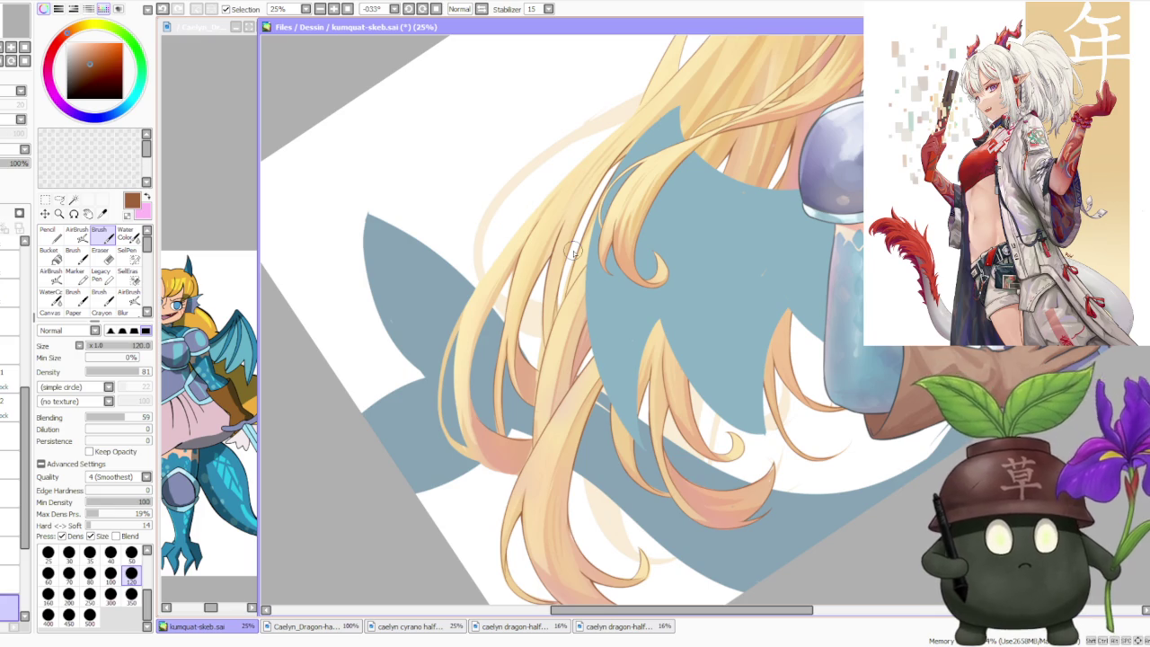
{"action": "left_click", "coordinate": [437, 9]}
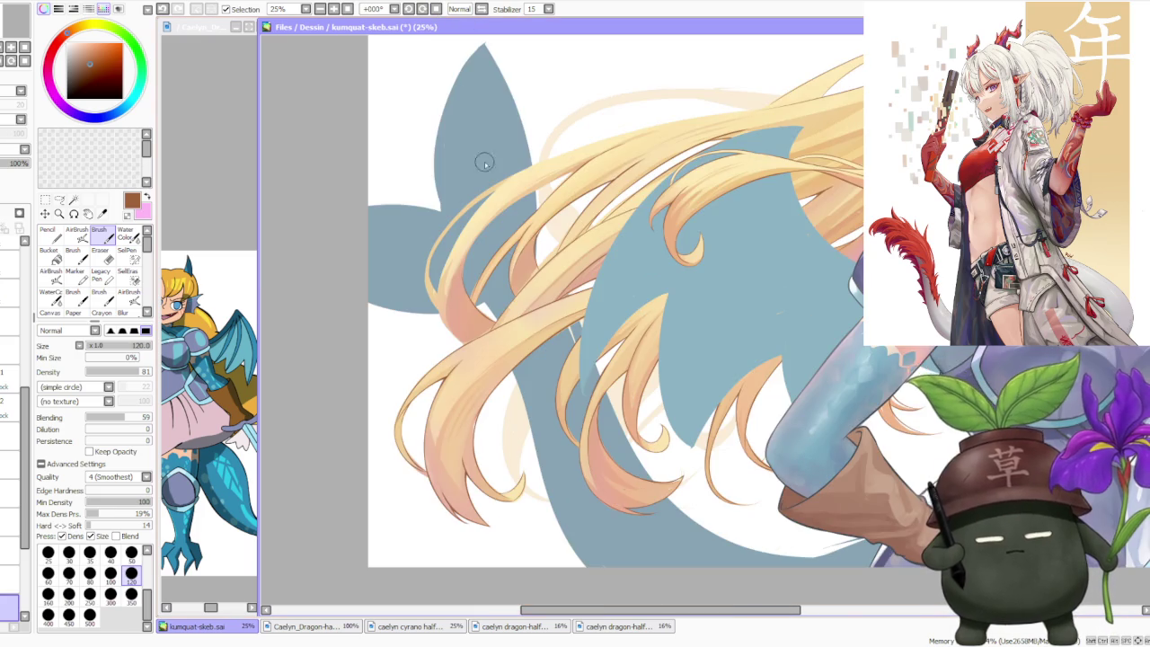
{"action": "scroll", "coordinate": [529, 254], "scroll_direction": "down", "scroll_amount": 3}
{"action": "scroll", "coordinate": [569, 154], "scroll_direction": "up", "scroll_amount": 1}
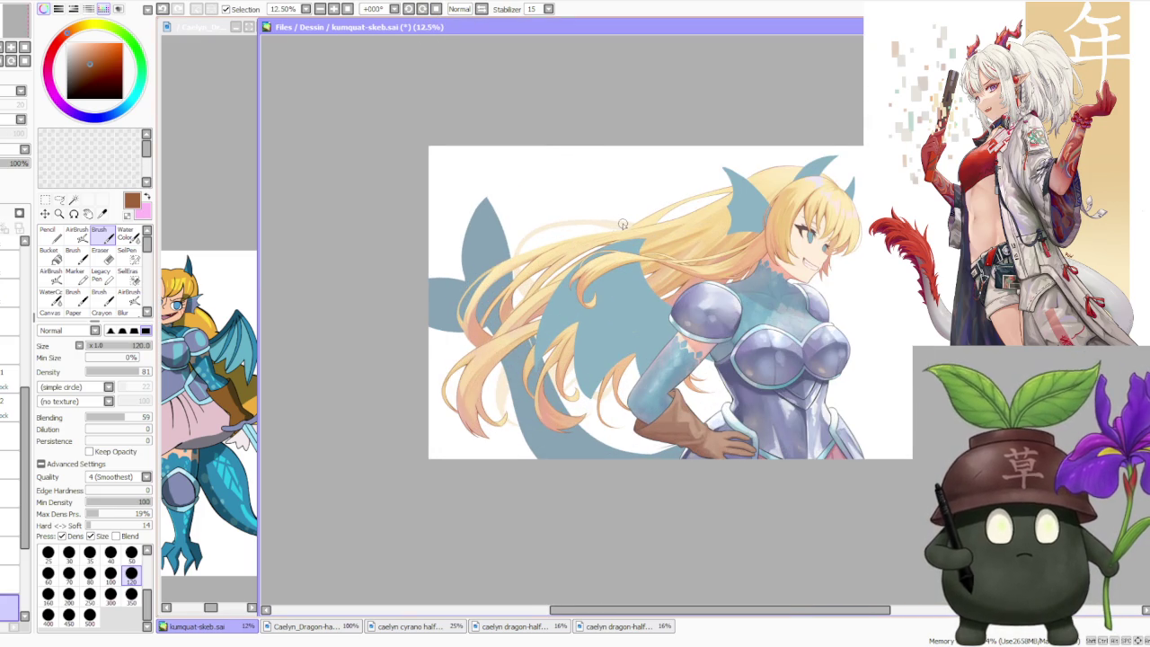
{"action": "scroll", "coordinate": [622, 223], "scroll_direction": "up", "scroll_amount": 1}
{"action": "left_click", "coordinate": [482, 9]}
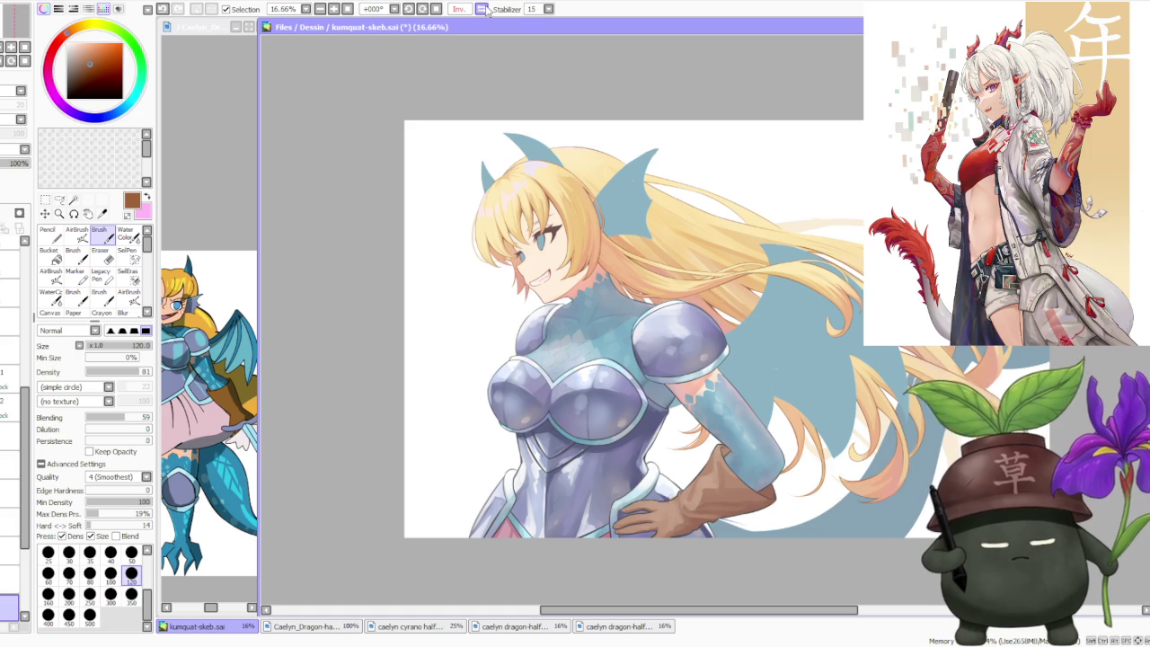
{"action": "left_click", "coordinate": [482, 9]}
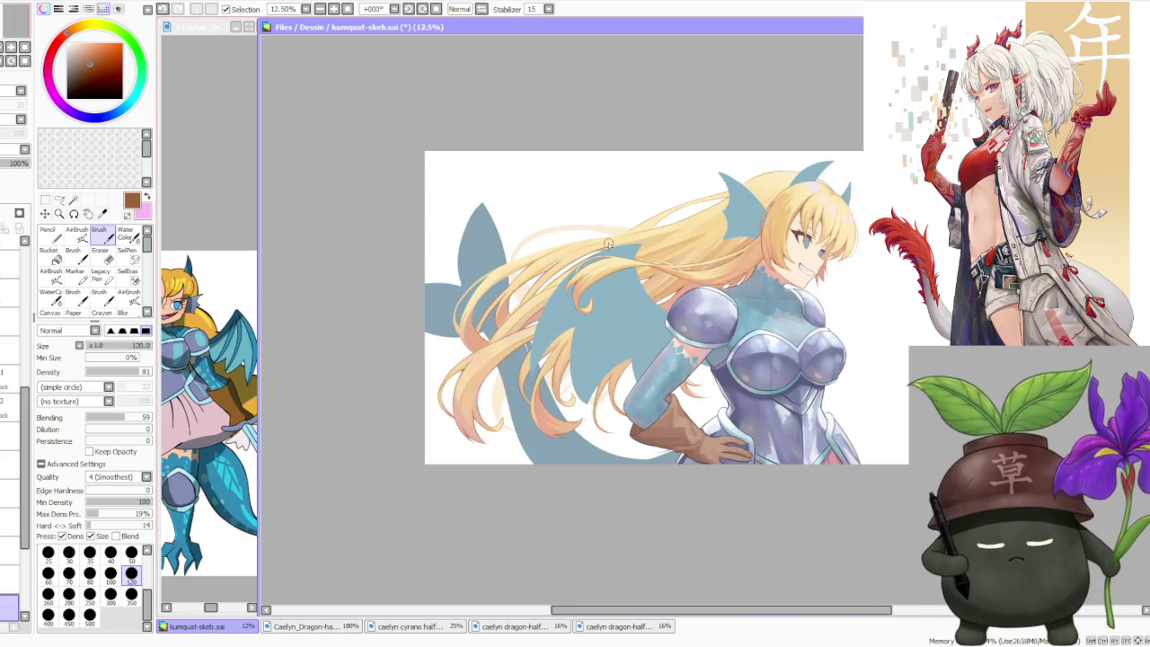
{"action": "scroll", "coordinate": [522, 264], "scroll_direction": "up", "scroll_amount": 1}
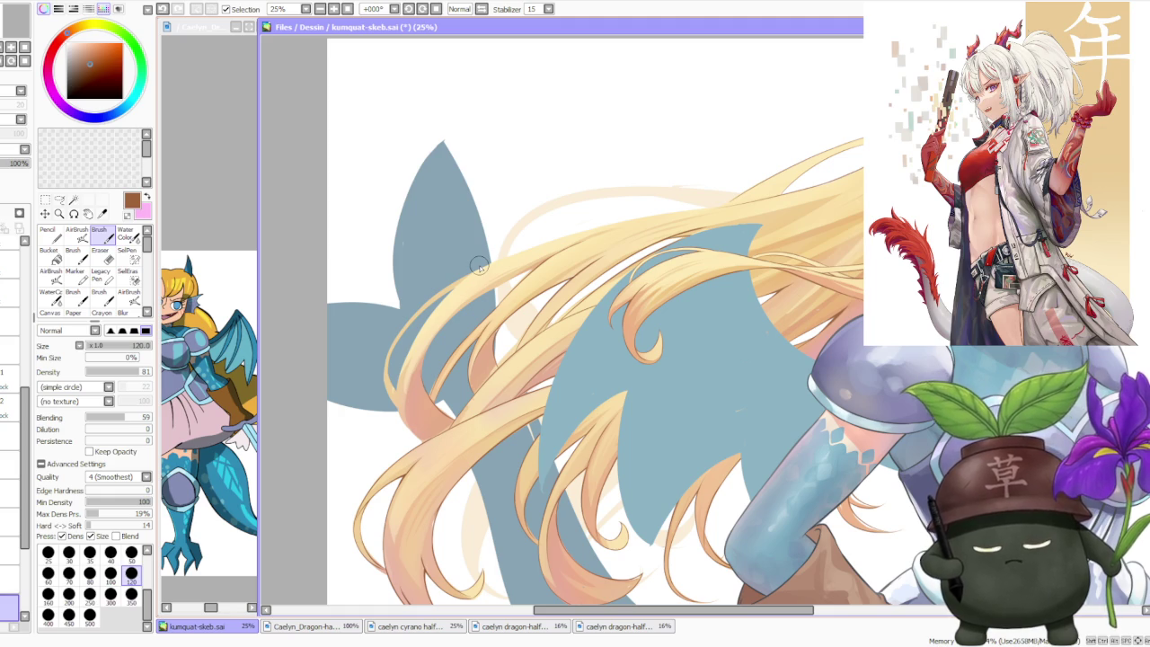
- Paint pinkish shading on a left hair strand, then compare with and without it
{"action": "scroll", "coordinate": [420, 422], "scroll_direction": "up", "scroll_amount": 1}
{"action": "mouse_move", "coordinate": [402, 409]}
{"action": "left_mouse_down"}
{"action": "mouse_move", "coordinate": [413, 429]}
{"action": "mouse_move", "coordinate": [400, 367]}
{"action": "left_mouse_up"}
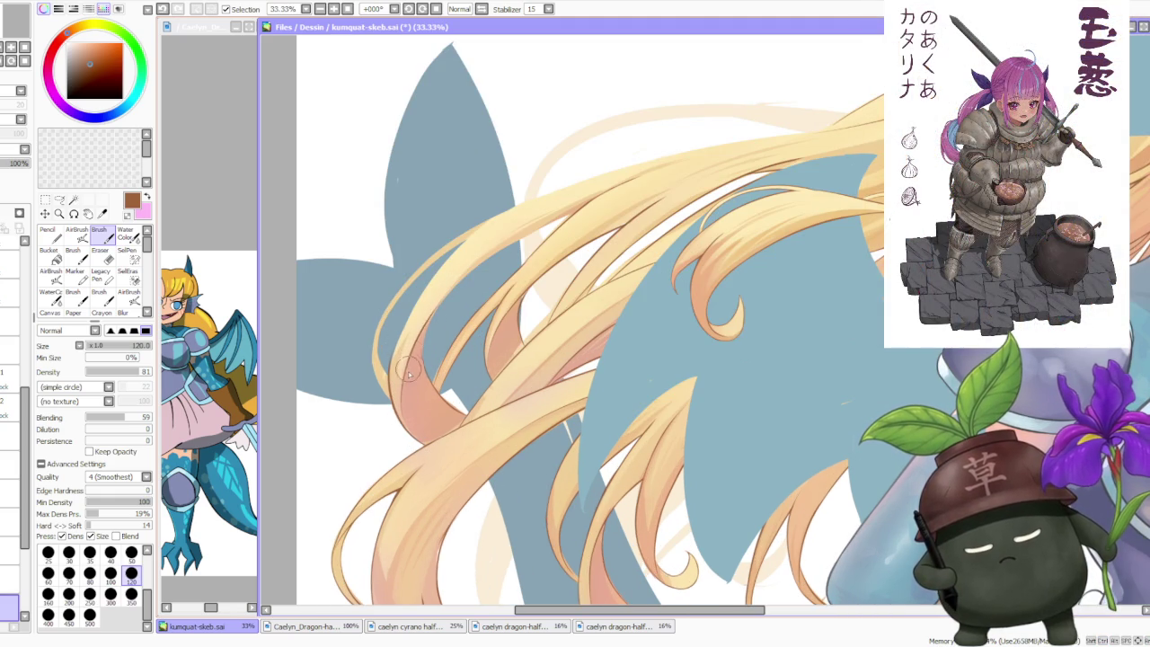
{"action": "key", "text": "ctrl+z"}
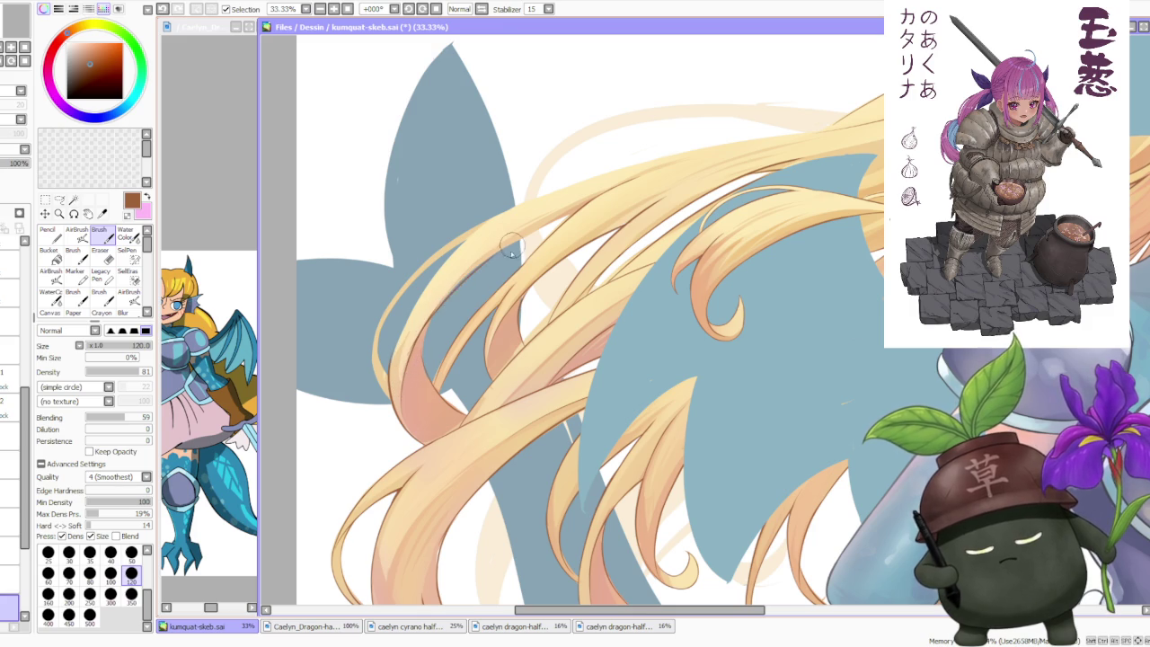
{"action": "key", "text": "ctrl+z"}
{"action": "key", "text": "ctrl+z"}
{"action": "key", "text": "ctrl+y"}
{"action": "key", "text": "ctrl+z"}
{"action": "key", "text": "ctrl+y"}
- Draw a line along the left hair strand and tilt the view to follow it
{"action": "key", "text": "ctrl+z"}
{"action": "key", "text": "ctrl+z"}
{"action": "left_click_drag", "start_coordinate": [391, 382], "coordinate": [486, 235]}
{"action": "key", "text": "ctrl+z"}
{"action": "key", "text": "ctrl+y"}
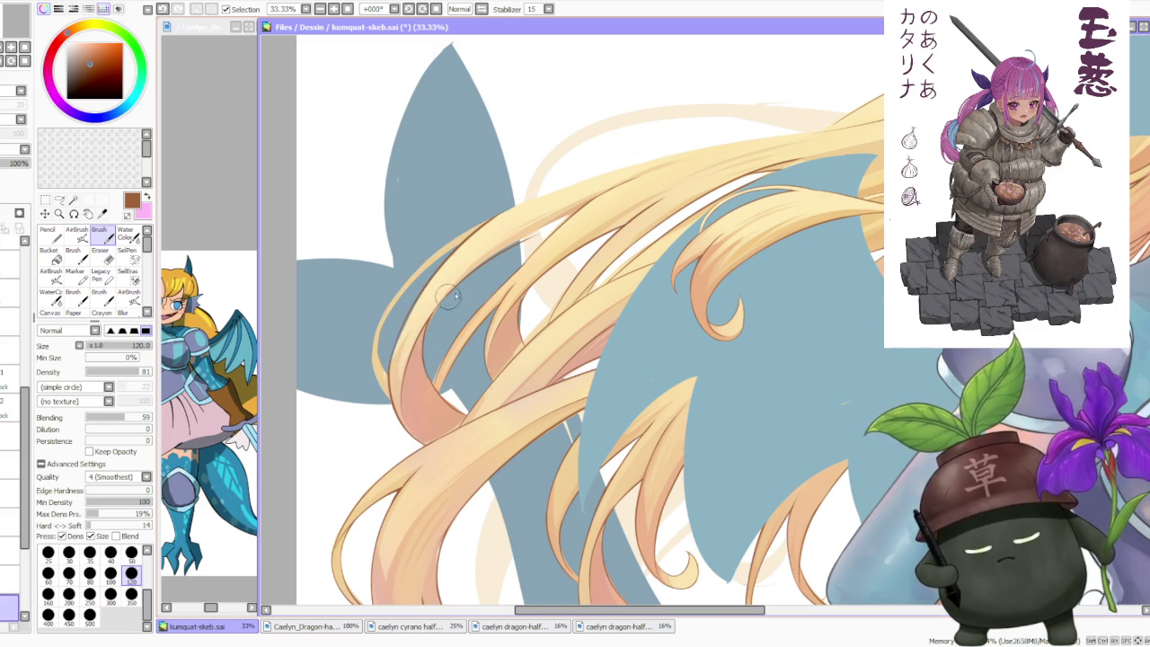
{"action": "scroll", "coordinate": [447, 300], "scroll_direction": "down", "scroll_amount": 1}
{"action": "left_click_drag", "start_coordinate": [411, 51], "coordinate": [435, 84]}
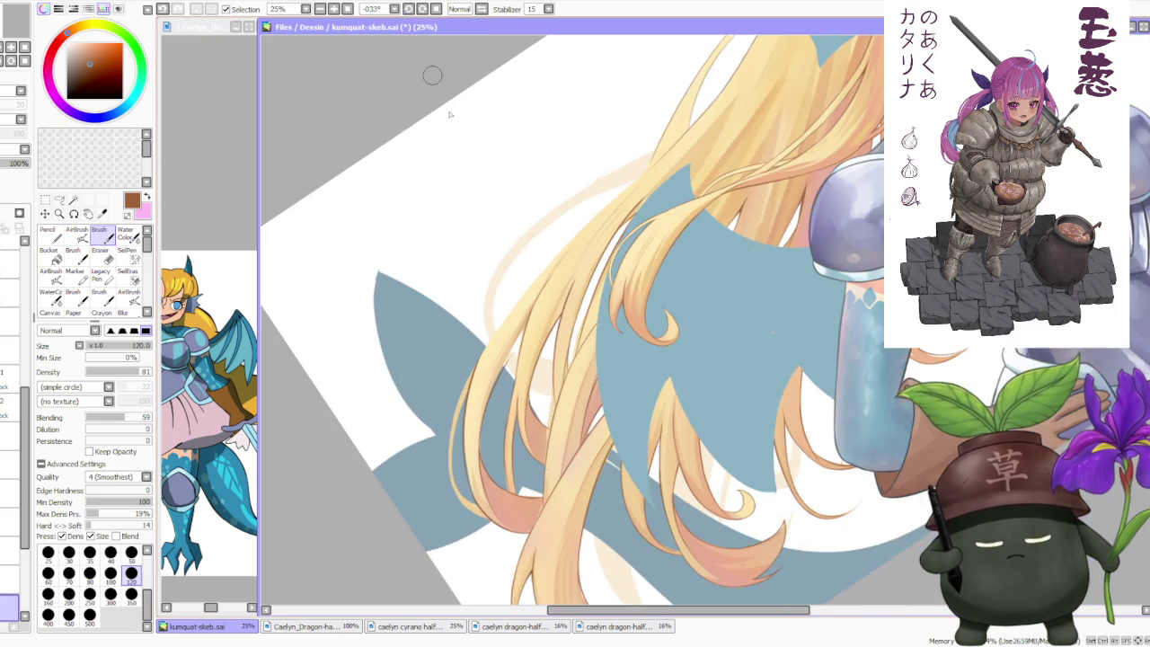
{"action": "scroll", "coordinate": [476, 398], "scroll_direction": "up", "scroll_amount": 1}
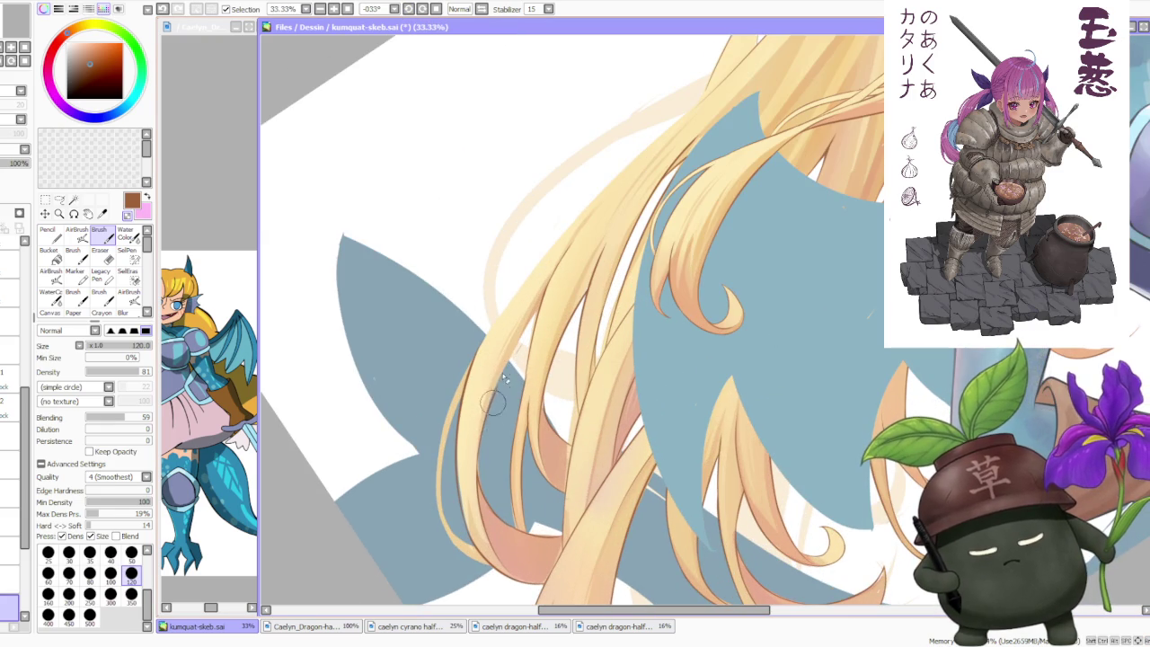
- Redraw the left strand line reaching up toward the upper strands
{"action": "key", "text": "ctrl+z"}
{"action": "left_click_drag", "start_coordinate": [490, 418], "coordinate": [550, 292]}
{"action": "key", "text": "ctrl+z"}
{"action": "left_click_drag", "start_coordinate": [467, 449], "coordinate": [550, 290]}
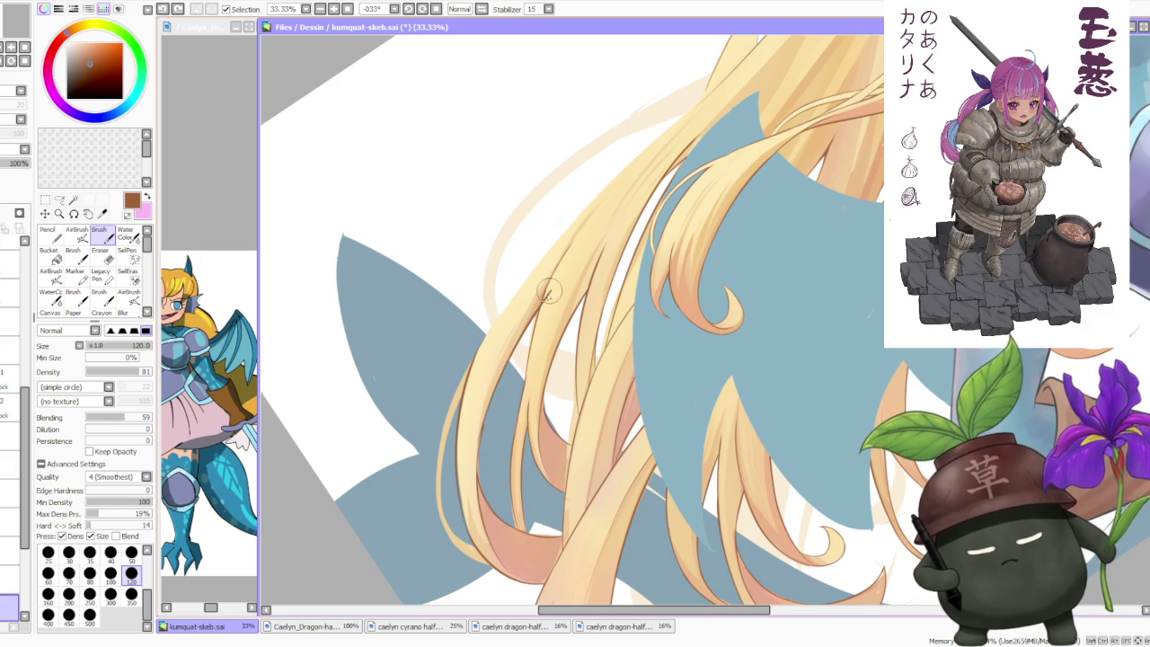
{"action": "scroll", "coordinate": [545, 295], "scroll_direction": "up", "scroll_amount": 3}
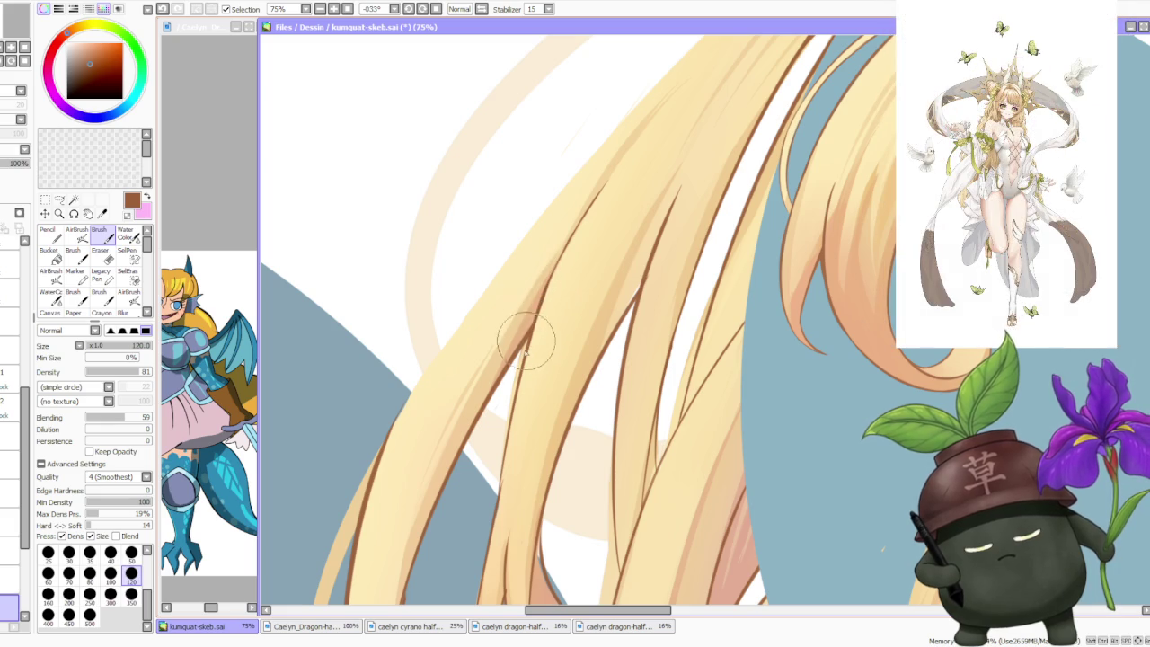
- Undo the last hair stroke and frame the lower left hair strands up close
{"action": "key", "text": "ctrl+z"}
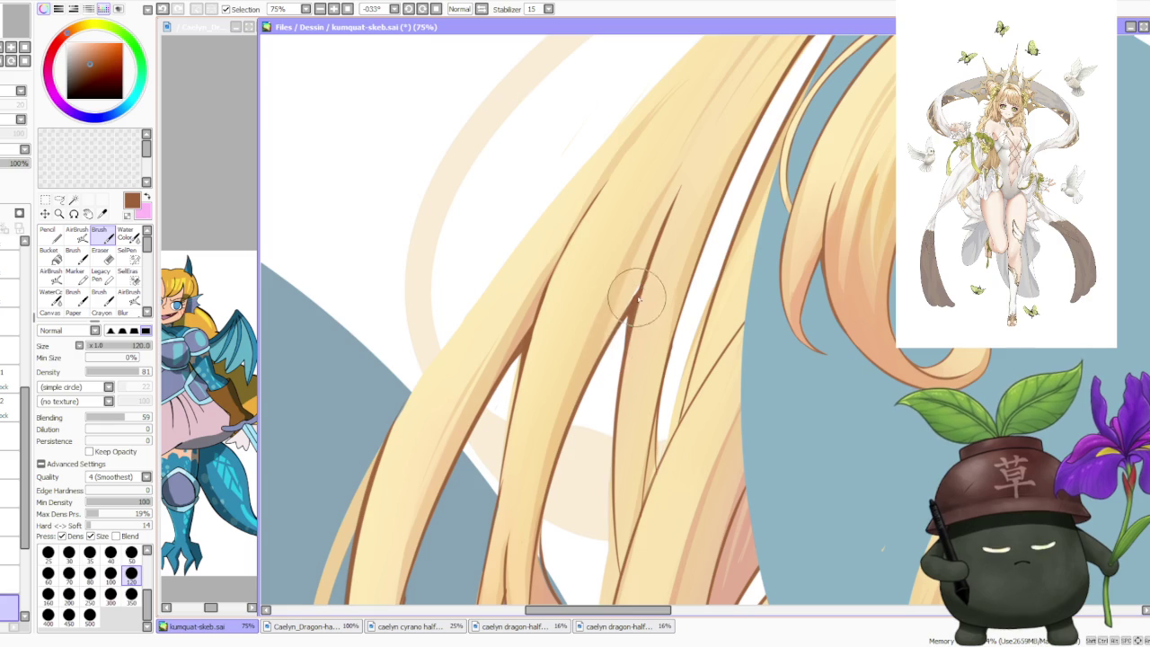
{"action": "left_click_drag", "start_coordinate": [636, 301], "coordinate": [590, 440]}
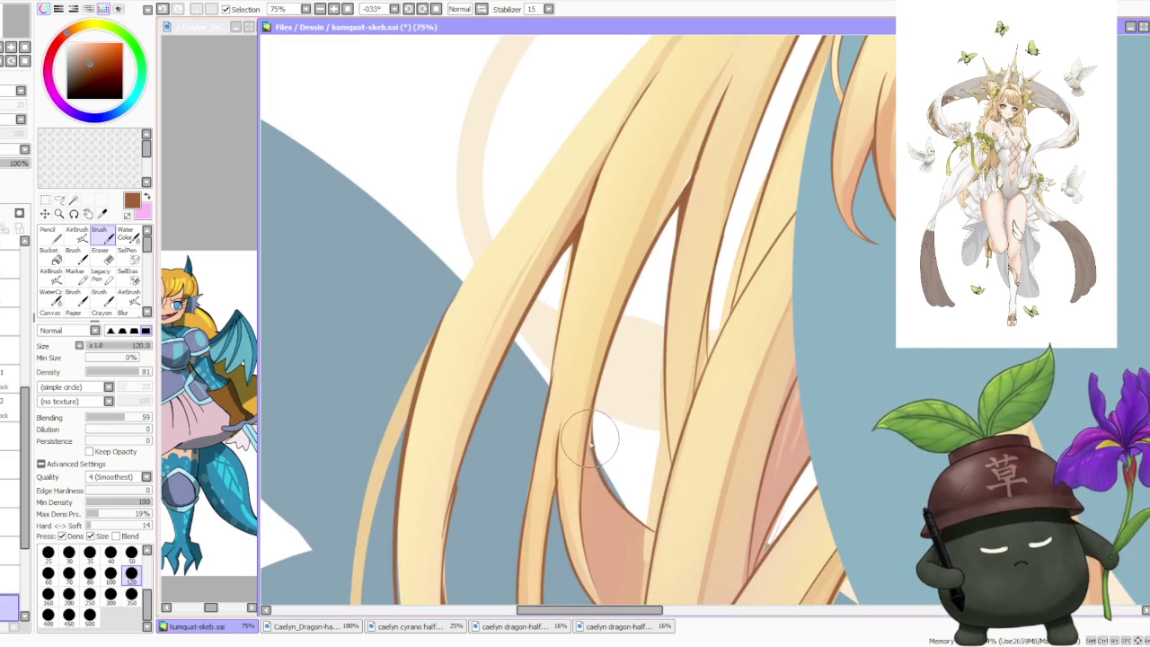
{"action": "scroll", "coordinate": [590, 440], "scroll_direction": "down", "scroll_amount": 2}
{"action": "scroll", "coordinate": [497, 503], "scroll_direction": "up", "scroll_amount": 3}
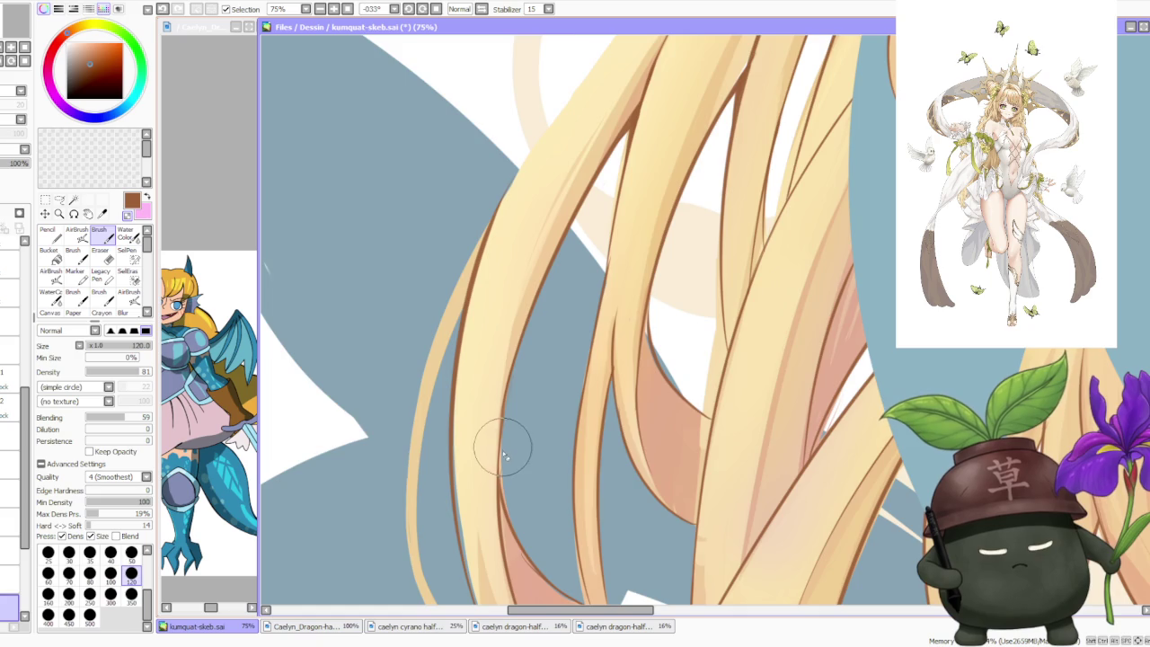
{"action": "scroll", "coordinate": [503, 445], "scroll_direction": "up", "scroll_amount": 1}
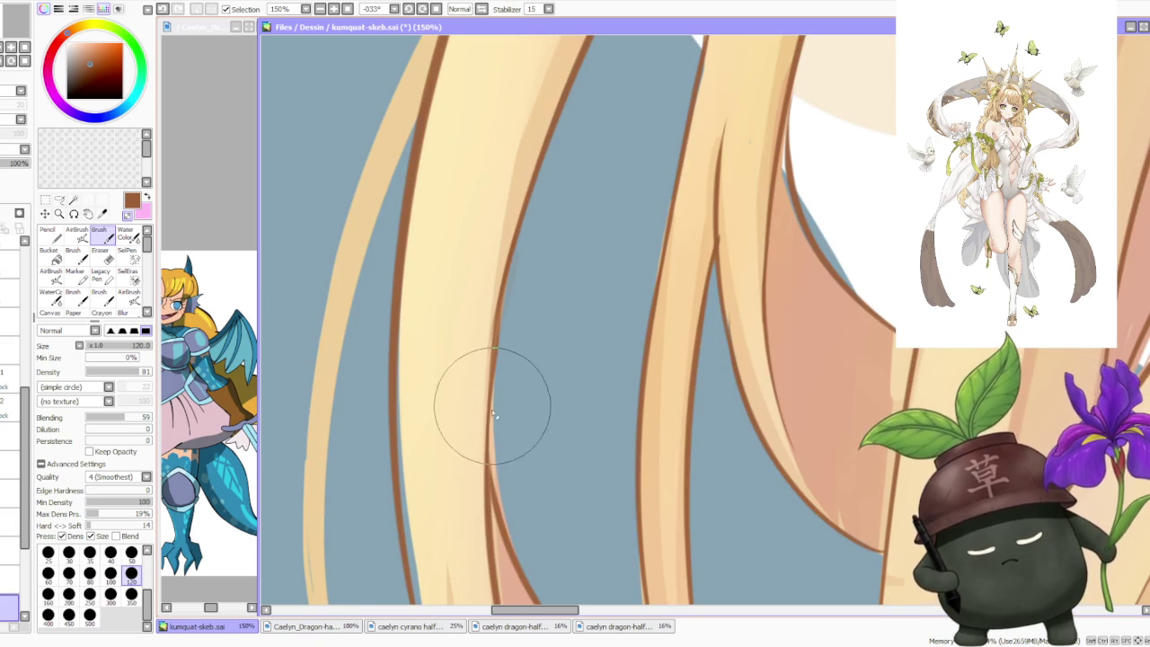
{"action": "scroll", "coordinate": [492, 388], "scroll_direction": "down", "scroll_amount": 1}
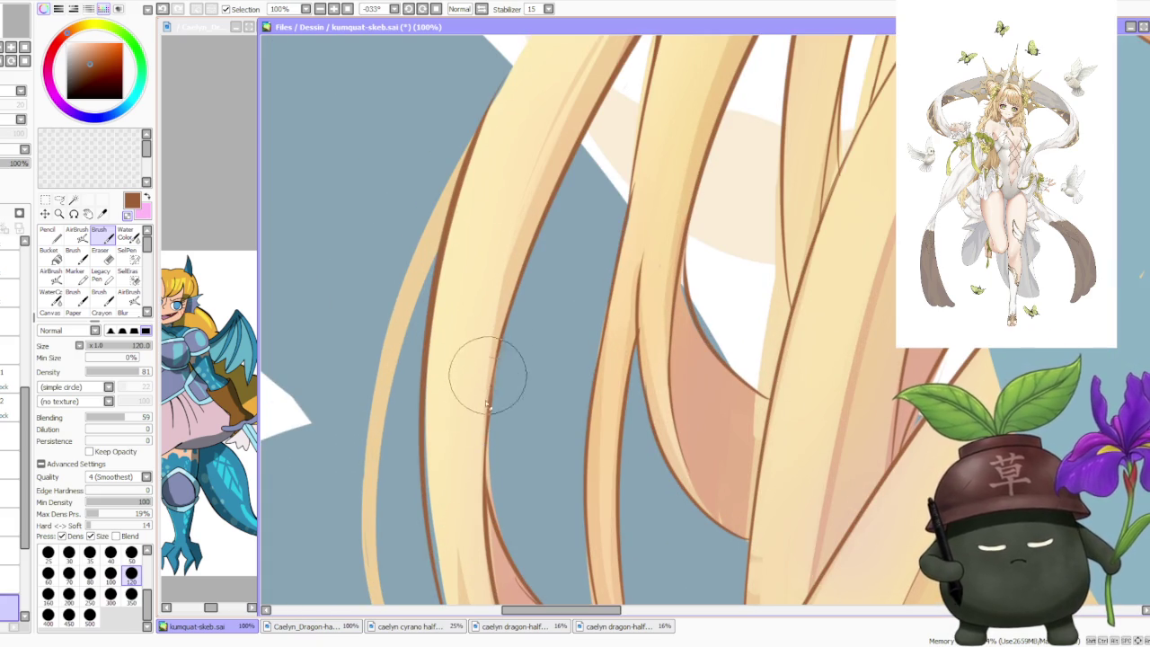
{"action": "scroll", "coordinate": [501, 369], "scroll_direction": "down", "scroll_amount": 3}
{"action": "scroll", "coordinate": [478, 440], "scroll_direction": "up", "scroll_amount": 3}
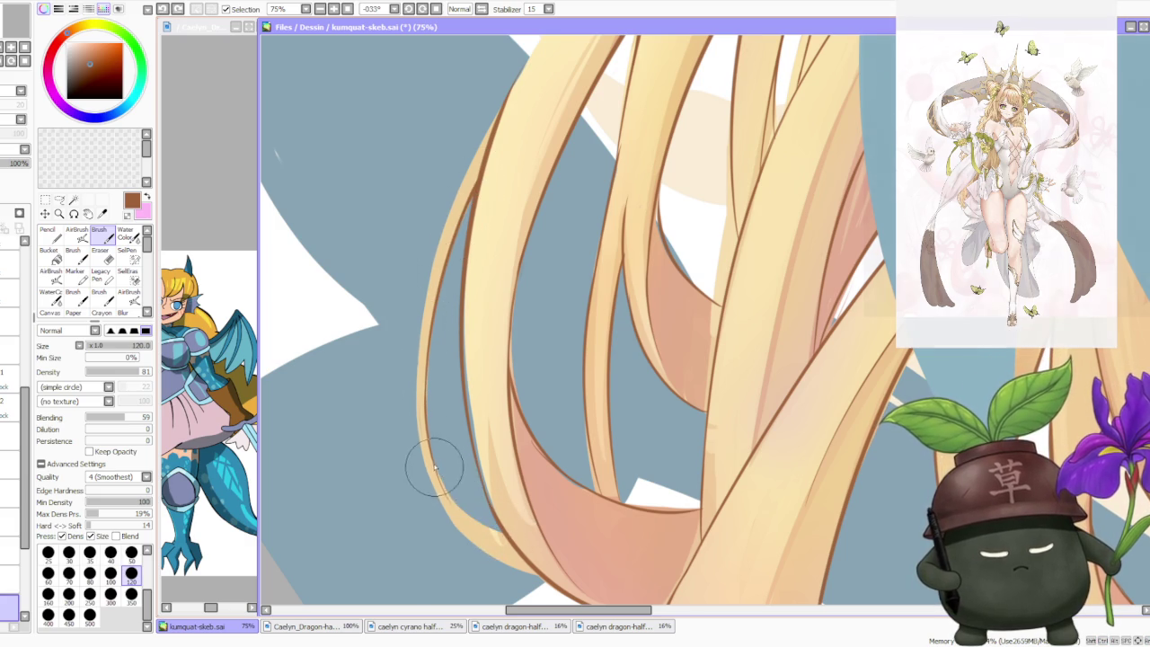
- Repaint the lower left strand in light cream, comparing with undo, and clean its lower edge
{"action": "left_click_drag", "start_coordinate": [462, 513], "coordinate": [530, 557]}
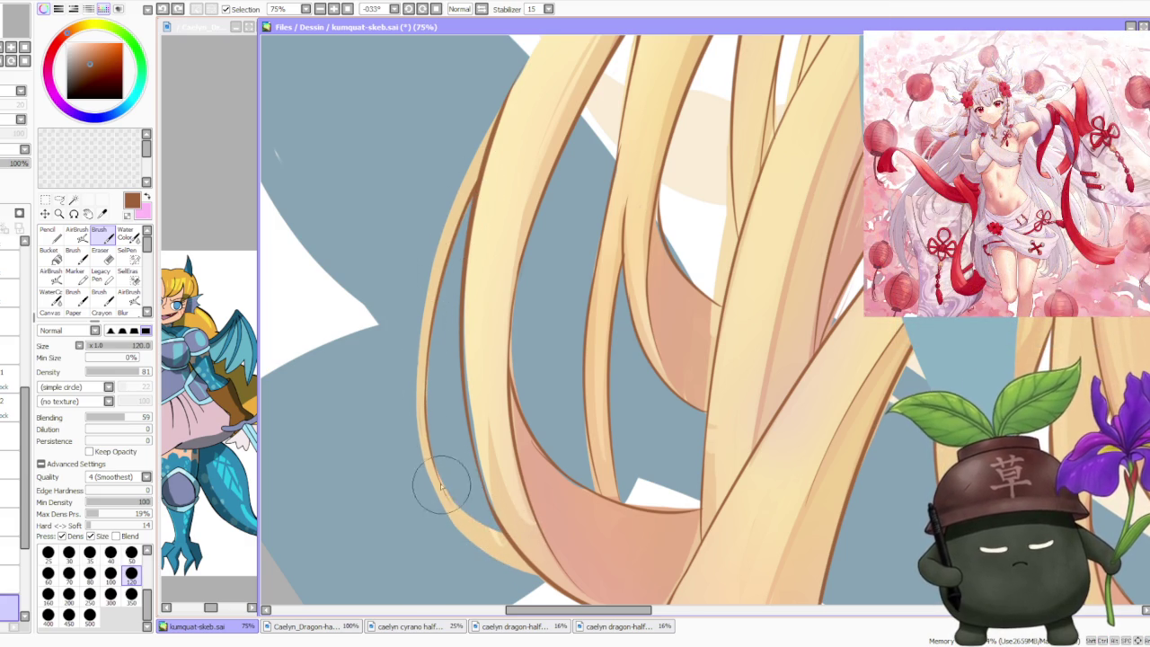
{"action": "key", "text": "ctrl+z"}
{"action": "left_click_drag", "start_coordinate": [433, 454], "coordinate": [476, 485]}
{"action": "key", "text": "ctrl+z"}
{"action": "left_click_drag", "start_coordinate": [423, 431], "coordinate": [505, 535]}
{"action": "mouse_move", "coordinate": [431, 423]}
{"action": "left_mouse_down"}
{"action": "mouse_move", "coordinate": [504, 533]}
{"action": "mouse_move", "coordinate": [474, 544]}
{"action": "mouse_move", "coordinate": [464, 534]}
{"action": "left_mouse_up"}
{"action": "mouse_move", "coordinate": [535, 575]}
{"action": "left_mouse_down"}
{"action": "mouse_move", "coordinate": [446, 506]}
{"action": "mouse_move", "coordinate": [412, 378]}
{"action": "mouse_move", "coordinate": [432, 502]}
{"action": "mouse_move", "coordinate": [418, 378]}
{"action": "mouse_move", "coordinate": [417, 458]}
{"action": "mouse_move", "coordinate": [457, 532]}
{"action": "left_mouse_up"}
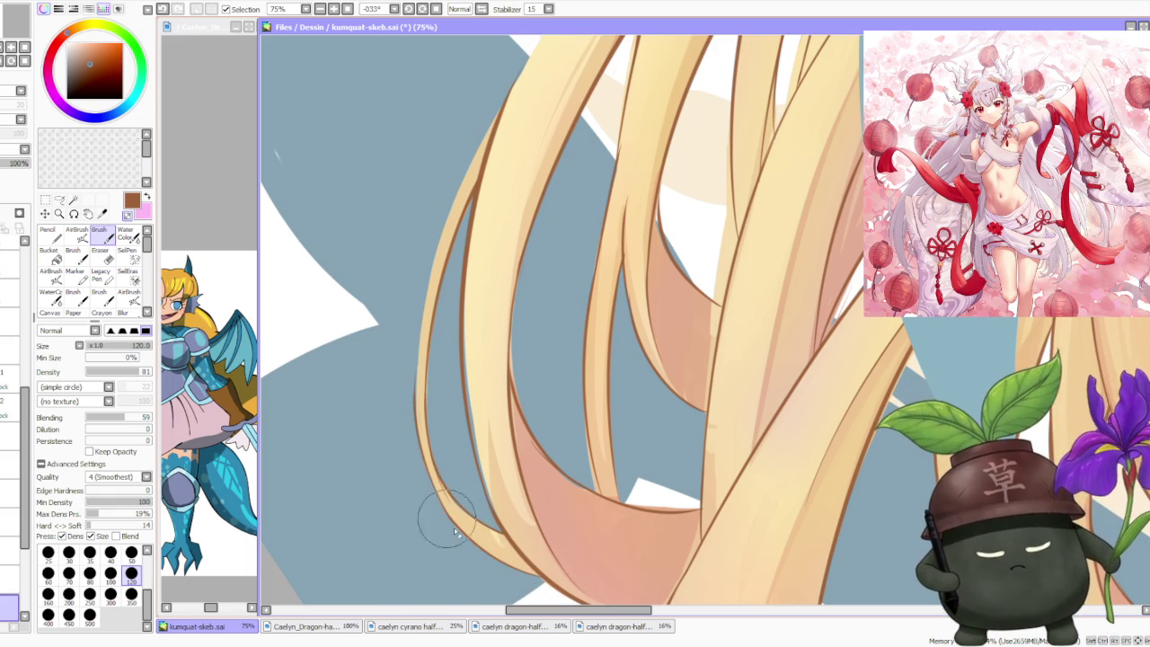
- Mirror the view briefly to check the retouched hair strands
{"action": "key", "text": "h"}
{"action": "key", "text": "h"}
{"action": "key", "text": "h"}
{"action": "key", "text": "h"}
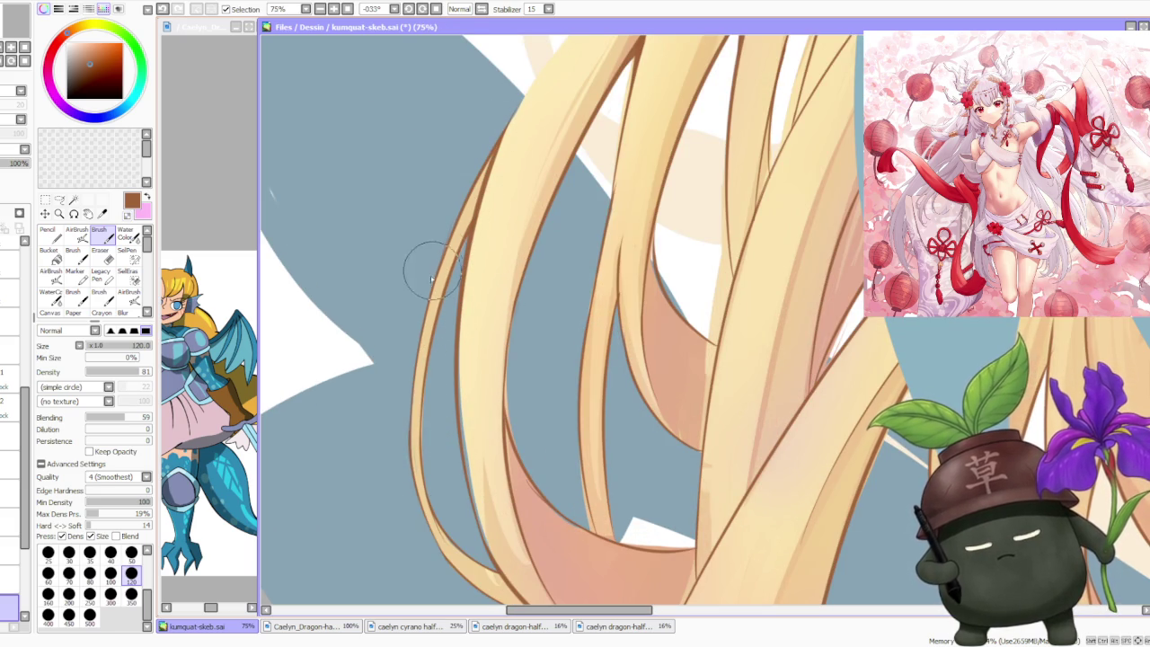
{"action": "scroll", "coordinate": [410, 390], "scroll_direction": "down", "scroll_amount": 2}
{"action": "scroll", "coordinate": [418, 400], "scroll_direction": "down", "scroll_amount": 1}
{"action": "scroll", "coordinate": [503, 270], "scroll_direction": "down", "scroll_amount": 2}
{"action": "scroll", "coordinate": [535, 208], "scroll_direction": "up", "scroll_amount": 3}
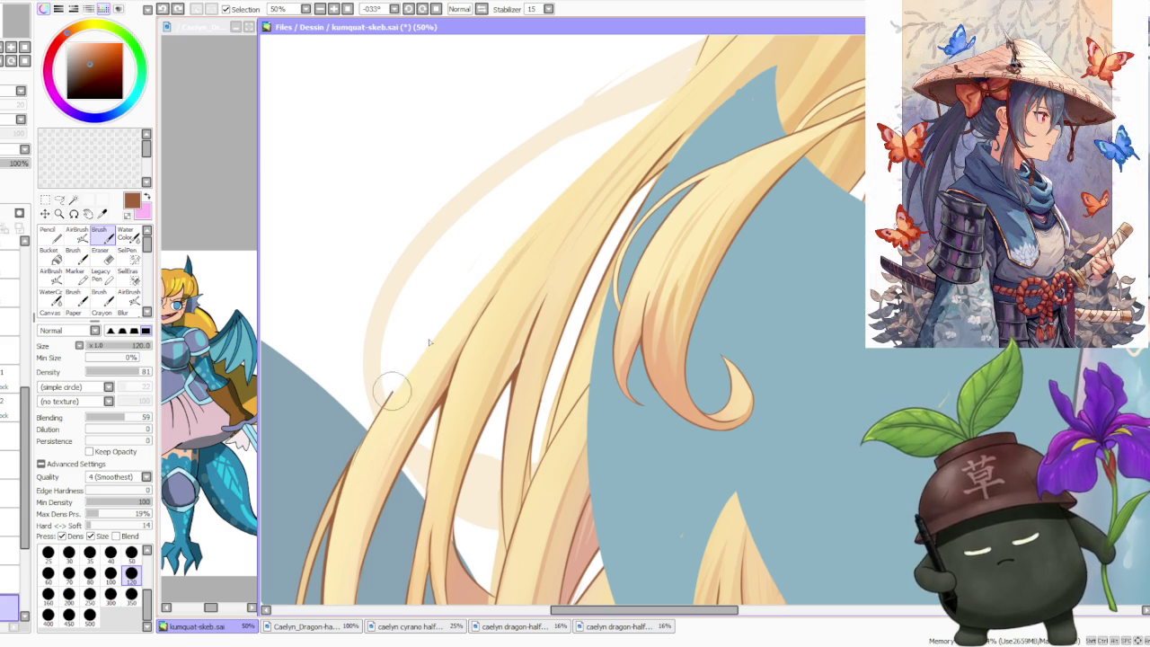
- Ink a brown outline along the upper-left edge of the blonde strand, redoing uneven strokes
{"action": "left_click_drag", "start_coordinate": [368, 432], "coordinate": [522, 240]}
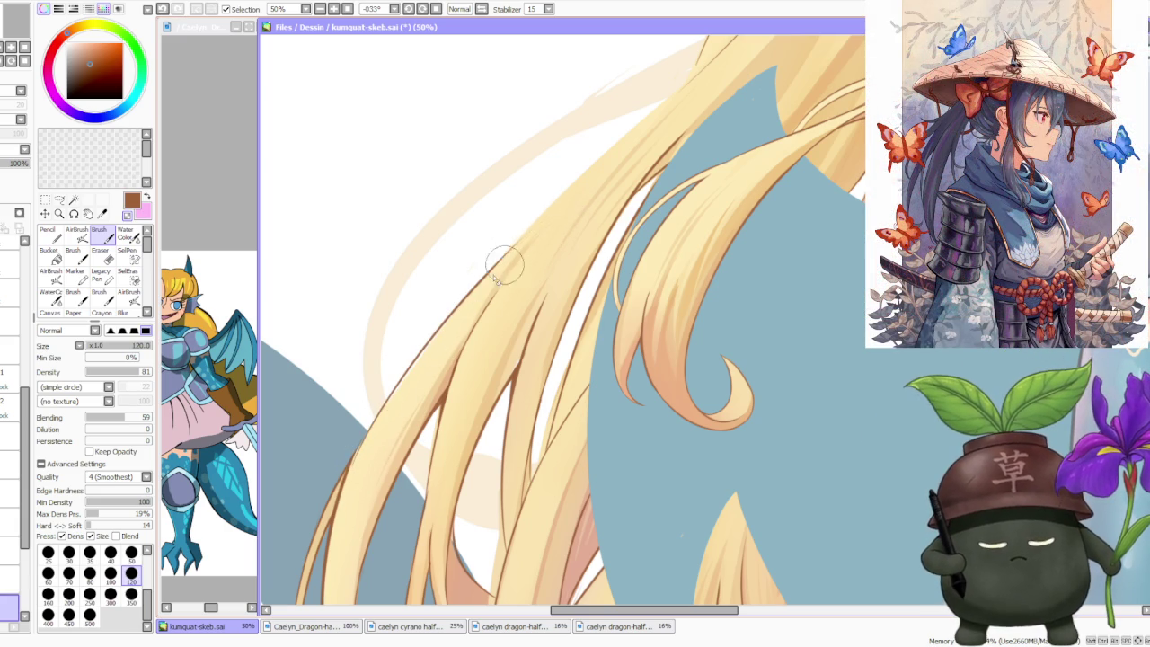
{"action": "scroll", "coordinate": [501, 261], "scroll_direction": "down", "scroll_amount": 2}
{"action": "scroll", "coordinate": [477, 303], "scroll_direction": "down", "scroll_amount": 3}
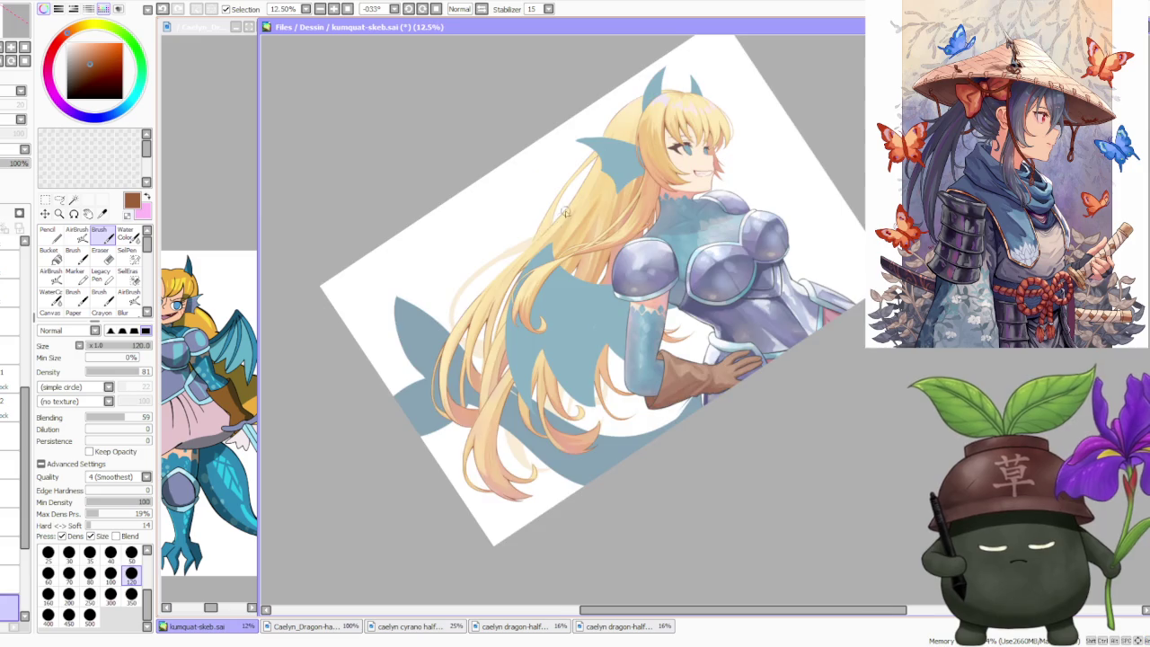
{"action": "scroll", "coordinate": [460, 337], "scroll_direction": "up", "scroll_amount": 5}
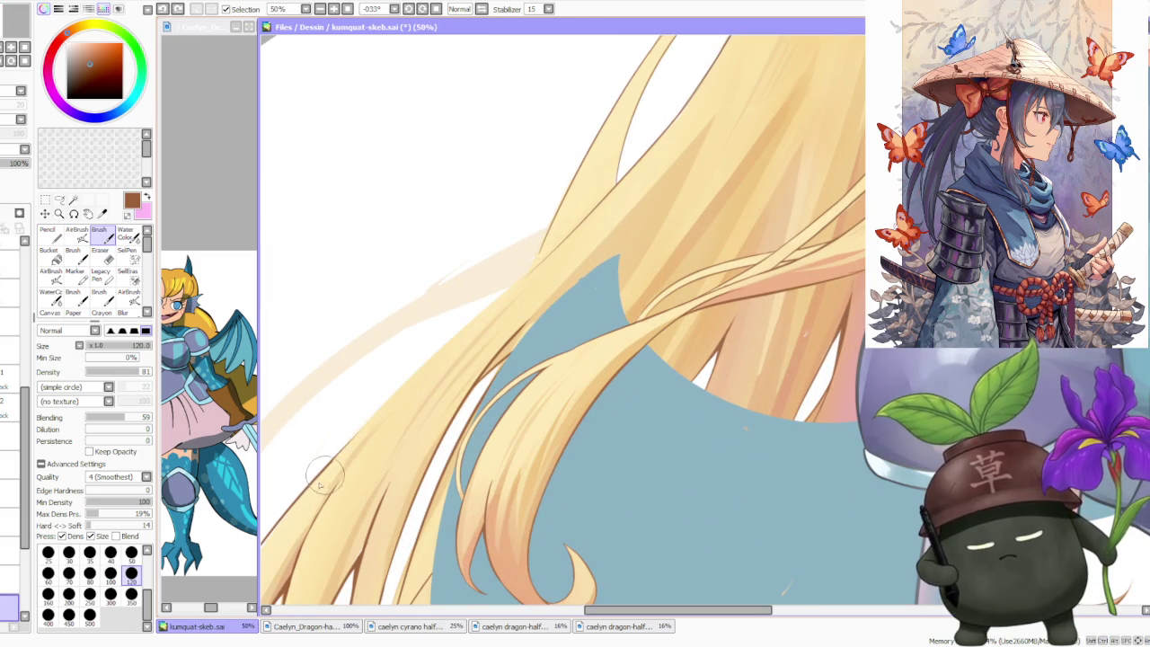
{"action": "left_click_drag", "start_coordinate": [326, 472], "coordinate": [526, 249]}
{"action": "key", "text": "ctrl+z"}
{"action": "left_click_drag", "start_coordinate": [335, 464], "coordinate": [614, 184]}
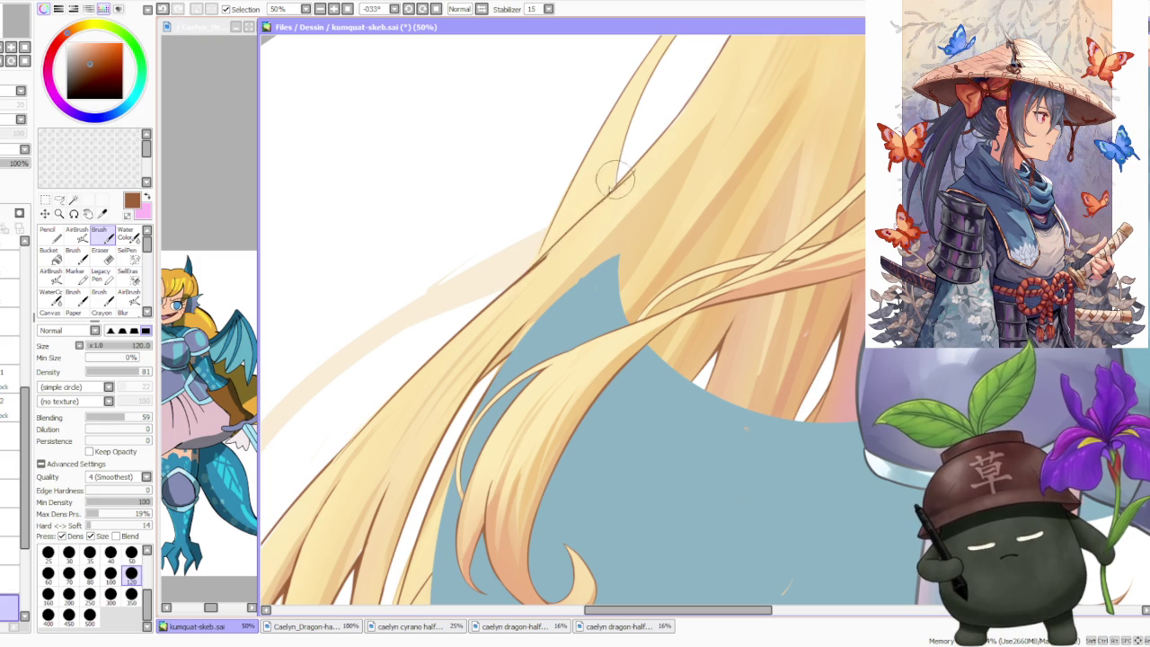
{"action": "left_click_drag", "start_coordinate": [534, 263], "coordinate": [582, 213]}
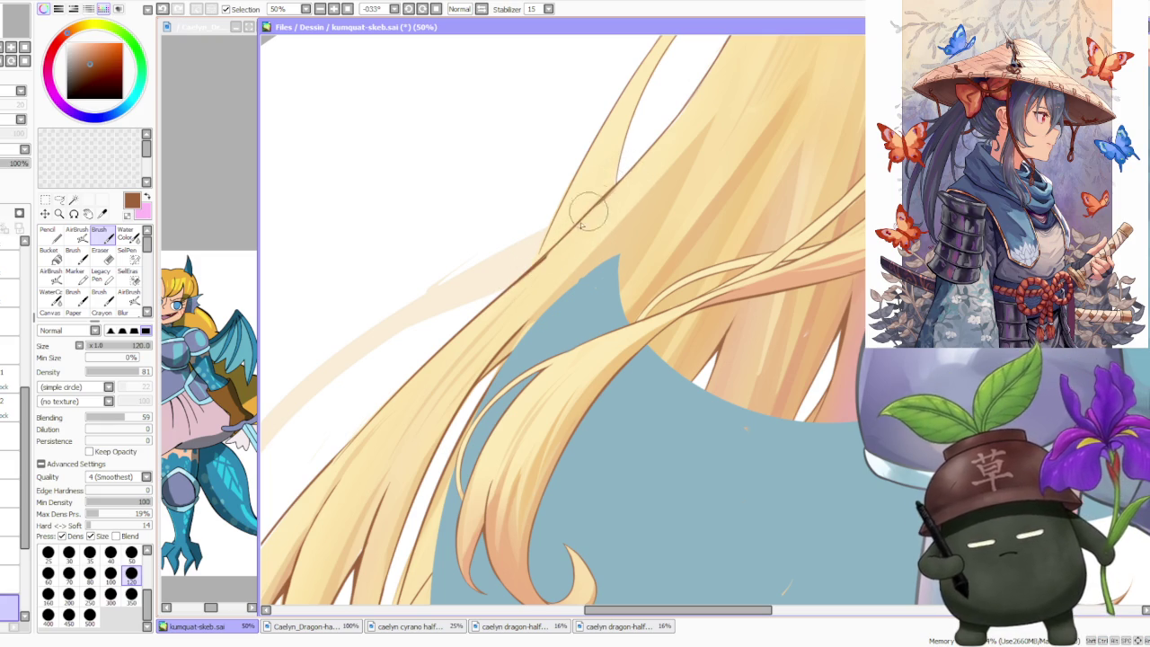
- Draw a second brown line up the neighbouring hair edge, redrawing the uneven stroke
{"action": "scroll", "coordinate": [597, 211], "scroll_direction": "down", "scroll_amount": 1}
{"action": "scroll", "coordinate": [604, 214], "scroll_direction": "up", "scroll_amount": 3}
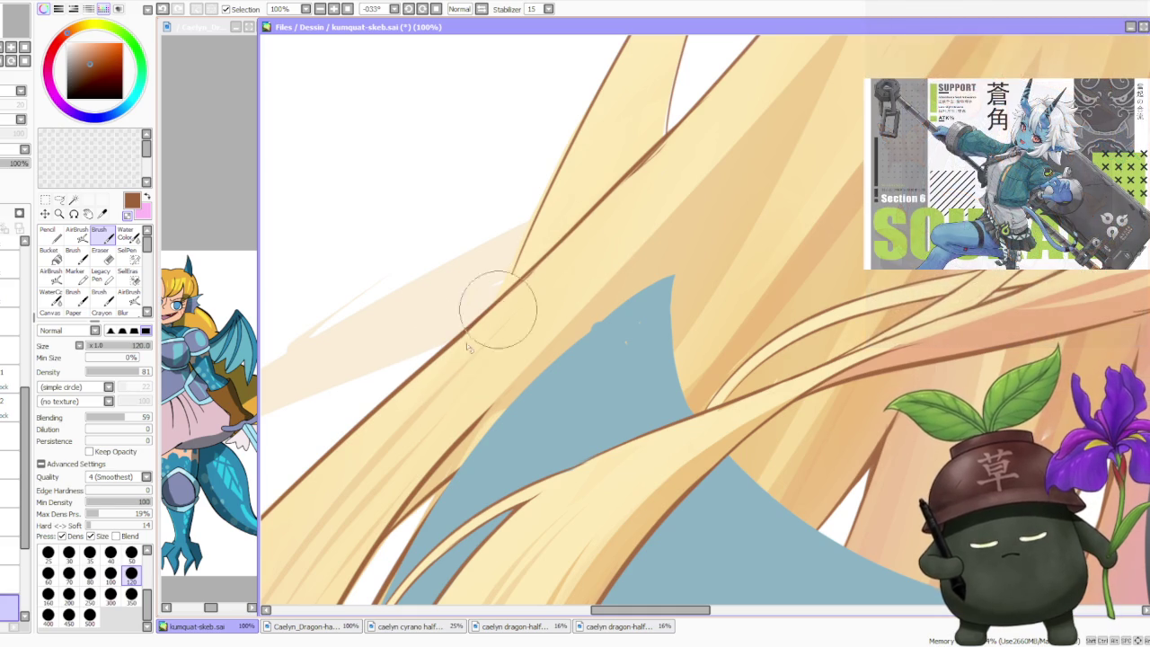
{"action": "scroll", "coordinate": [552, 259], "scroll_direction": "down", "scroll_amount": 1}
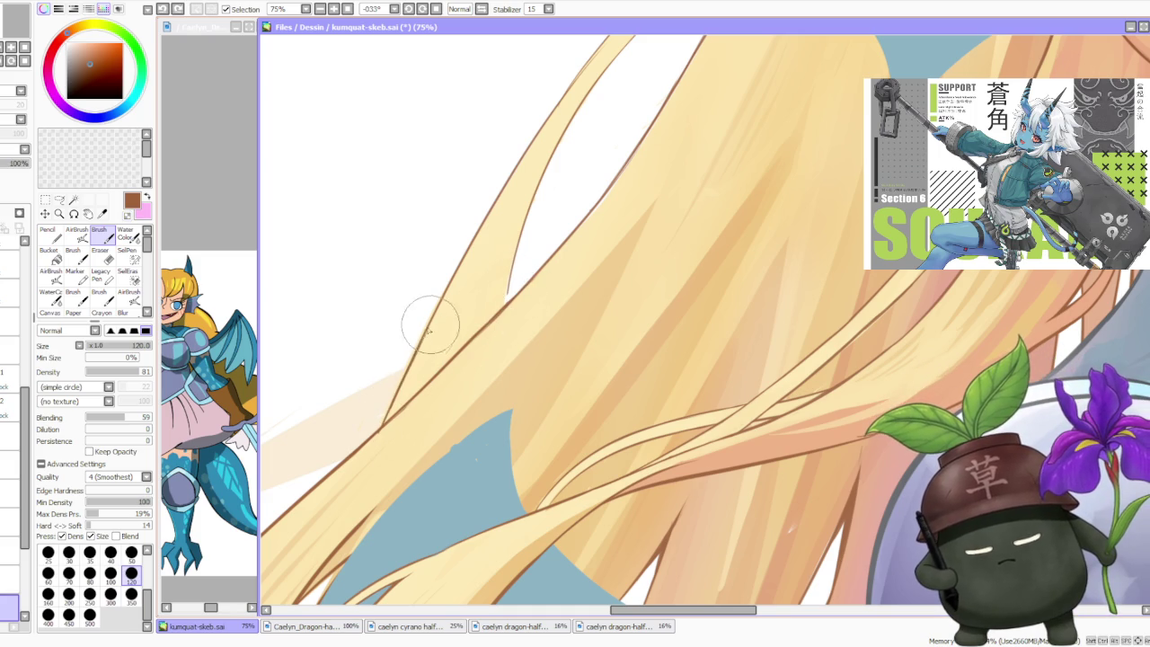
{"action": "left_click_drag", "start_coordinate": [525, 209], "coordinate": [508, 270]}
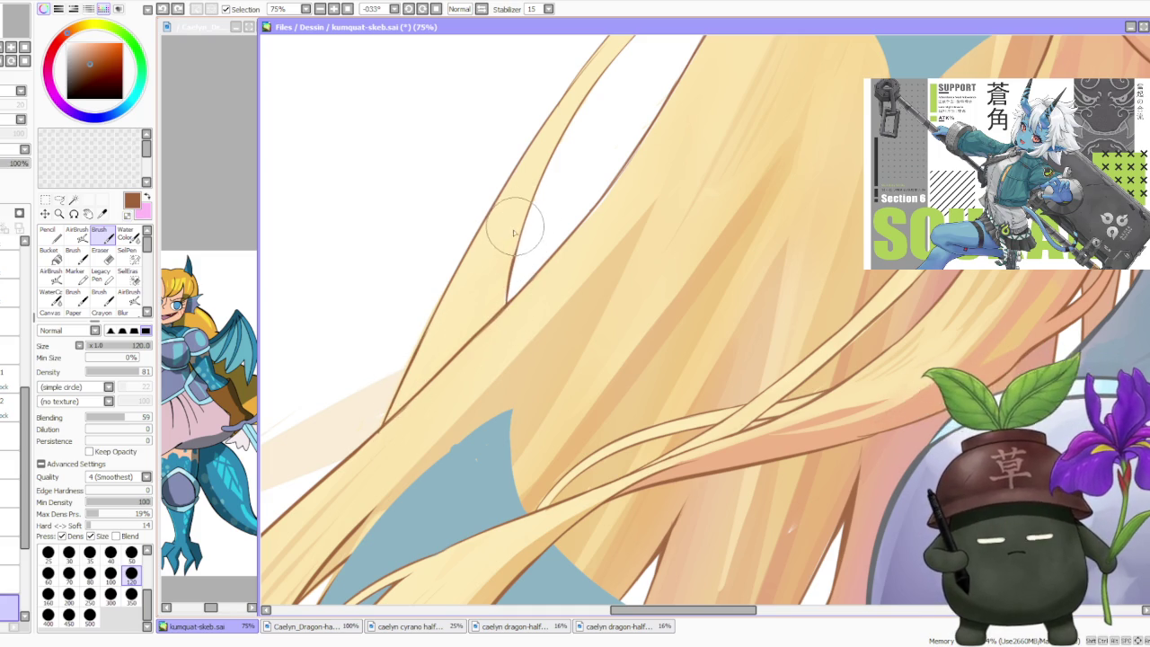
{"action": "left_click_drag", "start_coordinate": [509, 299], "coordinate": [524, 216]}
{"action": "key", "text": "ctrl+z"}
{"action": "left_click_drag", "start_coordinate": [513, 257], "coordinate": [544, 171]}
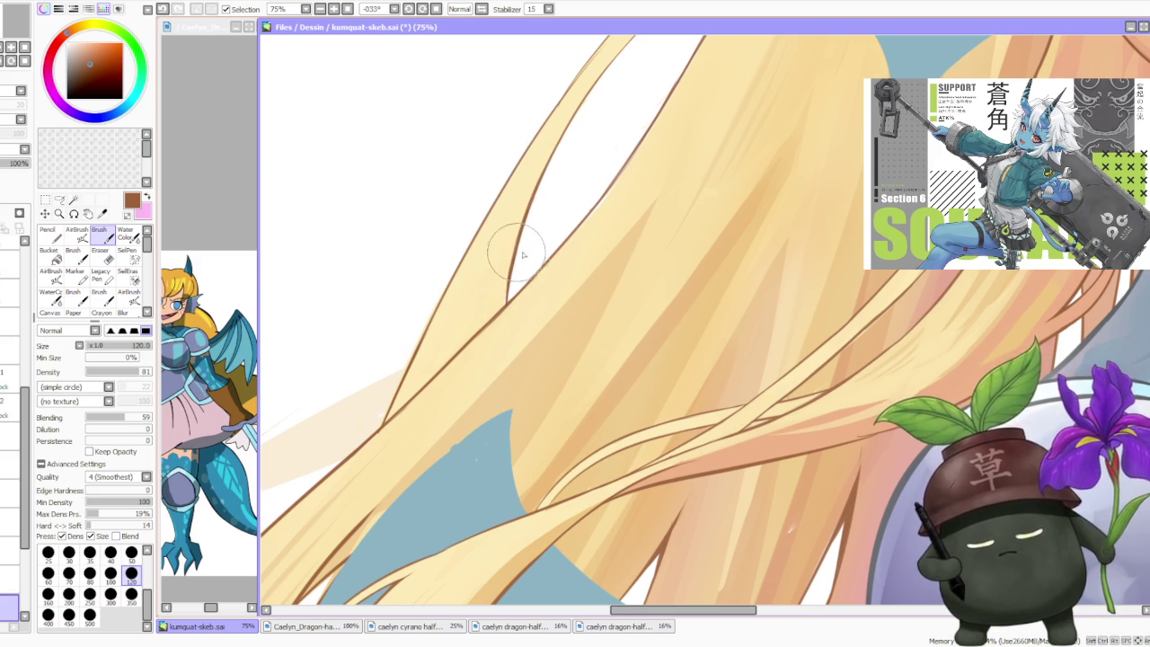
{"action": "scroll", "coordinate": [513, 243], "scroll_direction": "down", "scroll_amount": 3}
{"action": "scroll", "coordinate": [589, 289], "scroll_direction": "down", "scroll_amount": 2}
{"action": "scroll", "coordinate": [598, 283], "scroll_direction": "down", "scroll_amount": 2}
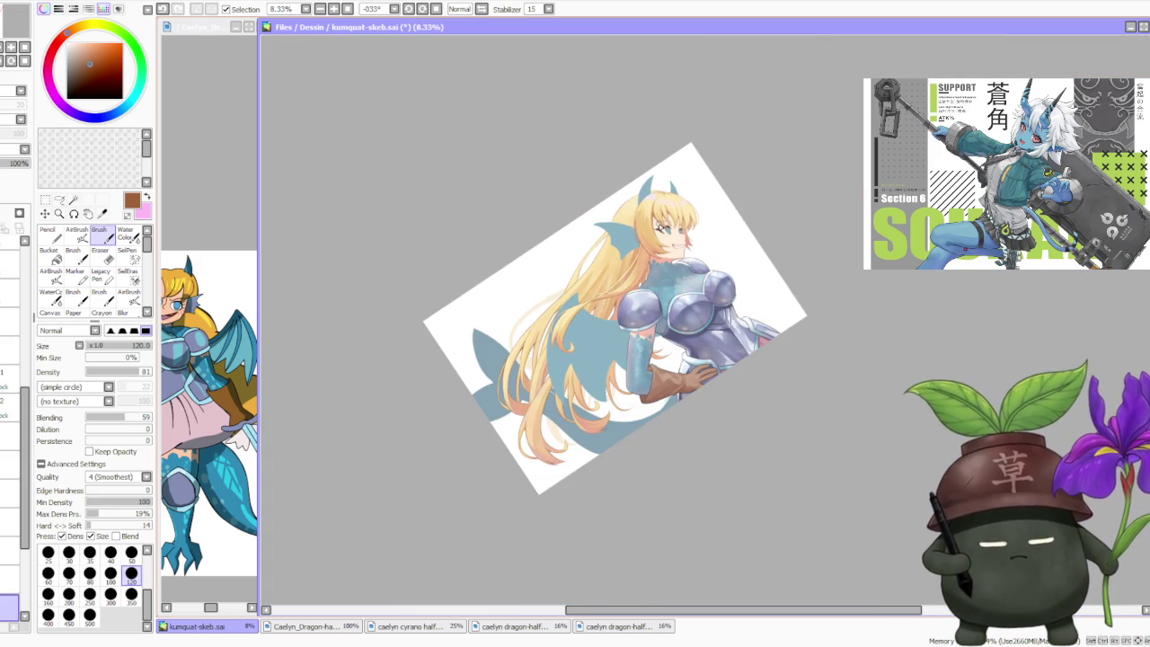
- Reset the canvas rotation to upright and check the drawing mirrored, then unmirrored
{"action": "left_click", "coordinate": [437, 9]}
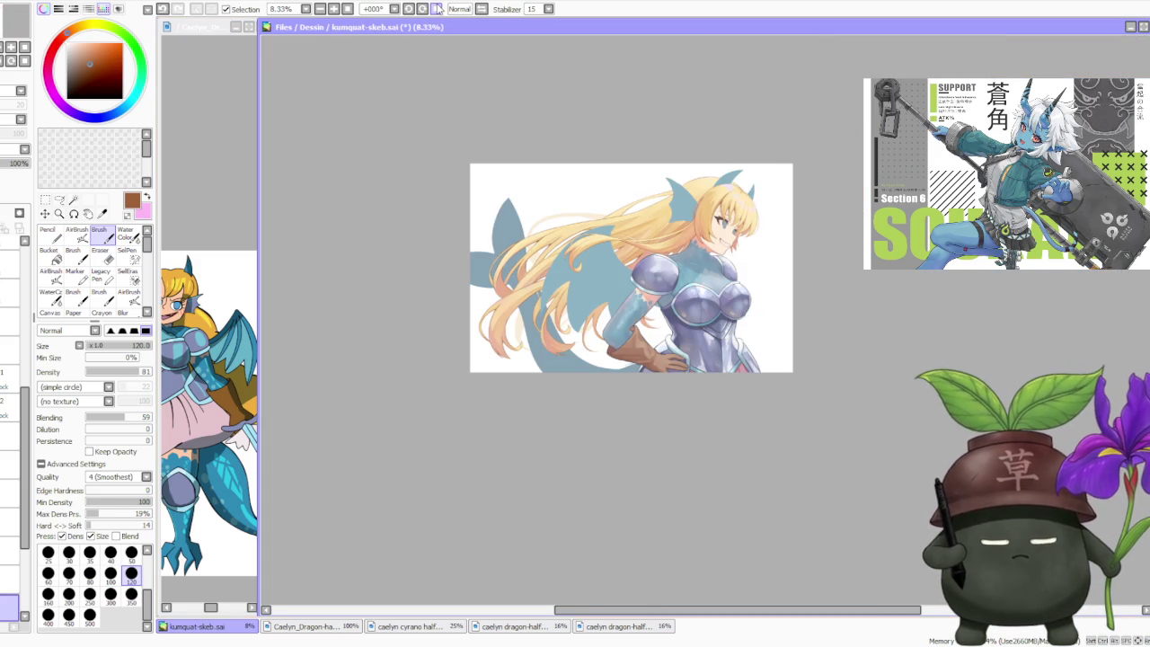
{"action": "left_click", "coordinate": [482, 9]}
{"action": "left_click", "coordinate": [481, 9]}
- Zoom back into a close-up of the long hair strands crossing the fin
{"action": "scroll", "coordinate": [608, 189], "scroll_direction": "down", "scroll_amount": 1}
{"action": "scroll", "coordinate": [649, 174], "scroll_direction": "up", "scroll_amount": 4}
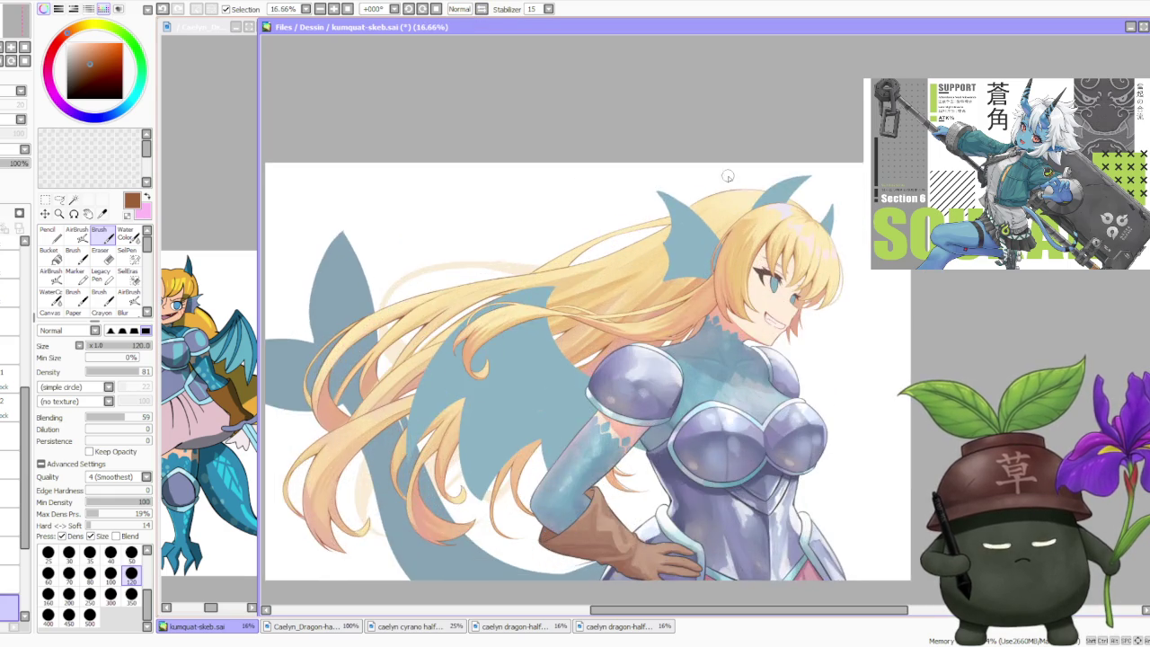
{"action": "scroll", "coordinate": [724, 185], "scroll_direction": "up", "scroll_amount": 2}
{"action": "scroll", "coordinate": [713, 174], "scroll_direction": "up", "scroll_amount": 2}
{"action": "scroll", "coordinate": [680, 201], "scroll_direction": "up", "scroll_amount": 1}
{"action": "scroll", "coordinate": [681, 210], "scroll_direction": "down", "scroll_amount": 2}
{"action": "scroll", "coordinate": [680, 200], "scroll_direction": "down", "scroll_amount": 2}
{"action": "scroll", "coordinate": [673, 195], "scroll_direction": "down", "scroll_amount": 2}
{"action": "scroll", "coordinate": [497, 410], "scroll_direction": "up", "scroll_amount": 3}
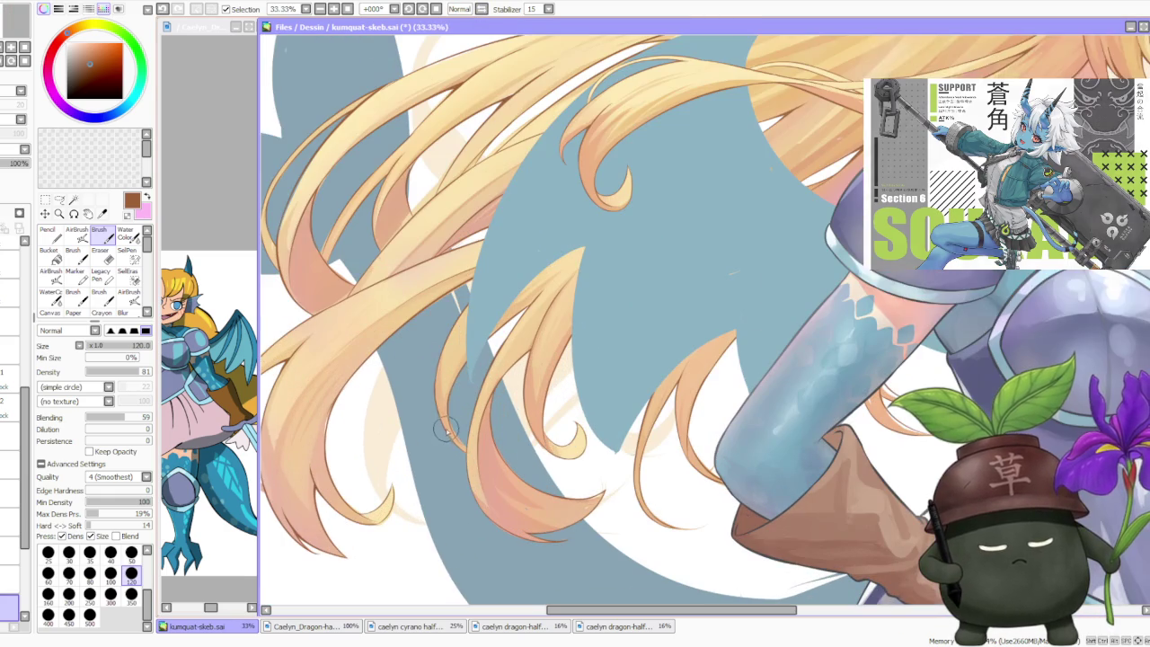
{"action": "scroll", "coordinate": [449, 409], "scroll_direction": "down", "scroll_amount": 2}
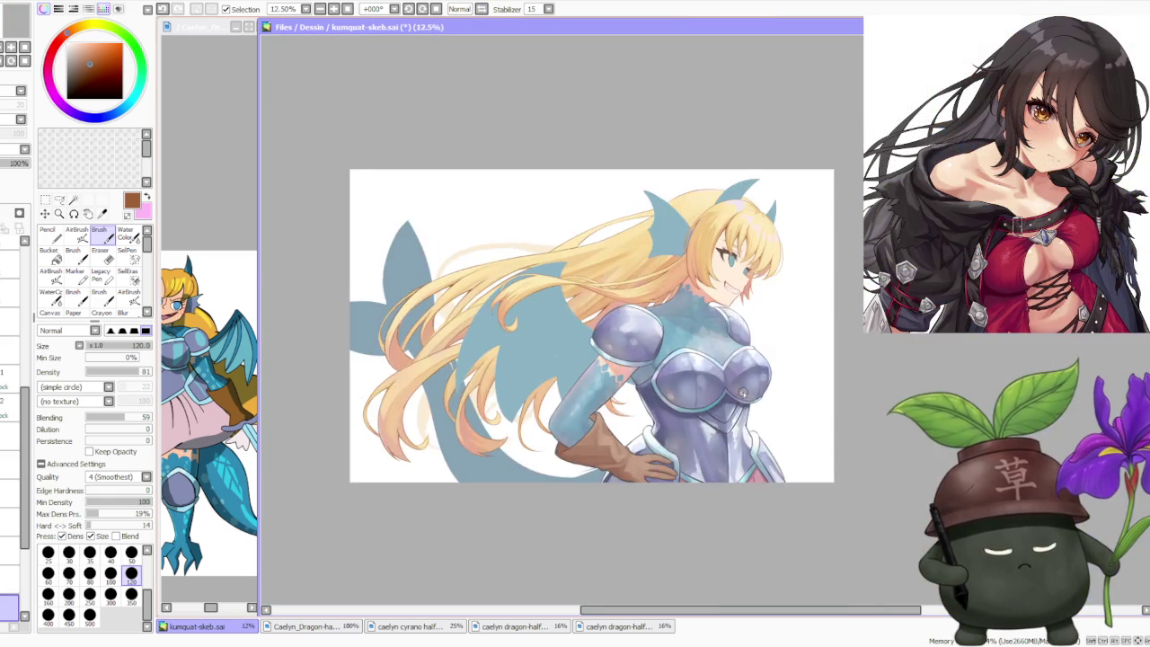
{"action": "scroll", "coordinate": [503, 404], "scroll_direction": "up", "scroll_amount": 3}
{"action": "scroll", "coordinate": [527, 404], "scroll_direction": "up", "scroll_amount": 1}
{"action": "scroll", "coordinate": [526, 404], "scroll_direction": "down", "scroll_amount": 4}
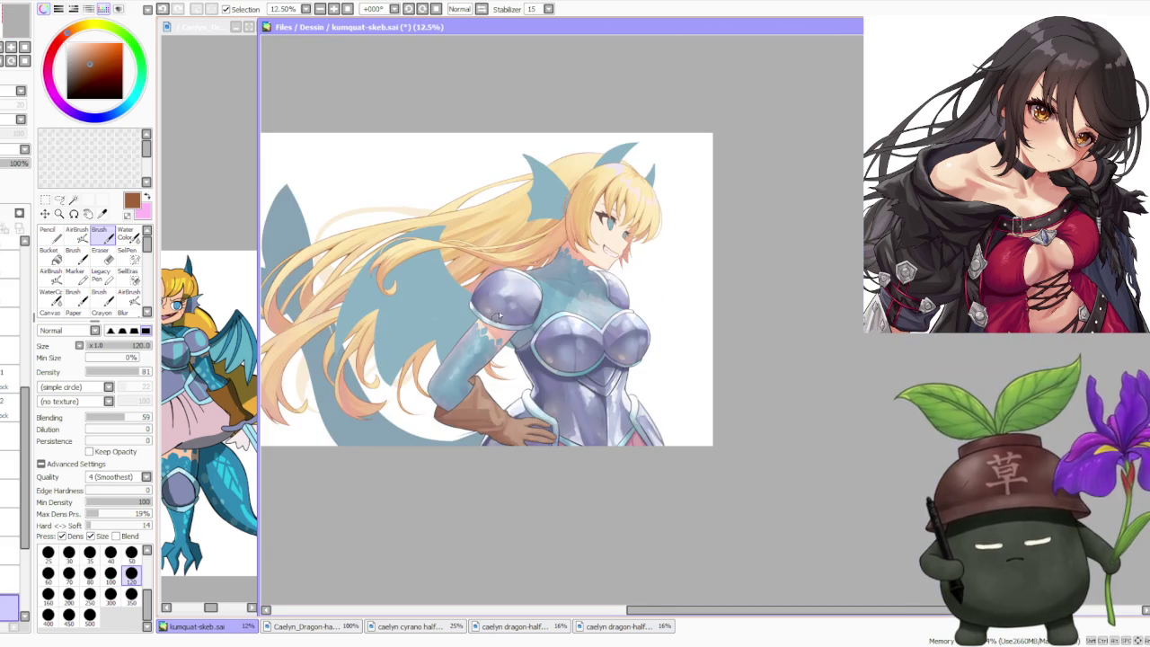
{"action": "scroll", "coordinate": [373, 337], "scroll_direction": "up", "scroll_amount": 4}
{"action": "scroll", "coordinate": [384, 395], "scroll_direction": "up", "scroll_amount": 2}
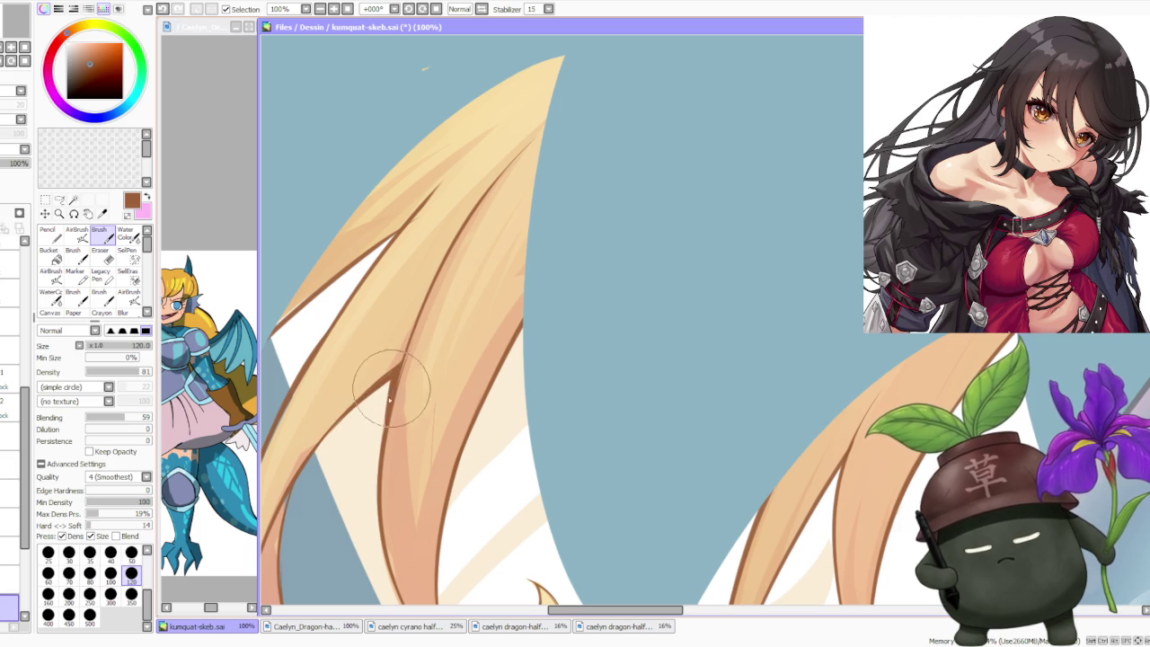
- Fill the top of the white hair gap with tan and draw a brown line across it
{"action": "scroll", "coordinate": [398, 368], "scroll_direction": "down", "scroll_amount": 2}
{"action": "scroll", "coordinate": [400, 368], "scroll_direction": "up", "scroll_amount": 4}
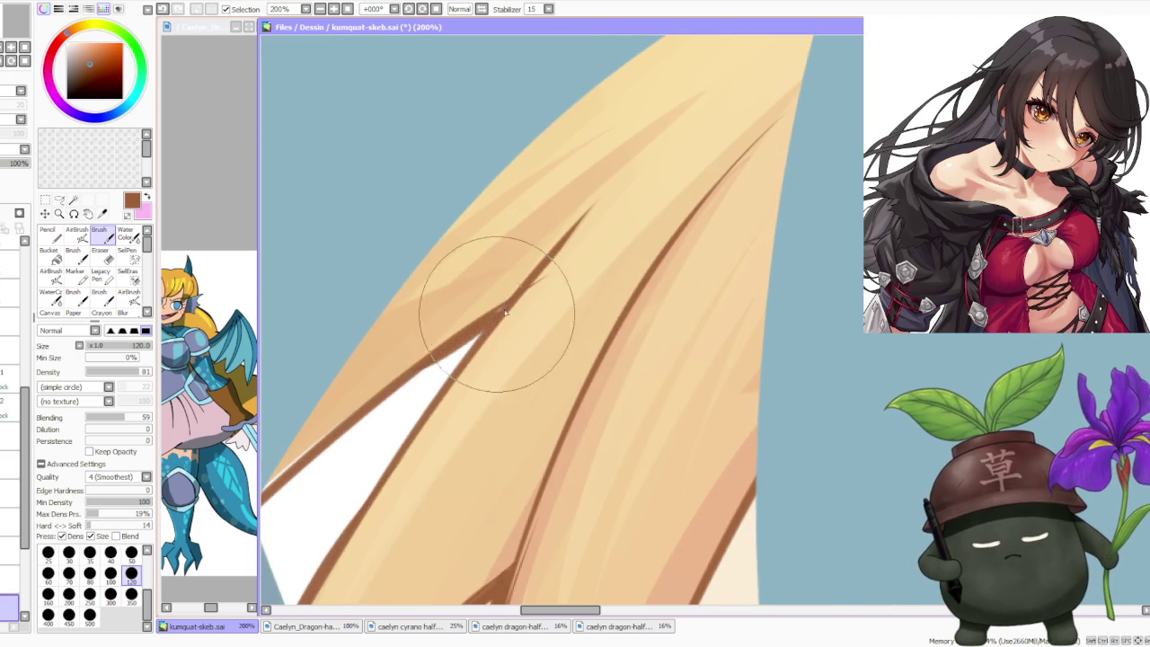
{"action": "left_click_drag", "start_coordinate": [400, 395], "coordinate": [487, 321]}
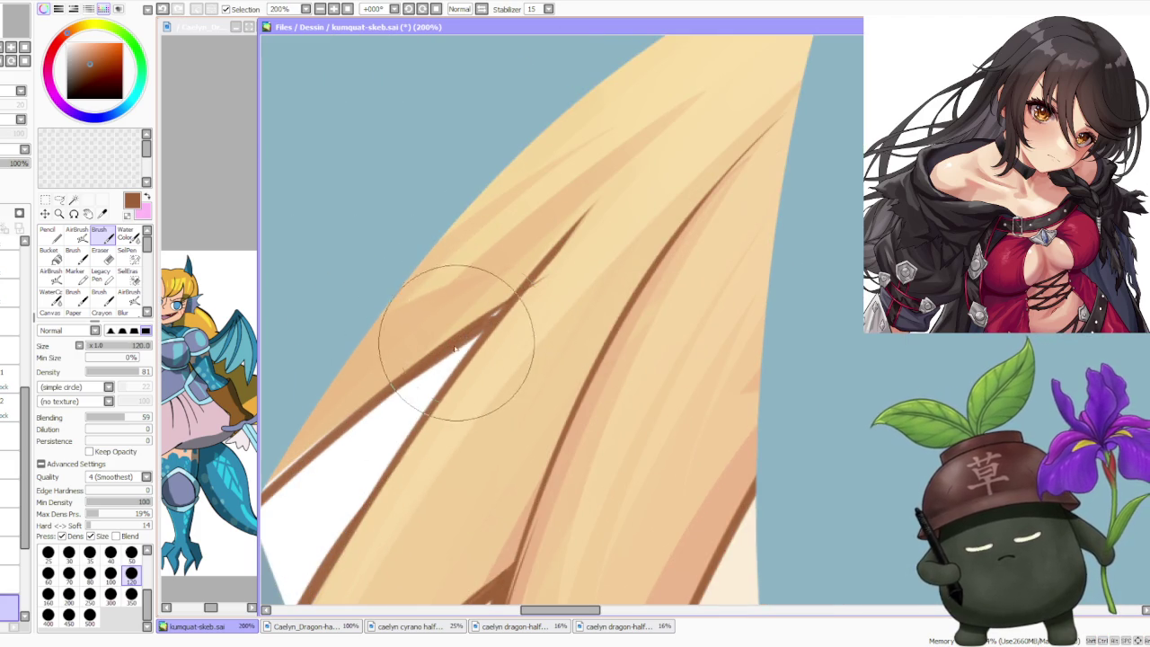
{"action": "mouse_move", "coordinate": [480, 327]}
{"action": "left_mouse_down"}
{"action": "mouse_move", "coordinate": [419, 414]}
{"action": "mouse_move", "coordinate": [410, 383]}
{"action": "mouse_move", "coordinate": [397, 465]}
{"action": "mouse_move", "coordinate": [466, 326]}
{"action": "mouse_move", "coordinate": [404, 460]}
{"action": "mouse_move", "coordinate": [461, 334]}
{"action": "mouse_move", "coordinate": [506, 288]}
{"action": "mouse_move", "coordinate": [566, 262]}
{"action": "left_mouse_up"}
{"action": "scroll", "coordinate": [566, 263], "scroll_direction": "down", "scroll_amount": 4}
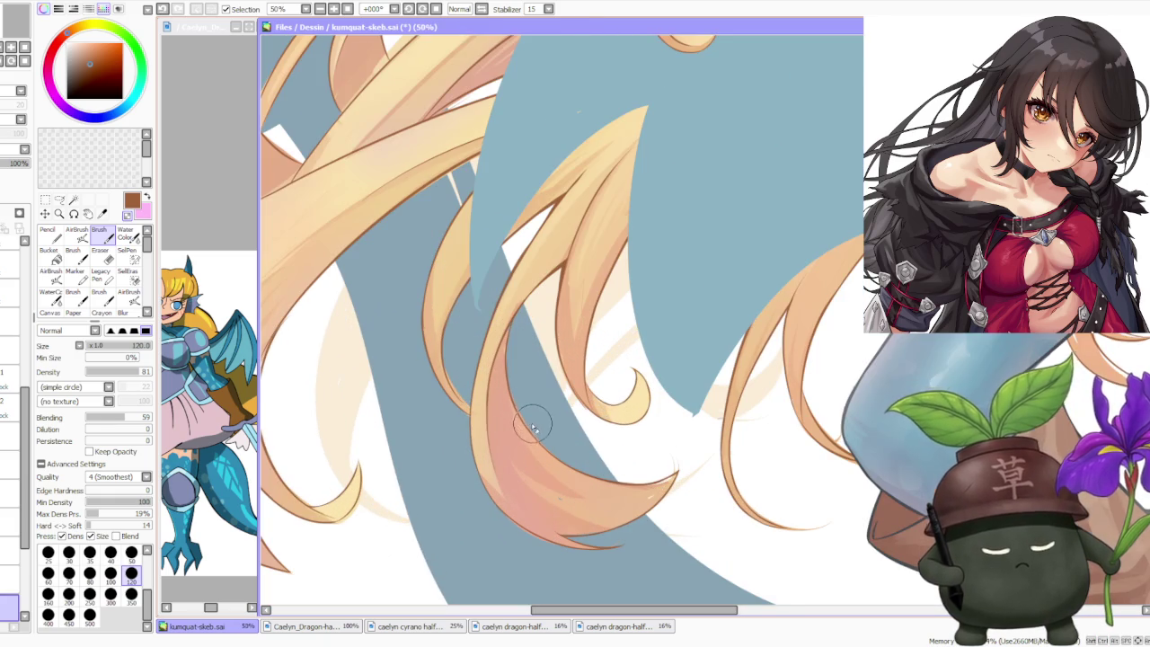
- Outline the upper edge of the long strand crossing the fin in thin brown, then tilt the canvas
{"action": "scroll", "coordinate": [499, 334], "scroll_direction": "down", "scroll_amount": 2}
{"action": "scroll", "coordinate": [498, 335], "scroll_direction": "up", "scroll_amount": 4}
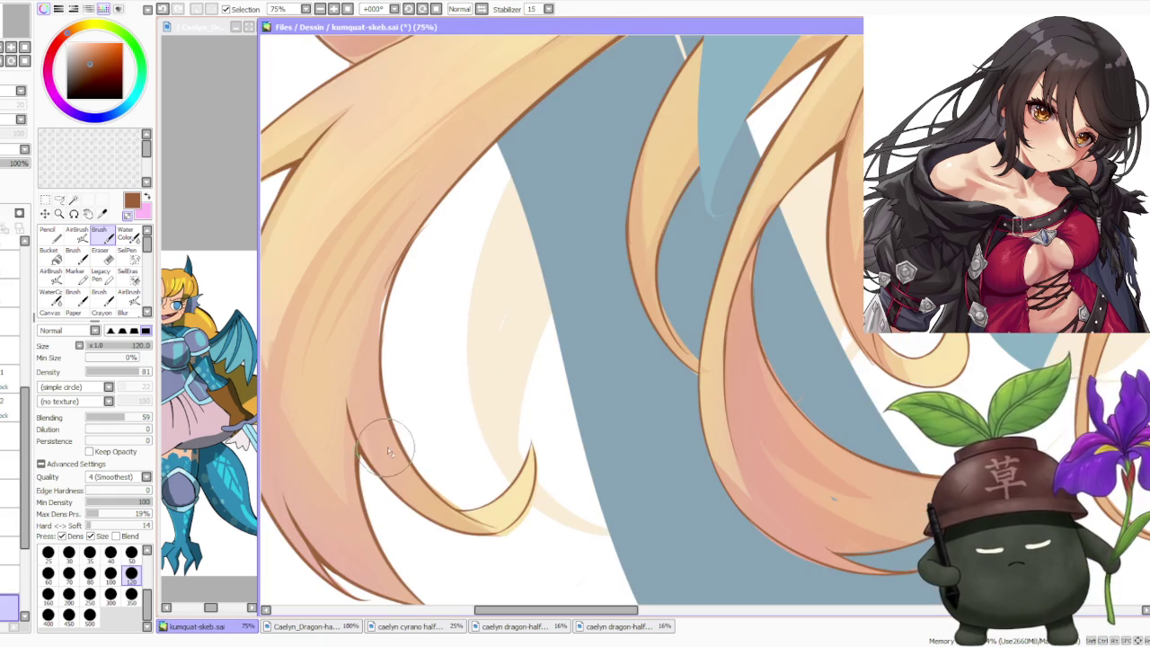
{"action": "scroll", "coordinate": [330, 447], "scroll_direction": "down", "scroll_amount": 3}
{"action": "scroll", "coordinate": [329, 447], "scroll_direction": "down", "scroll_amount": 1}
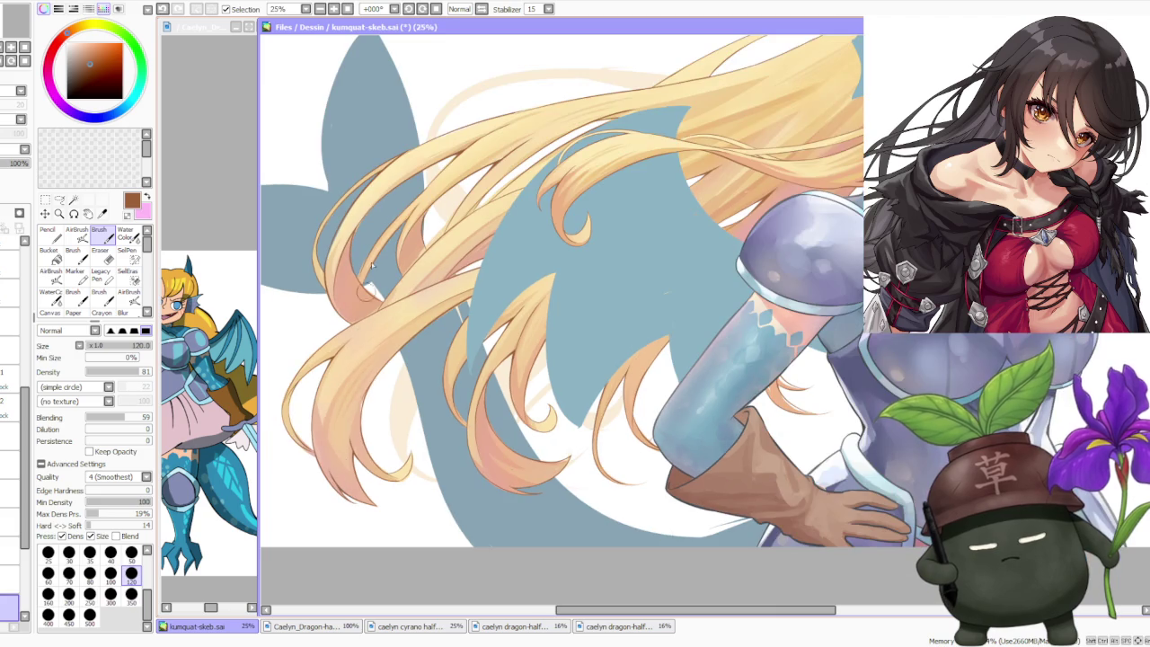
{"action": "scroll", "coordinate": [490, 157], "scroll_direction": "up", "scroll_amount": 2}
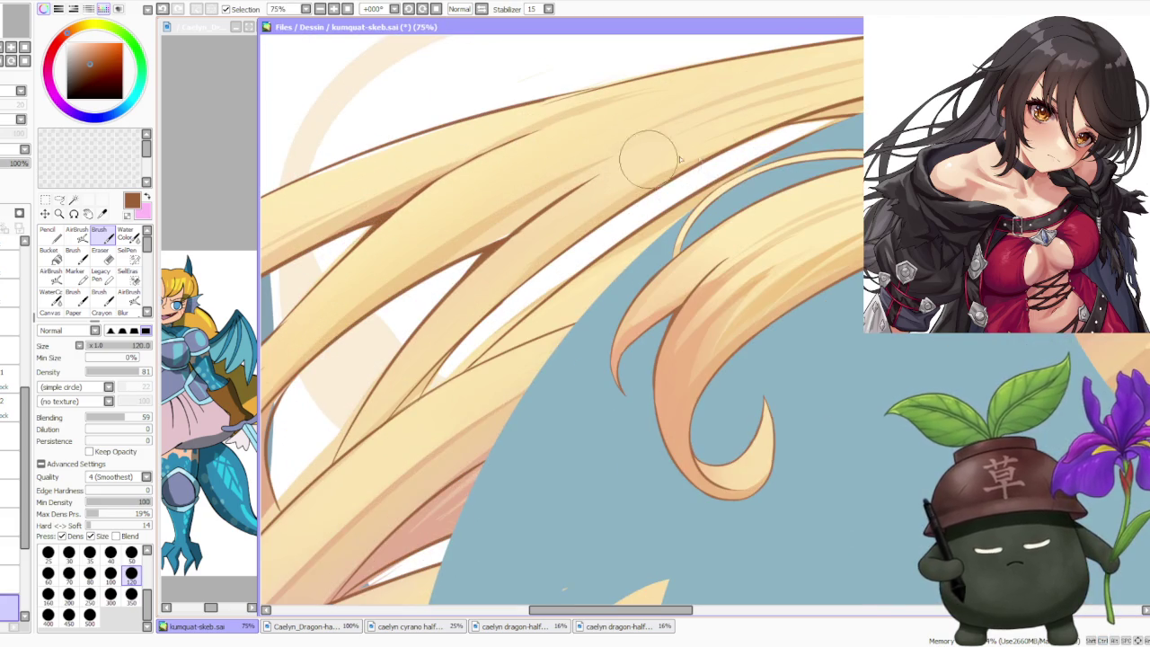
{"action": "scroll", "coordinate": [665, 234], "scroll_direction": "down", "scroll_amount": 1}
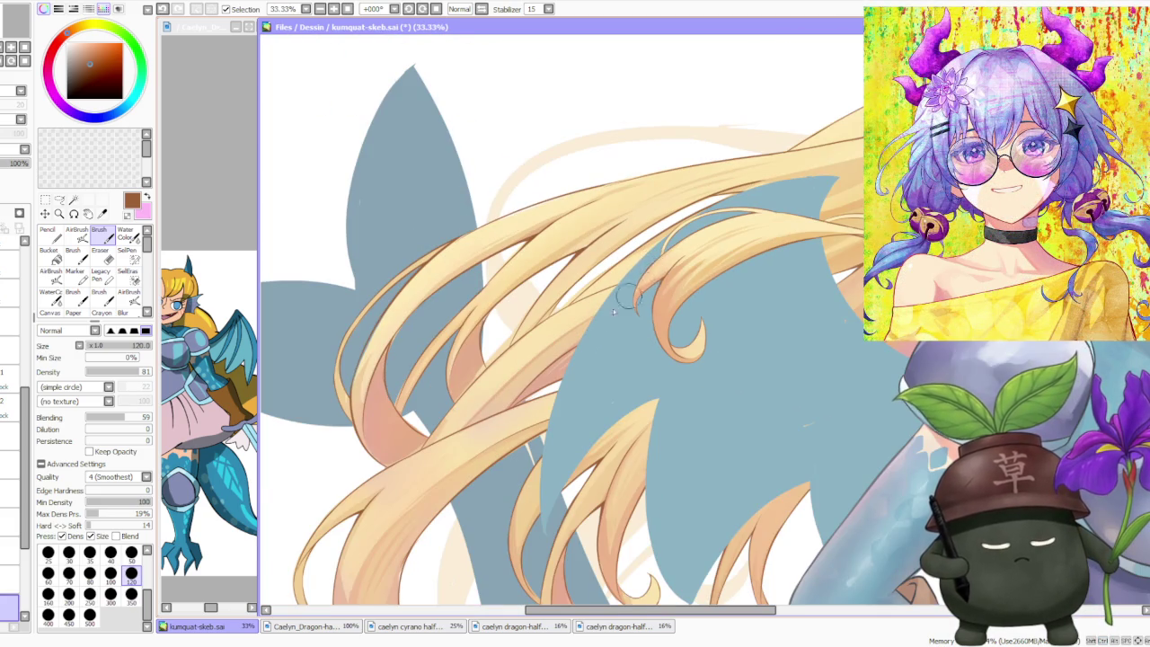
{"action": "scroll", "coordinate": [554, 367], "scroll_direction": "up", "scroll_amount": 1}
{"action": "scroll", "coordinate": [539, 377], "scroll_direction": "up", "scroll_amount": 1}
{"action": "scroll", "coordinate": [521, 390], "scroll_direction": "down", "scroll_amount": 1}
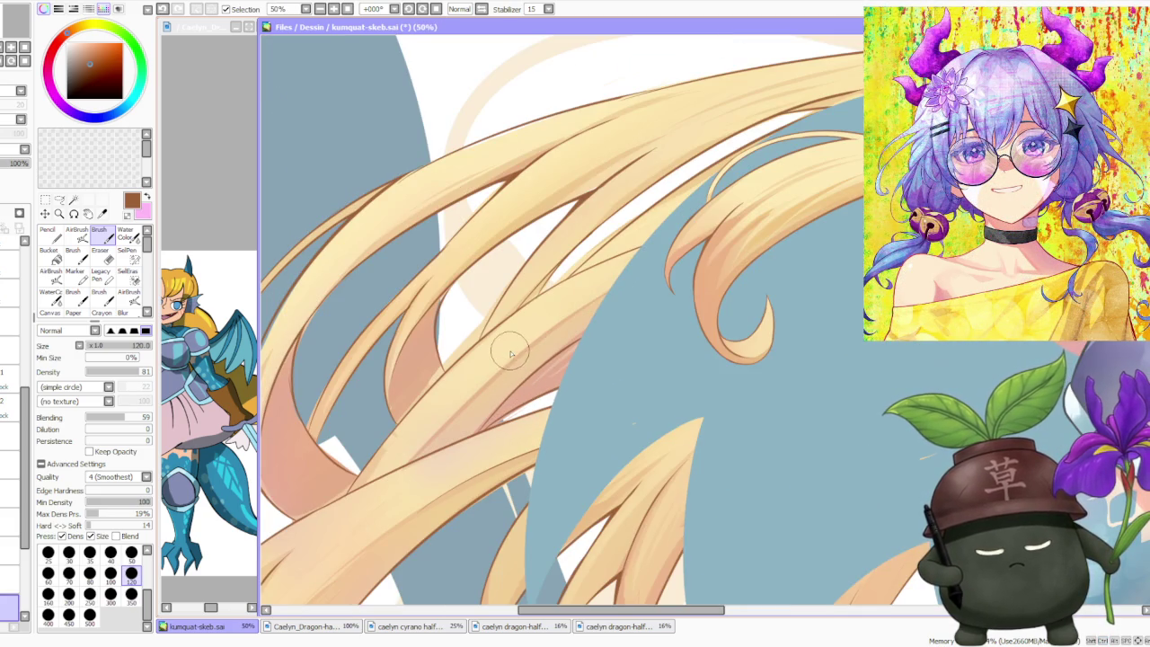
{"action": "scroll", "coordinate": [661, 215], "scroll_direction": "down", "scroll_amount": 1}
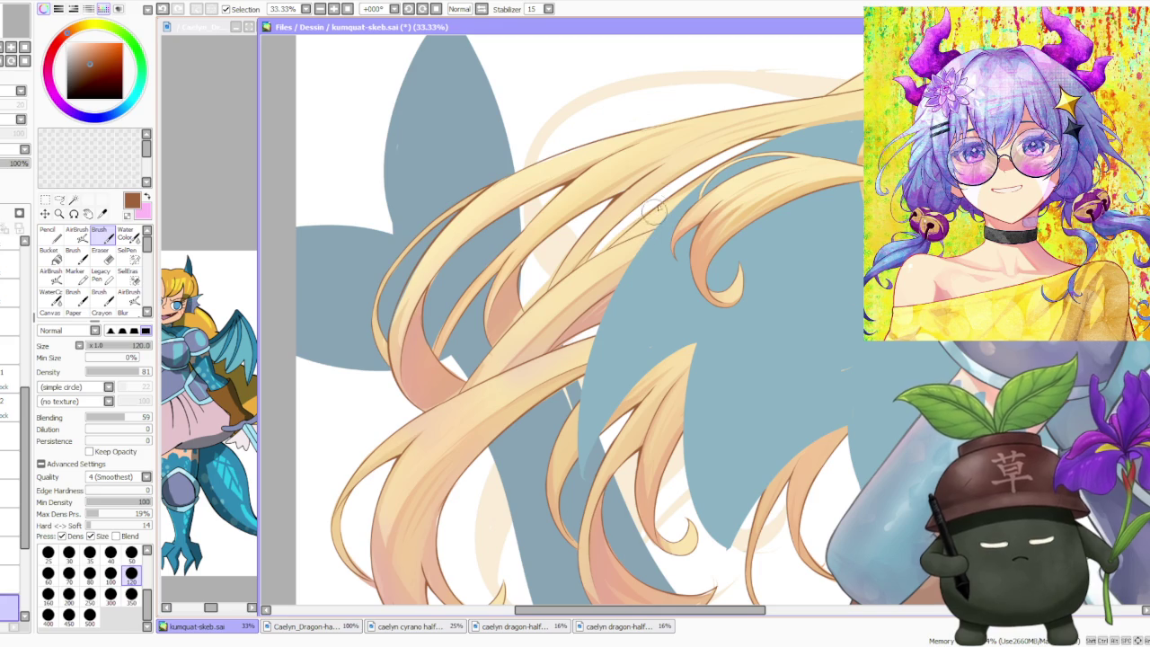
{"action": "scroll", "coordinate": [467, 198], "scroll_direction": "up", "scroll_amount": 2}
{"action": "scroll", "coordinate": [467, 198], "scroll_direction": "up", "scroll_amount": 1}
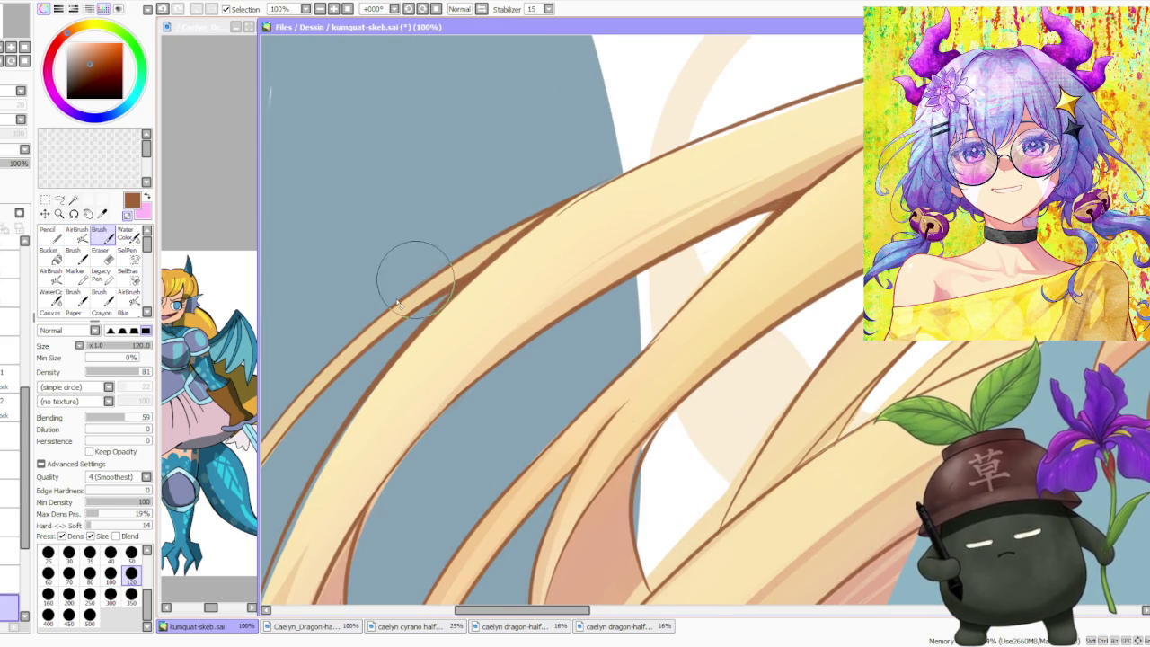
{"action": "left_click_drag", "start_coordinate": [539, 228], "coordinate": [646, 177]}
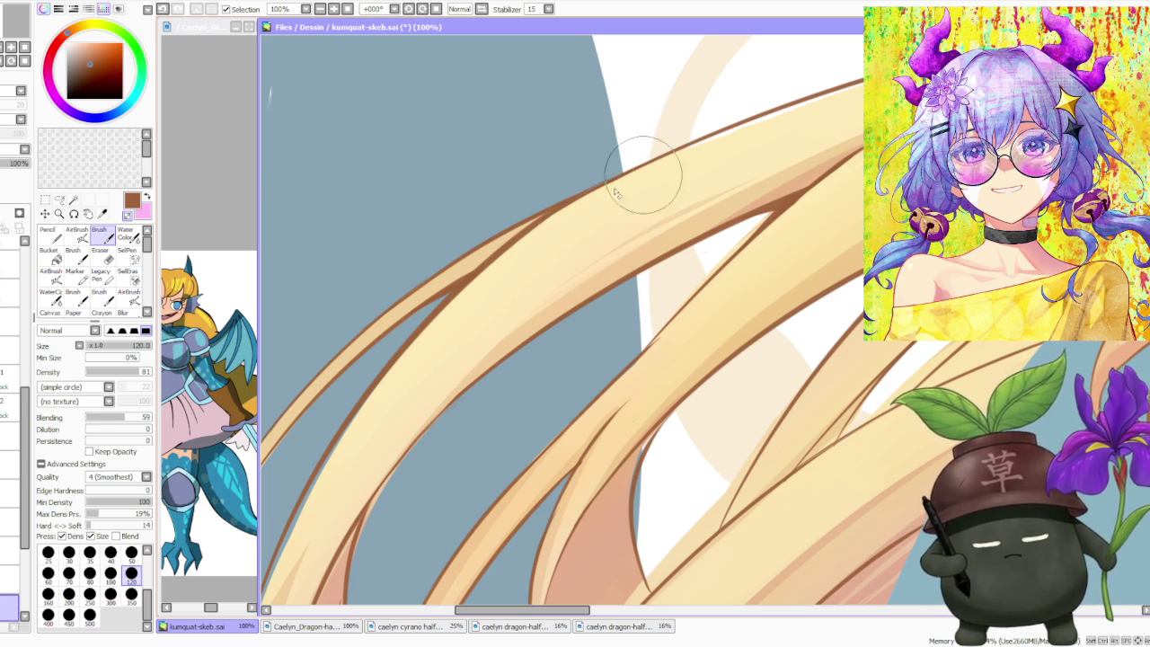
{"action": "scroll", "coordinate": [655, 169], "scroll_direction": "down", "scroll_amount": 3}
{"action": "left_click_drag", "start_coordinate": [655, 168], "coordinate": [495, 46]}
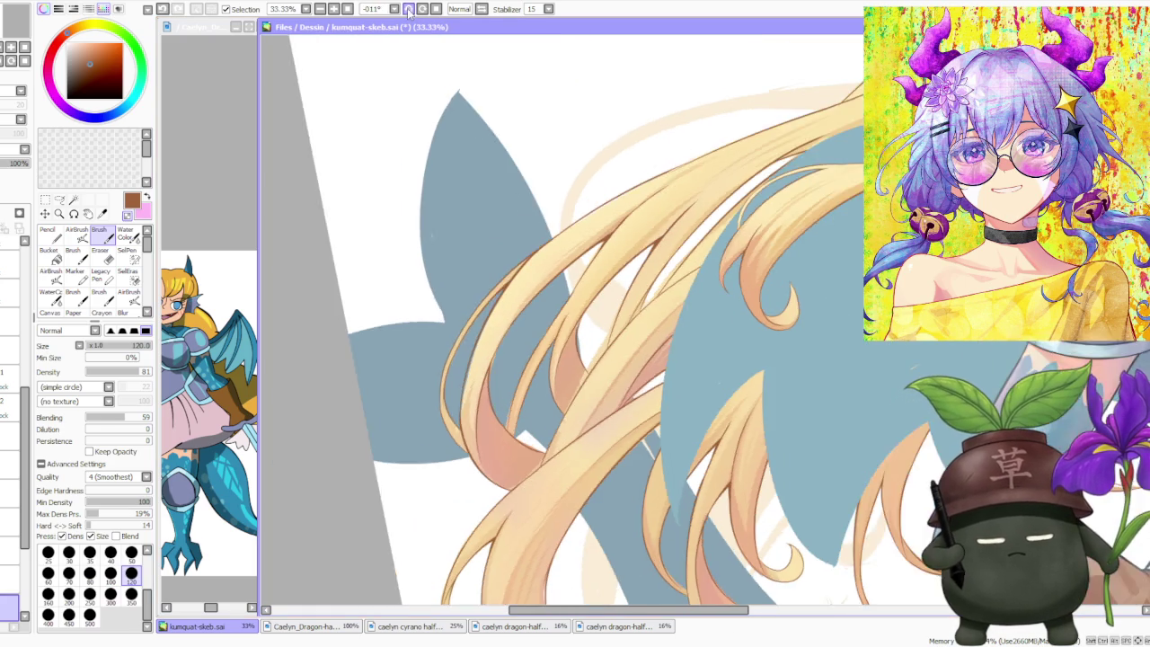
- Zoom out from 33.33% to 16.66% to see the whole illustration and straighten the view
{"action": "scroll", "coordinate": [687, 93], "scroll_direction": "down", "scroll_amount": 2}
{"action": "scroll", "coordinate": [686, 94], "scroll_direction": "up", "scroll_amount": 4}
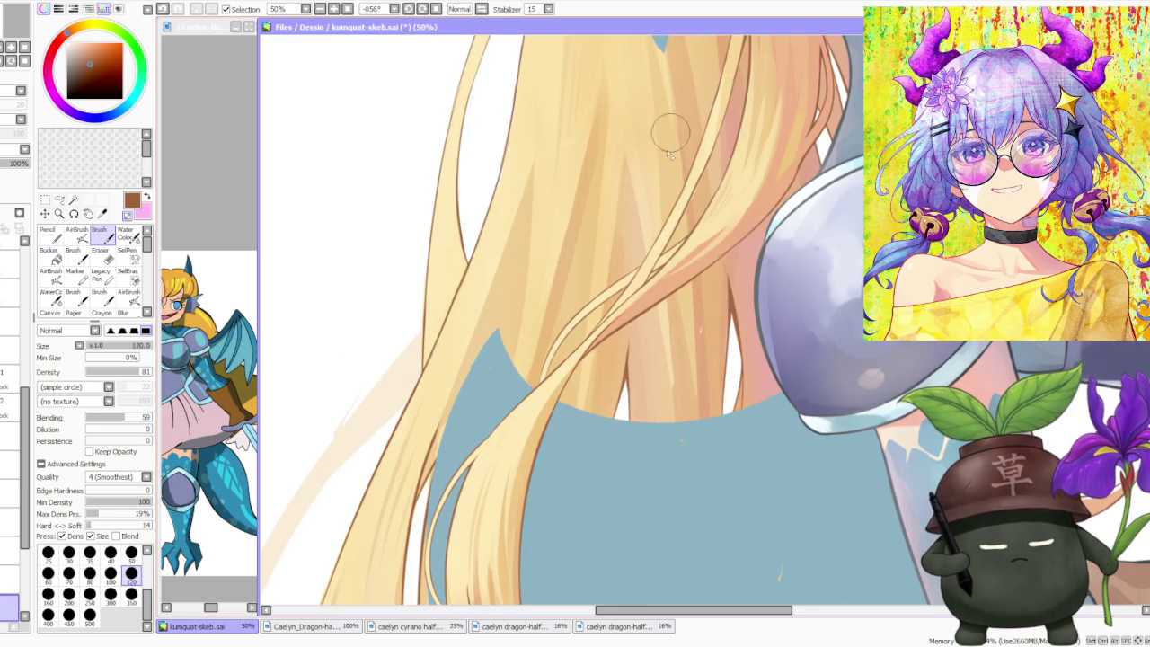
{"action": "scroll", "coordinate": [648, 189], "scroll_direction": "down", "scroll_amount": 2}
{"action": "scroll", "coordinate": [648, 151], "scroll_direction": "down", "scroll_amount": 1}
{"action": "scroll", "coordinate": [647, 151], "scroll_direction": "down", "scroll_amount": 1}
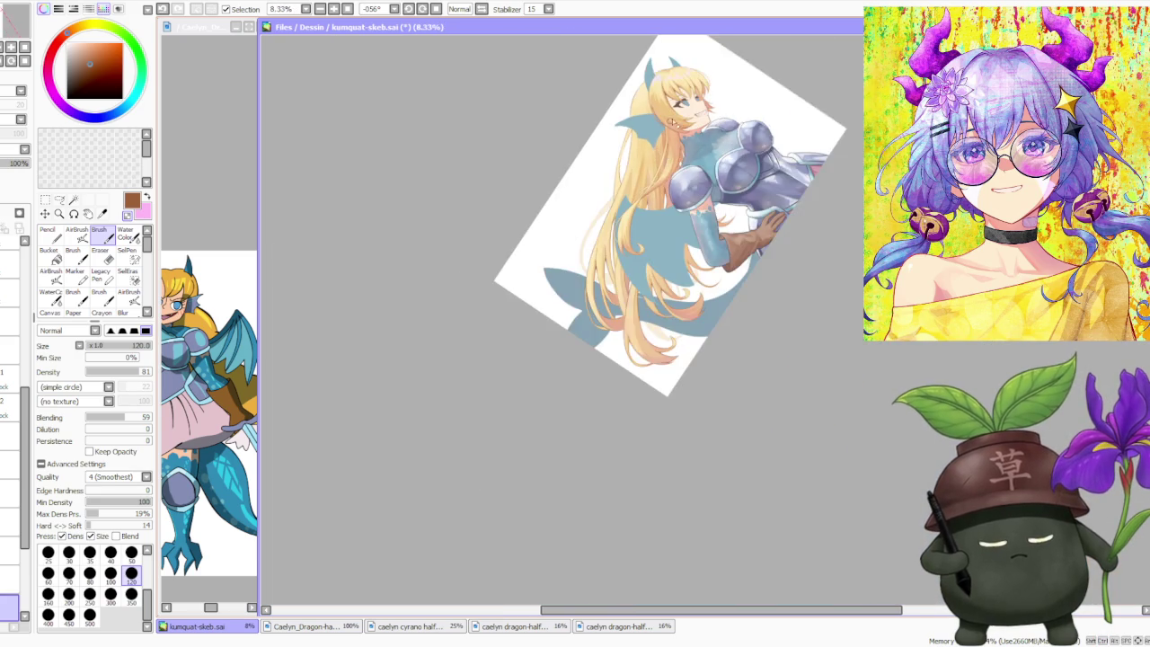
{"action": "scroll", "coordinate": [647, 151], "scroll_direction": "up", "scroll_amount": 3}
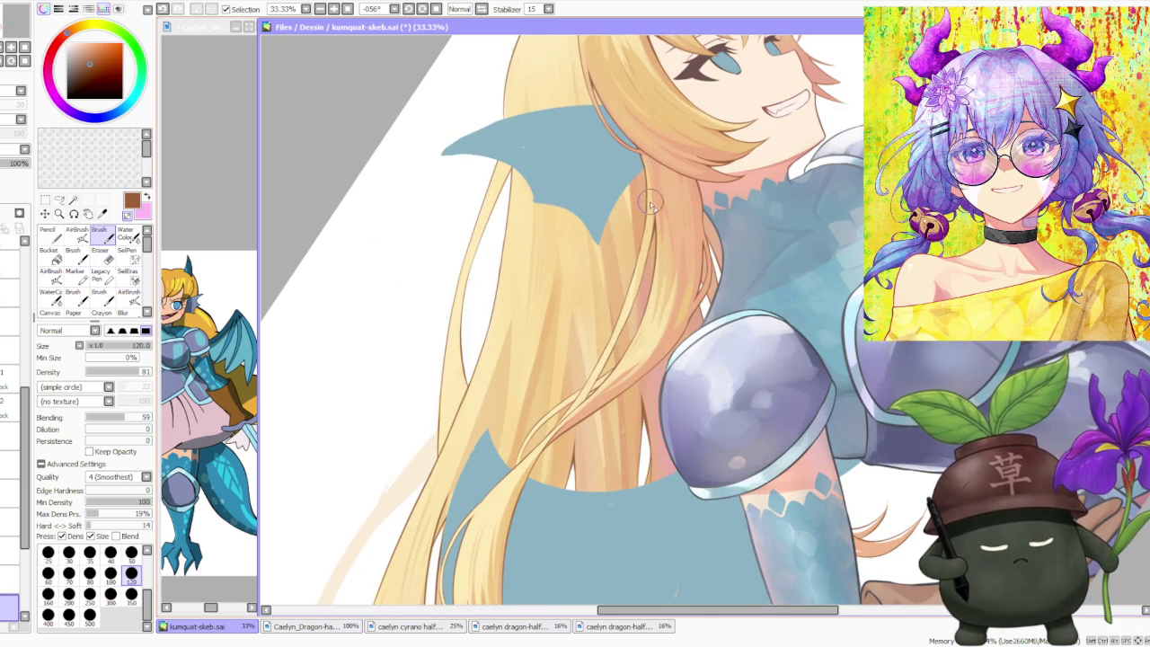
{"action": "scroll", "coordinate": [648, 205], "scroll_direction": "down", "scroll_amount": 2}
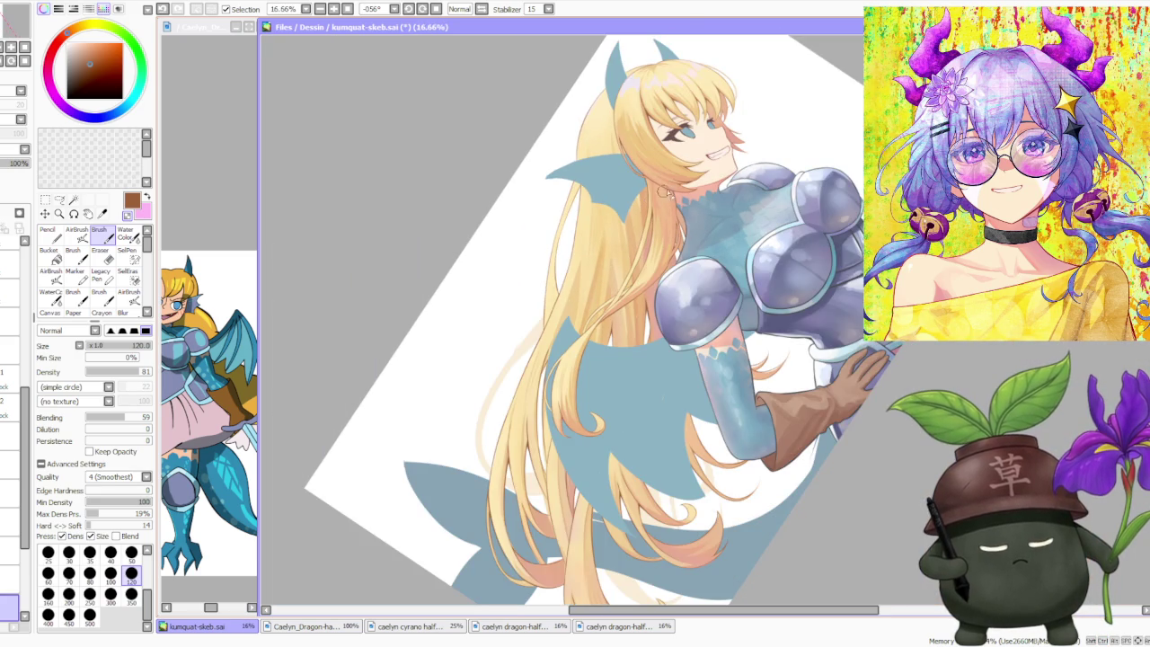
{"action": "left_click", "coordinate": [437, 9]}
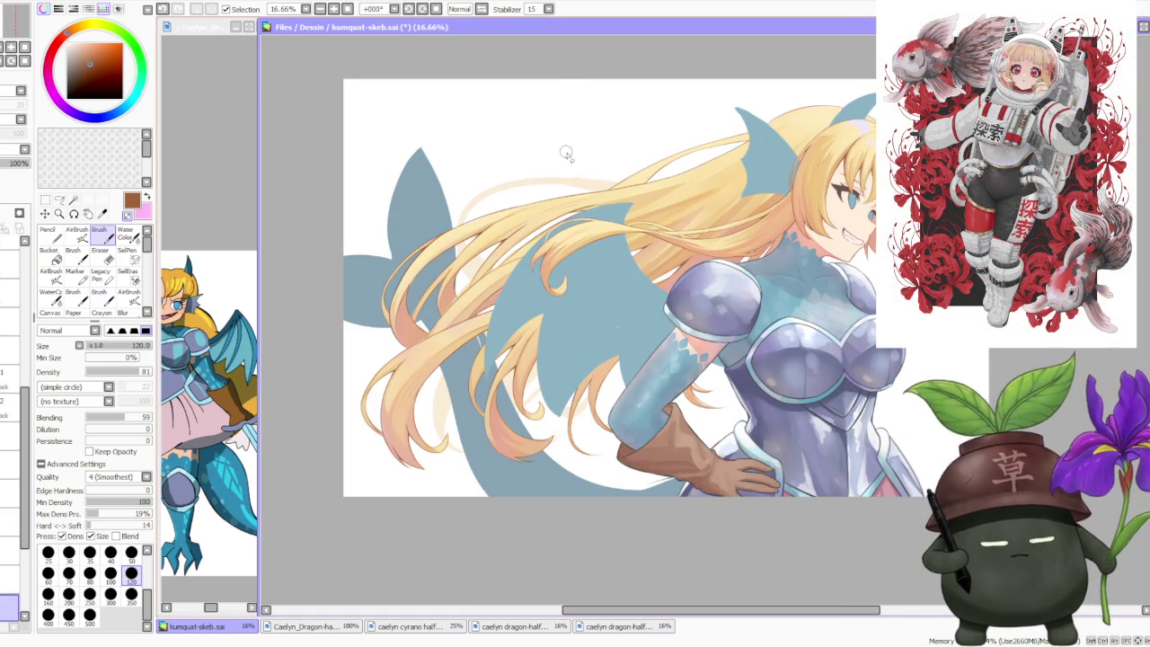
- Toggle the horizontal flip on and off to check the drawing
{"action": "scroll", "coordinate": [566, 135], "scroll_direction": "down", "scroll_amount": 2}
{"action": "scroll", "coordinate": [565, 117], "scroll_direction": "up", "scroll_amount": 1}
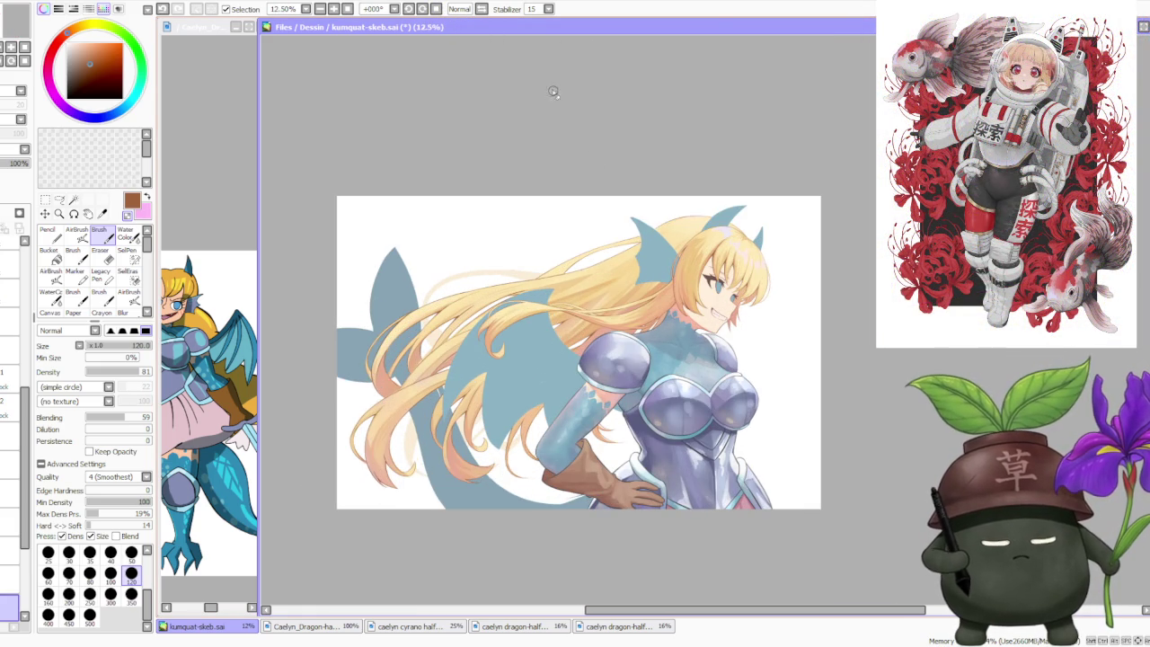
{"action": "left_click", "coordinate": [482, 9]}
{"action": "left_click", "coordinate": [481, 8]}
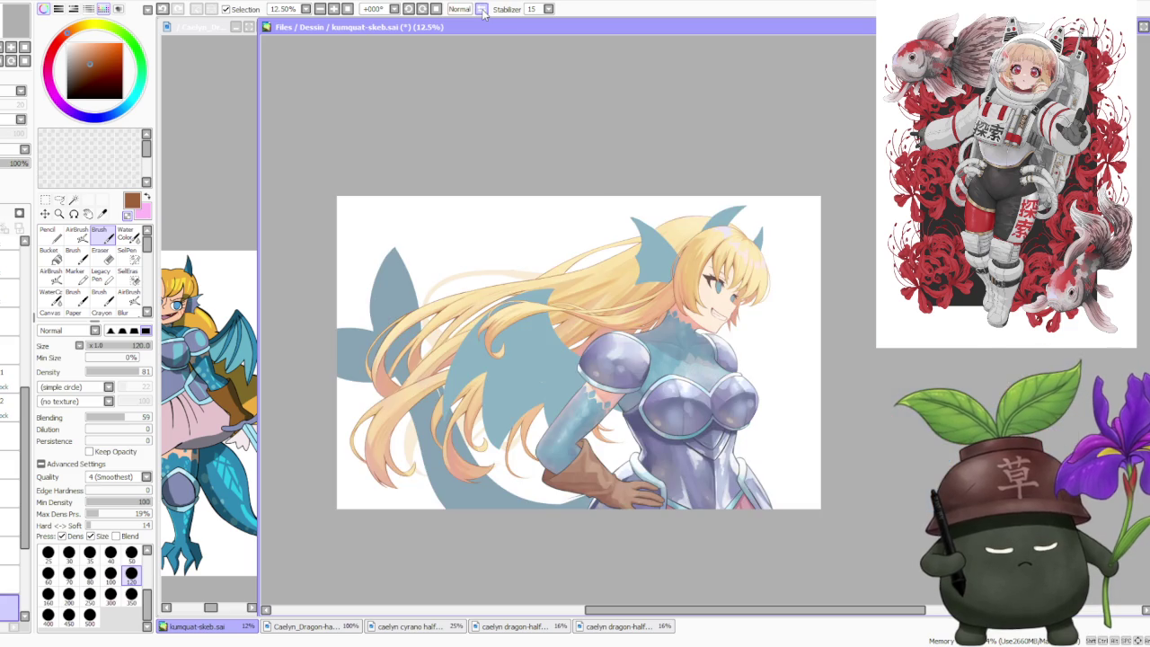
- Zoom in and out to review the hair and whole character, then view it mirrored
{"action": "scroll", "coordinate": [540, 365], "scroll_direction": "up", "scroll_amount": 2}
{"action": "scroll", "coordinate": [535, 358], "scroll_direction": "down", "scroll_amount": 1}
{"action": "scroll", "coordinate": [456, 503], "scroll_direction": "up", "scroll_amount": 2}
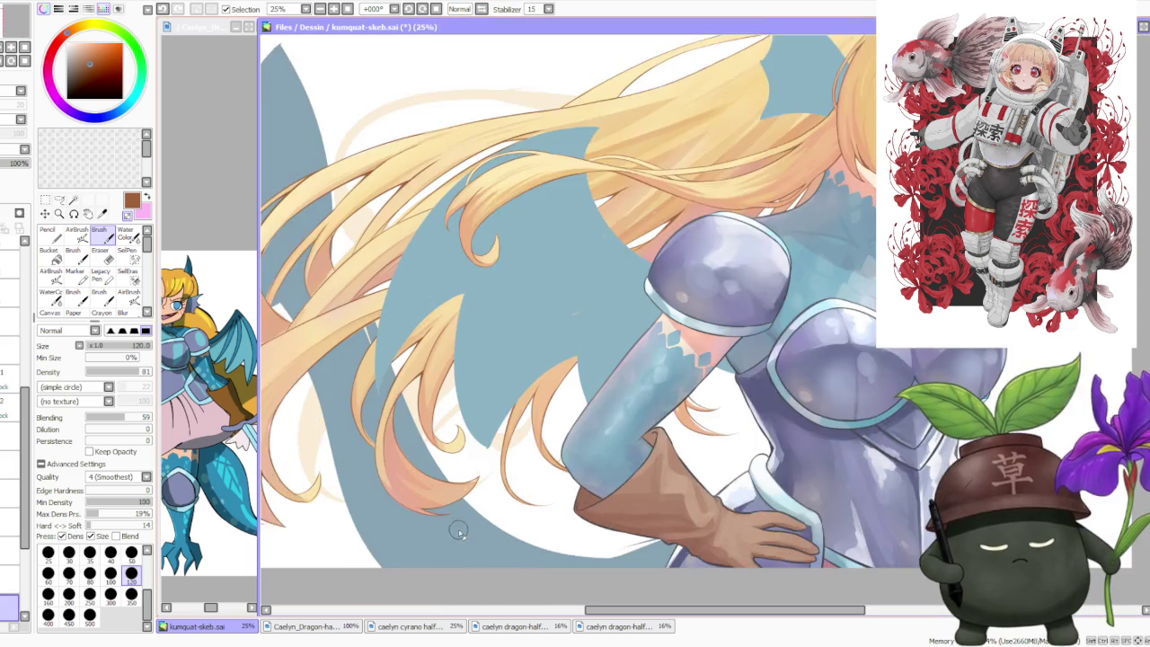
{"action": "scroll", "coordinate": [459, 449], "scroll_direction": "up", "scroll_amount": 2}
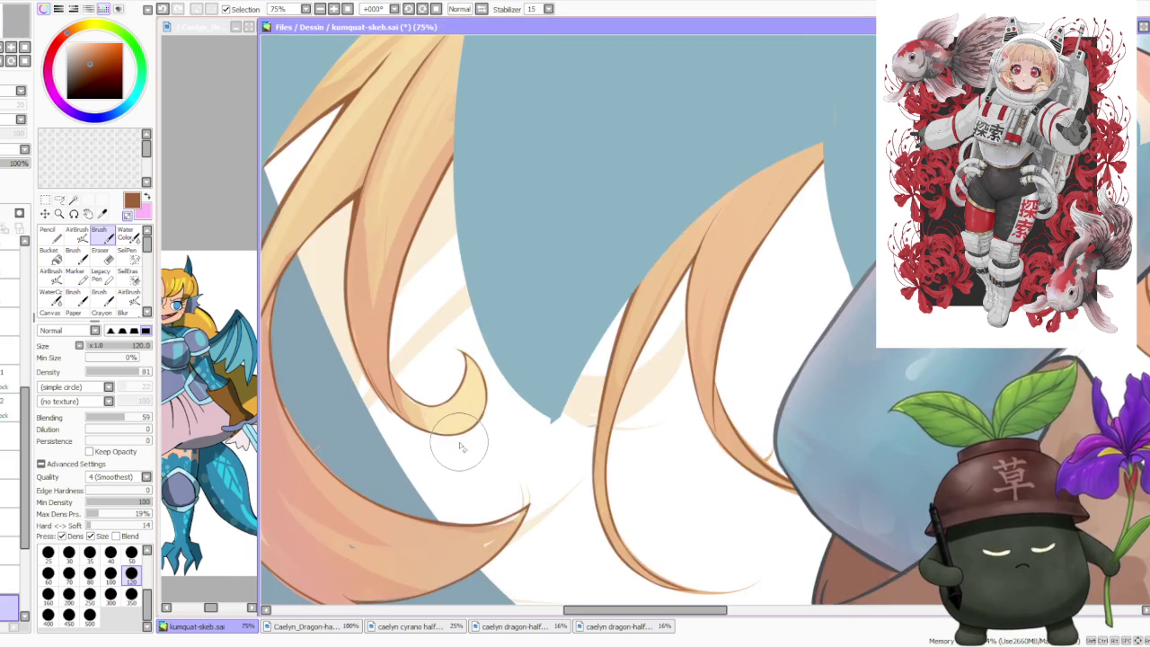
{"action": "scroll", "coordinate": [459, 444], "scroll_direction": "down", "scroll_amount": 2}
{"action": "scroll", "coordinate": [458, 431], "scroll_direction": "down", "scroll_amount": 2}
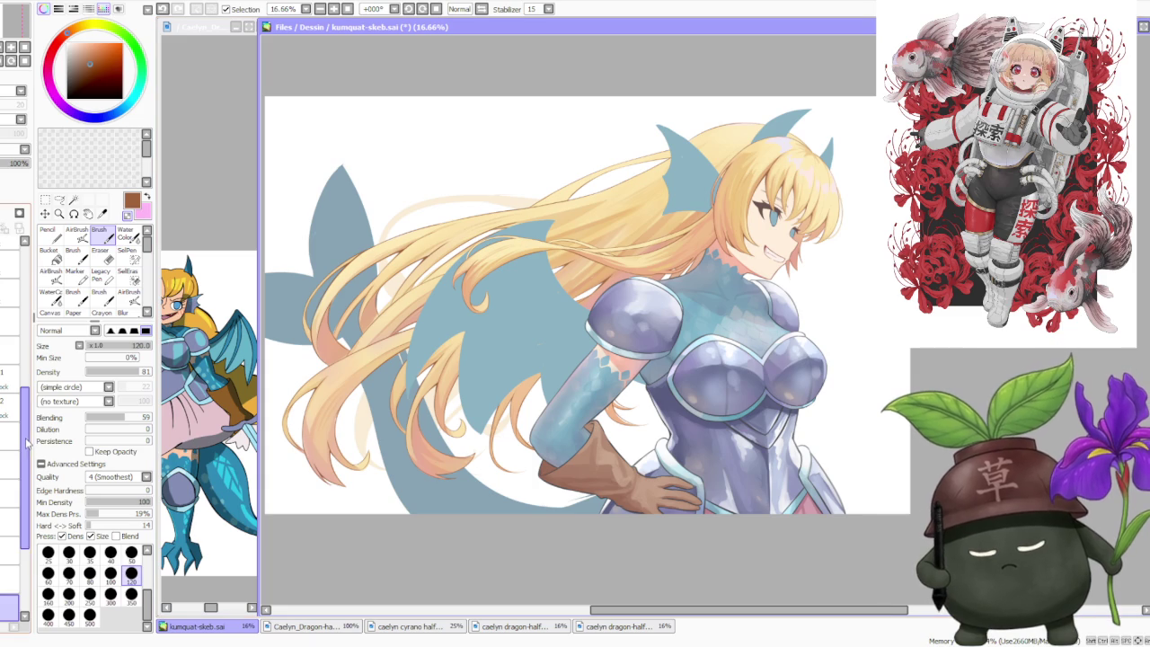
{"action": "scroll", "coordinate": [27, 442], "scroll_direction": "down", "scroll_amount": 3}
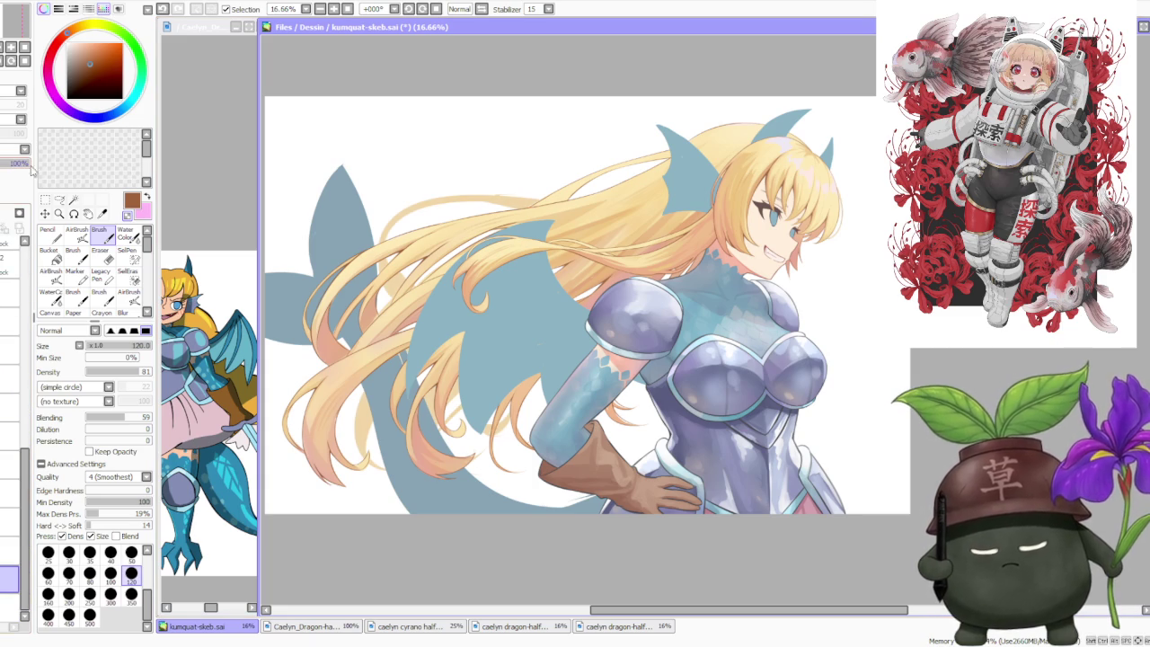
{"action": "scroll", "coordinate": [396, 270], "scroll_direction": "down", "scroll_amount": 1}
{"action": "scroll", "coordinate": [395, 269], "scroll_direction": "down", "scroll_amount": 1}
{"action": "scroll", "coordinate": [391, 260], "scroll_direction": "up", "scroll_amount": 2}
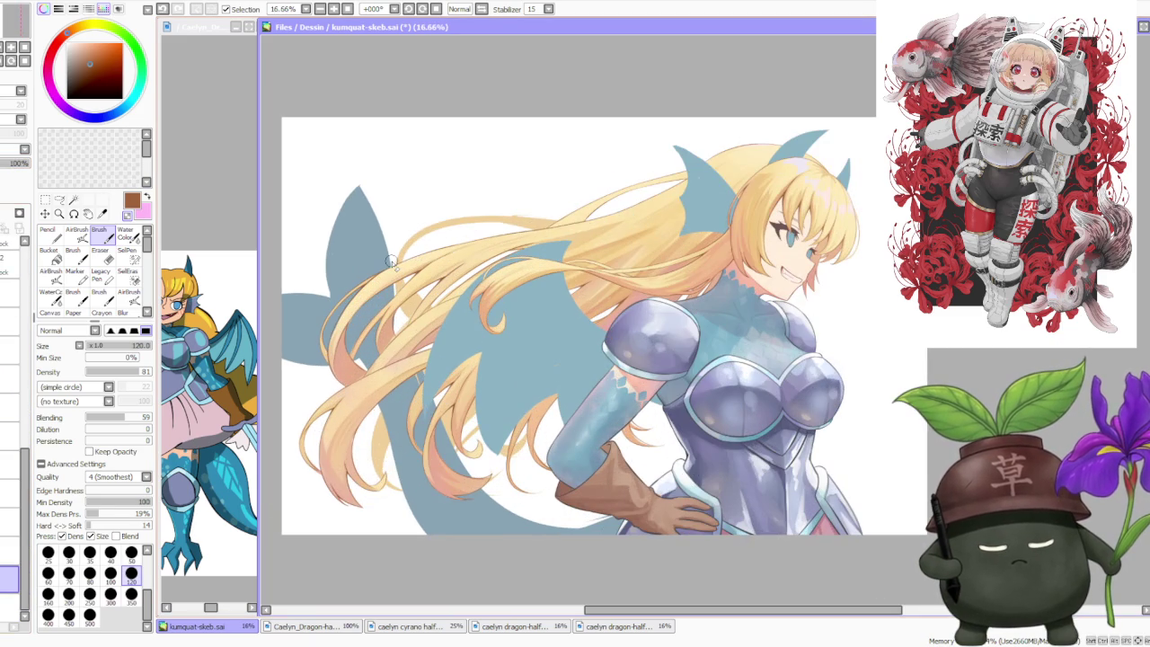
{"action": "scroll", "coordinate": [387, 260], "scroll_direction": "down", "scroll_amount": 2}
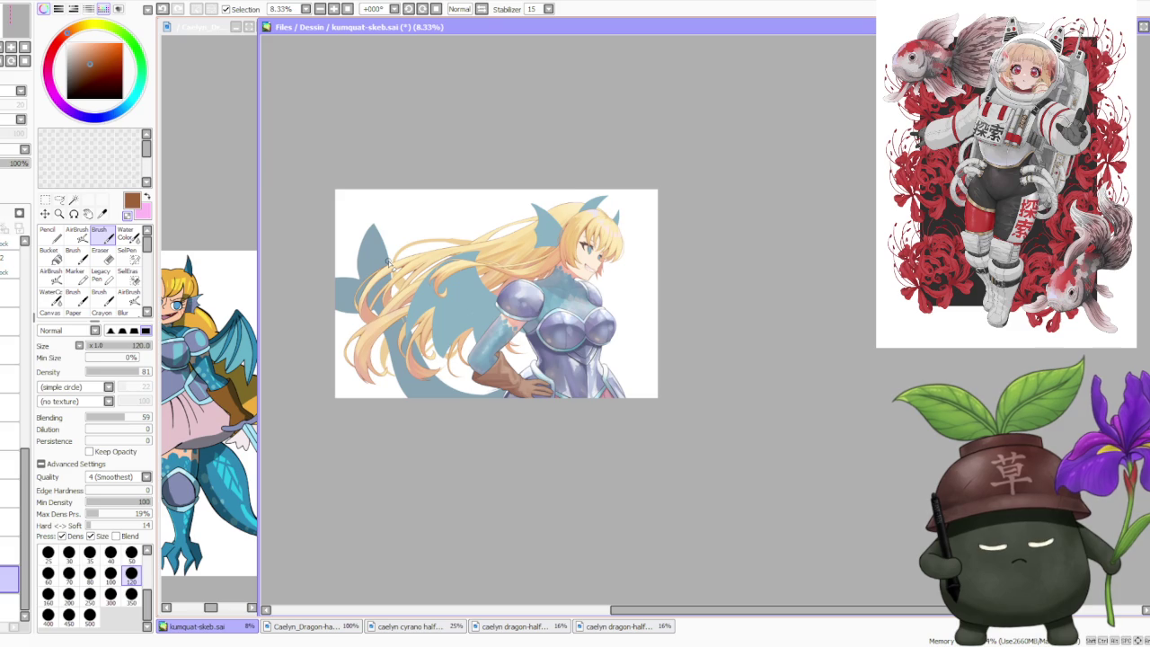
{"action": "scroll", "coordinate": [388, 262], "scroll_direction": "up", "scroll_amount": 1}
{"action": "scroll", "coordinate": [376, 263], "scroll_direction": "up", "scroll_amount": 1}
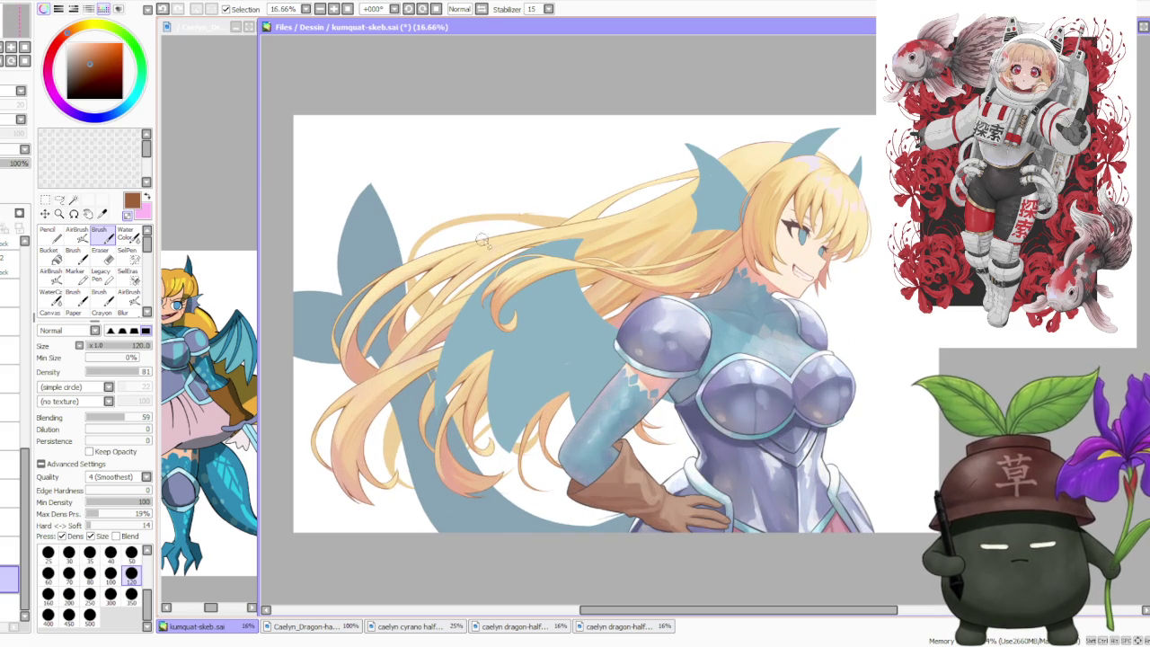
{"action": "scroll", "coordinate": [530, 211], "scroll_direction": "down", "scroll_amount": 2}
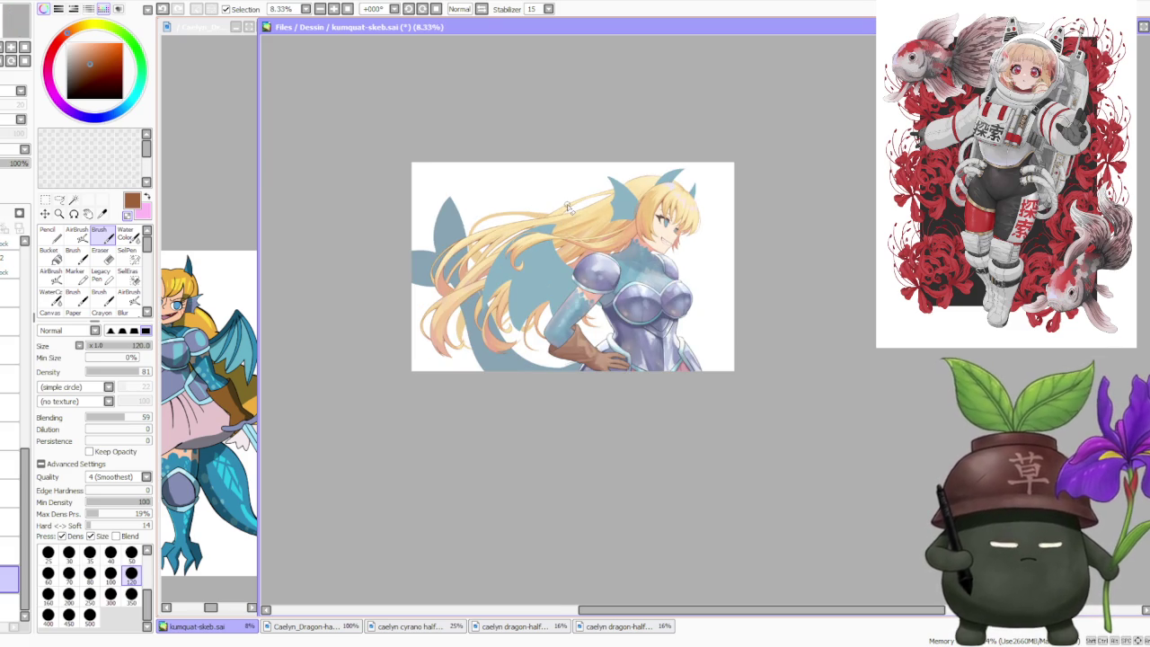
{"action": "scroll", "coordinate": [568, 205], "scroll_direction": "up", "scroll_amount": 1}
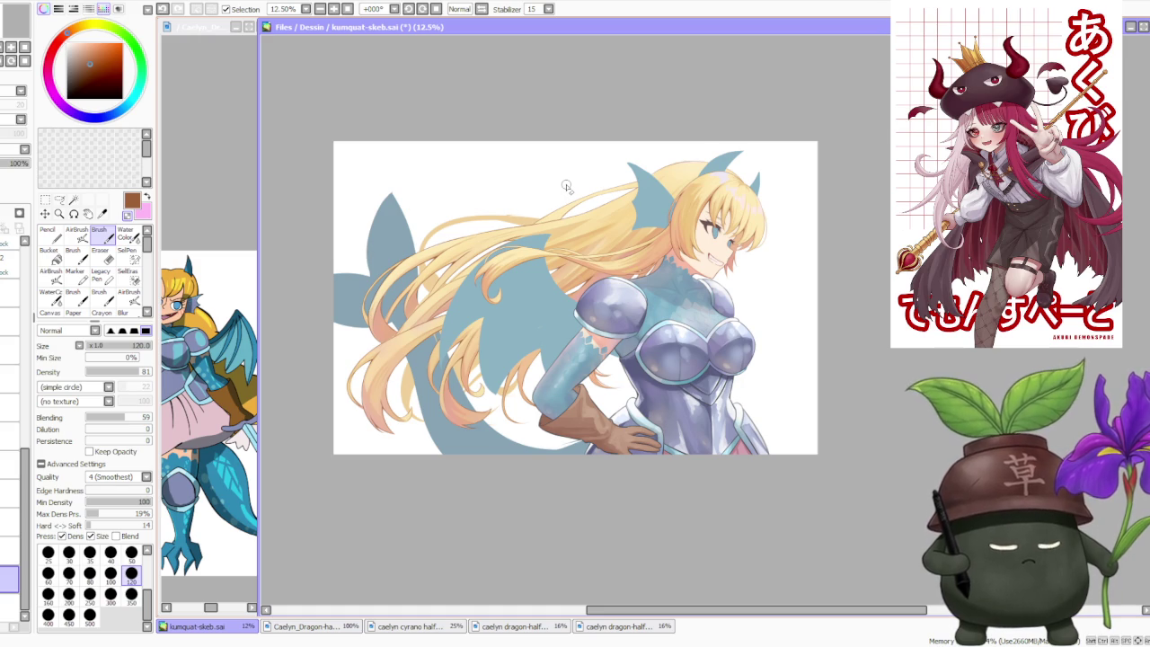
{"action": "scroll", "coordinate": [566, 186], "scroll_direction": "up", "scroll_amount": 1}
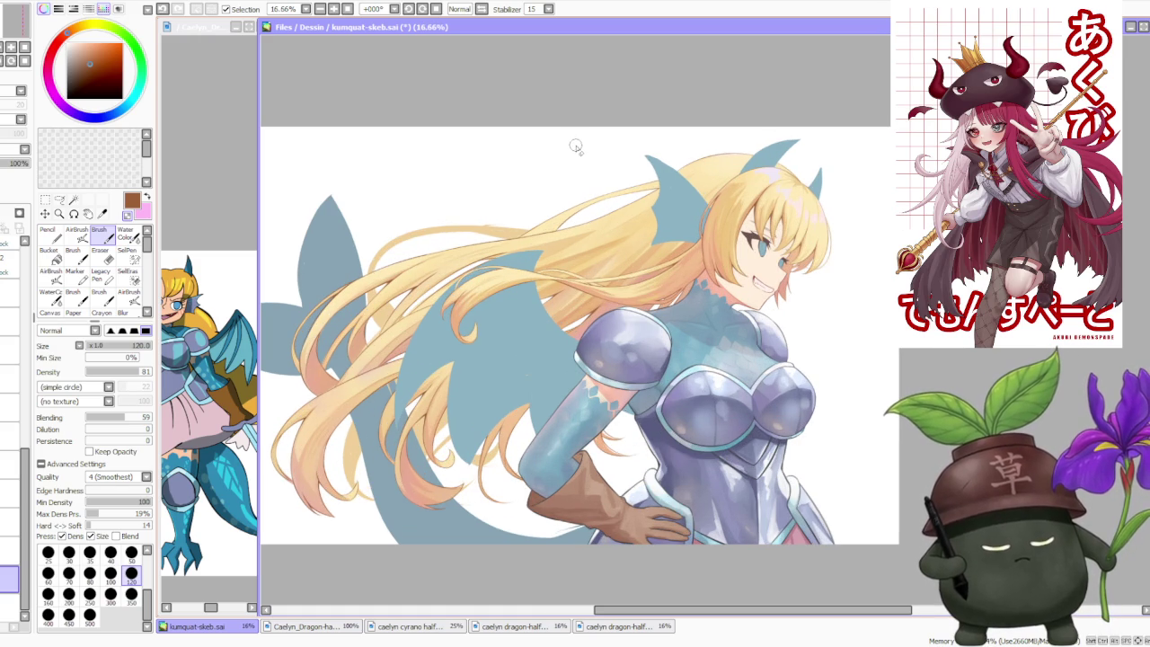
{"action": "left_click", "coordinate": [482, 9]}
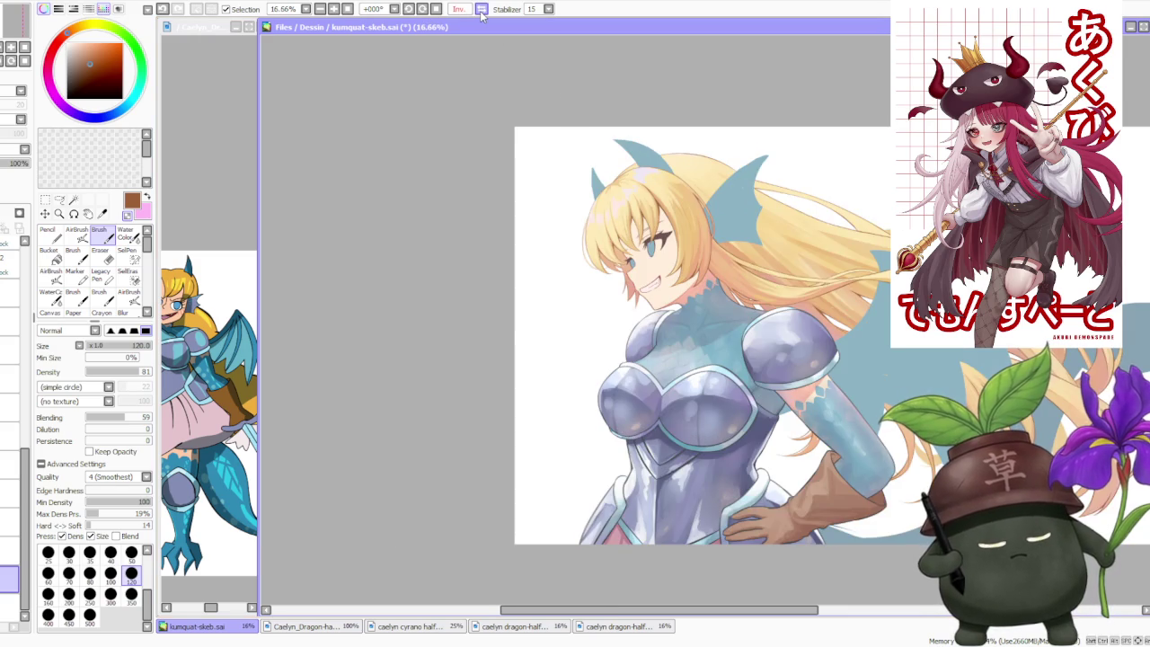
- Unmirror the view, double-check with one more flip, and zoom out to 6.25%
{"action": "left_click", "coordinate": [482, 9]}
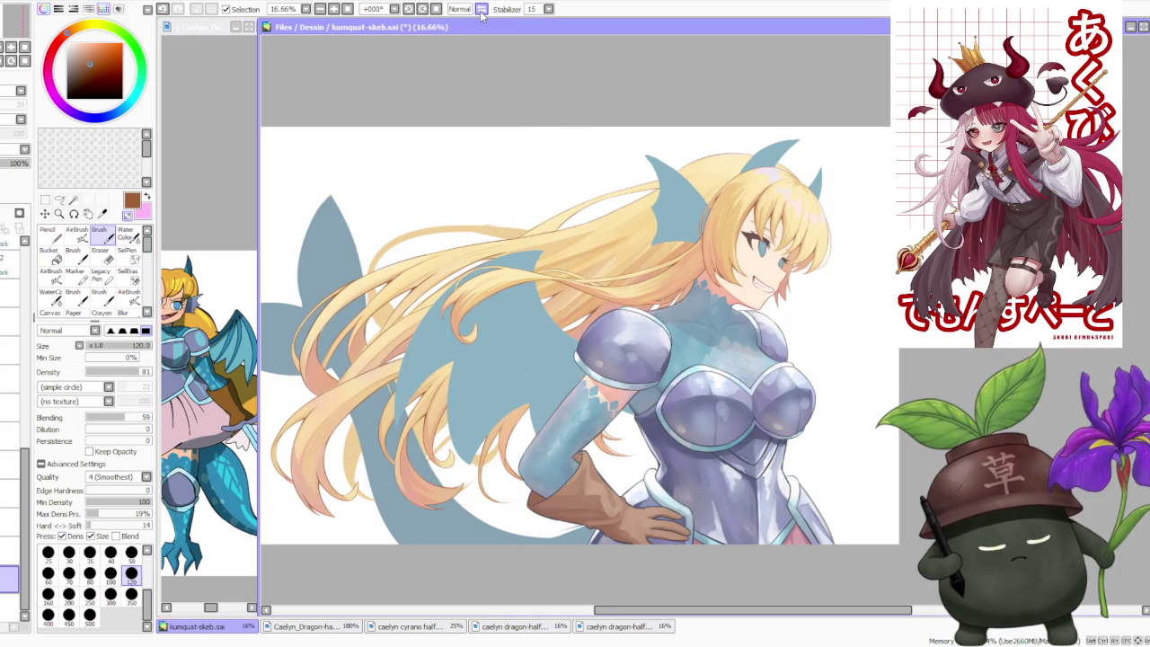
{"action": "left_click", "coordinate": [482, 9]}
{"action": "left_click", "coordinate": [481, 9]}
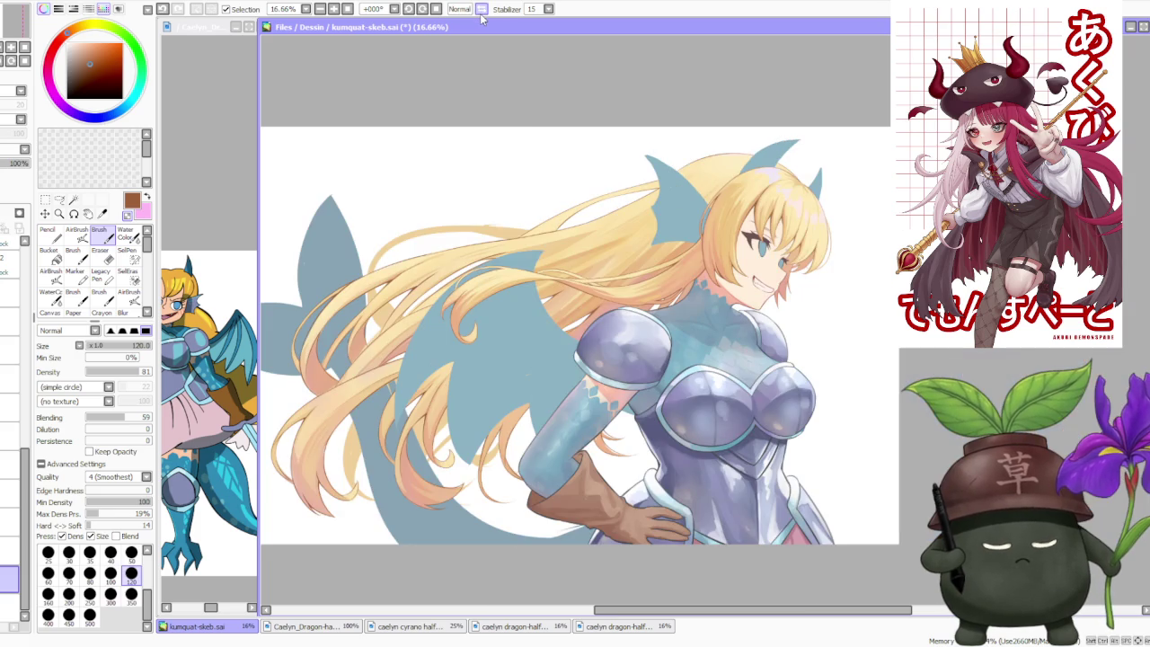
{"action": "scroll", "coordinate": [791, 285], "scroll_direction": "down", "scroll_amount": 1}
{"action": "scroll", "coordinate": [790, 278], "scroll_direction": "down", "scroll_amount": 2}
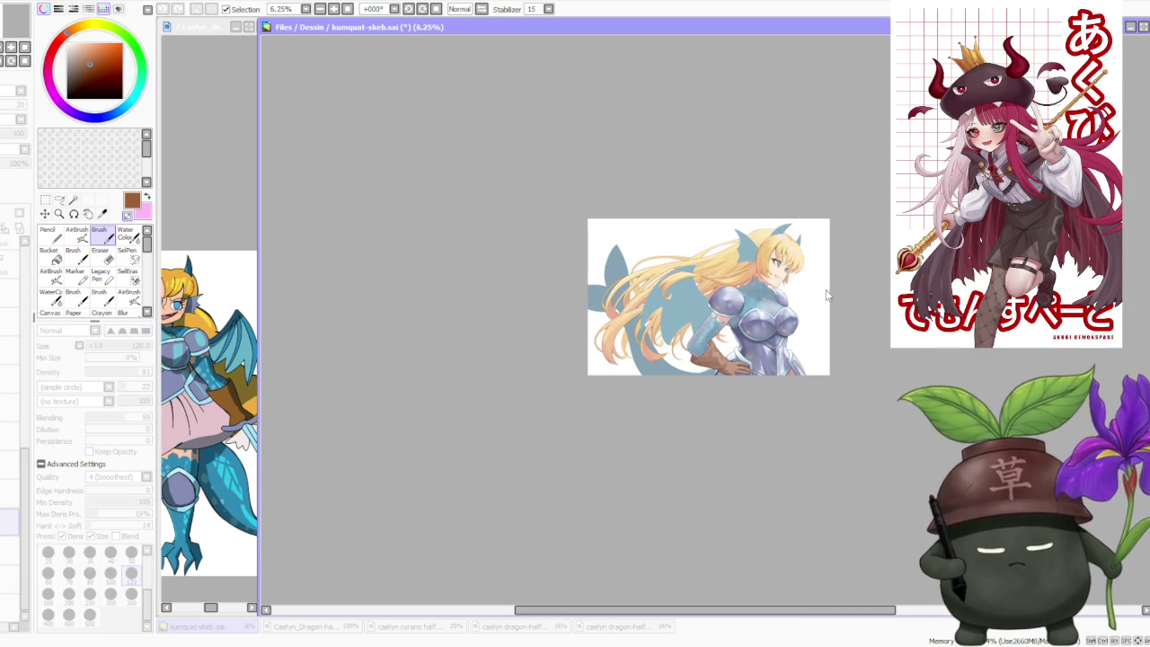
{"action": "scroll", "coordinate": [833, 328], "scroll_direction": "up", "scroll_amount": 2}
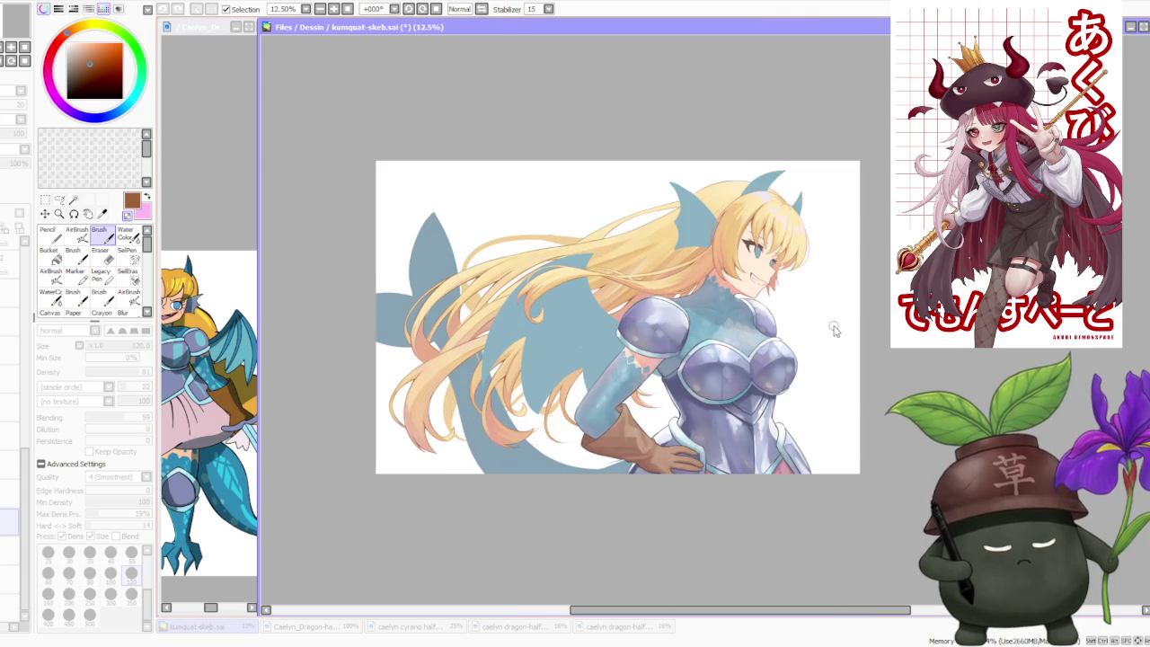
{"action": "scroll", "coordinate": [784, 361], "scroll_direction": "up", "scroll_amount": 1}
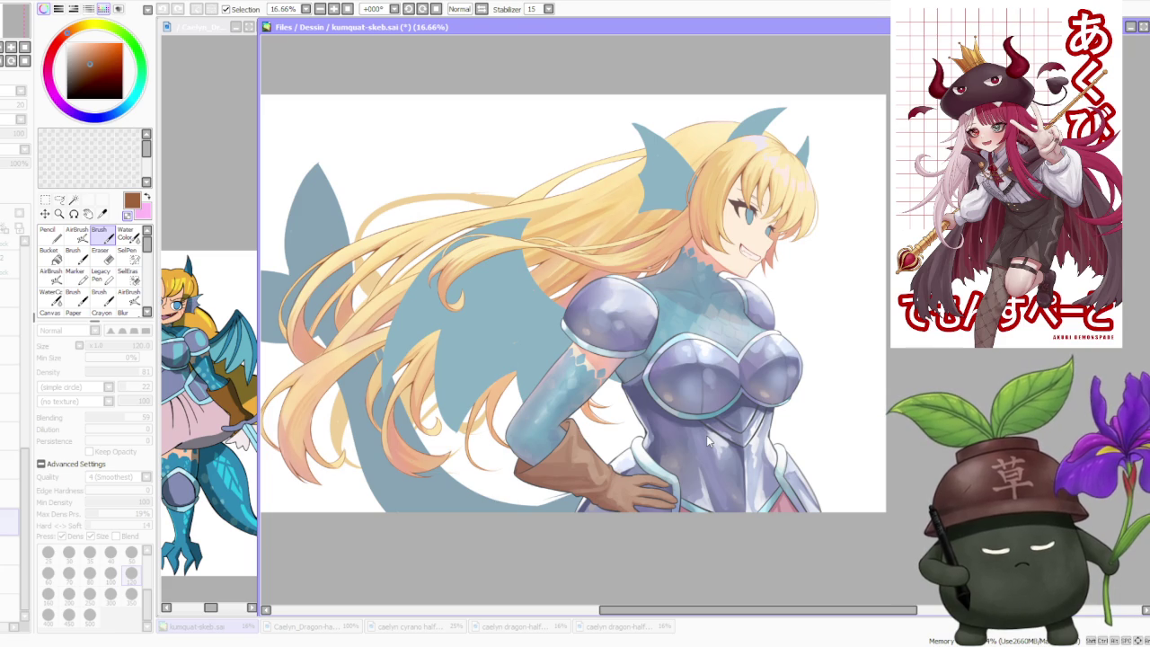
{"action": "scroll", "coordinate": [578, 294], "scroll_direction": "down", "scroll_amount": 2}
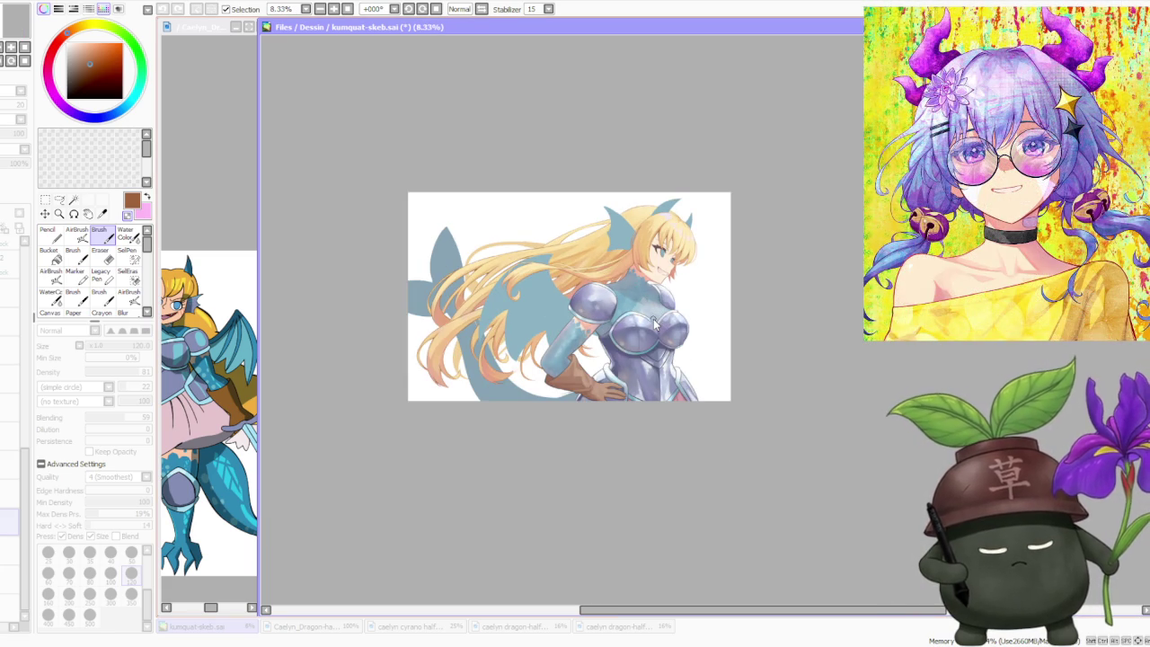
{"action": "scroll", "coordinate": [654, 327], "scroll_direction": "up", "scroll_amount": 2}
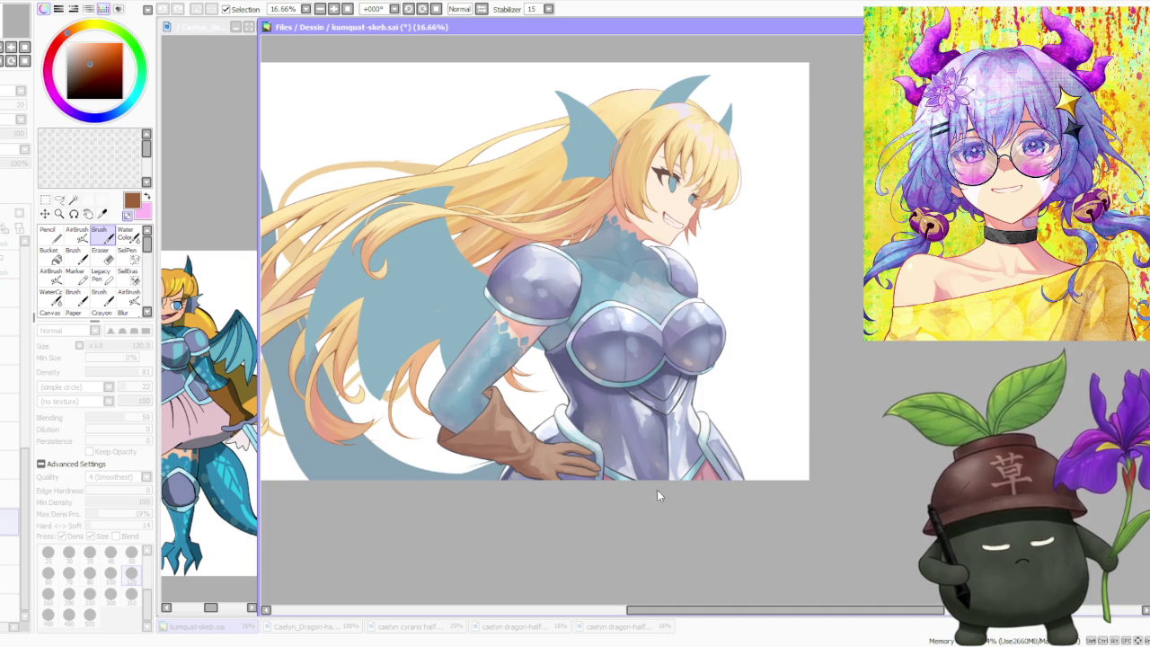
{"action": "scroll", "coordinate": [610, 225], "scroll_direction": "down", "scroll_amount": 2}
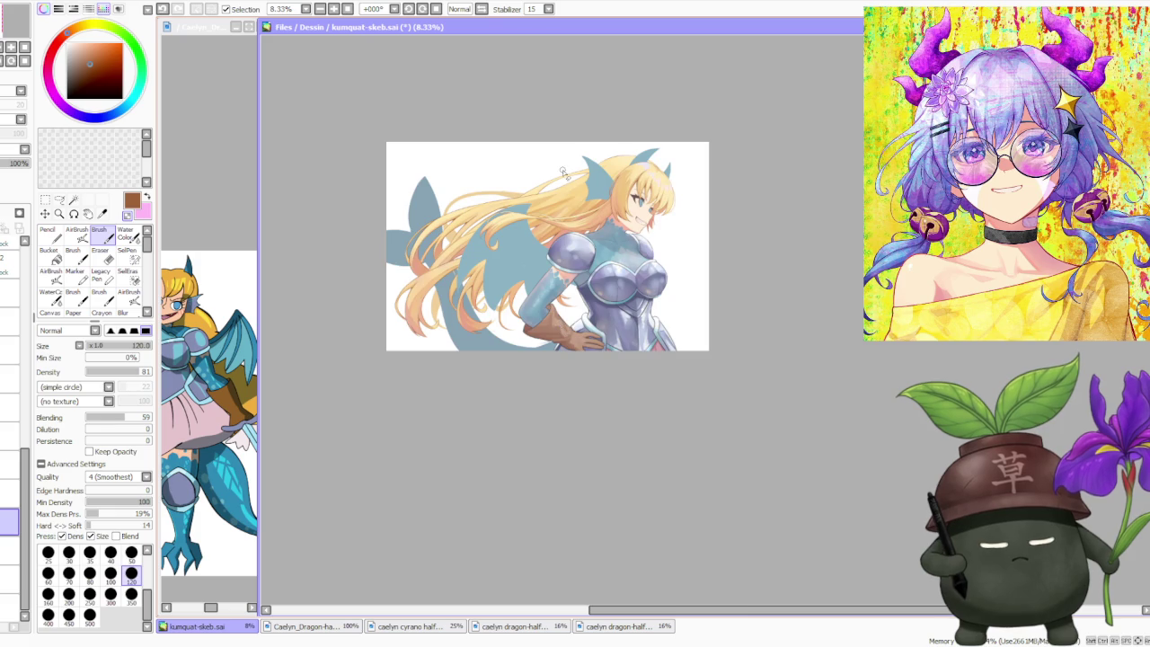
{"action": "scroll", "coordinate": [563, 173], "scroll_direction": "up", "scroll_amount": 2}
{"action": "scroll", "coordinate": [560, 180], "scroll_direction": "down", "scroll_amount": 2}
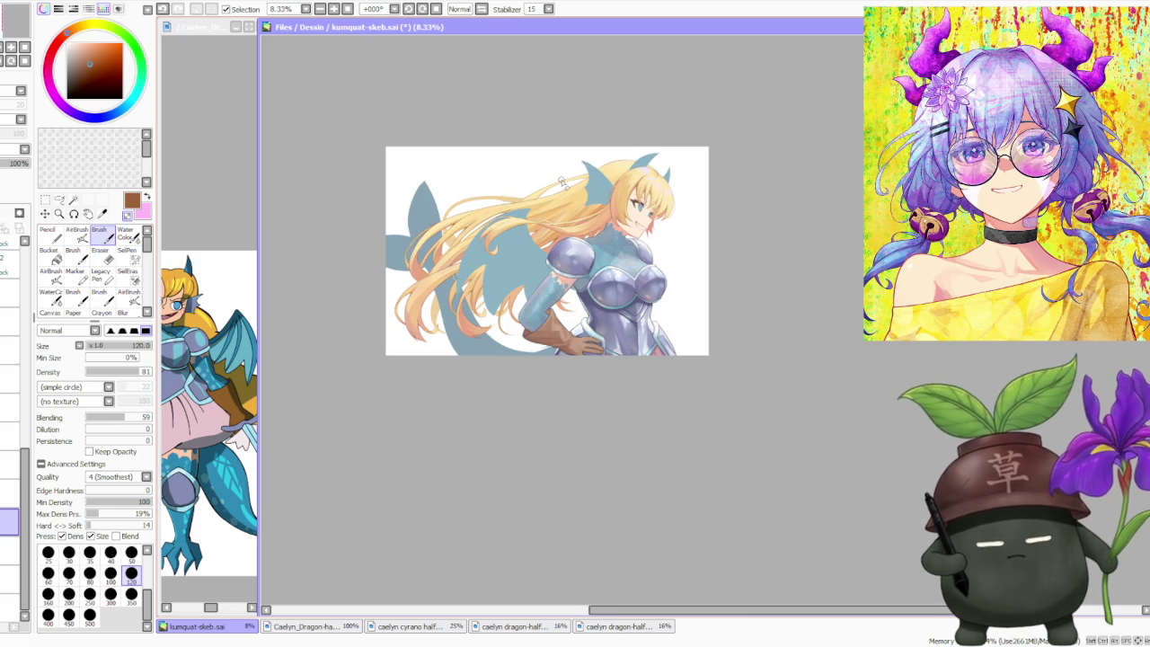
{"action": "scroll", "coordinate": [562, 184], "scroll_direction": "up", "scroll_amount": 1}
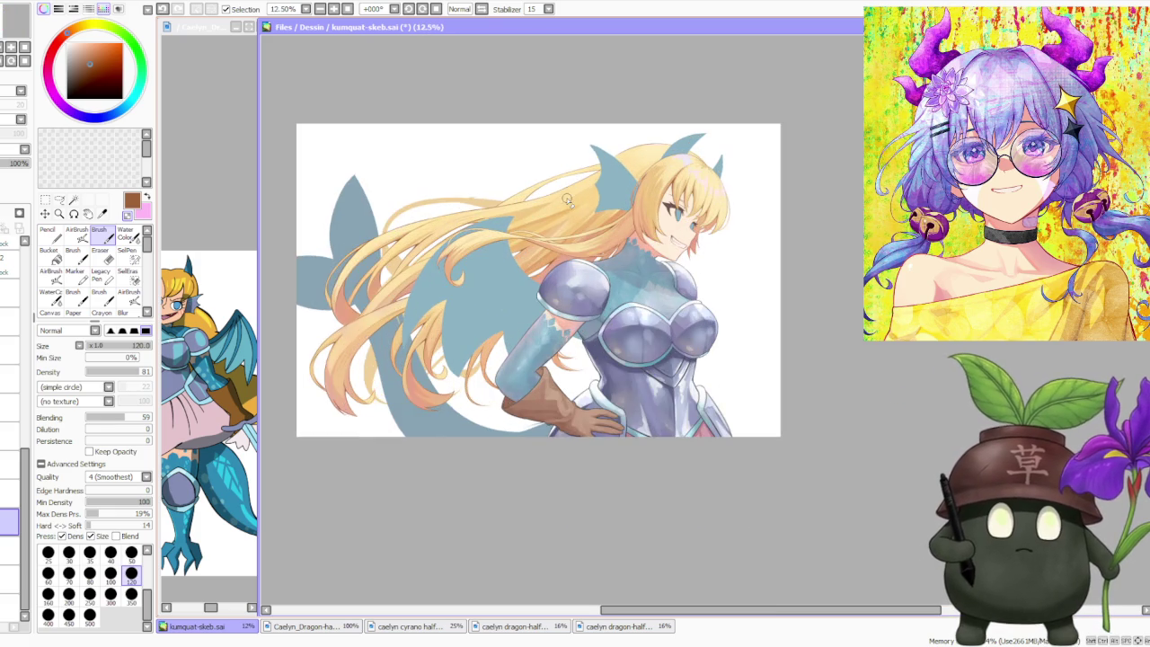
{"action": "scroll", "coordinate": [563, 189], "scroll_direction": "up", "scroll_amount": 1}
{"action": "scroll", "coordinate": [565, 196], "scroll_direction": "up", "scroll_amount": 1}
{"action": "scroll", "coordinate": [565, 199], "scroll_direction": "down", "scroll_amount": 1}
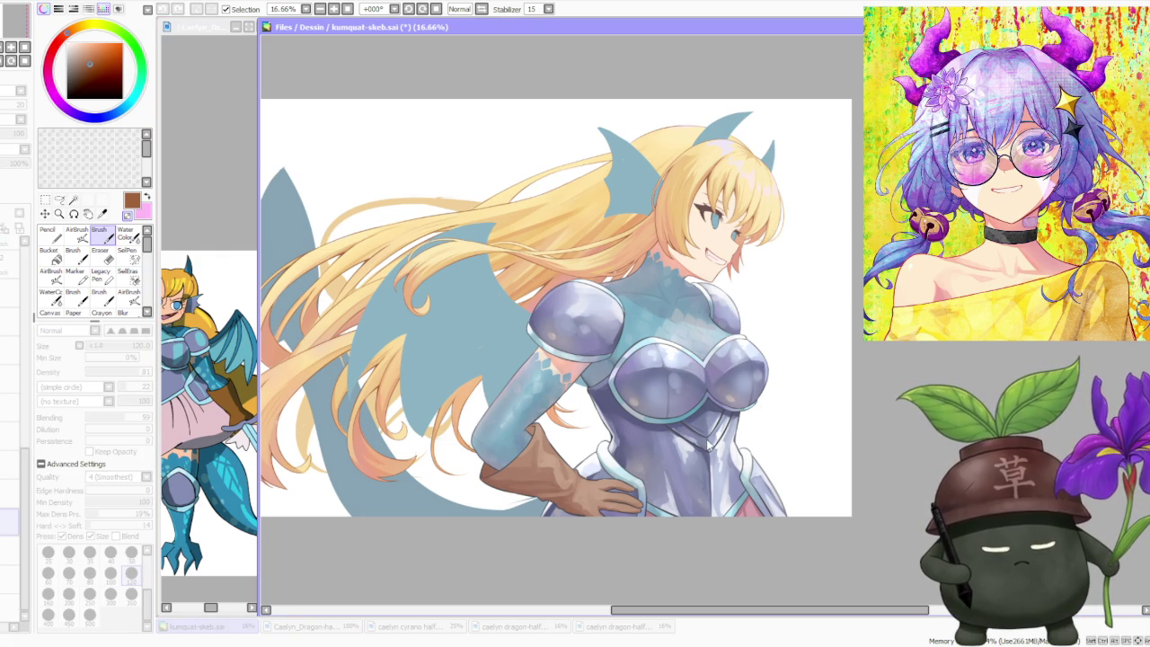
{"action": "scroll", "coordinate": [622, 281], "scroll_direction": "down", "scroll_amount": 2}
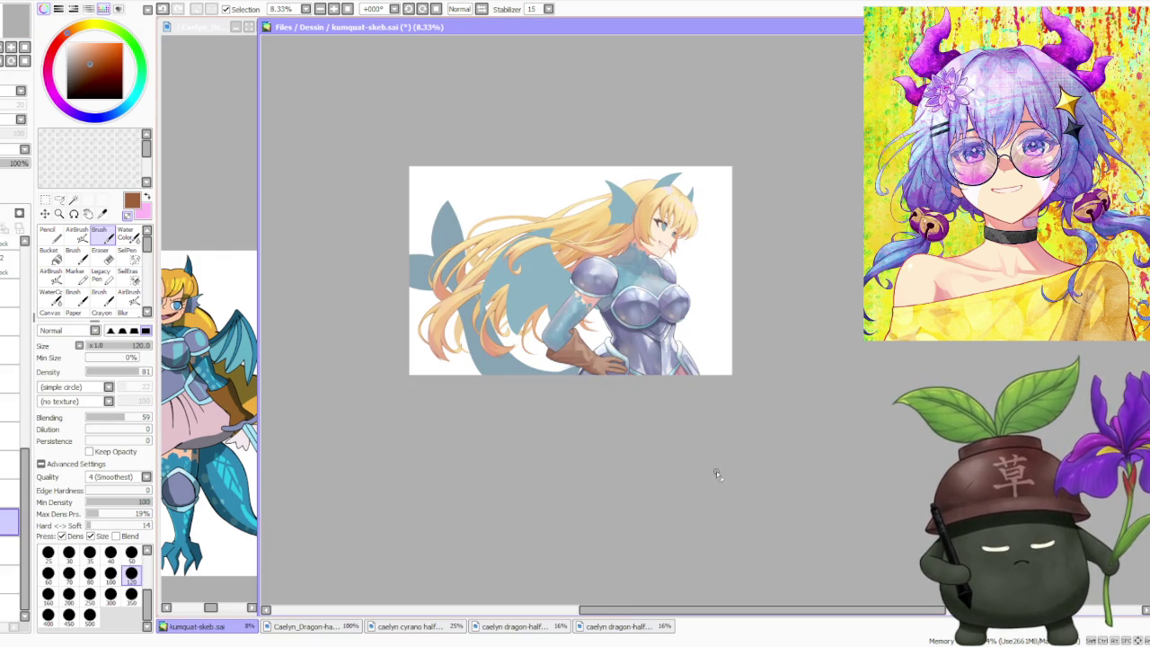
{"action": "scroll", "coordinate": [636, 315], "scroll_direction": "up", "scroll_amount": 2}
{"action": "scroll", "coordinate": [636, 315], "scroll_direction": "down", "scroll_amount": 2}
{"action": "scroll", "coordinate": [589, 274], "scroll_direction": "up", "scroll_amount": 2}
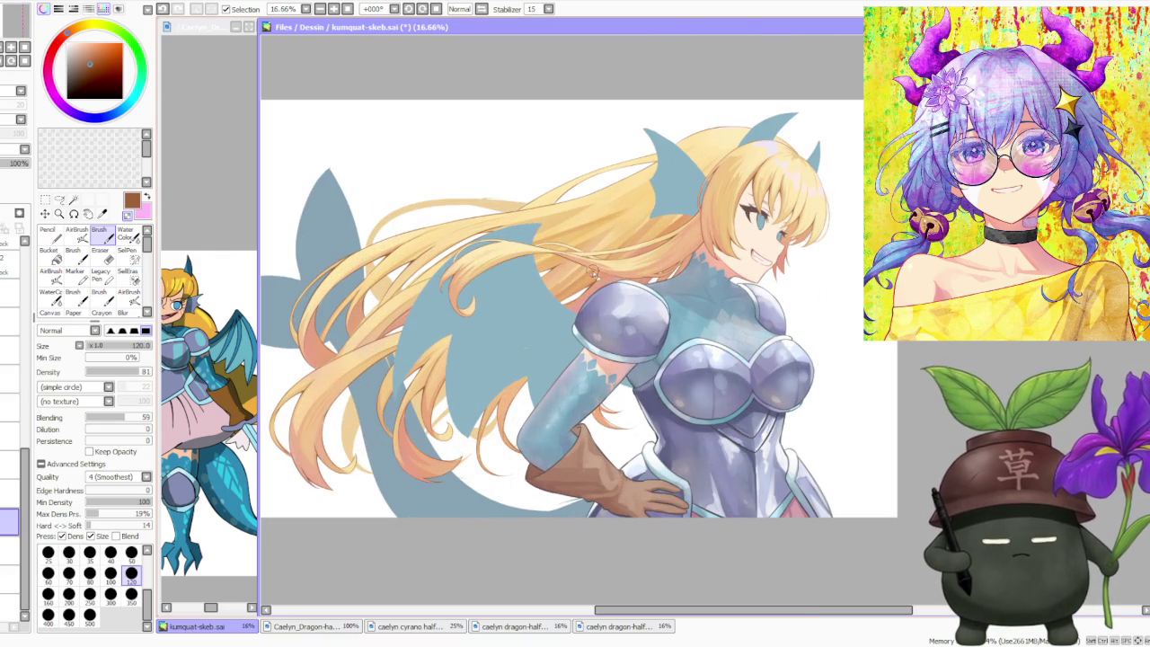
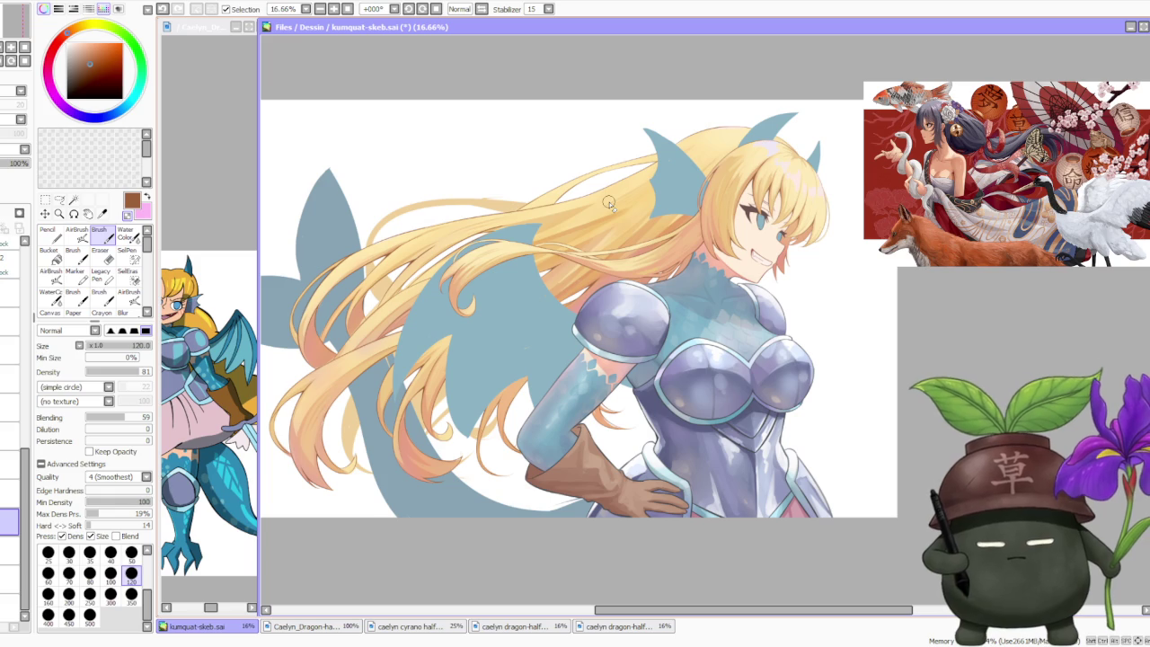
- Switch to the 100 brush size, sample a peach from the drawing, and undo the last hair stroke near the elbow
{"action": "left_click", "coordinate": [110, 573]}
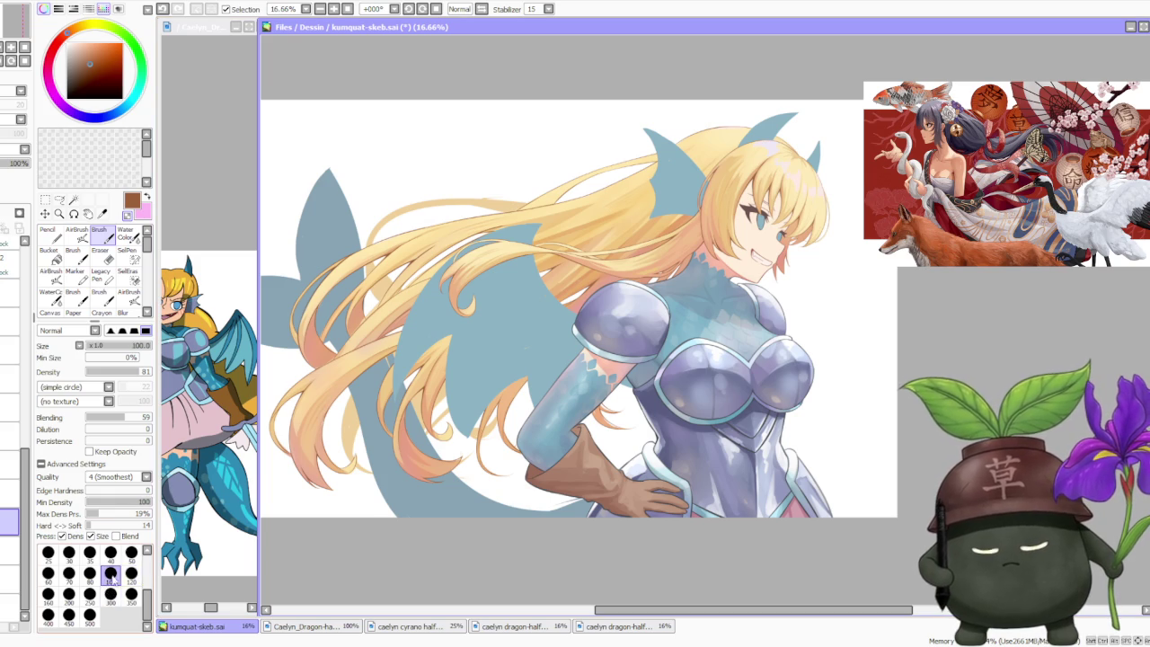
{"action": "scroll", "coordinate": [614, 393], "scroll_direction": "up", "scroll_amount": 2}
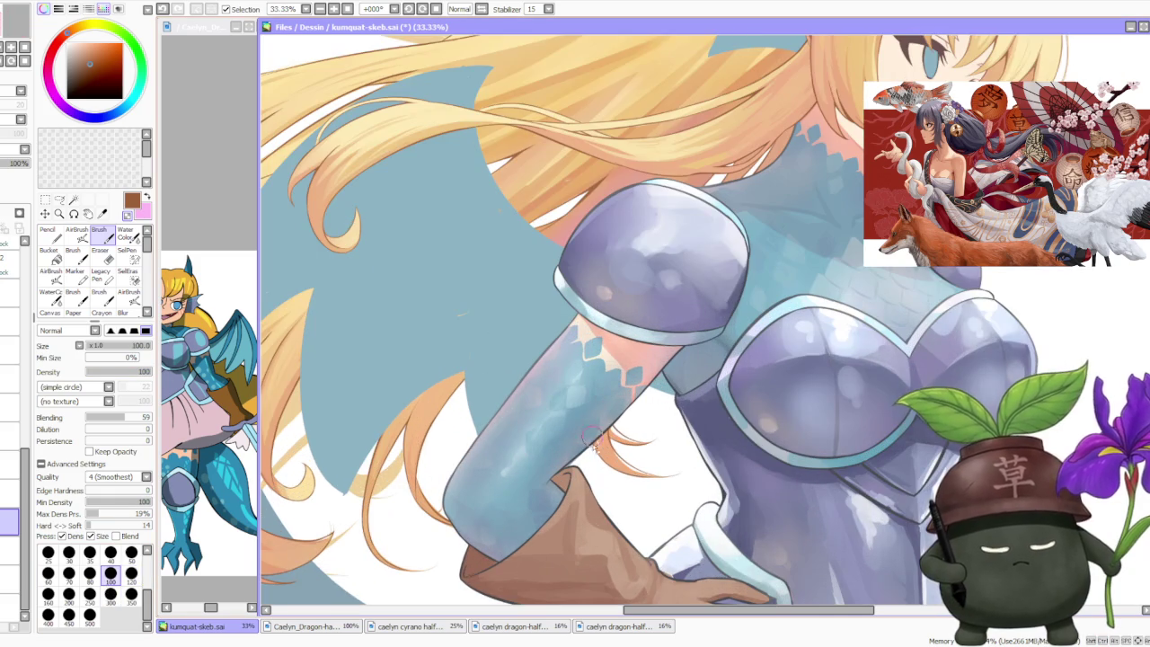
{"action": "left_click", "coordinate": [600, 441], "text": "alt"}
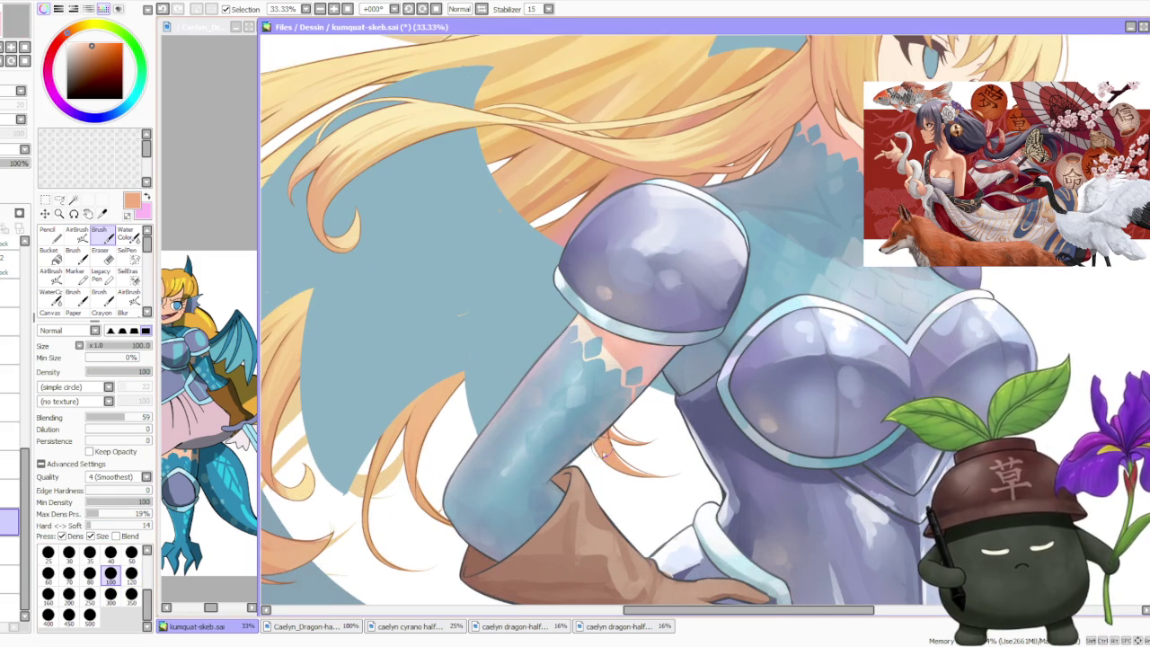
{"action": "scroll", "coordinate": [603, 441], "scroll_direction": "up", "scroll_amount": 1}
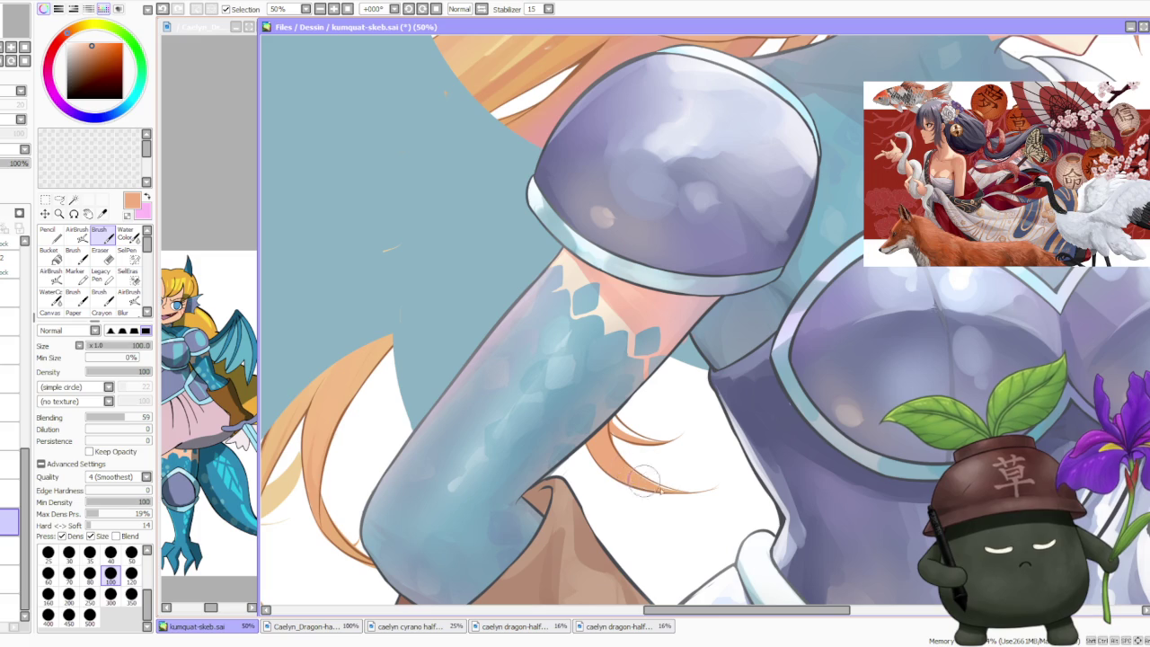
{"action": "key", "text": "ctrl+z"}
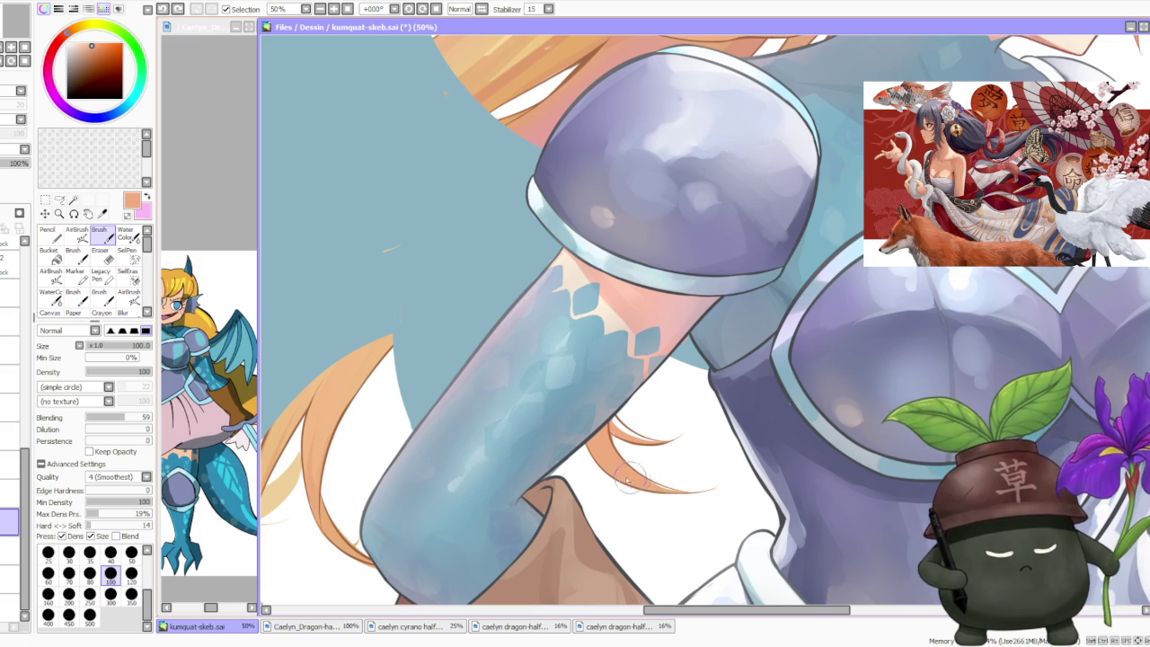
{"action": "scroll", "coordinate": [634, 481], "scroll_direction": "up", "scroll_amount": 1}
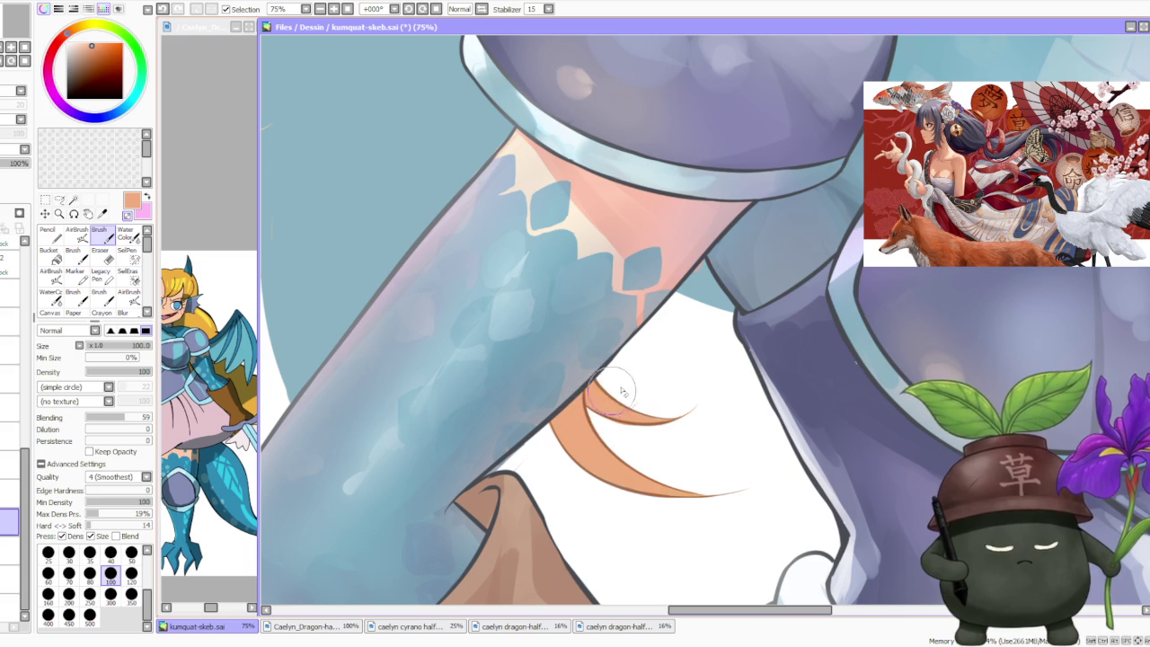
{"action": "scroll", "coordinate": [640, 401], "scroll_direction": "down", "scroll_amount": 1}
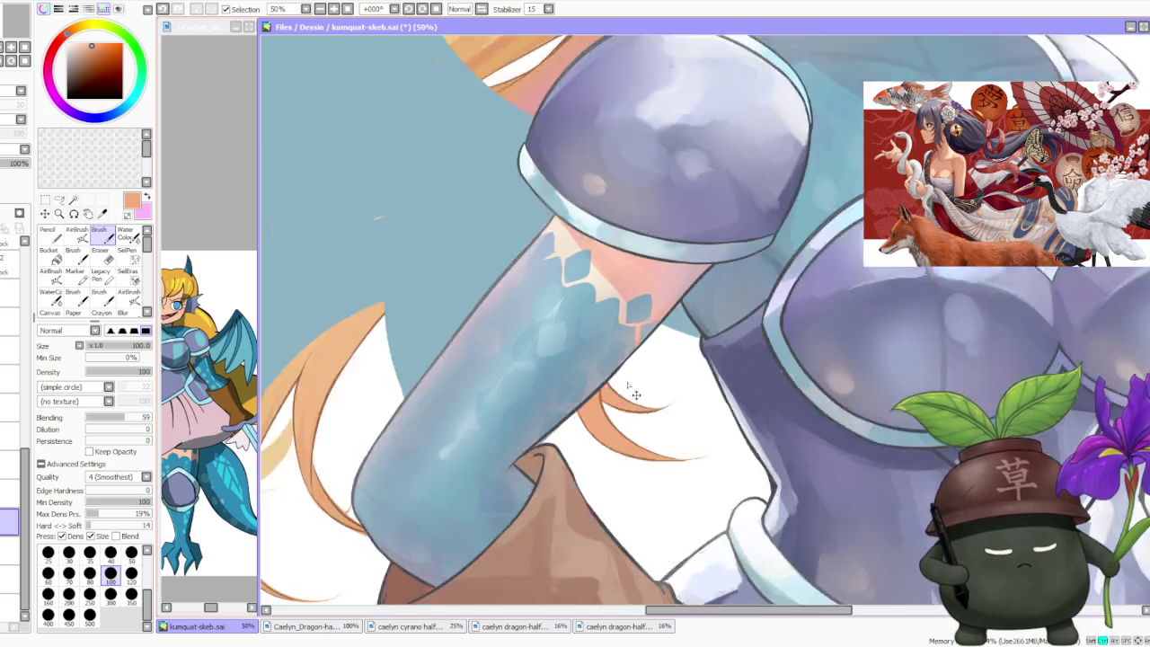
{"action": "scroll", "coordinate": [641, 402], "scroll_direction": "down", "scroll_amount": 5}
{"action": "scroll", "coordinate": [601, 355], "scroll_direction": "up", "scroll_amount": 2}
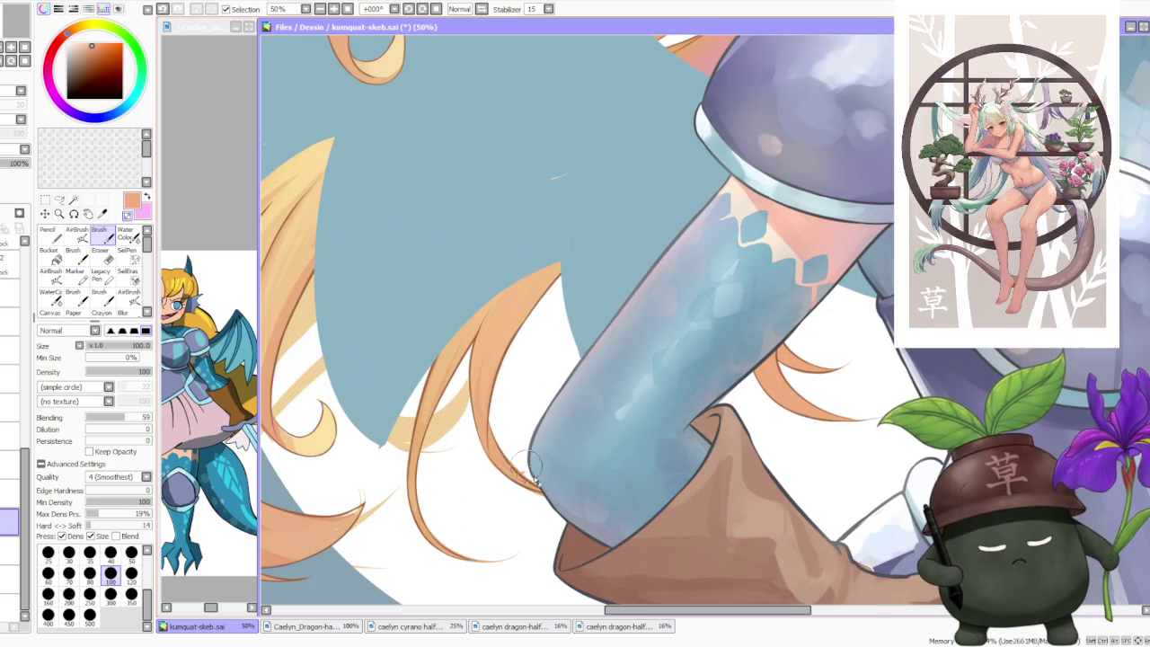
{"action": "scroll", "coordinate": [521, 463], "scroll_direction": "up", "scroll_amount": 1}
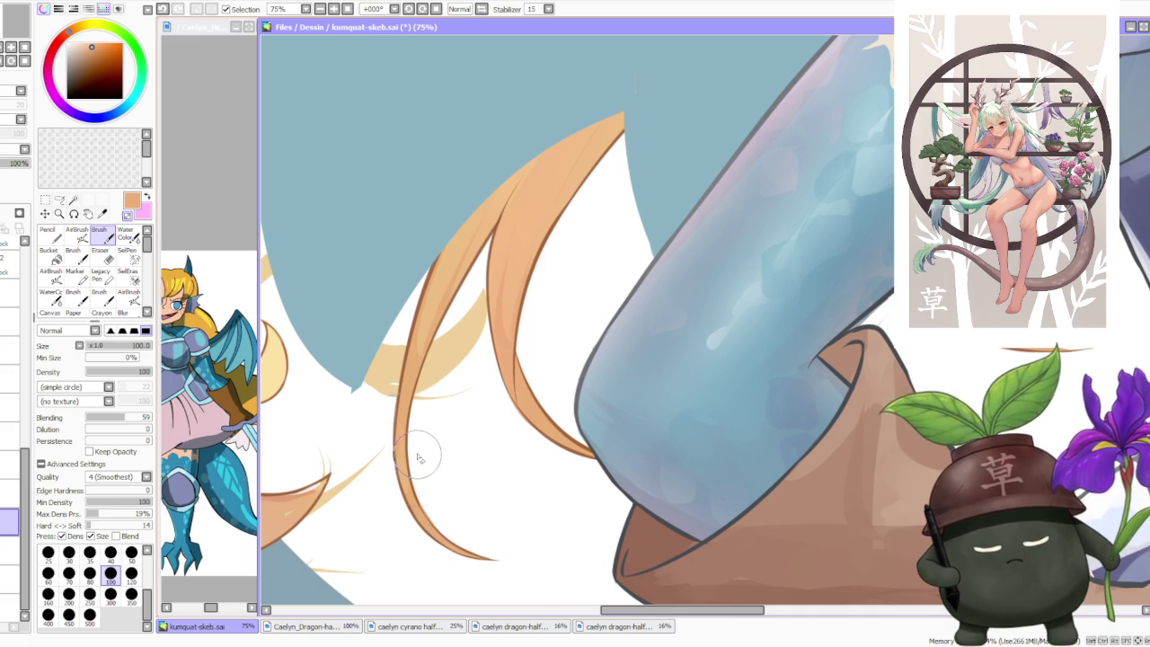
{"action": "scroll", "coordinate": [395, 400], "scroll_direction": "down", "scroll_amount": 5}
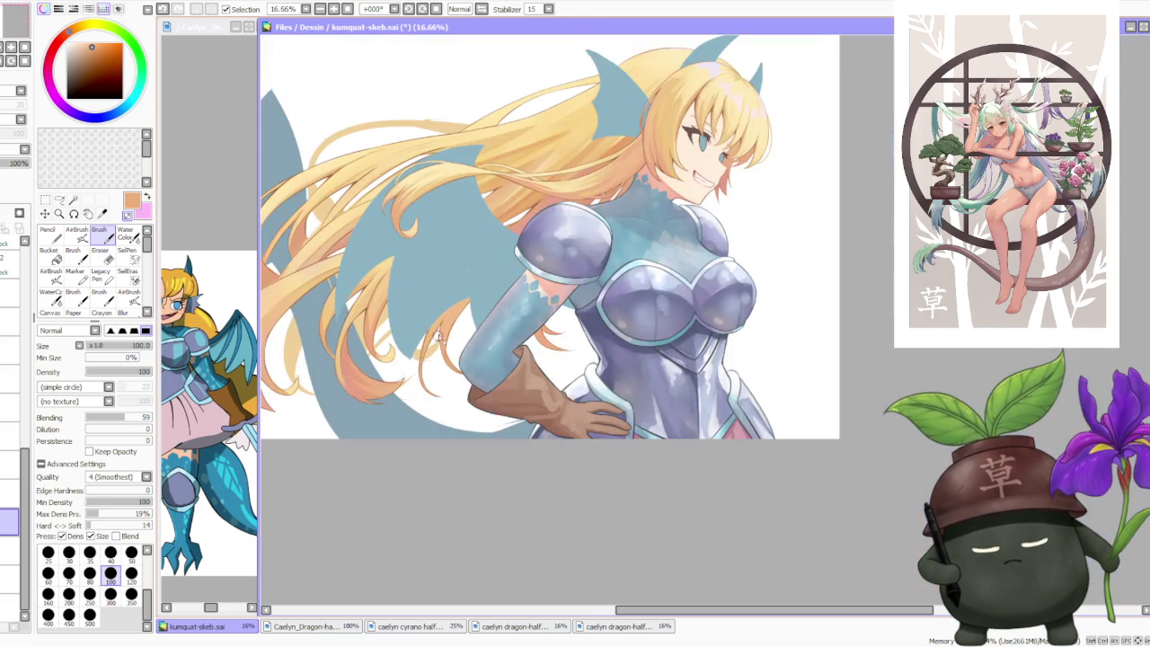
- Sample pale yellow, orange and white tones from the hair and background
{"action": "scroll", "coordinate": [438, 337], "scroll_direction": "up", "scroll_amount": 2}
{"action": "scroll", "coordinate": [378, 341], "scroll_direction": "up", "scroll_amount": 1}
{"action": "scroll", "coordinate": [377, 377], "scroll_direction": "up", "scroll_amount": 1}
{"action": "left_click", "coordinate": [342, 408], "text": "alt"}
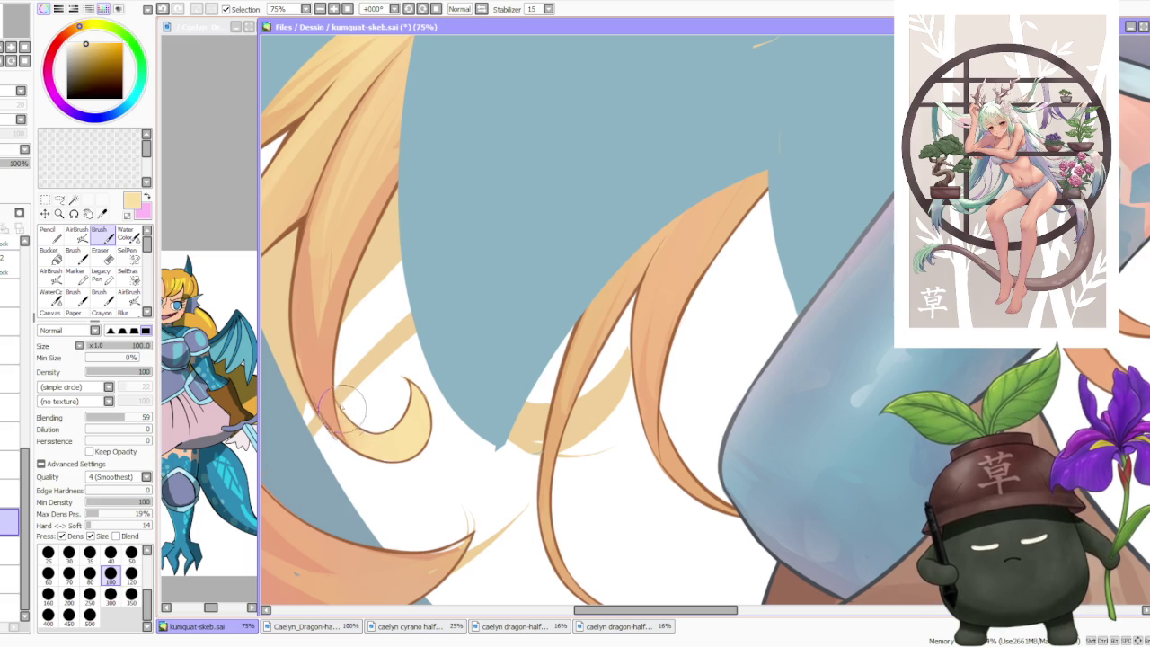
{"action": "left_click", "coordinate": [334, 430], "text": "alt"}
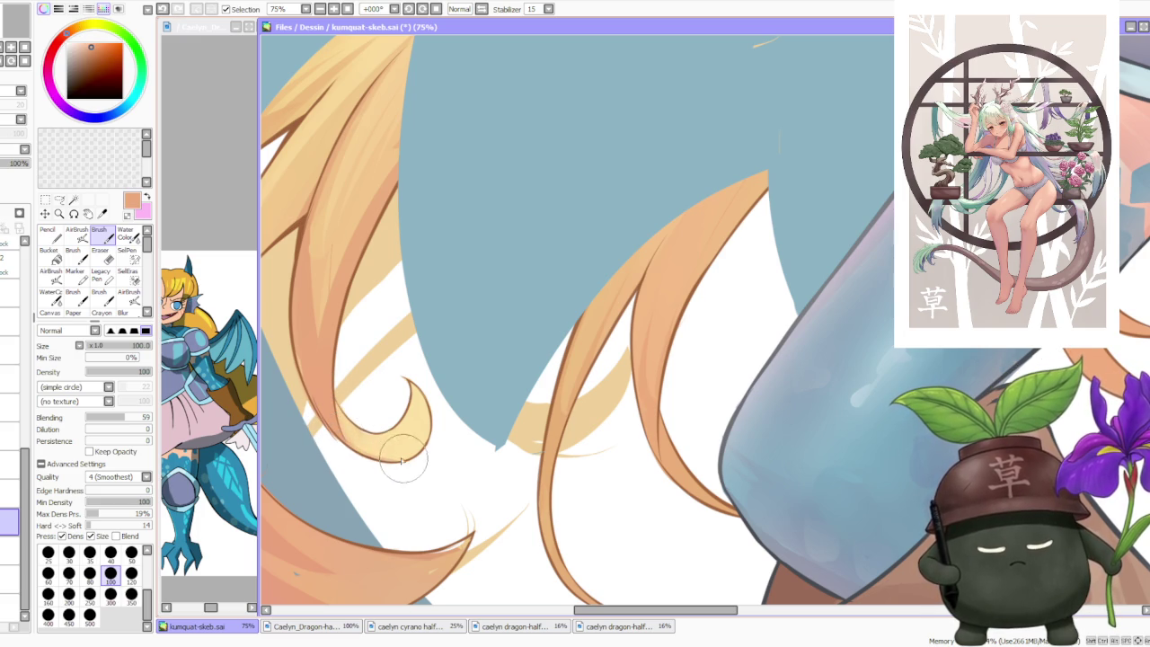
{"action": "scroll", "coordinate": [355, 358], "scroll_direction": "up", "scroll_amount": 1}
{"action": "left_click", "coordinate": [348, 420], "text": "alt"}
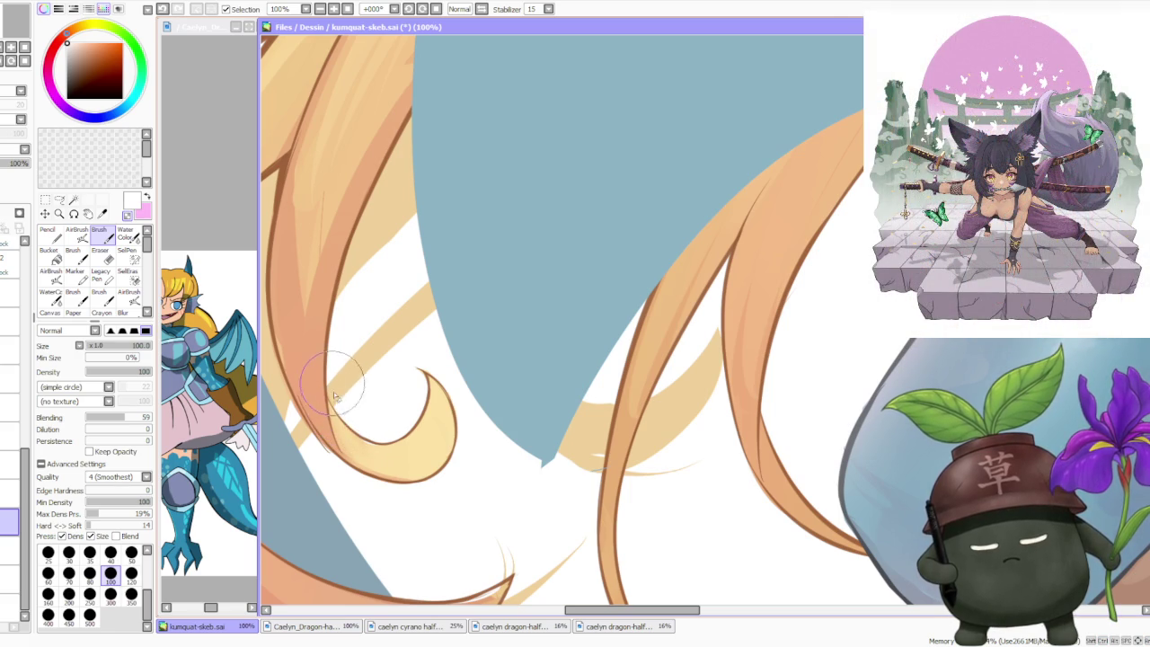
{"action": "scroll", "coordinate": [337, 382], "scroll_direction": "down", "scroll_amount": 1}
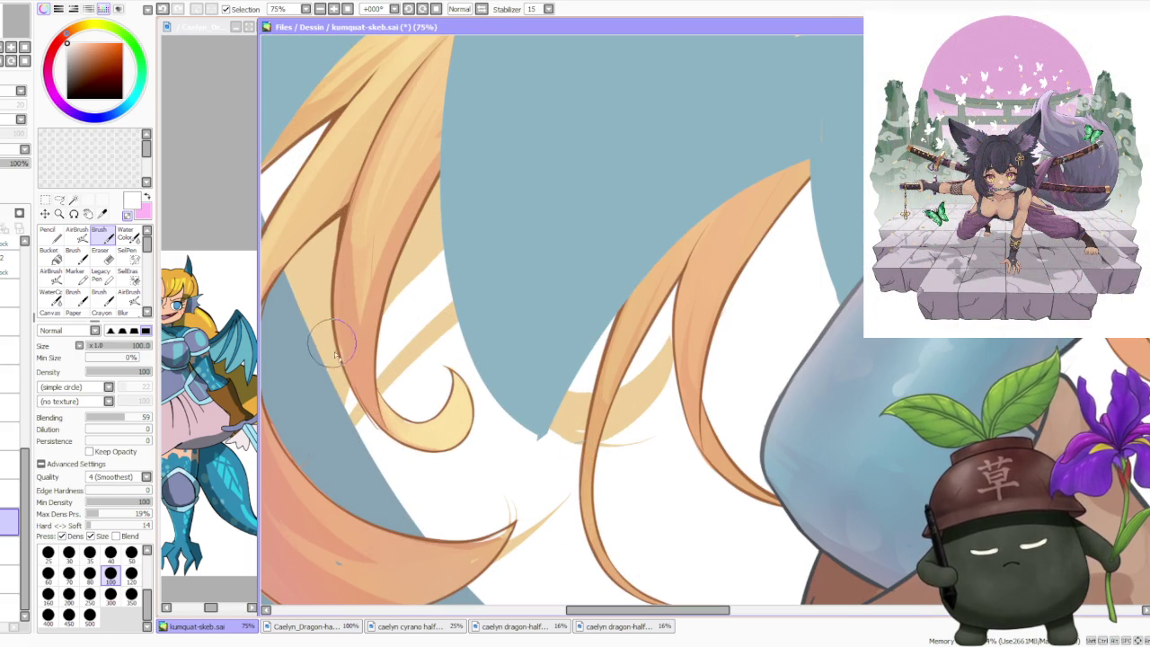
{"action": "left_click", "coordinate": [341, 342], "text": "alt"}
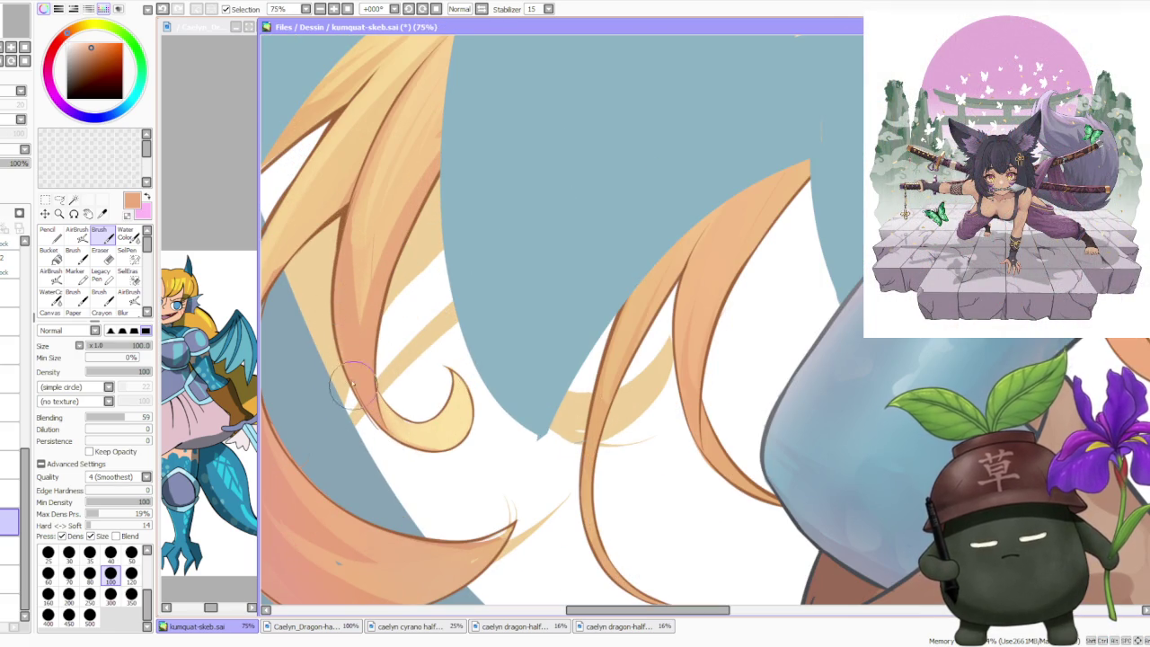
{"action": "scroll", "coordinate": [347, 253], "scroll_direction": "up", "scroll_amount": 1}
{"action": "scroll", "coordinate": [358, 286], "scroll_direction": "down", "scroll_amount": 1}
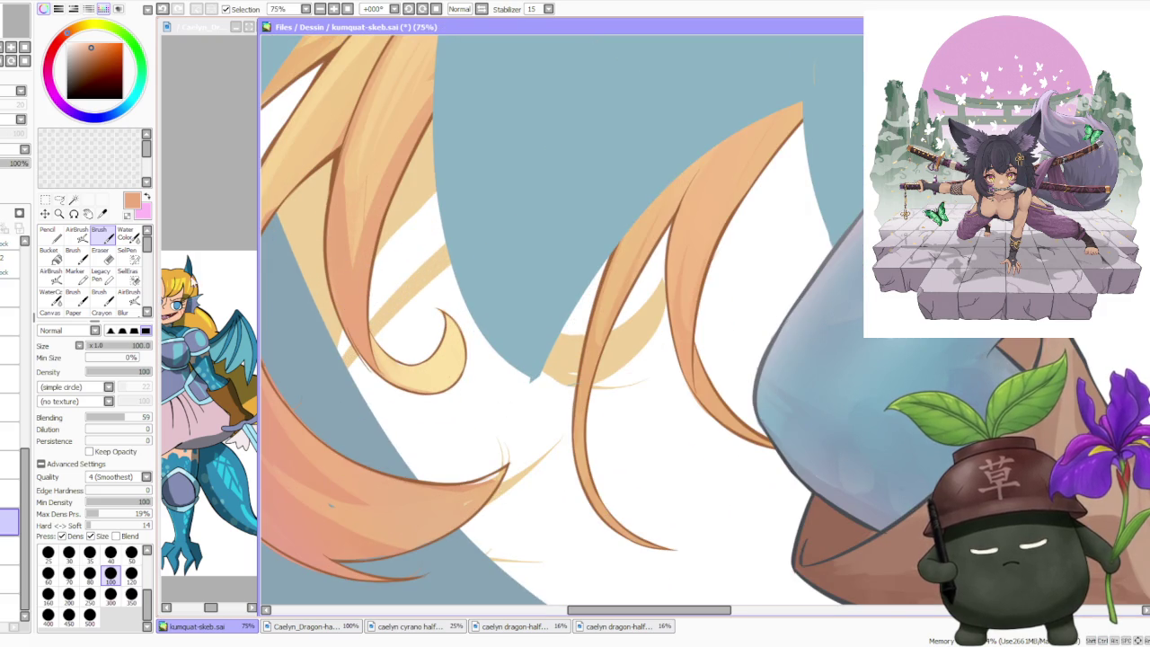
- On a higher layer, try a brown edge line along the hair strand, undoing each attempt
{"action": "left_click", "coordinate": [11, 464]}
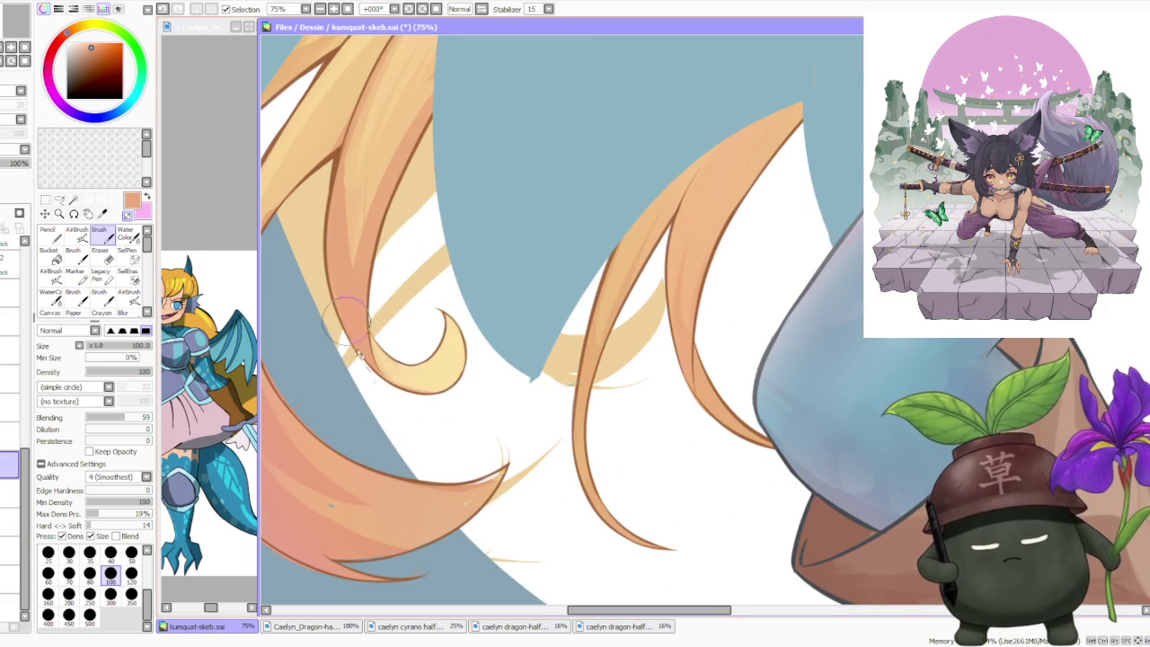
{"action": "scroll", "coordinate": [317, 288], "scroll_direction": "up", "scroll_amount": 1}
{"action": "left_click", "coordinate": [341, 292], "text": "alt"}
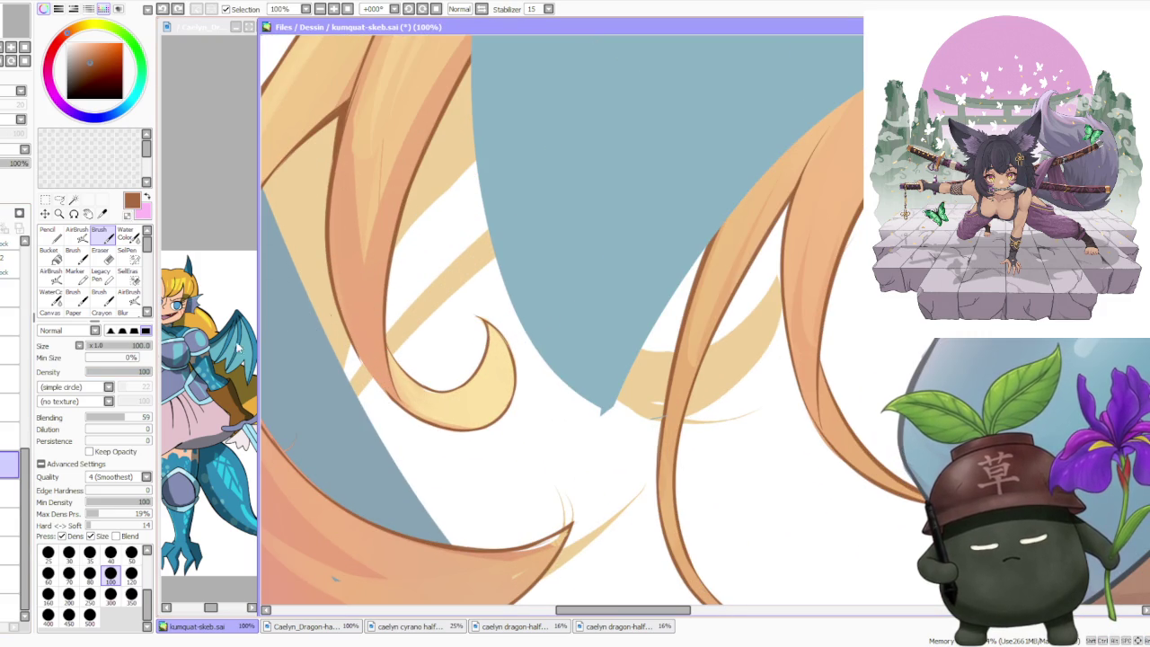
{"action": "left_click_drag", "start_coordinate": [395, 402], "coordinate": [344, 311]}
{"action": "left_click_drag", "start_coordinate": [395, 399], "coordinate": [338, 293]}
{"action": "key", "text": "ctrl+z"}
{"action": "left_click_drag", "start_coordinate": [395, 399], "coordinate": [338, 293]}
{"action": "key", "text": "ctrl+z"}
{"action": "left_click_drag", "start_coordinate": [396, 400], "coordinate": [338, 292]}
{"action": "key", "text": "ctrl+z"}
{"action": "left_click_drag", "start_coordinate": [396, 400], "coordinate": [338, 292]}
{"action": "key", "text": "ctrl+z"}
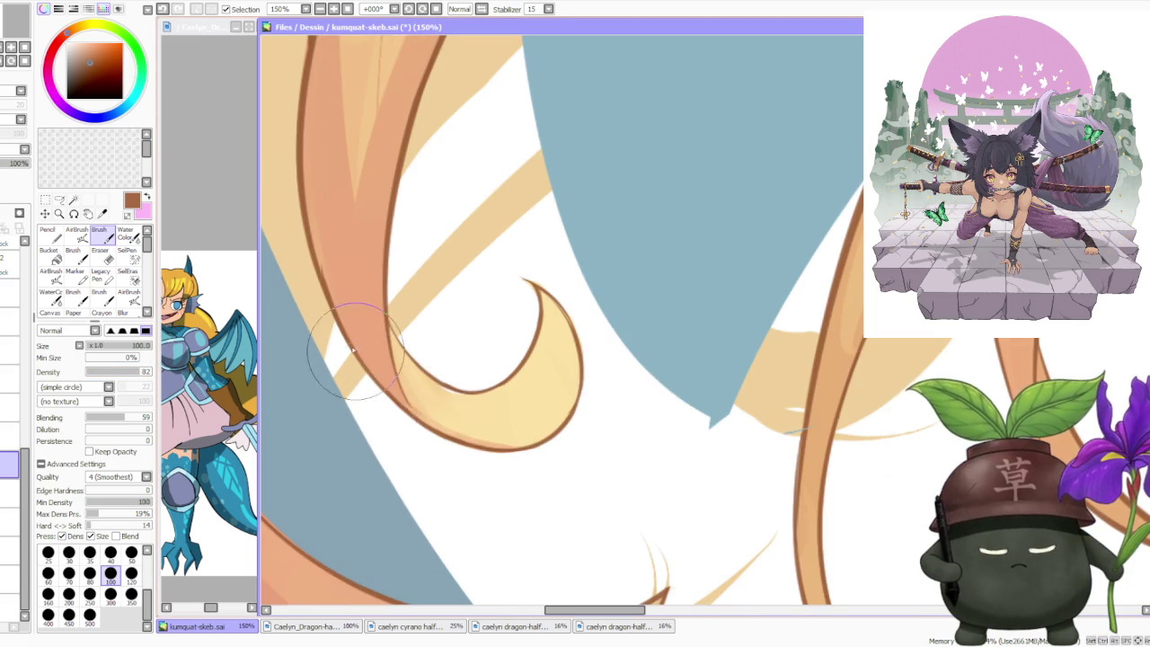
{"action": "scroll", "coordinate": [368, 301], "scroll_direction": "down", "scroll_amount": 2}
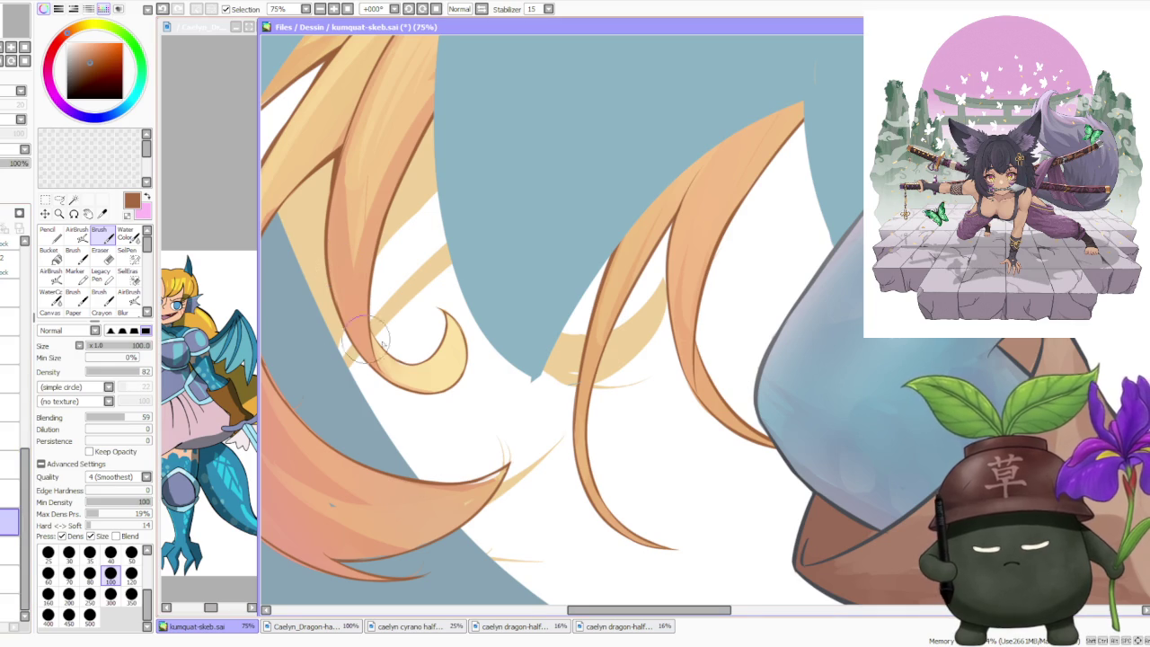
- Paint darker orange shading along the hair strand in front of the blue wing
{"action": "scroll", "coordinate": [386, 359], "scroll_direction": "up", "scroll_amount": 2}
{"action": "left_click", "coordinate": [388, 362], "text": "alt"}
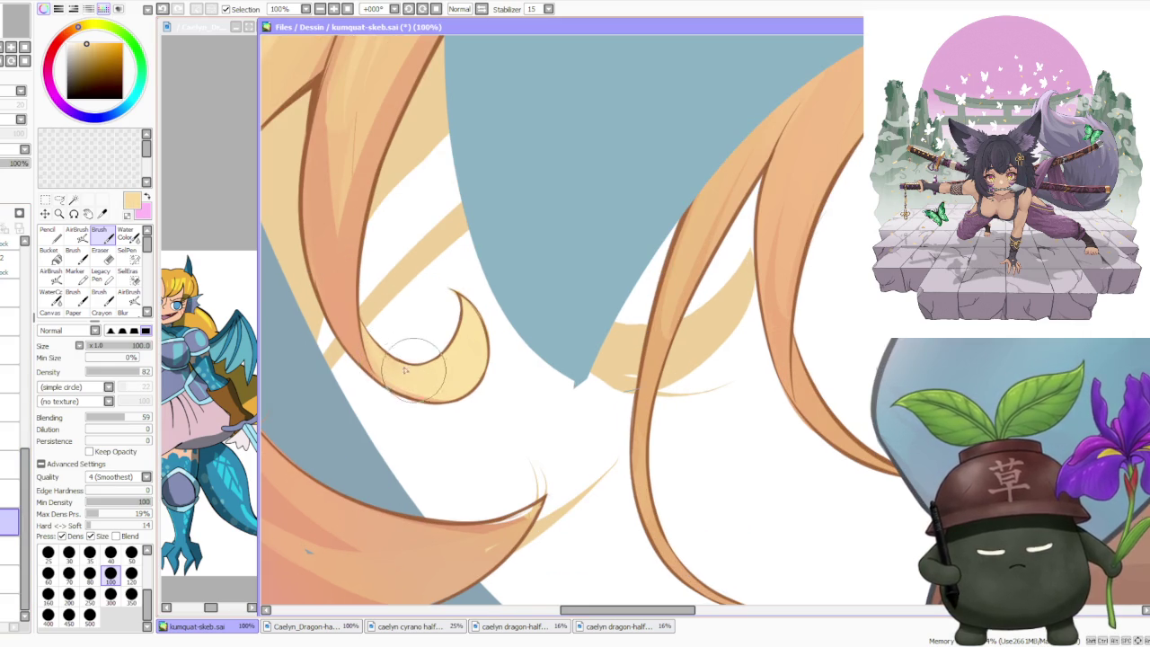
{"action": "scroll", "coordinate": [382, 351], "scroll_direction": "down", "scroll_amount": 4}
{"action": "scroll", "coordinate": [370, 229], "scroll_direction": "up", "scroll_amount": 4}
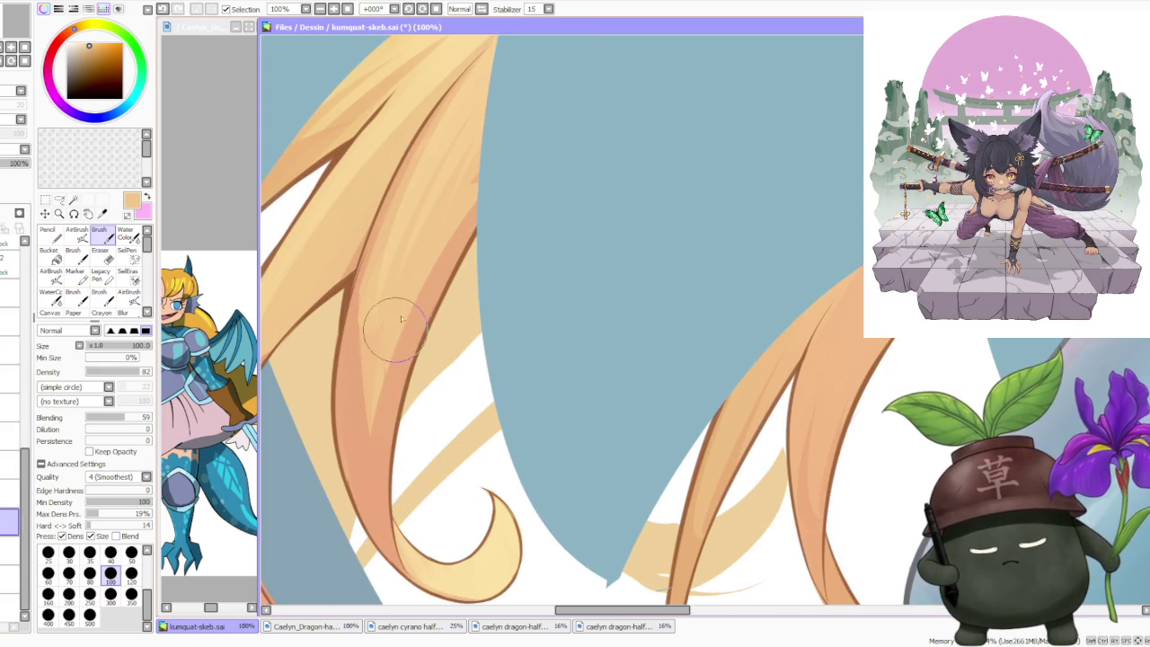
{"action": "left_click", "coordinate": [358, 364], "text": "alt"}
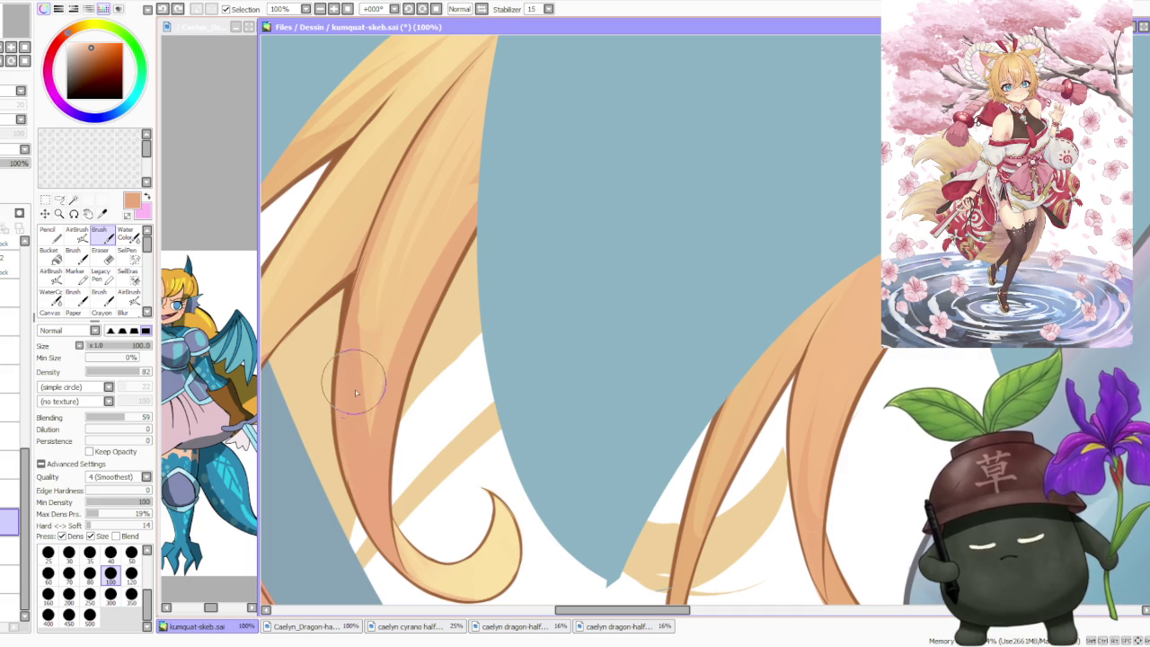
{"action": "left_click_drag", "start_coordinate": [382, 268], "coordinate": [356, 358]}
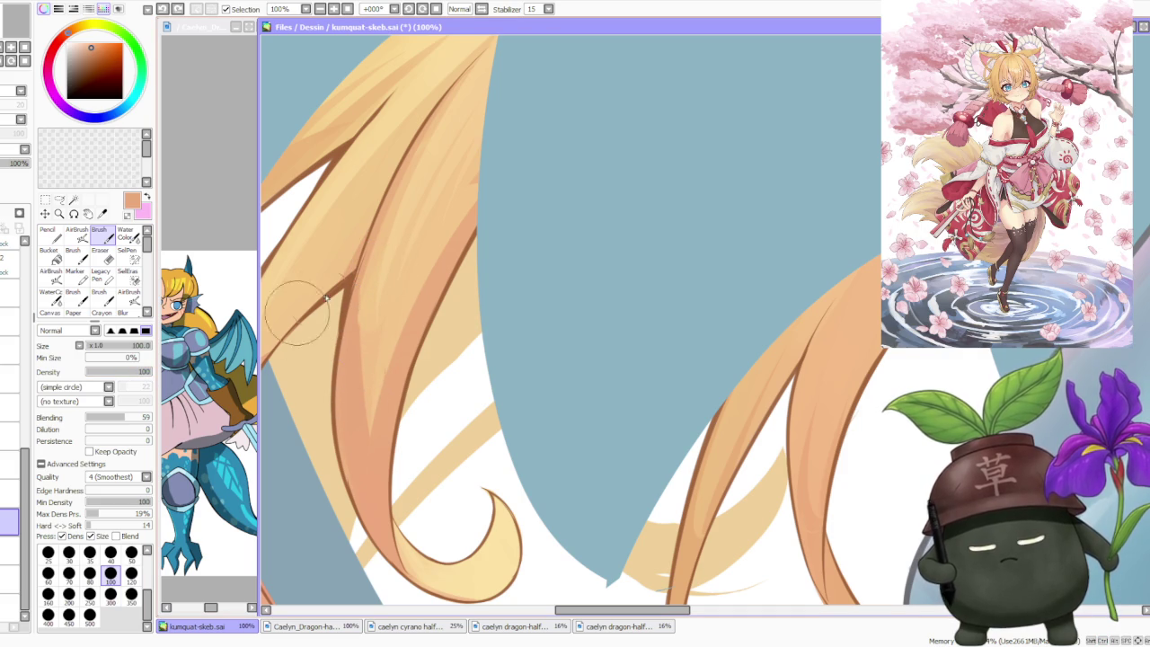
{"action": "mouse_move", "coordinate": [372, 269]}
{"action": "left_mouse_down"}
{"action": "mouse_move", "coordinate": [355, 388]}
{"action": "mouse_move", "coordinate": [368, 278]}
{"action": "mouse_move", "coordinate": [354, 289]}
{"action": "left_mouse_up"}
{"action": "left_click", "coordinate": [354, 306], "text": "alt"}
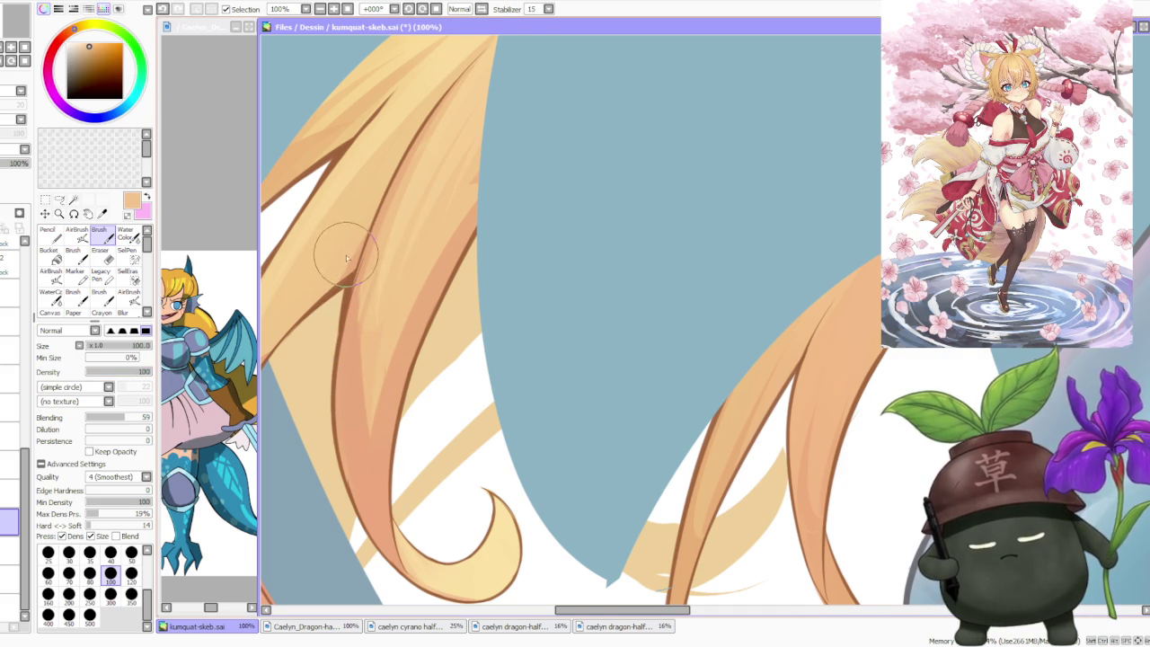
{"action": "scroll", "coordinate": [476, 392], "scroll_direction": "down", "scroll_amount": 2}
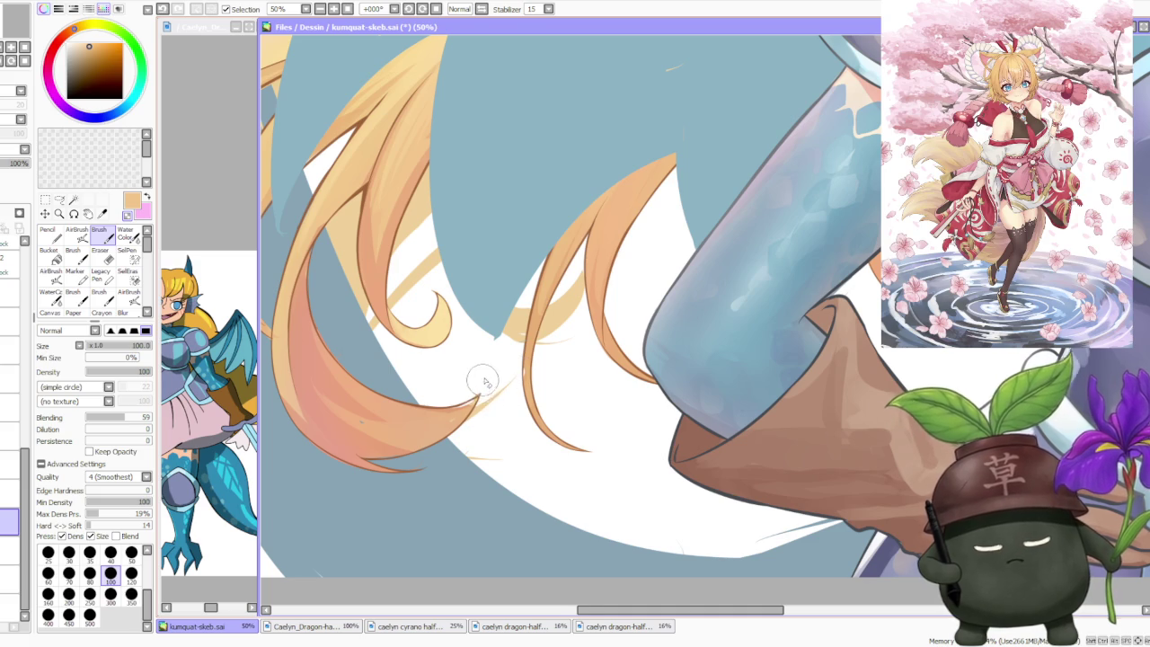
- Sample hair tones and paint a darker brown outline along the strand's lower edge
{"action": "scroll", "coordinate": [481, 384], "scroll_direction": "up", "scroll_amount": 1}
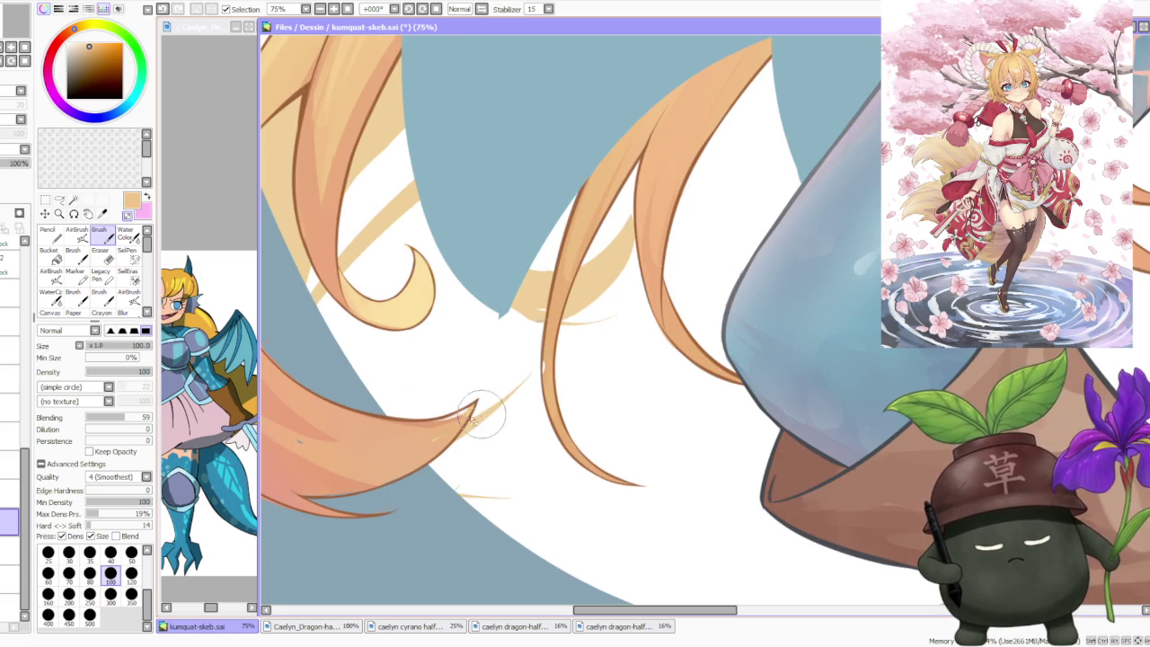
{"action": "left_click", "coordinate": [431, 435], "text": "alt"}
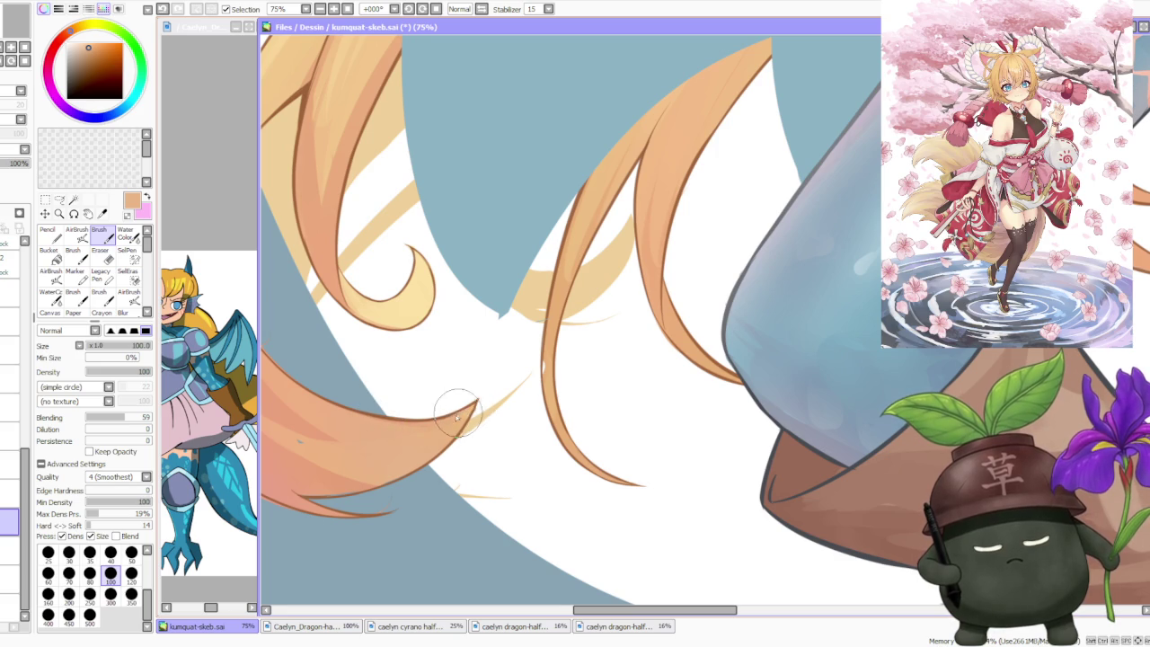
{"action": "scroll", "coordinate": [436, 398], "scroll_direction": "up", "scroll_amount": 2}
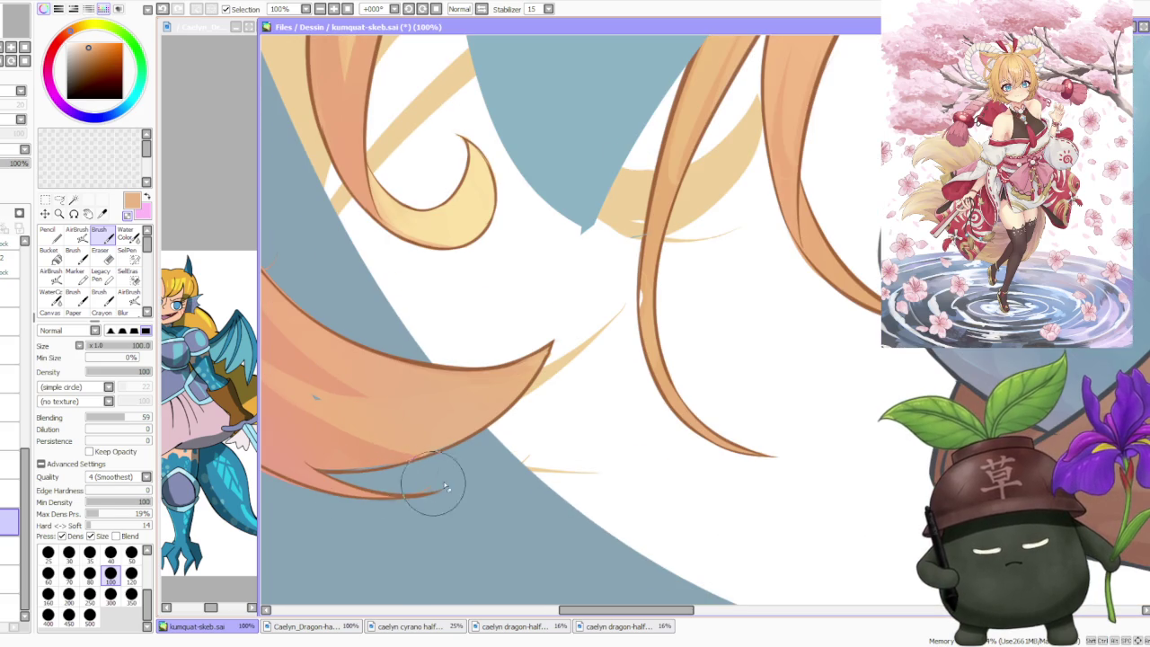
{"action": "left_click", "coordinate": [322, 455], "text": "alt"}
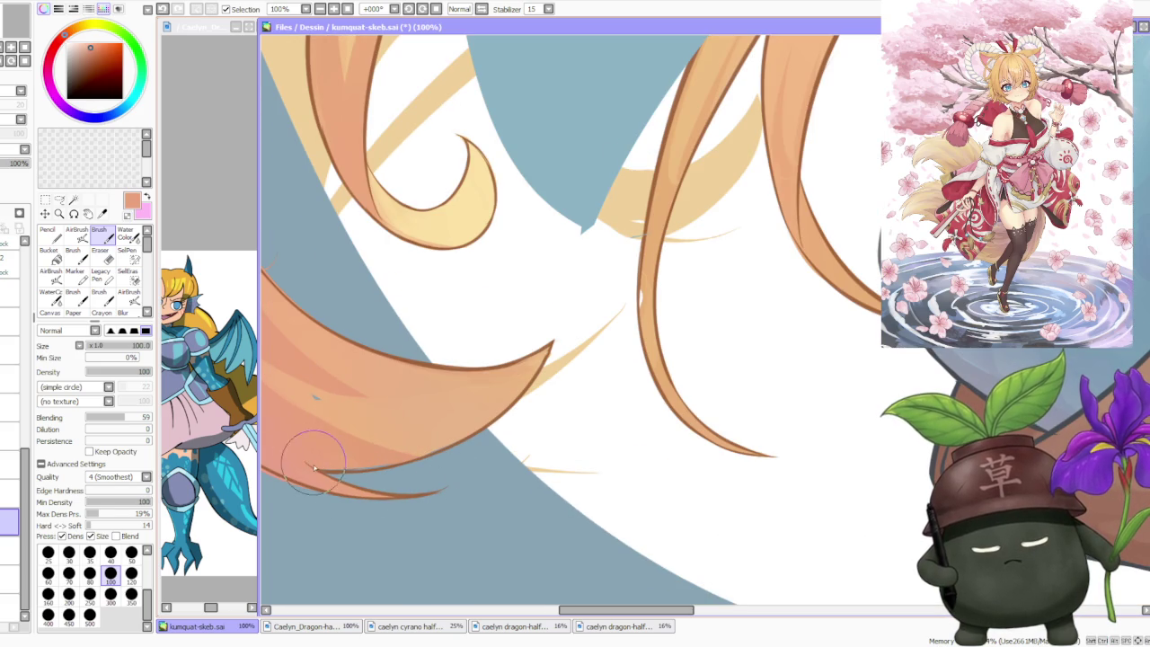
{"action": "left_click", "coordinate": [317, 403], "text": "alt"}
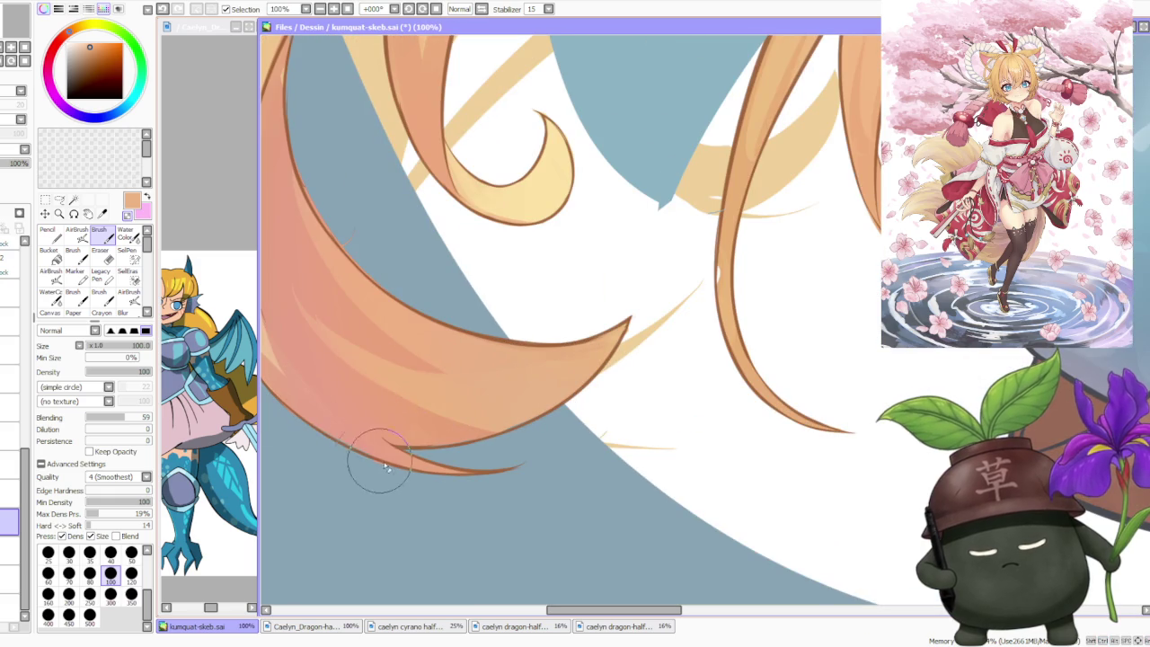
{"action": "left_click_drag", "start_coordinate": [321, 435], "coordinate": [347, 449]}
{"action": "left_click", "coordinate": [413, 427], "text": "alt"}
{"action": "left_click_drag", "start_coordinate": [414, 427], "coordinate": [454, 440]}
- Sample salmon, brighter orange and light peach tones from another hair section, then zoom out
{"action": "left_click", "coordinate": [476, 423], "text": "alt"}
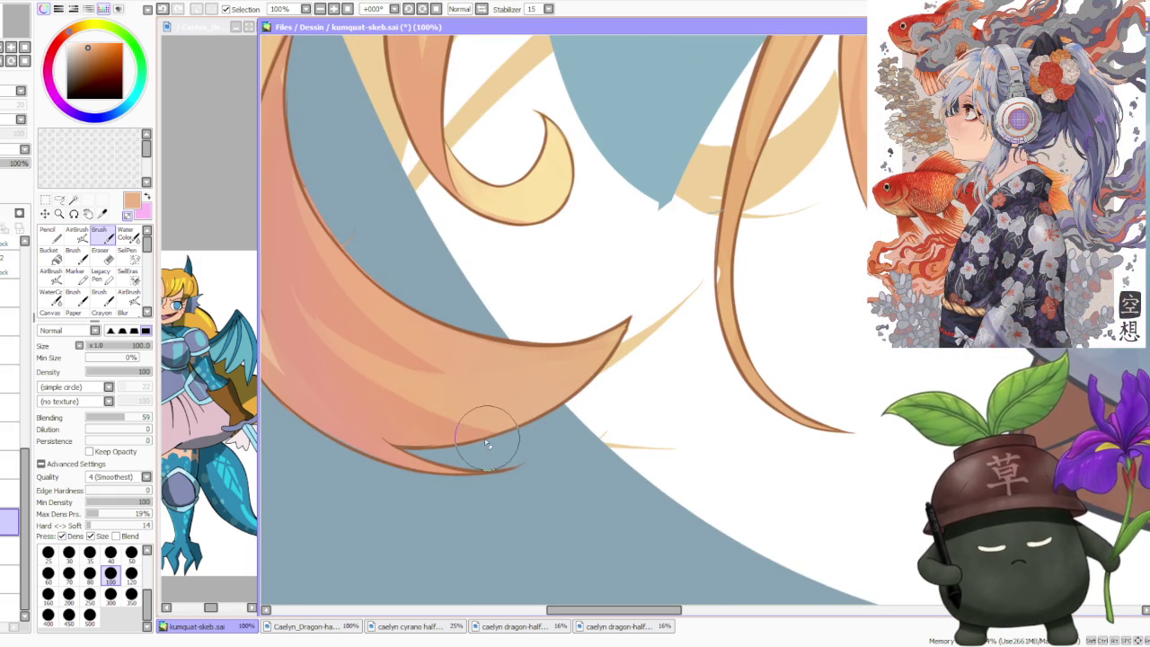
{"action": "scroll", "coordinate": [436, 440], "scroll_direction": "down", "scroll_amount": 1}
{"action": "scroll", "coordinate": [319, 405], "scroll_direction": "up", "scroll_amount": 1}
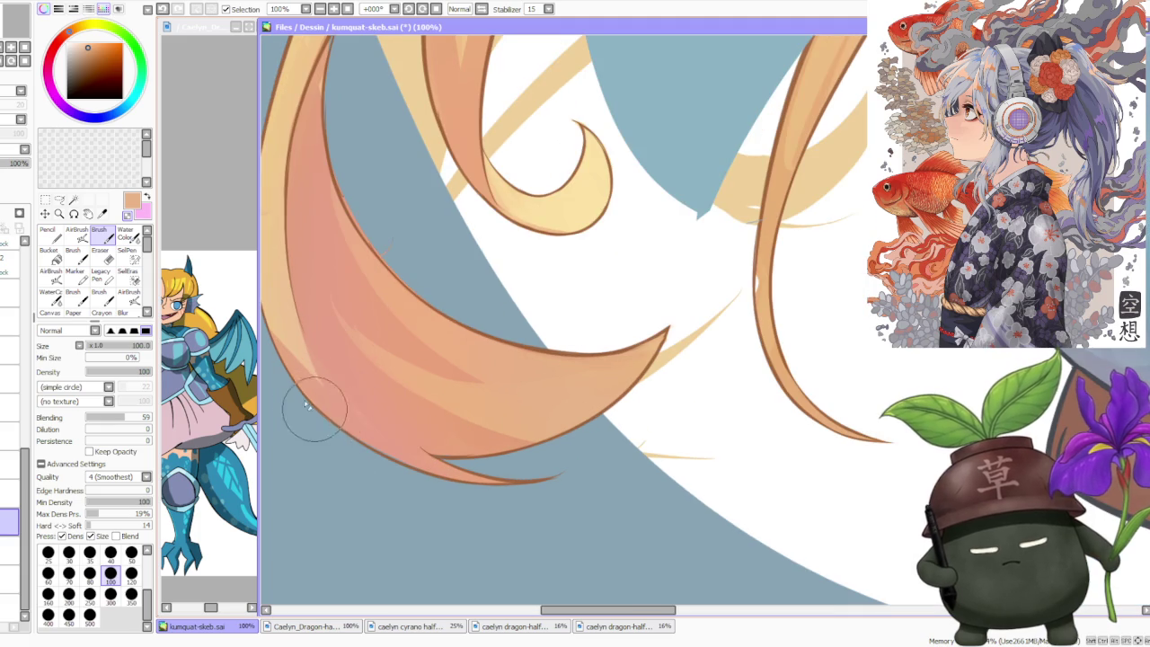
{"action": "scroll", "coordinate": [355, 402], "scroll_direction": "down", "scroll_amount": 1}
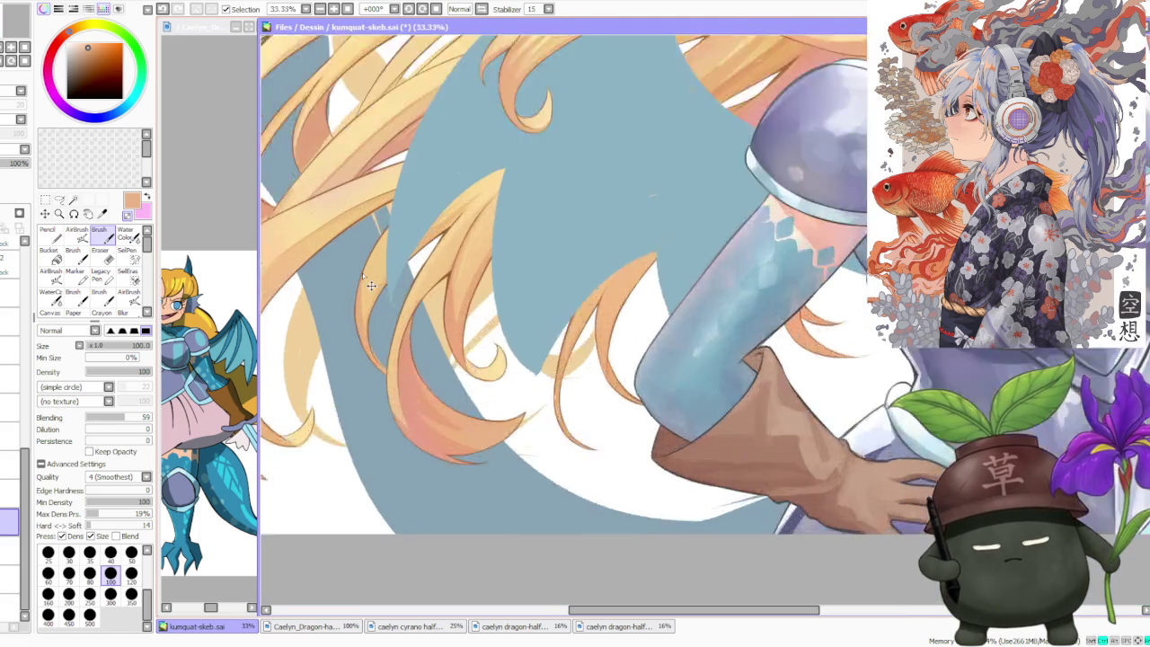
{"action": "left_click_drag", "start_coordinate": [359, 400], "coordinate": [454, 474]}
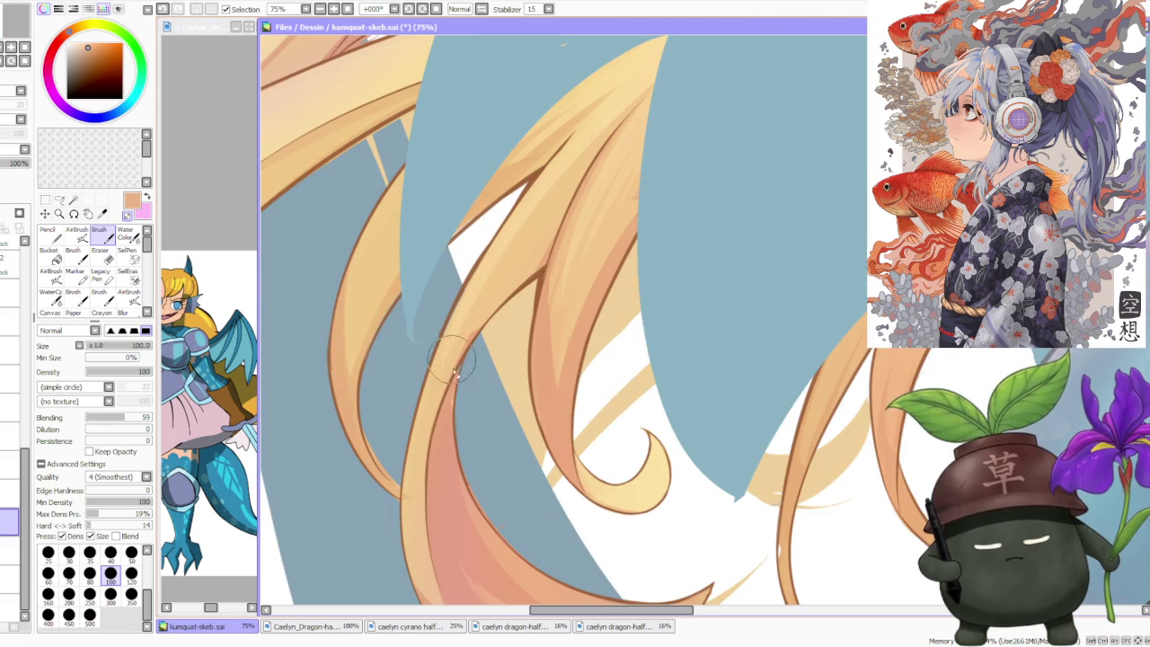
{"action": "left_click", "coordinate": [454, 473], "text": "alt"}
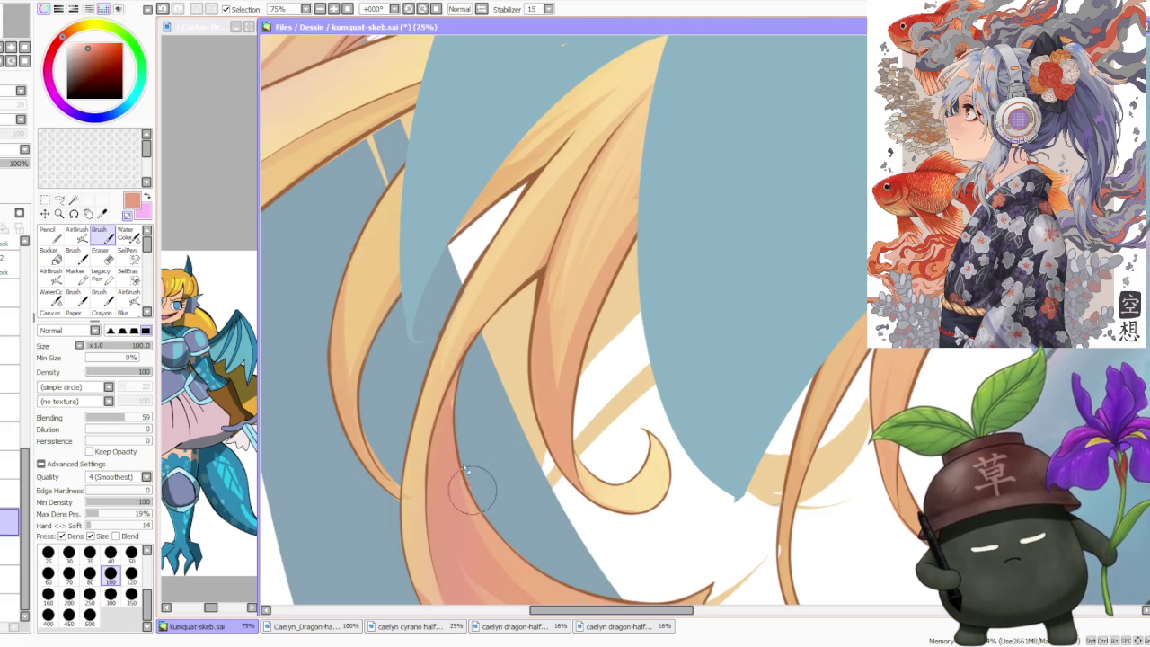
{"action": "left_click", "coordinate": [443, 424], "text": "alt"}
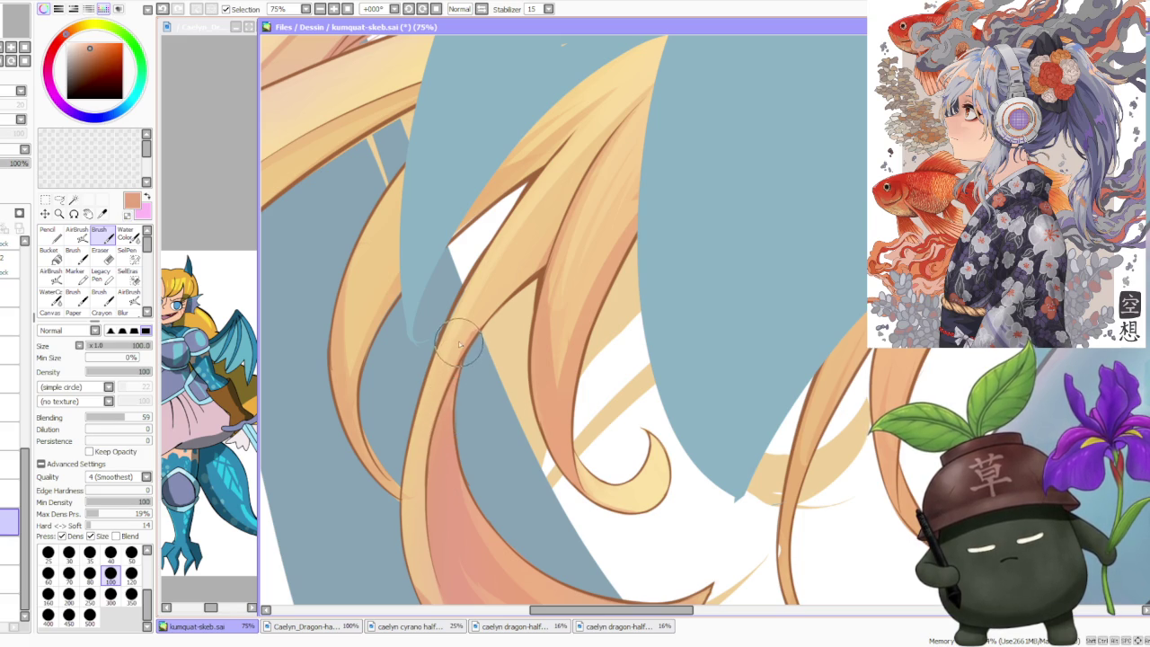
{"action": "left_click", "coordinate": [454, 373], "text": "alt"}
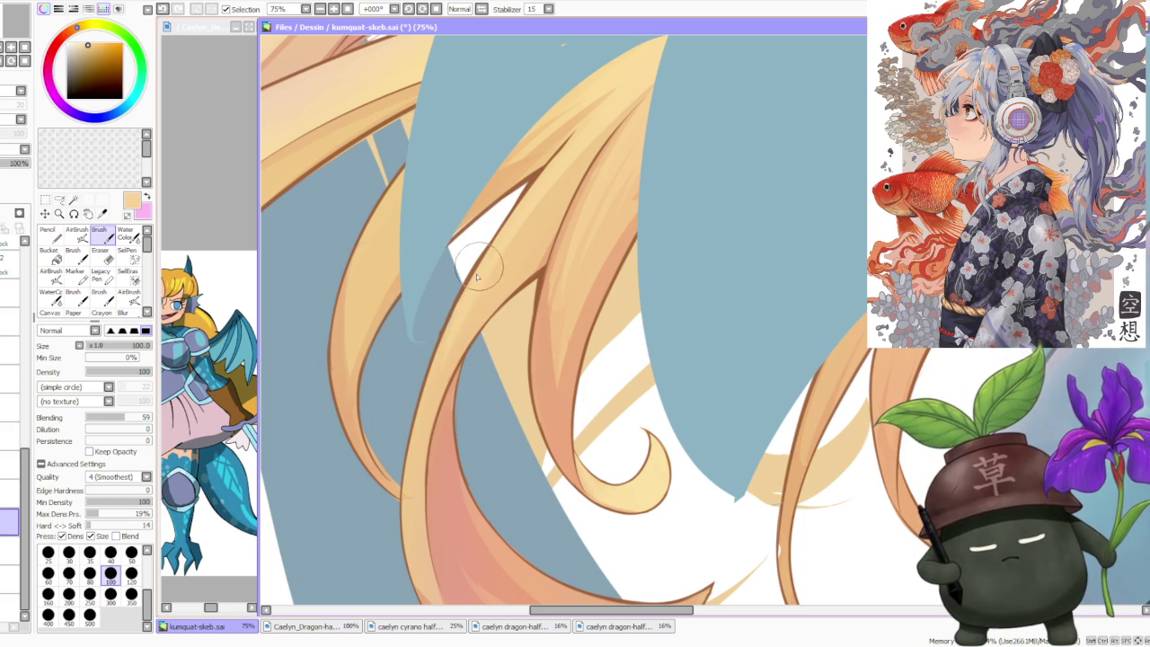
{"action": "scroll", "coordinate": [575, 245], "scroll_direction": "down", "scroll_amount": 5}
{"action": "scroll", "coordinate": [596, 215], "scroll_direction": "down", "scroll_amount": 2}
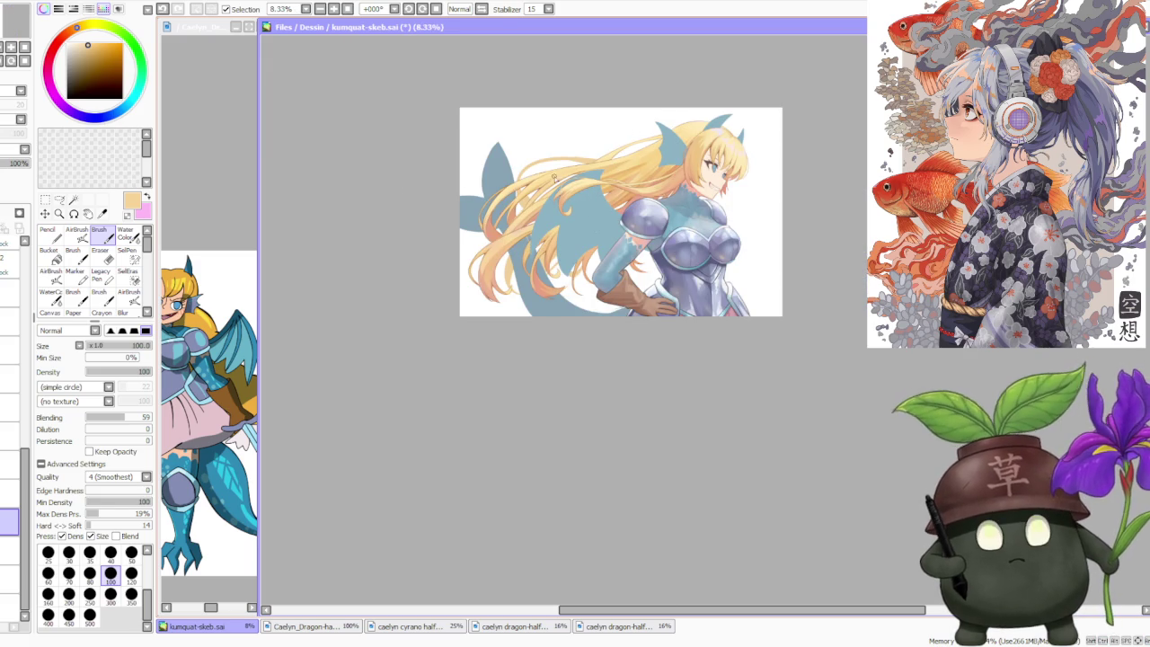
- Sample darker and lighter peach tones from the hair
{"action": "scroll", "coordinate": [552, 176], "scroll_direction": "up", "scroll_amount": 1}
{"action": "scroll", "coordinate": [544, 216], "scroll_direction": "down", "scroll_amount": 1}
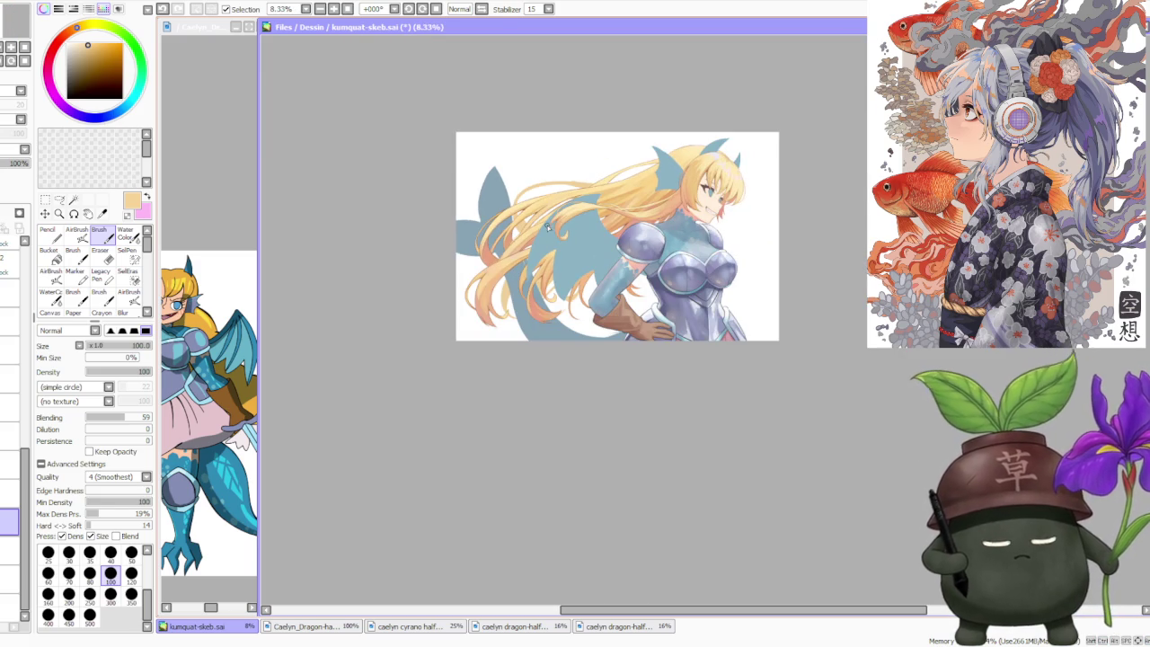
{"action": "scroll", "coordinate": [565, 206], "scroll_direction": "up", "scroll_amount": 1}
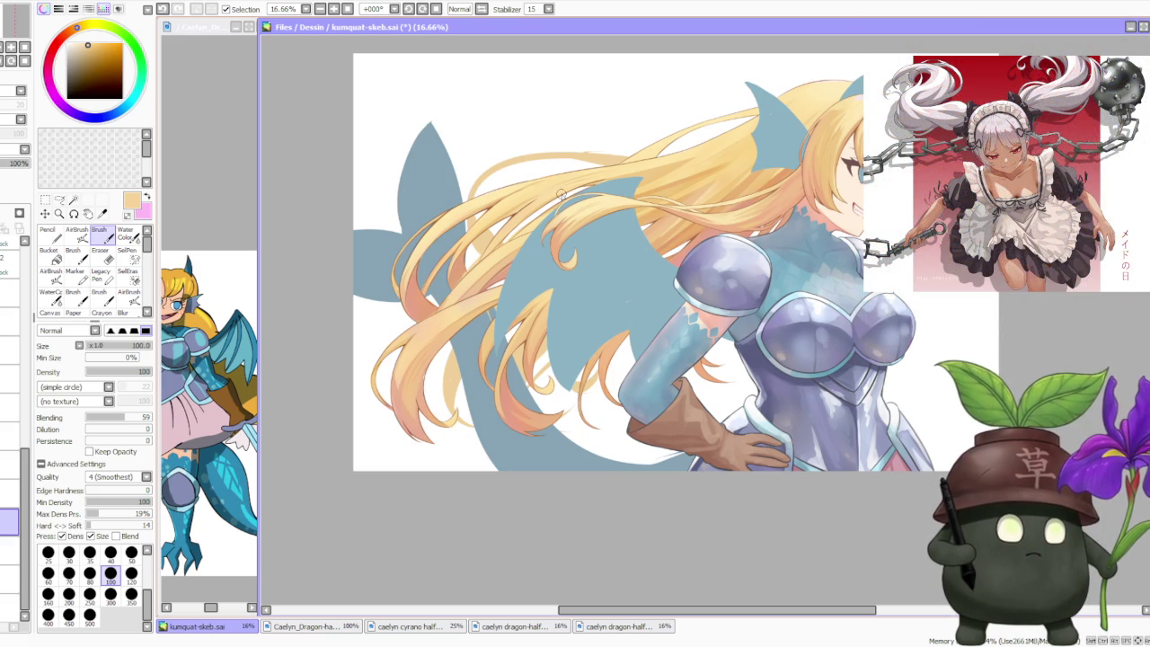
{"action": "scroll", "coordinate": [361, 302], "scroll_direction": "up", "scroll_amount": 1}
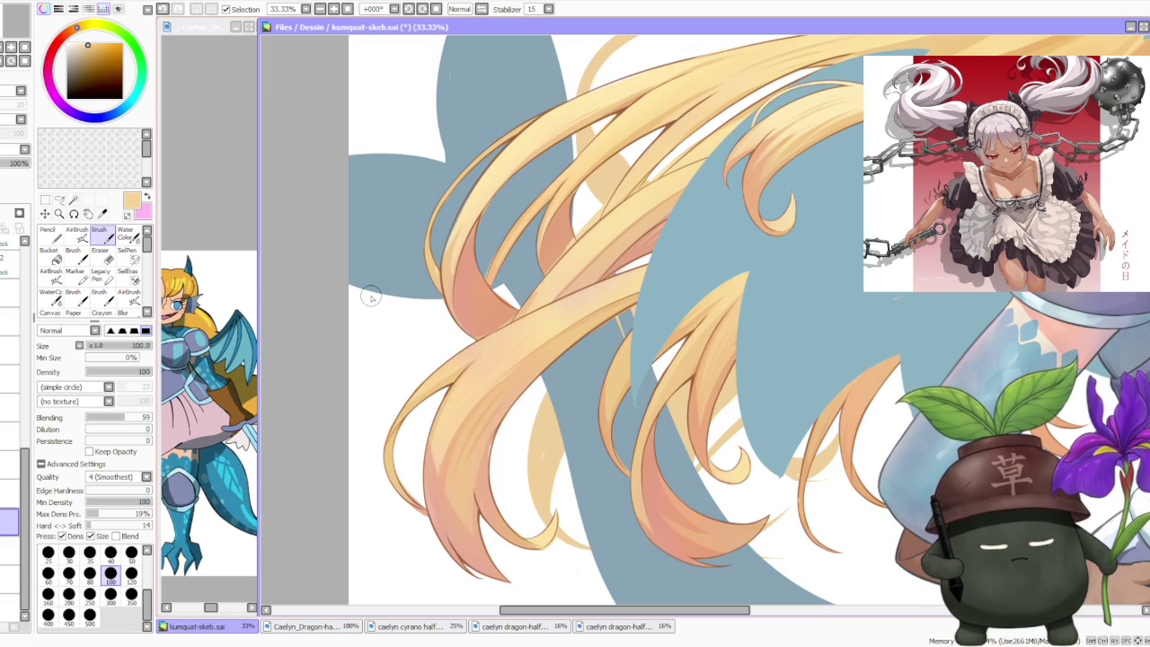
{"action": "left_click", "coordinate": [483, 464], "text": "alt"}
{"action": "scroll", "coordinate": [484, 464], "scroll_direction": "up", "scroll_amount": 1}
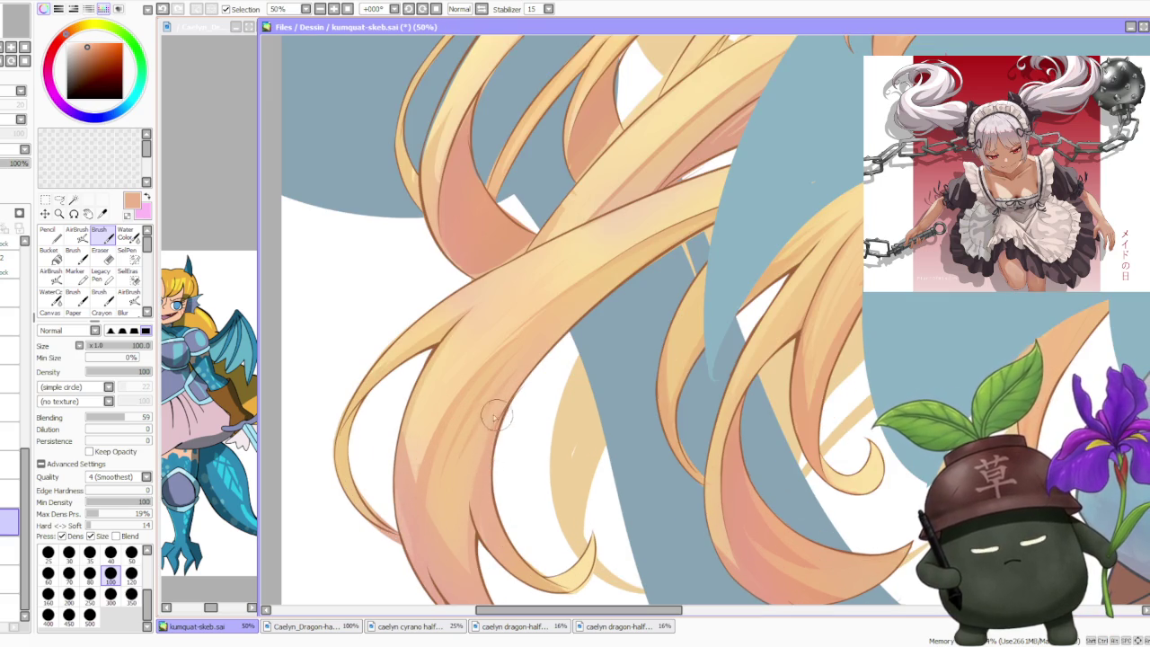
{"action": "left_click", "coordinate": [477, 427], "text": "alt"}
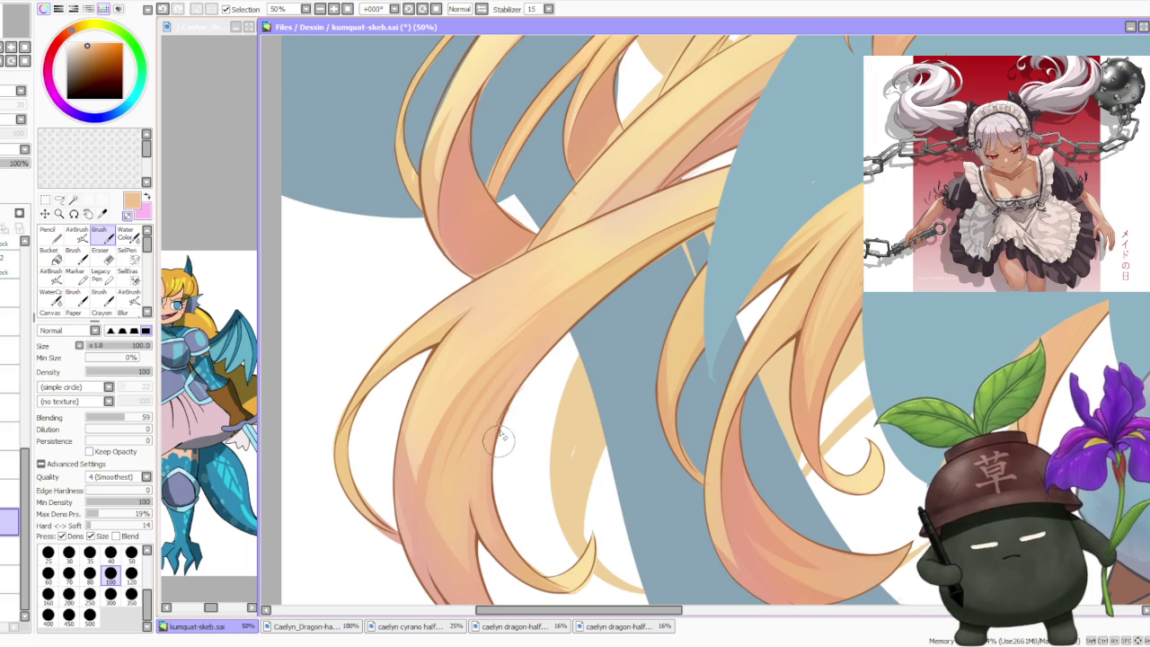
- Draw a brown line along the left edge of the long hair strand and sample its tip colour
{"action": "scroll", "coordinate": [509, 388], "scroll_direction": "down", "scroll_amount": 2}
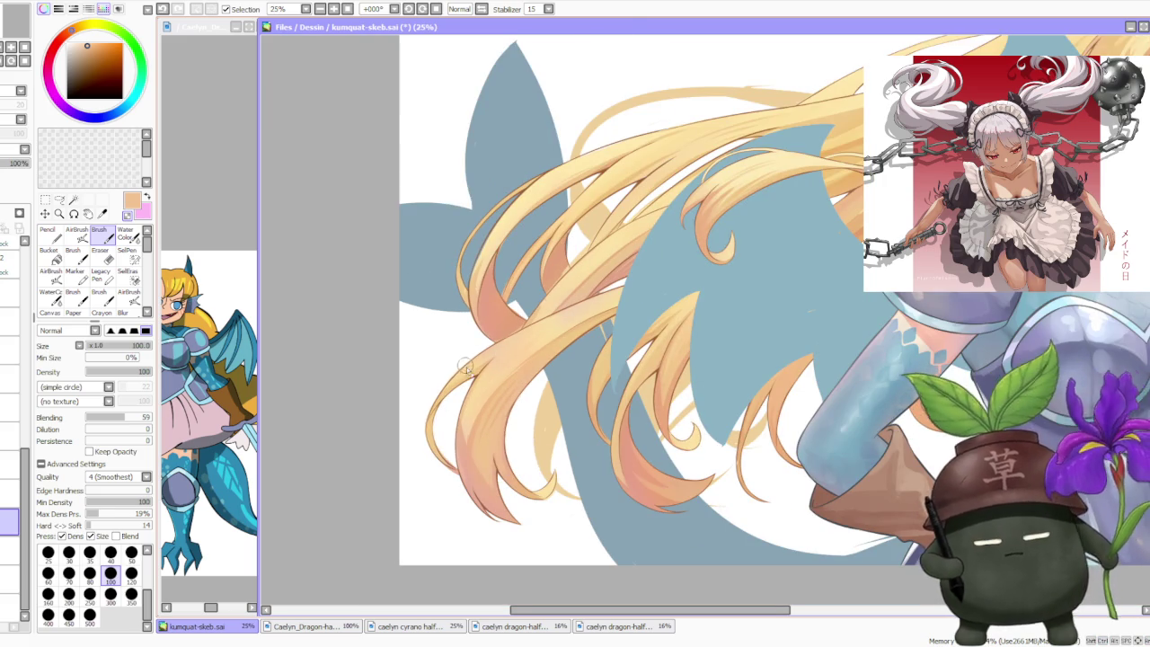
{"action": "scroll", "coordinate": [436, 412], "scroll_direction": "up", "scroll_amount": 3}
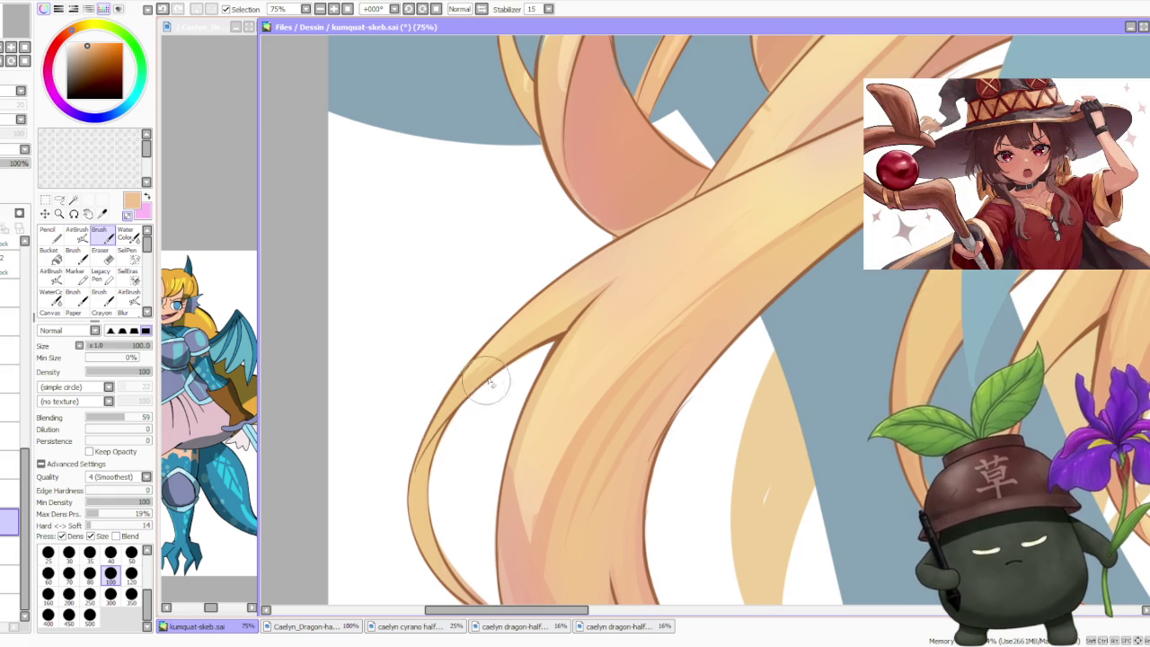
{"action": "scroll", "coordinate": [485, 380], "scroll_direction": "up", "scroll_amount": 1}
{"action": "left_click_drag", "start_coordinate": [534, 495], "coordinate": [470, 366]}
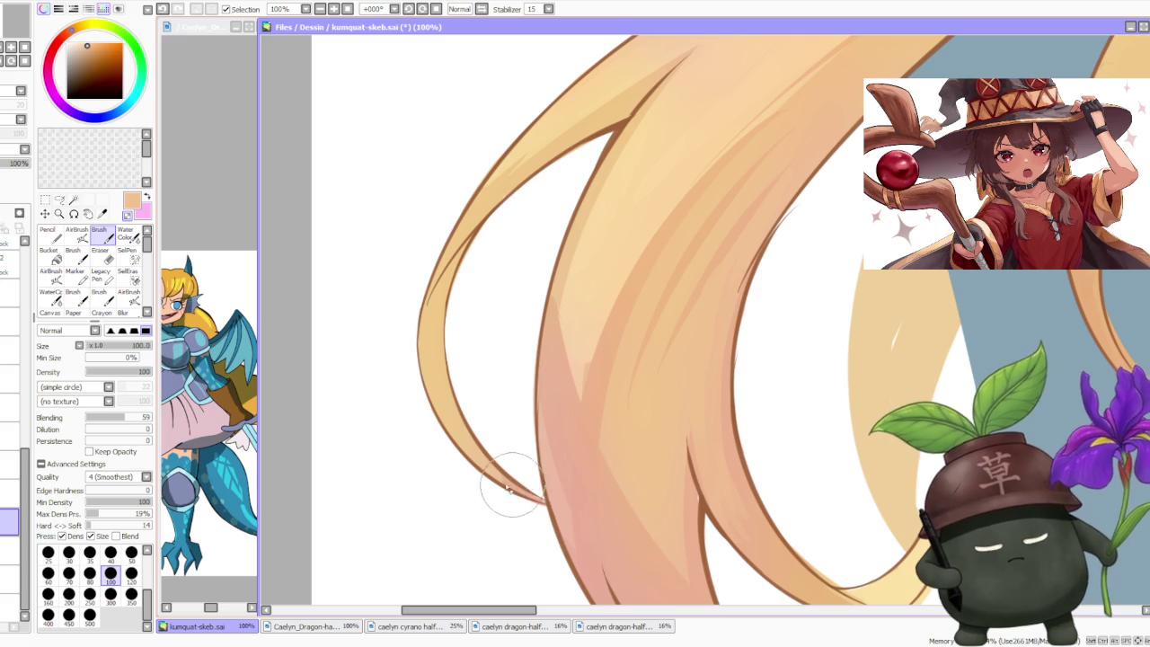
{"action": "left_click", "coordinate": [520, 492], "text": "alt"}
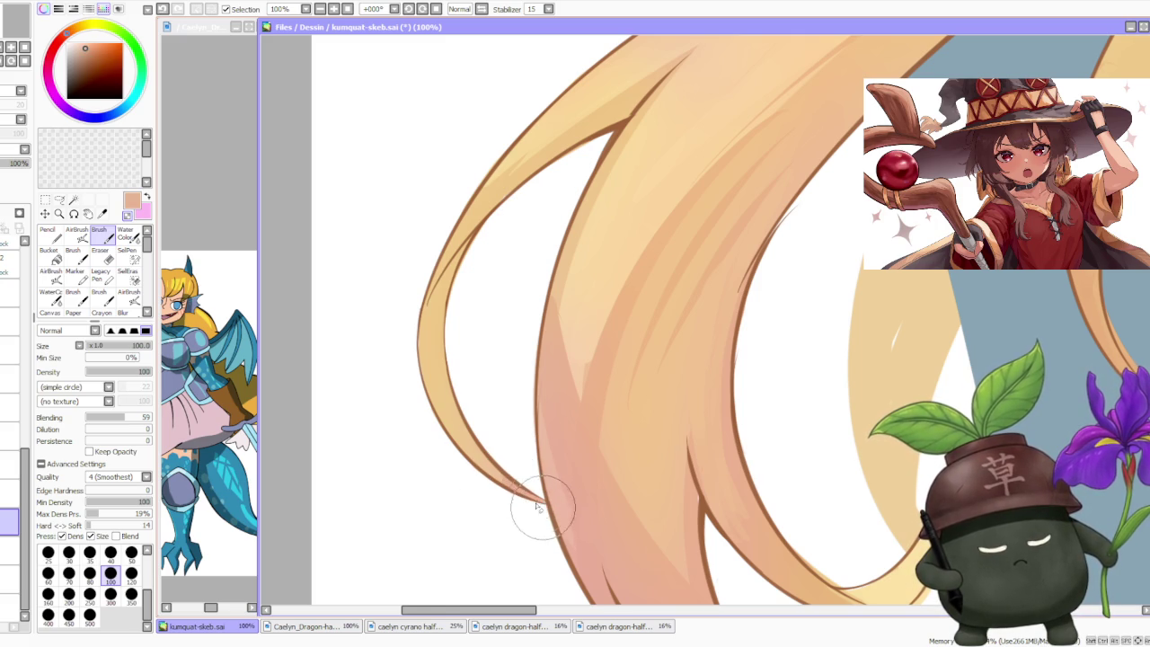
- Zoom out to review the hair shading, then switch to another window
{"action": "scroll", "coordinate": [530, 485], "scroll_direction": "down", "scroll_amount": 1}
{"action": "scroll", "coordinate": [522, 368], "scroll_direction": "down", "scroll_amount": 1}
{"action": "scroll", "coordinate": [519, 369], "scroll_direction": "down", "scroll_amount": 1}
{"action": "scroll", "coordinate": [596, 245], "scroll_direction": "down", "scroll_amount": 1}
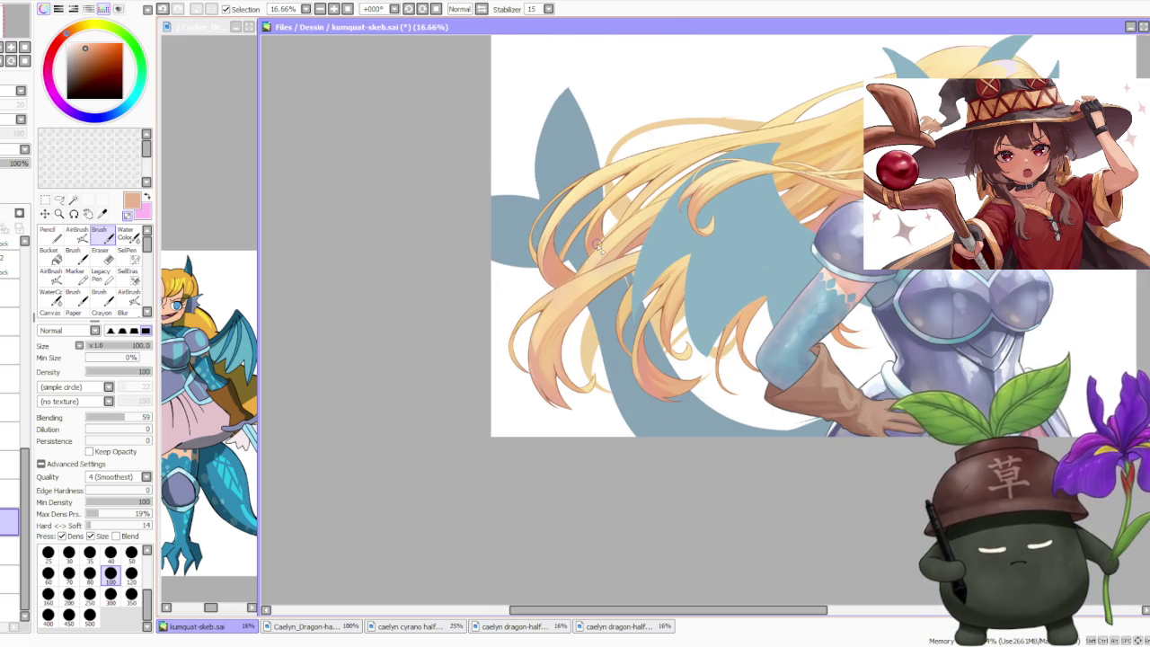
{"action": "scroll", "coordinate": [639, 235], "scroll_direction": "down", "scroll_amount": 1}
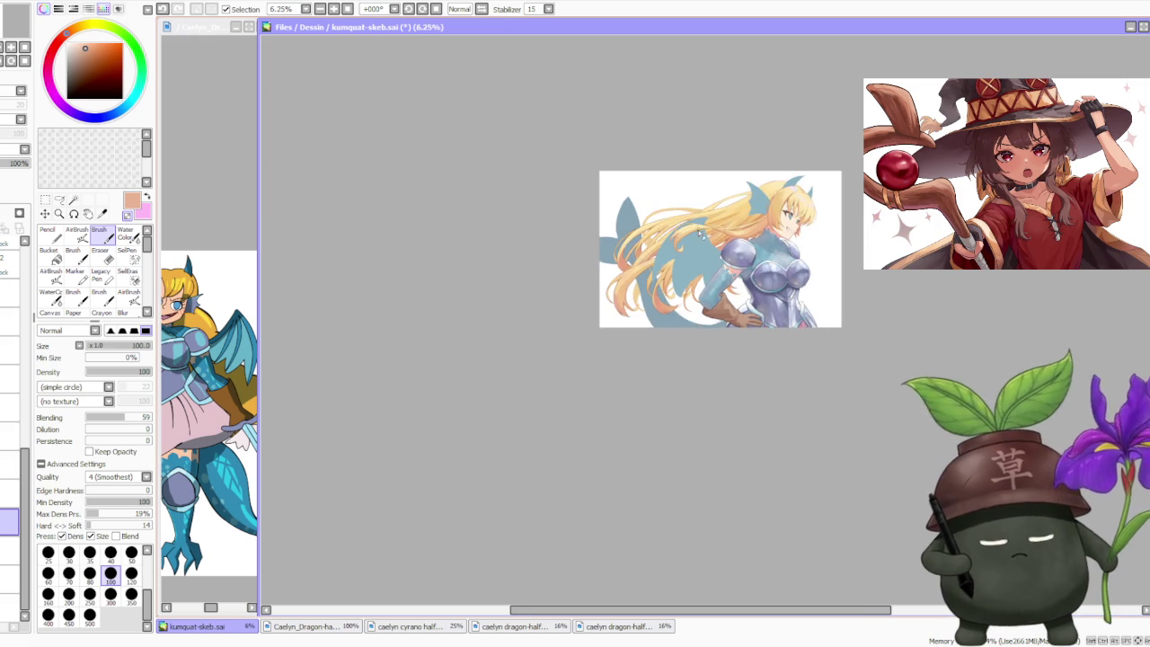
{"action": "scroll", "coordinate": [710, 224], "scroll_direction": "up", "scroll_amount": 1}
{"action": "scroll", "coordinate": [714, 215], "scroll_direction": "up", "scroll_amount": 1}
{"action": "scroll", "coordinate": [776, 186], "scroll_direction": "down", "scroll_amount": 1}
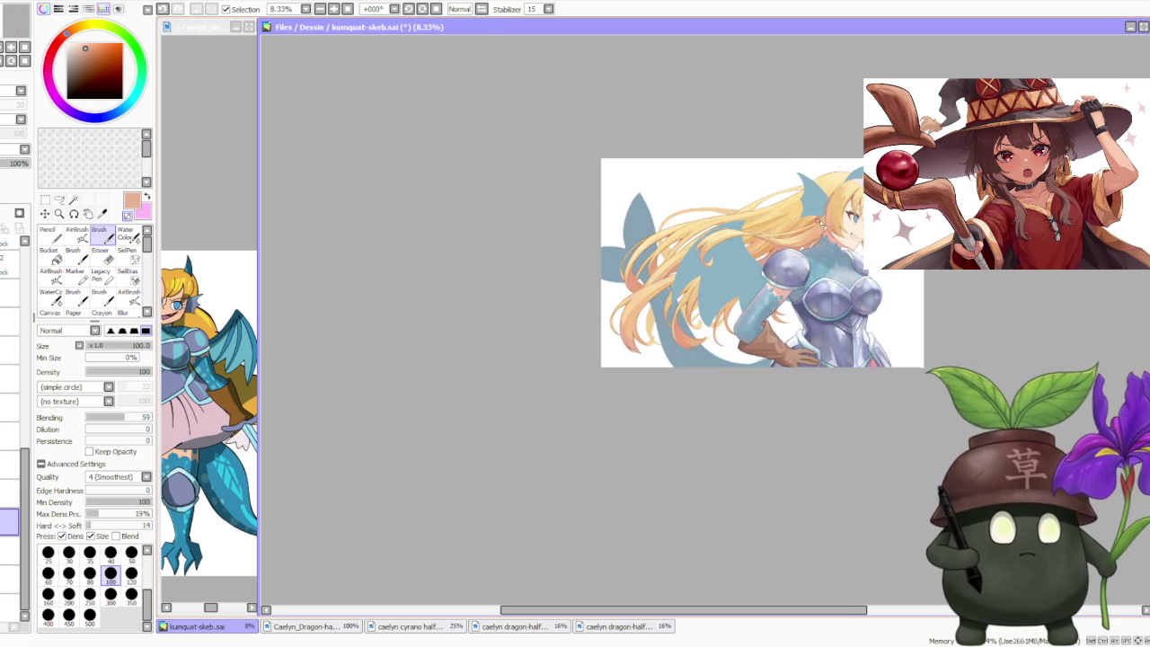
{"action": "scroll", "coordinate": [799, 237], "scroll_direction": "up", "scroll_amount": 1}
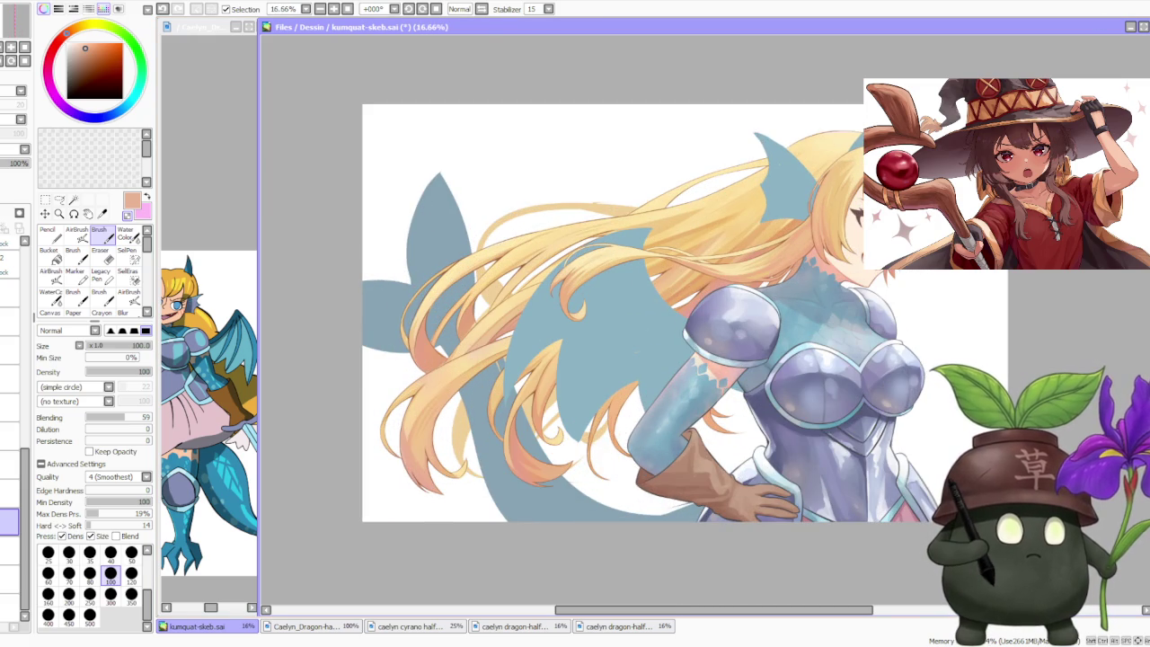
{"action": "key", "text": "alt+Tab"}
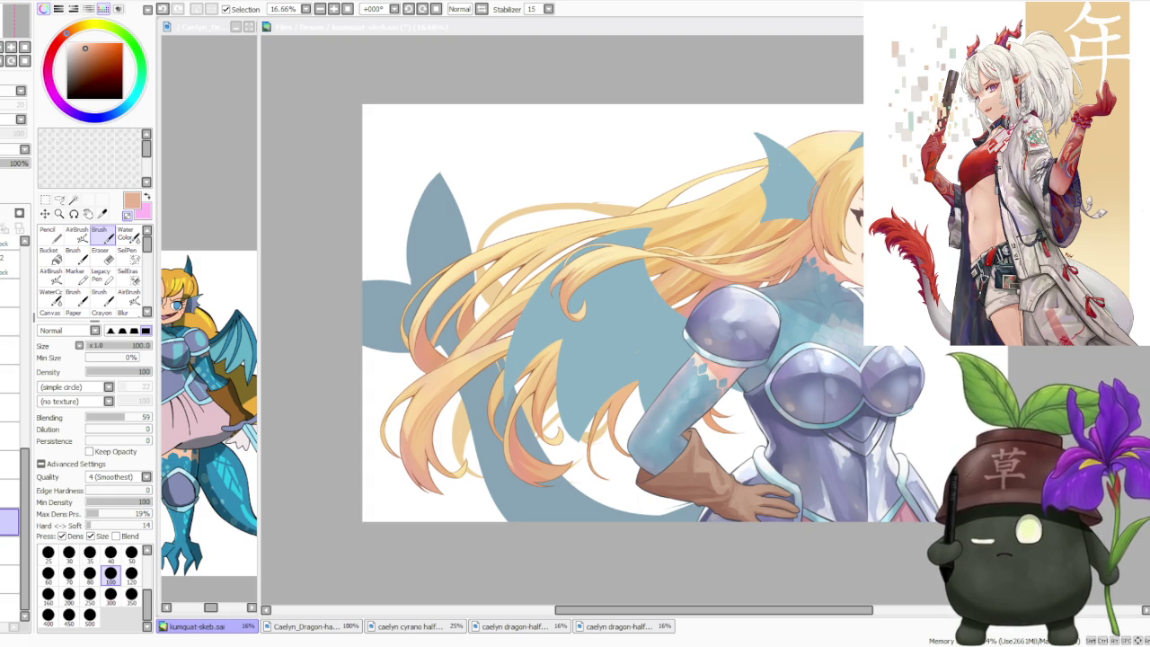
- Save kumquat-skeb.sai, then paste the reference portrait onto a selected layer
{"action": "left_click", "coordinate": [319, 138]}
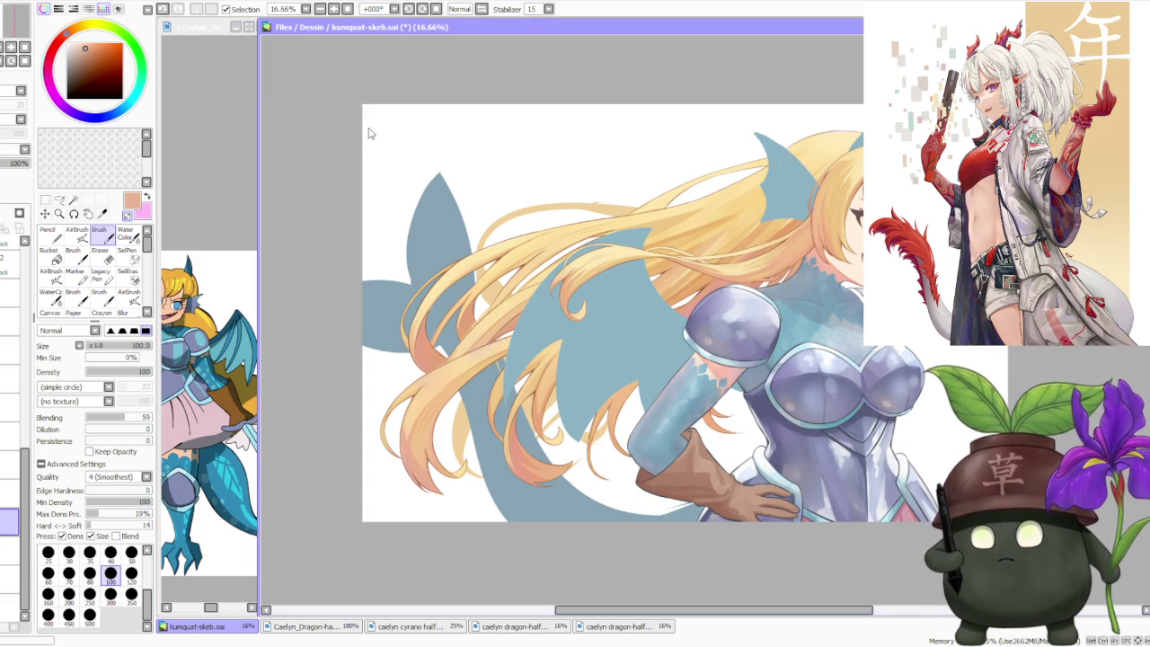
{"action": "key", "text": "ctrl+s"}
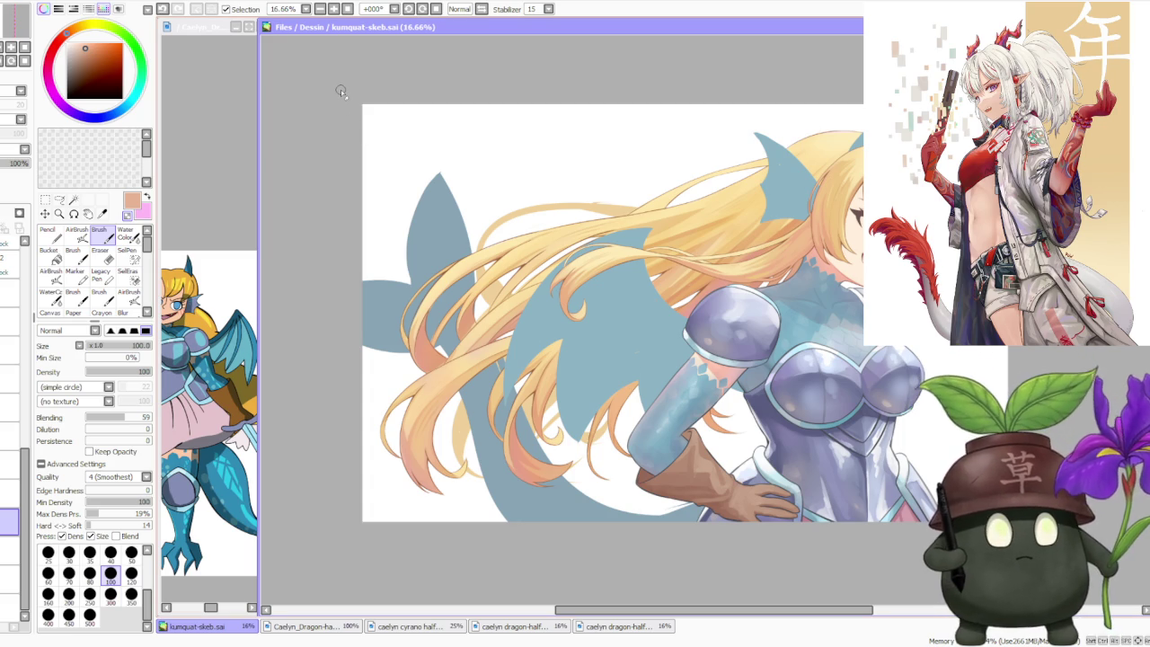
{"action": "scroll", "coordinate": [18, 278], "scroll_direction": "up", "scroll_amount": 3}
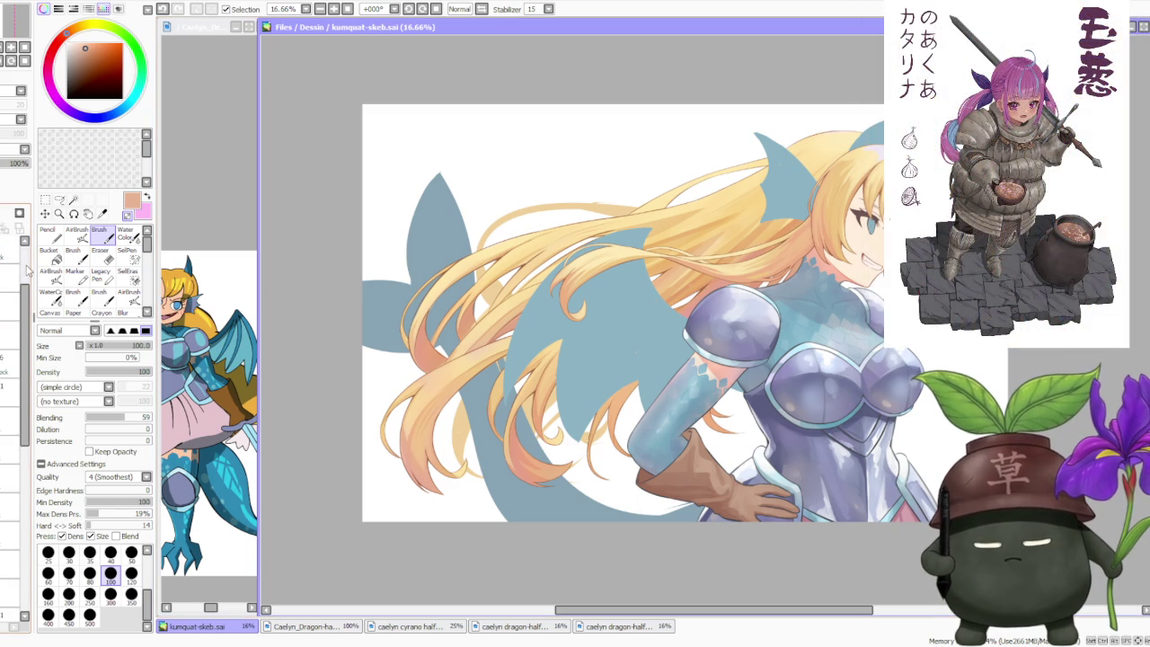
{"action": "left_click", "coordinate": [9, 305]}
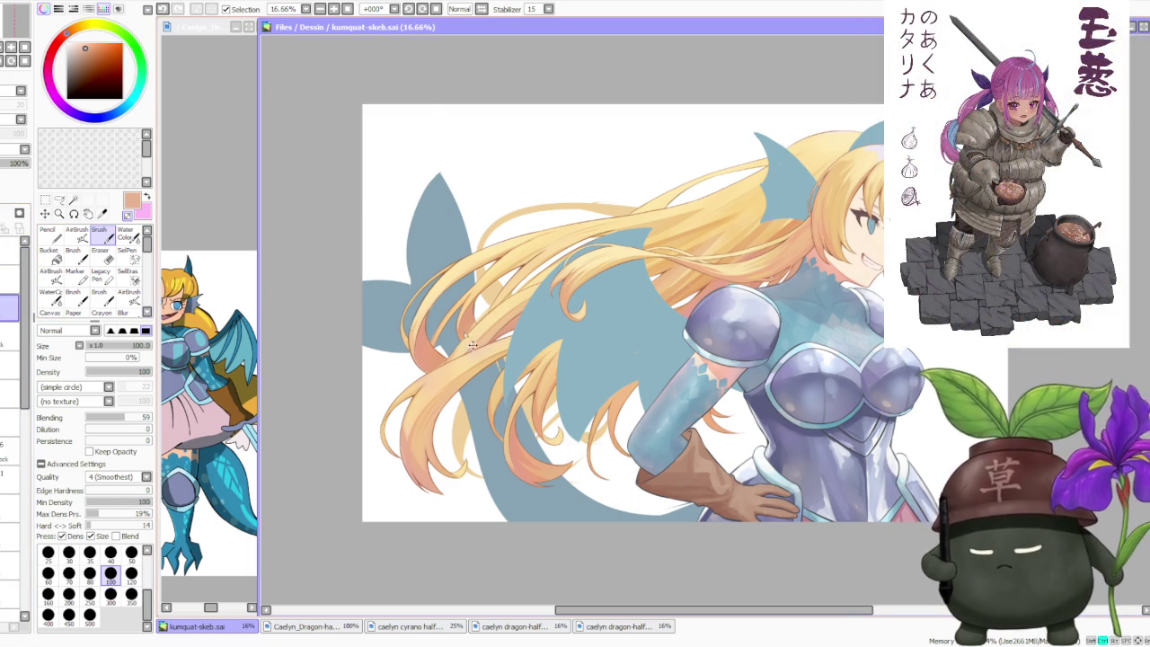
{"action": "key", "text": "ctrl+v"}
{"action": "scroll", "coordinate": [521, 330], "scroll_direction": "down", "scroll_amount": 1}
{"action": "scroll", "coordinate": [503, 306], "scroll_direction": "up", "scroll_amount": 1}
{"action": "scroll", "coordinate": [476, 278], "scroll_direction": "up", "scroll_amount": 2}
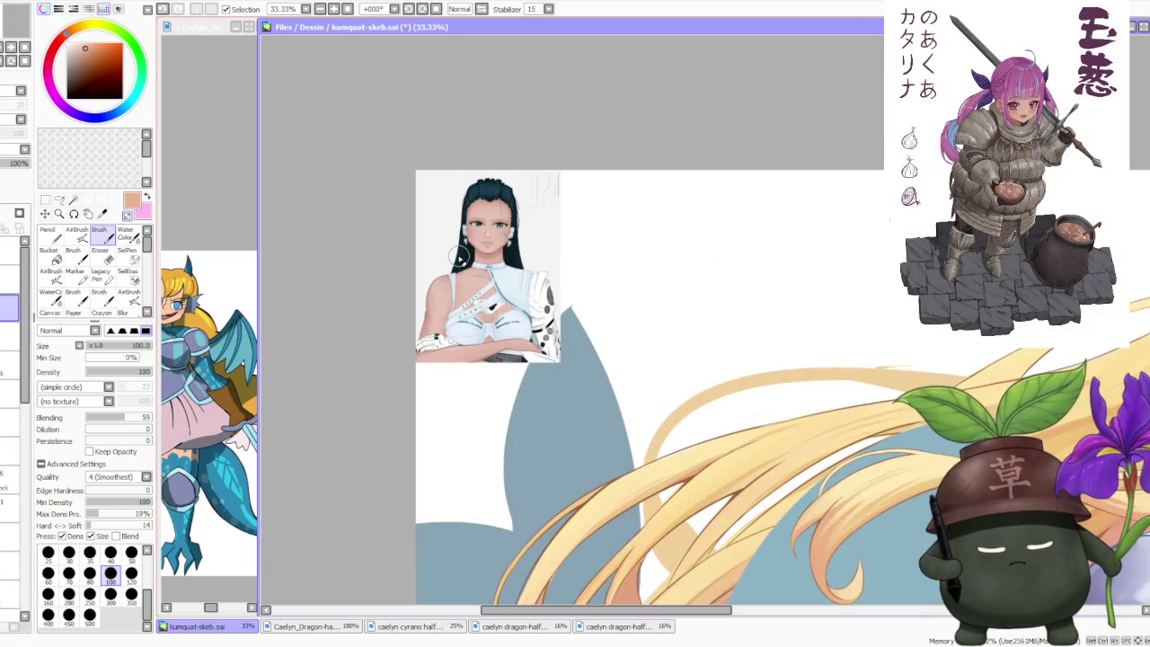
{"action": "scroll", "coordinate": [459, 261], "scroll_direction": "up", "scroll_amount": 3}
{"action": "scroll", "coordinate": [459, 261], "scroll_direction": "up", "scroll_amount": 1}
{"action": "scroll", "coordinate": [458, 251], "scroll_direction": "down", "scroll_amount": 1}
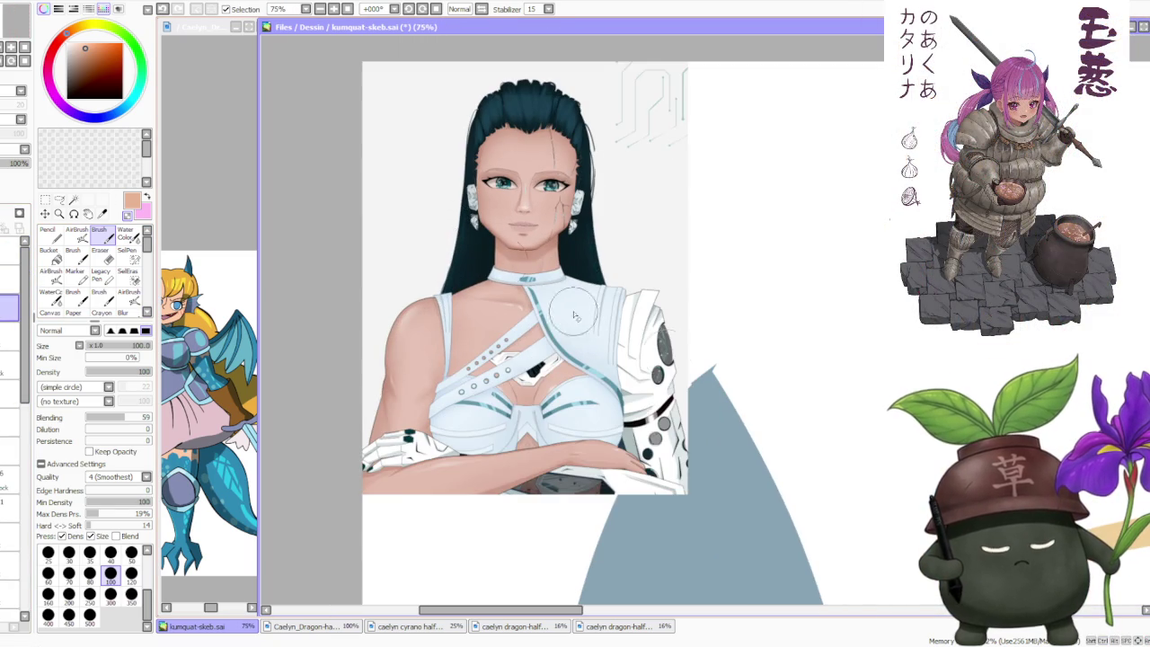
{"action": "scroll", "coordinate": [672, 318], "scroll_direction": "down", "scroll_amount": 1}
{"action": "scroll", "coordinate": [671, 317], "scroll_direction": "up", "scroll_amount": 2}
{"action": "scroll", "coordinate": [575, 238], "scroll_direction": "up", "scroll_amount": 2}
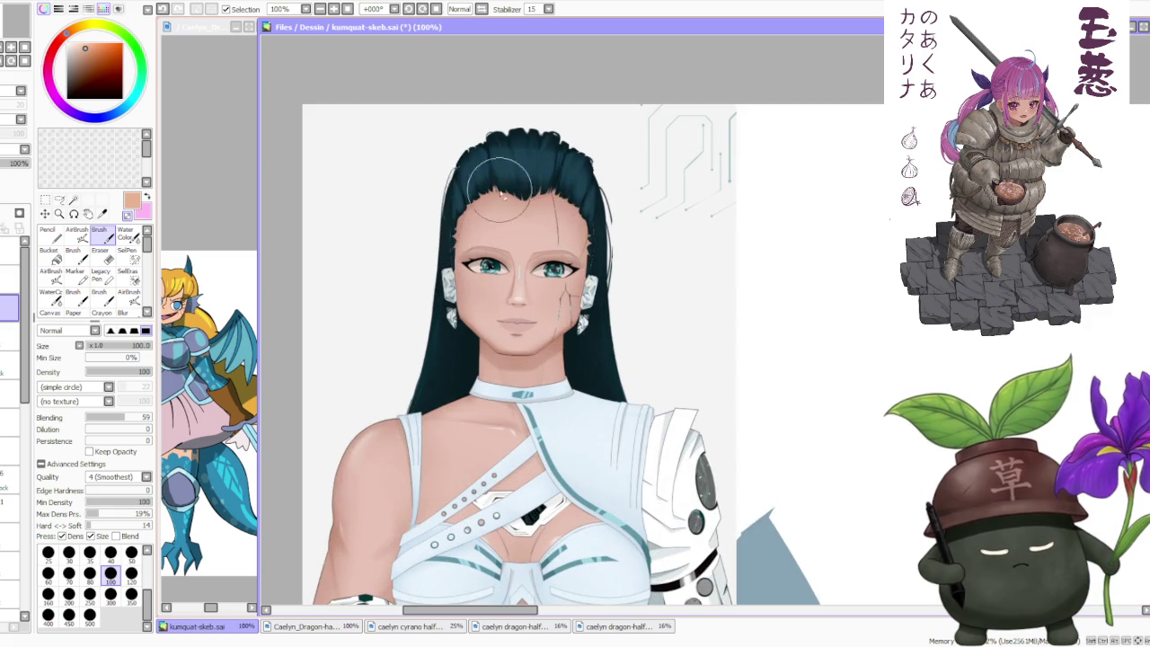
{"action": "scroll", "coordinate": [534, 256], "scroll_direction": "up", "scroll_amount": 1}
{"action": "scroll", "coordinate": [584, 296], "scroll_direction": "down", "scroll_amount": 3}
{"action": "scroll", "coordinate": [630, 342], "scroll_direction": "down", "scroll_amount": 1}
{"action": "scroll", "coordinate": [655, 368], "scroll_direction": "down", "scroll_amount": 2}
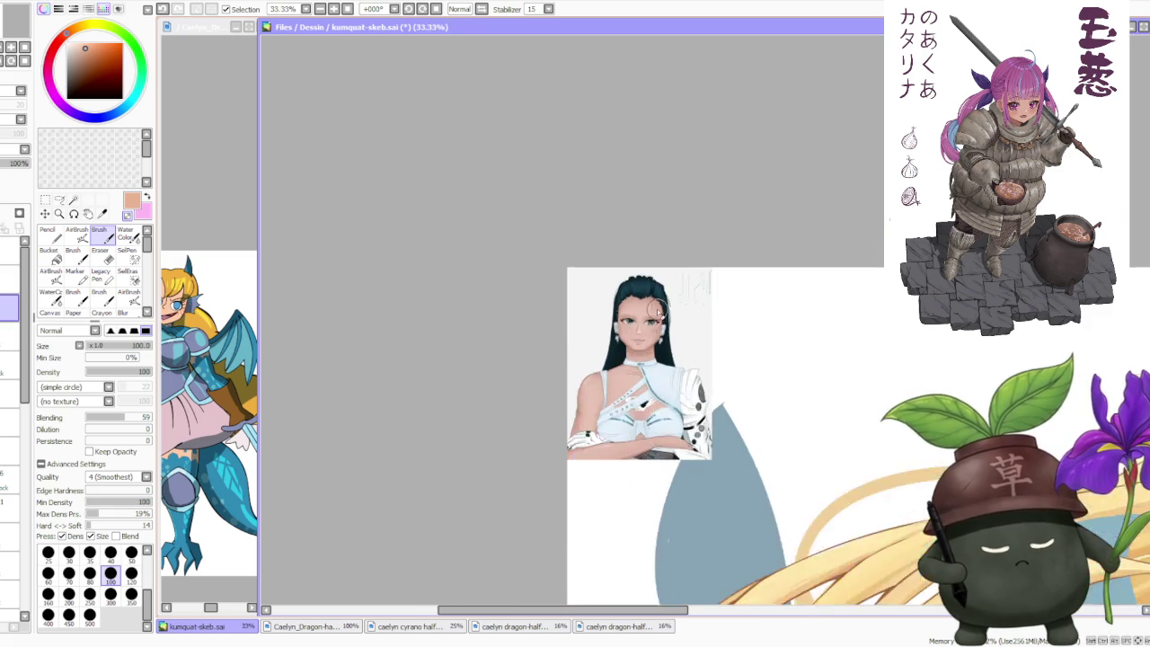
{"action": "scroll", "coordinate": [672, 388], "scroll_direction": "down", "scroll_amount": 1}
{"action": "scroll", "coordinate": [672, 388], "scroll_direction": "up", "scroll_amount": 2}
{"action": "scroll", "coordinate": [672, 388], "scroll_direction": "up", "scroll_amount": 1}
{"action": "scroll", "coordinate": [672, 389], "scroll_direction": "down", "scroll_amount": 1}
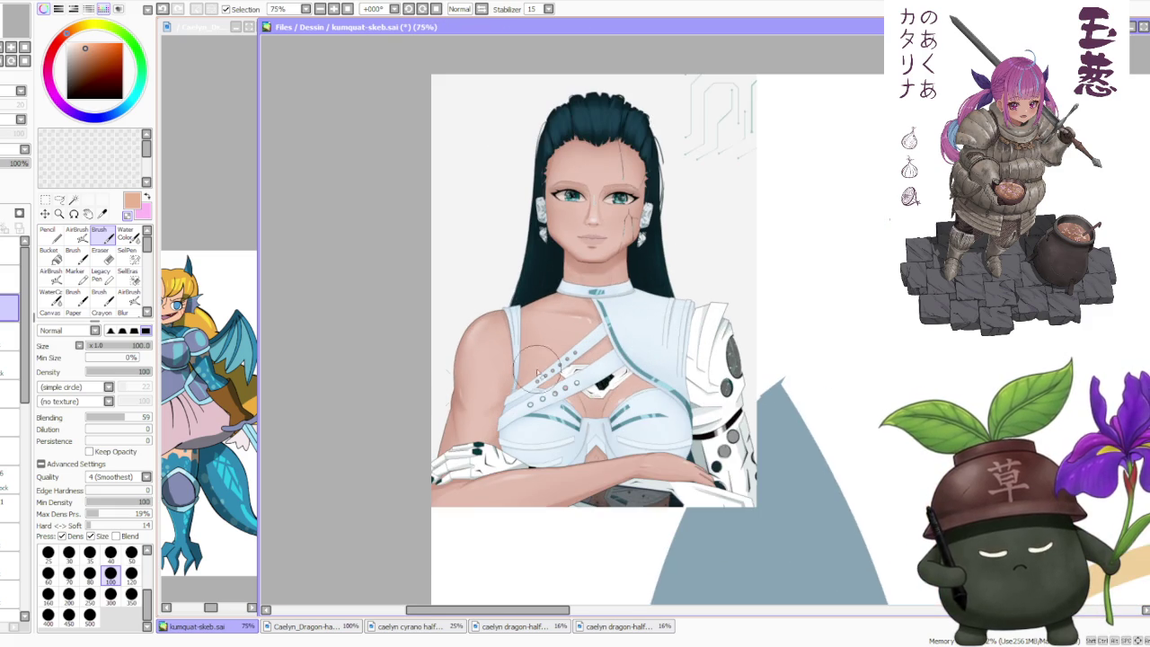
{"action": "scroll", "coordinate": [687, 428], "scroll_direction": "down", "scroll_amount": 1}
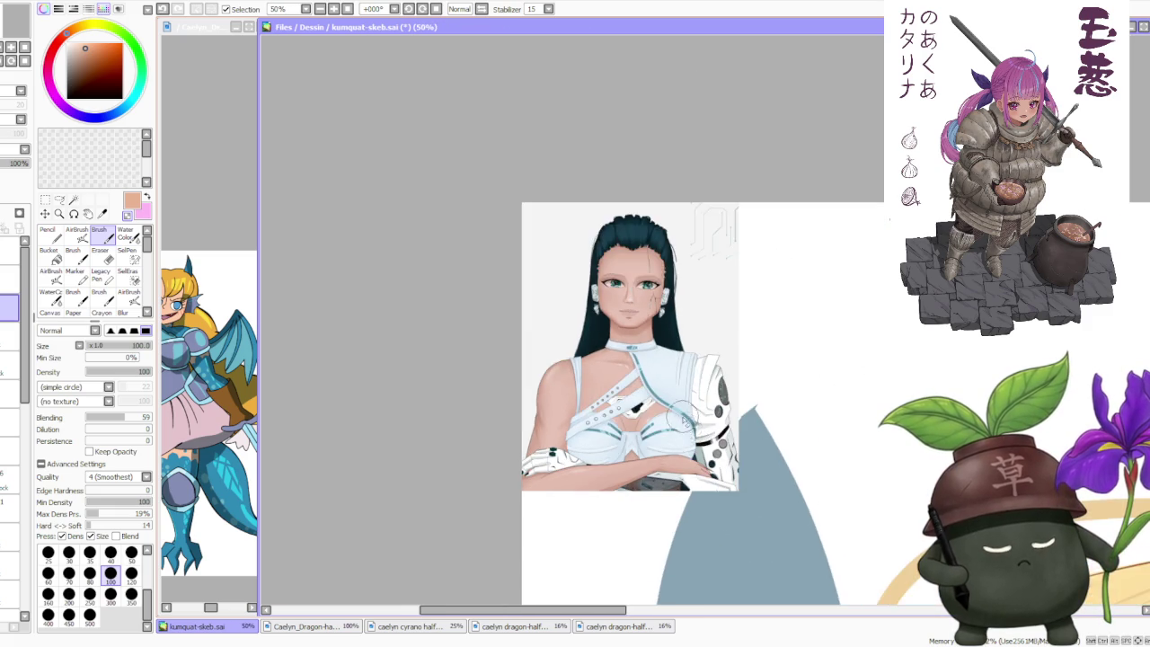
{"action": "scroll", "coordinate": [737, 373], "scroll_direction": "down", "scroll_amount": 2}
{"action": "scroll", "coordinate": [737, 373], "scroll_direction": "up", "scroll_amount": 2}
{"action": "scroll", "coordinate": [668, 329], "scroll_direction": "up", "scroll_amount": 2}
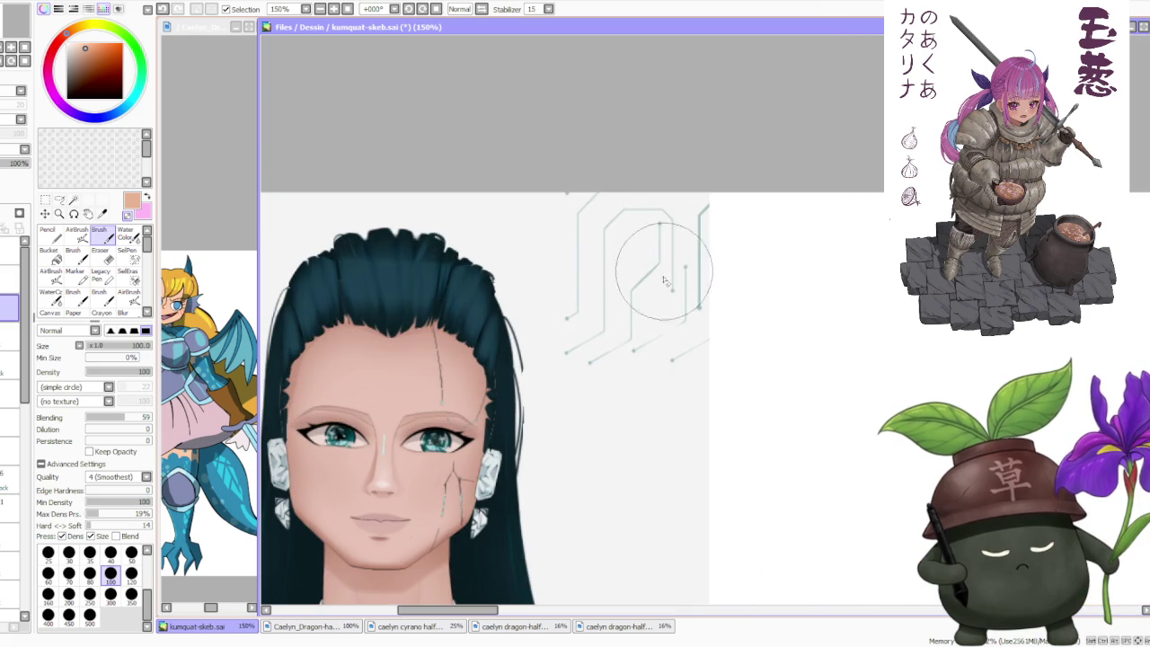
{"action": "scroll", "coordinate": [665, 274], "scroll_direction": "down", "scroll_amount": 2}
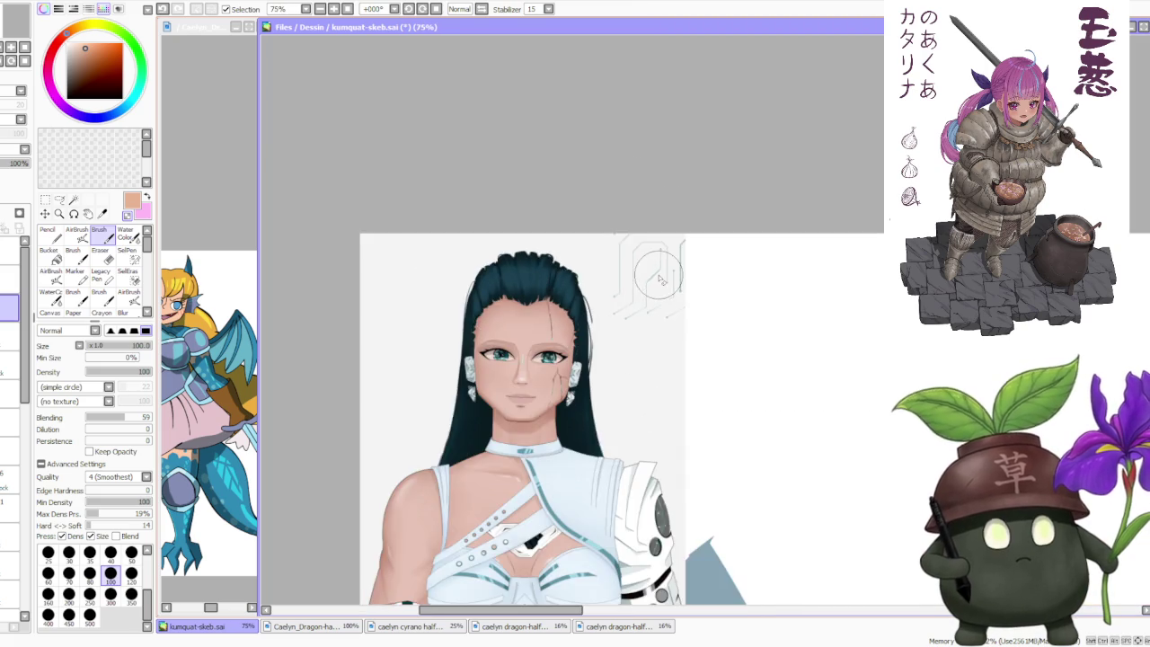
{"action": "scroll", "coordinate": [667, 281], "scroll_direction": "down", "scroll_amount": 1}
{"action": "scroll", "coordinate": [611, 334], "scroll_direction": "up", "scroll_amount": 3}
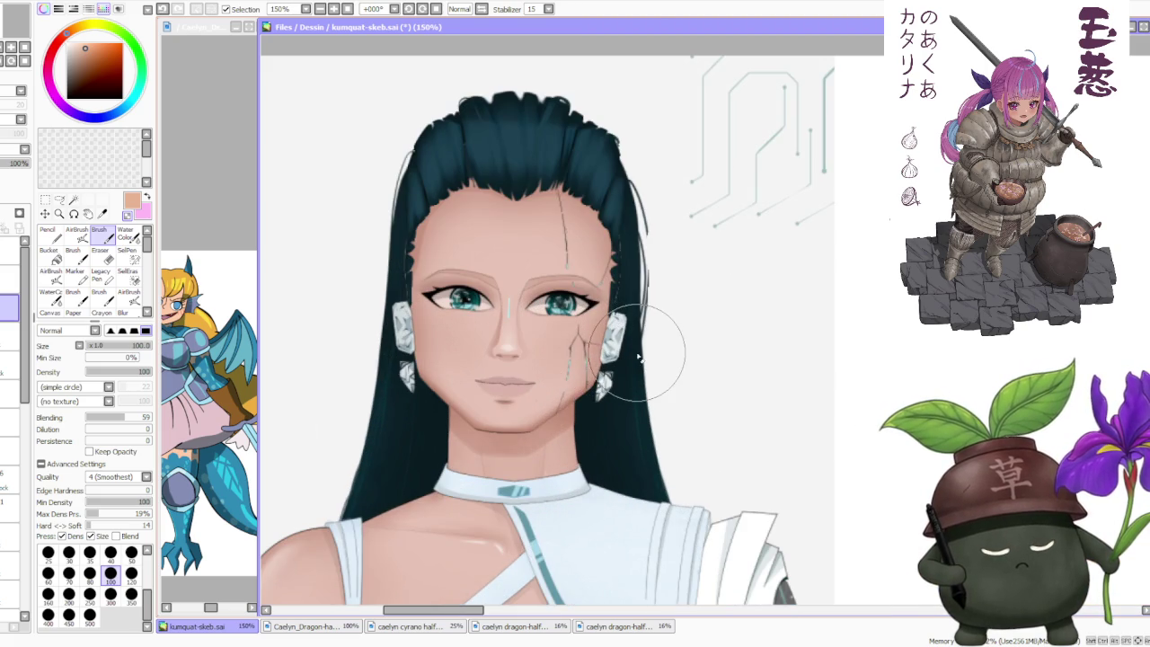
{"action": "scroll", "coordinate": [643, 357], "scroll_direction": "down", "scroll_amount": 1}
{"action": "scroll", "coordinate": [629, 342], "scroll_direction": "down", "scroll_amount": 2}
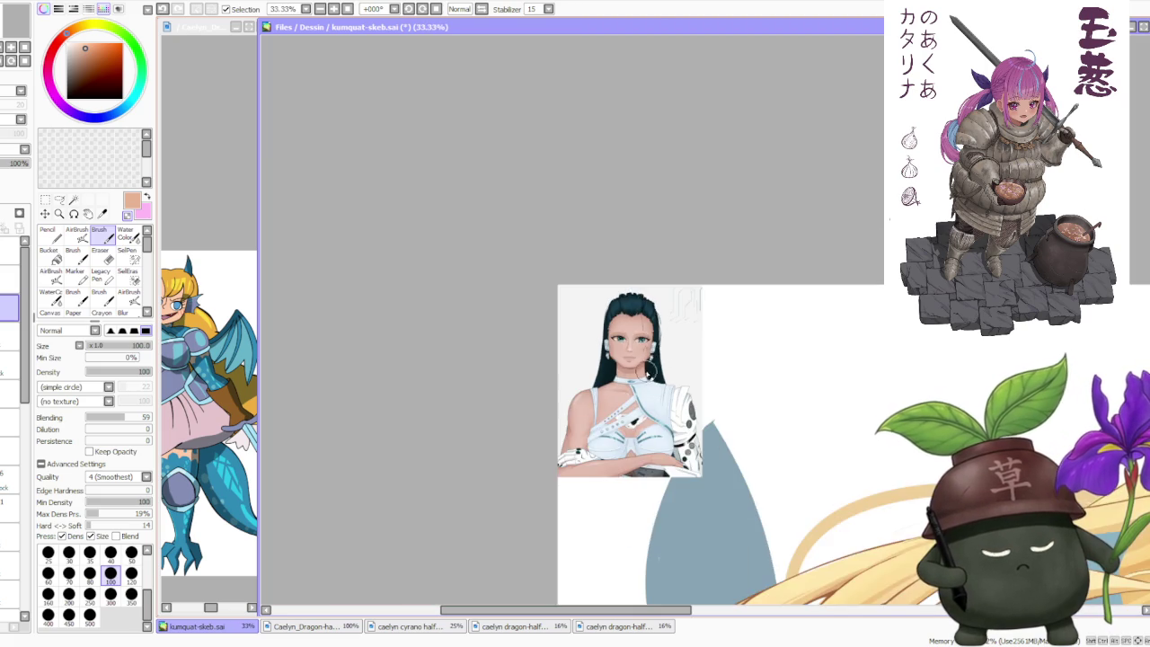
{"action": "scroll", "coordinate": [604, 324], "scroll_direction": "up", "scroll_amount": 1}
{"action": "scroll", "coordinate": [604, 324], "scroll_direction": "up", "scroll_amount": 2}
{"action": "scroll", "coordinate": [629, 333], "scroll_direction": "down", "scroll_amount": 2}
{"action": "scroll", "coordinate": [674, 341], "scroll_direction": "up", "scroll_amount": 2}
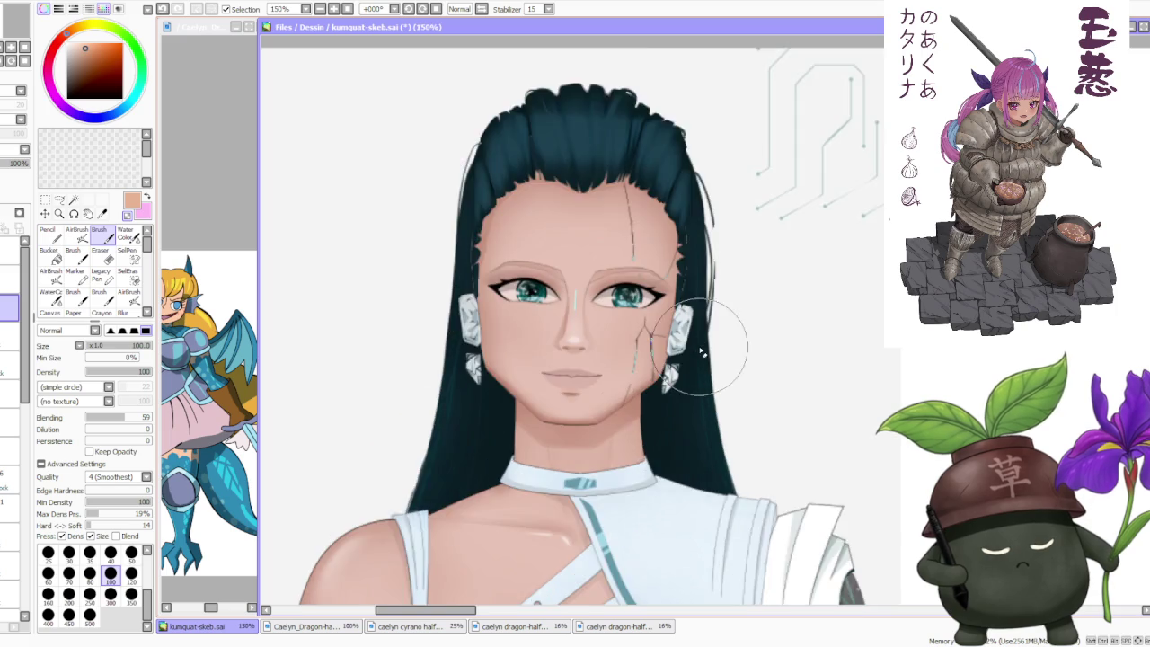
{"action": "scroll", "coordinate": [704, 348], "scroll_direction": "up", "scroll_amount": 2}
{"action": "scroll", "coordinate": [719, 337], "scroll_direction": "down", "scroll_amount": 2}
{"action": "scroll", "coordinate": [710, 332], "scroll_direction": "down", "scroll_amount": 2}
{"action": "scroll", "coordinate": [683, 319], "scroll_direction": "down", "scroll_amount": 3}
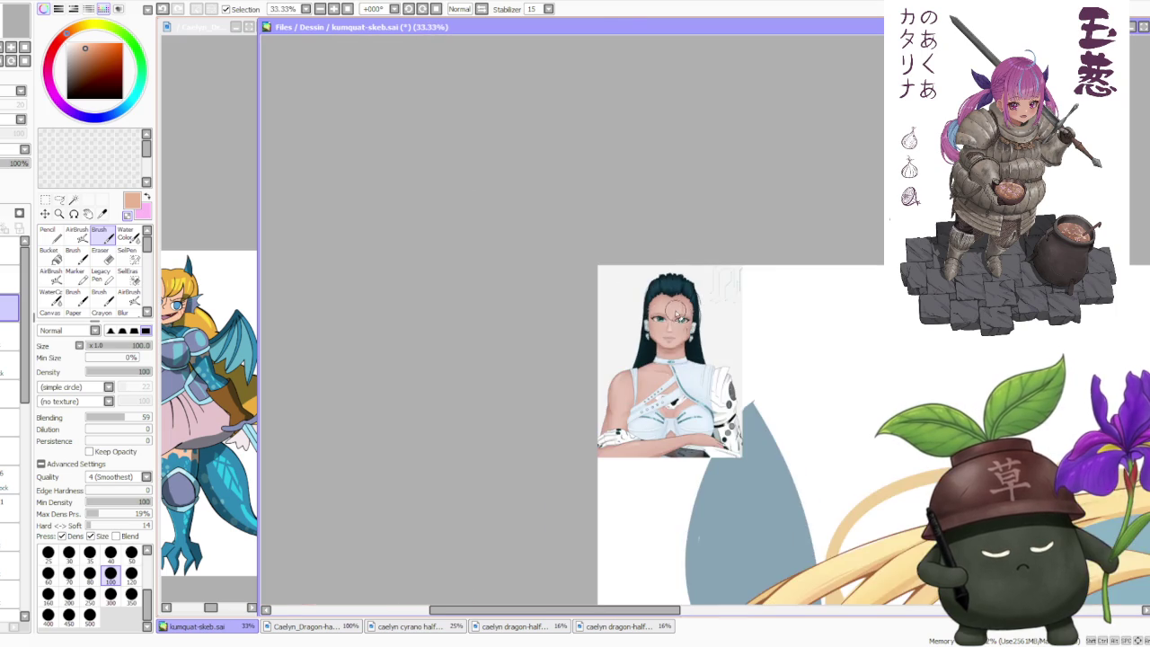
{"action": "scroll", "coordinate": [739, 455], "scroll_direction": "up", "scroll_amount": 3}
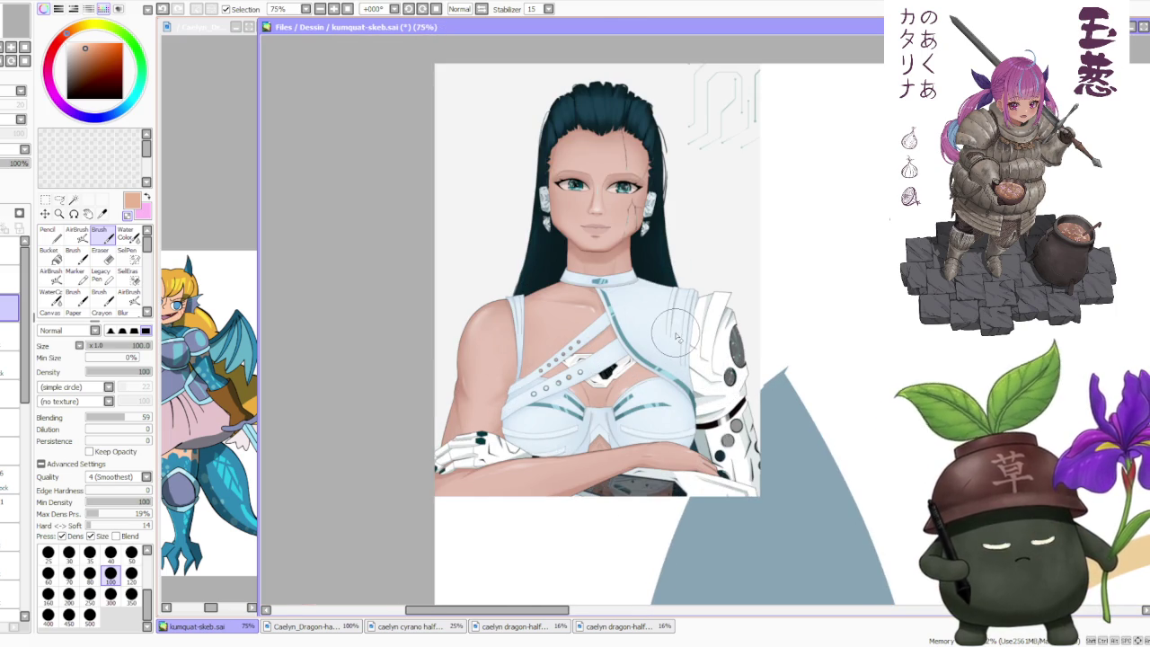
{"action": "scroll", "coordinate": [680, 337], "scroll_direction": "down", "scroll_amount": 2}
{"action": "scroll", "coordinate": [683, 324], "scroll_direction": "up", "scroll_amount": 3}
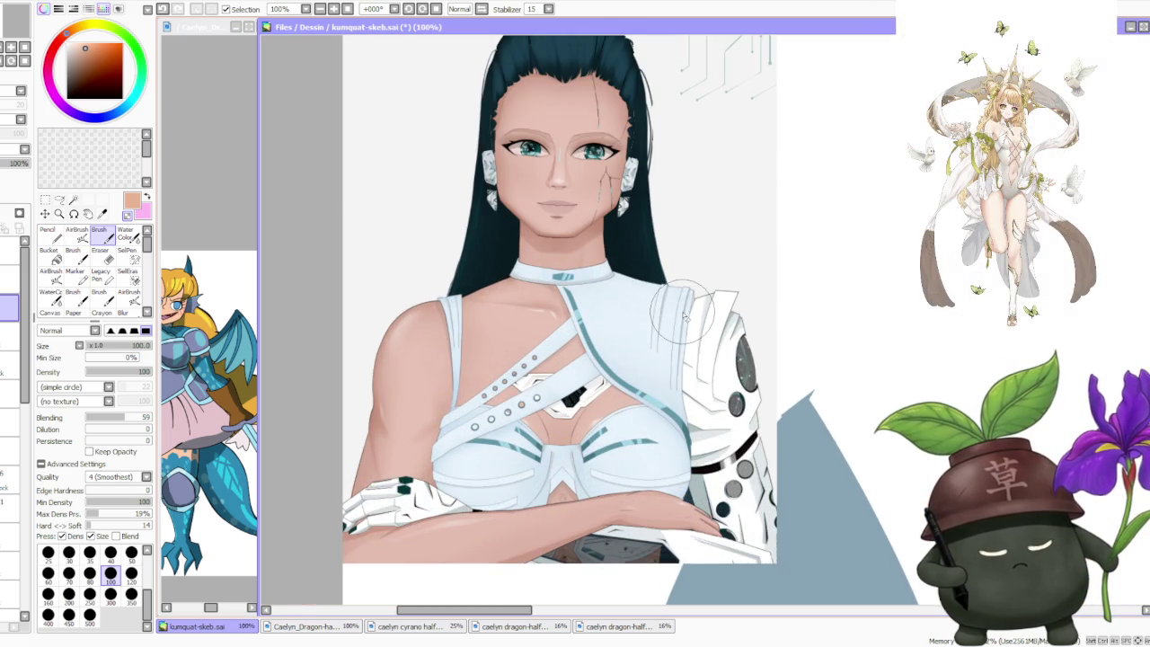
{"action": "scroll", "coordinate": [683, 312], "scroll_direction": "down", "scroll_amount": 2}
{"action": "scroll", "coordinate": [683, 313], "scroll_direction": "down", "scroll_amount": 1}
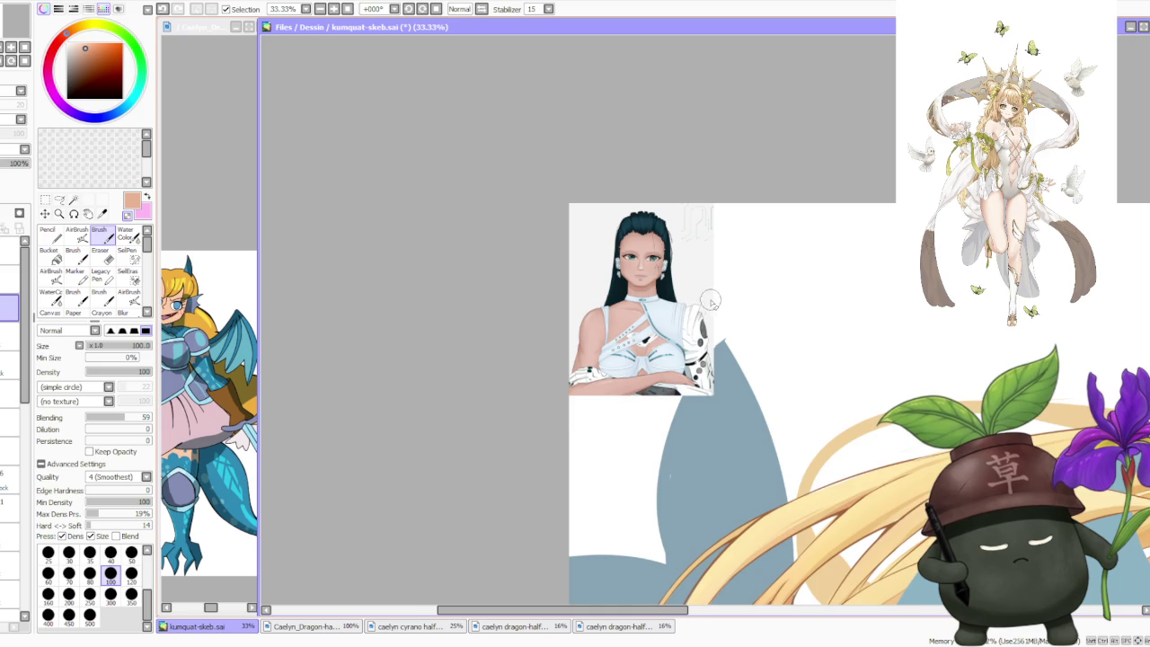
{"action": "scroll", "coordinate": [710, 301], "scroll_direction": "up", "scroll_amount": 1}
{"action": "scroll", "coordinate": [720, 293], "scroll_direction": "down", "scroll_amount": 1}
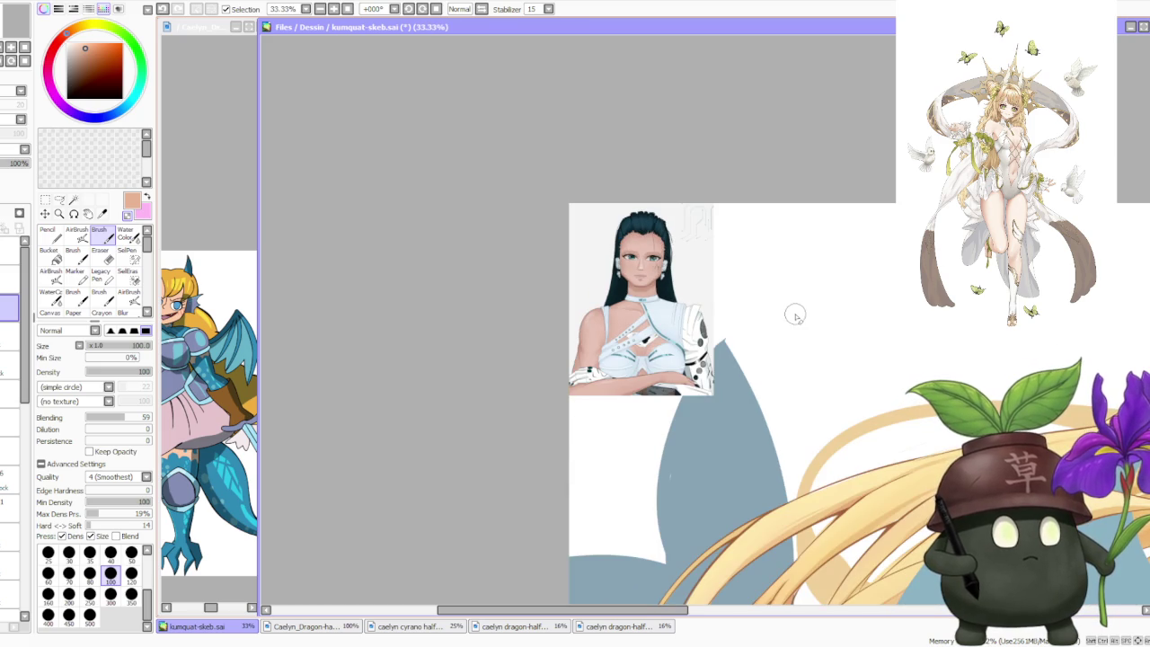
{"action": "scroll", "coordinate": [777, 312], "scroll_direction": "up", "scroll_amount": 1}
{"action": "scroll", "coordinate": [736, 305], "scroll_direction": "down", "scroll_amount": 2}
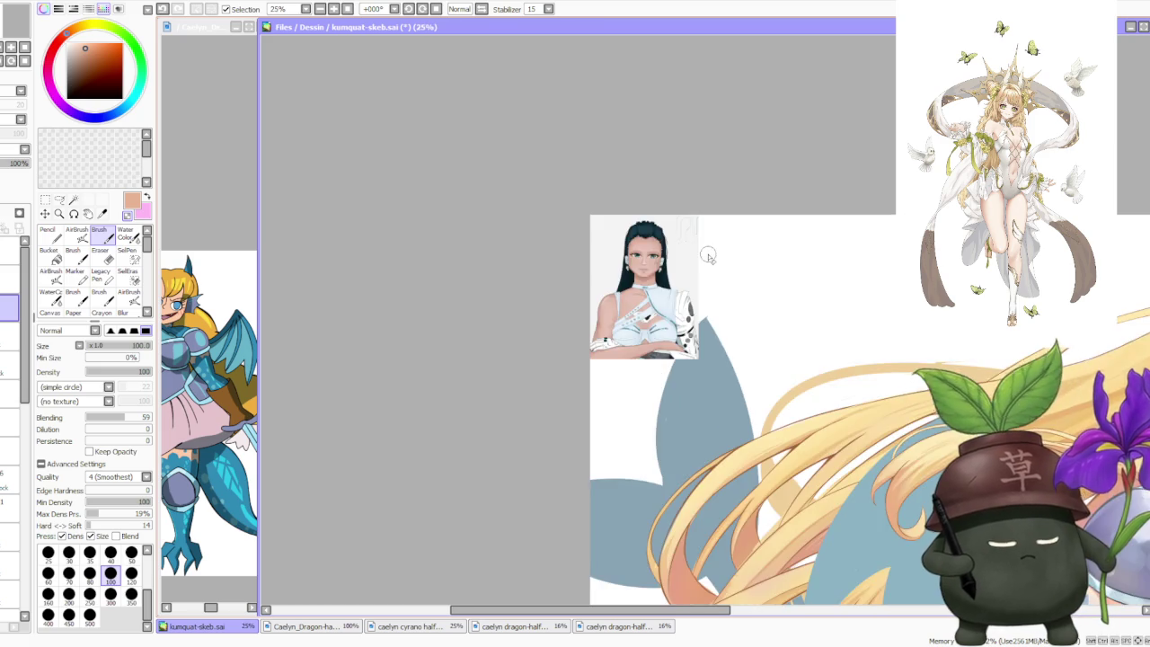
{"action": "scroll", "coordinate": [710, 259], "scroll_direction": "down", "scroll_amount": 1}
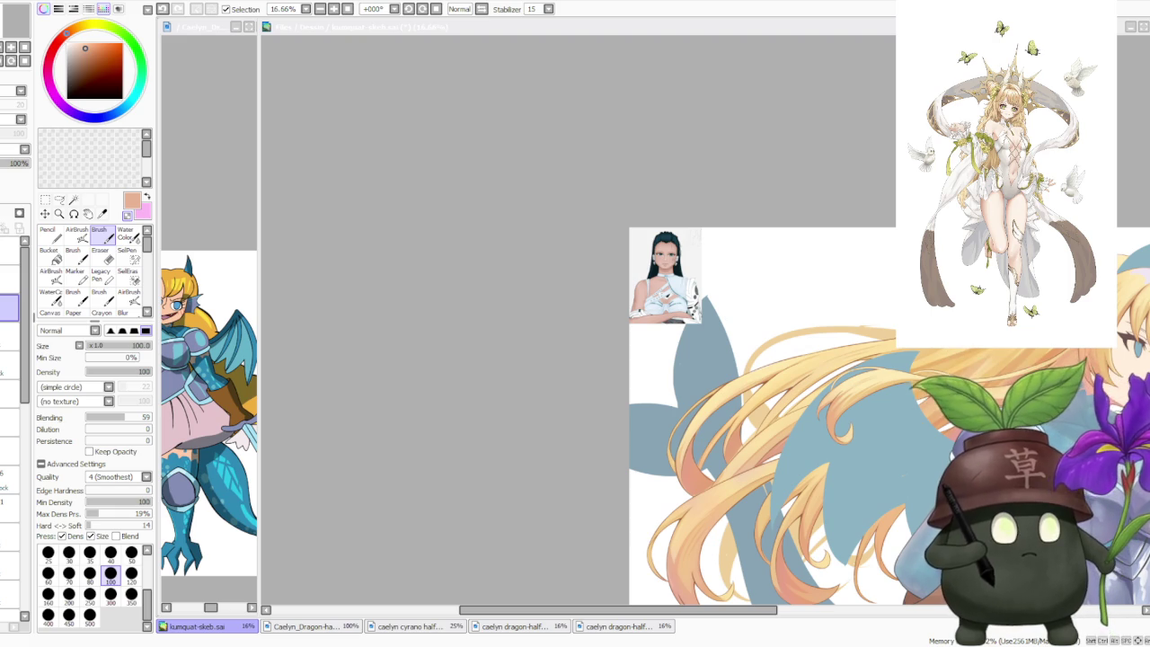
{"action": "scroll", "coordinate": [717, 314], "scroll_direction": "up", "scroll_amount": 3}
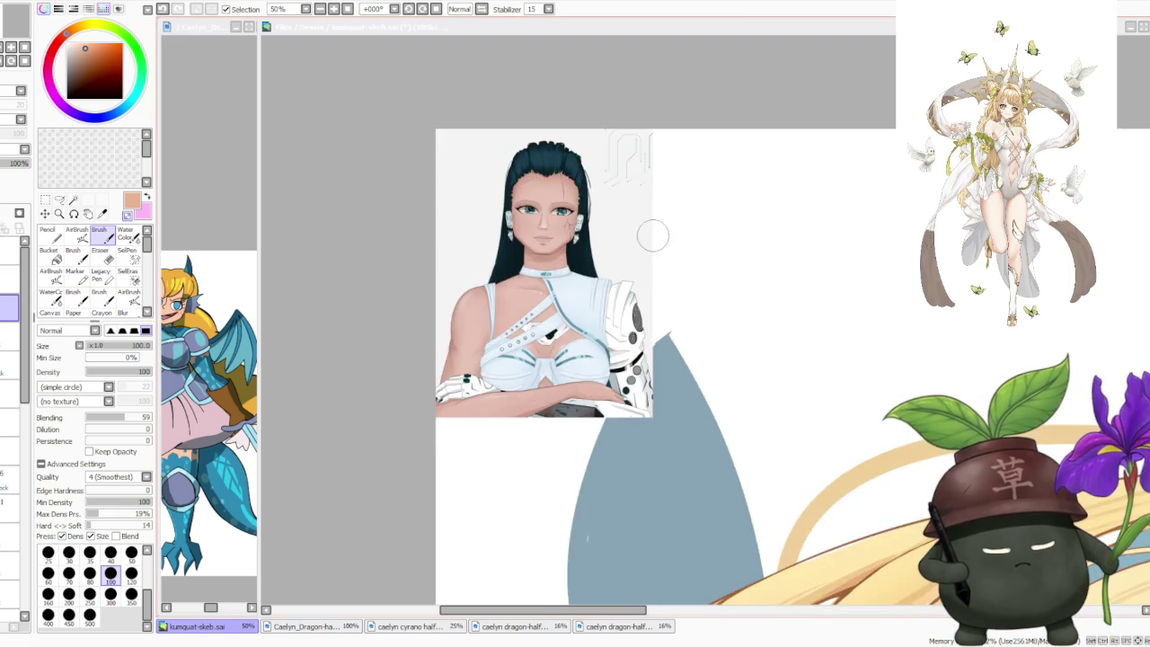
{"action": "scroll", "coordinate": [660, 234], "scroll_direction": "up", "scroll_amount": 2}
{"action": "scroll", "coordinate": [606, 257], "scroll_direction": "down", "scroll_amount": 1}
{"action": "scroll", "coordinate": [605, 253], "scroll_direction": "down", "scroll_amount": 1}
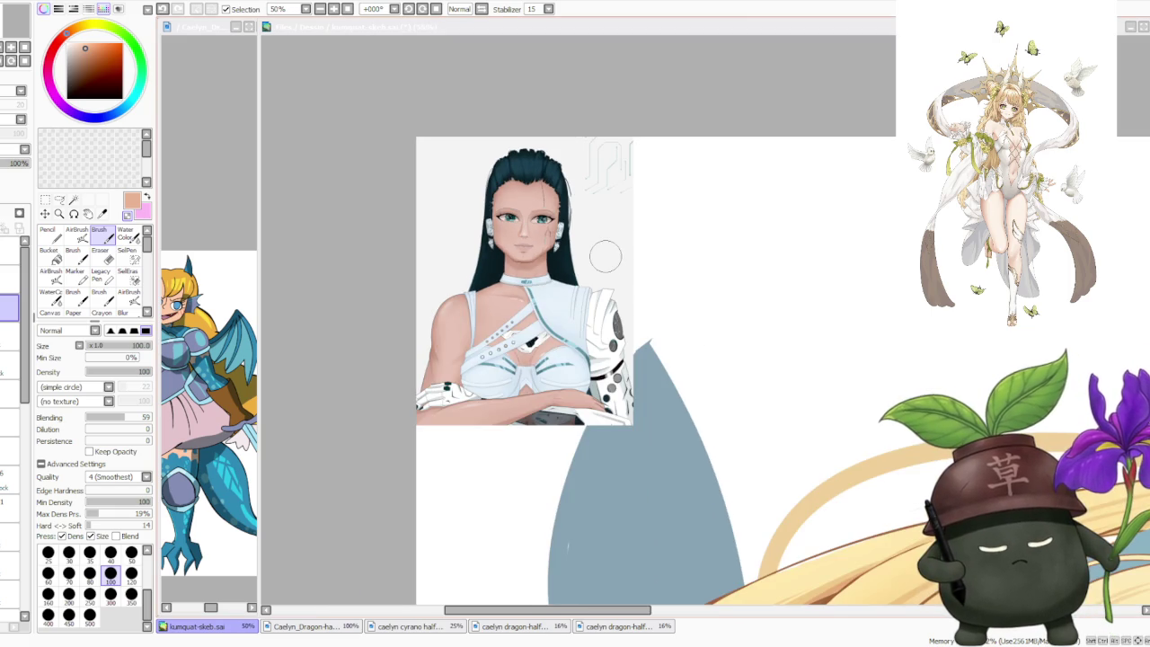
{"action": "scroll", "coordinate": [513, 363], "scroll_direction": "down", "scroll_amount": 1}
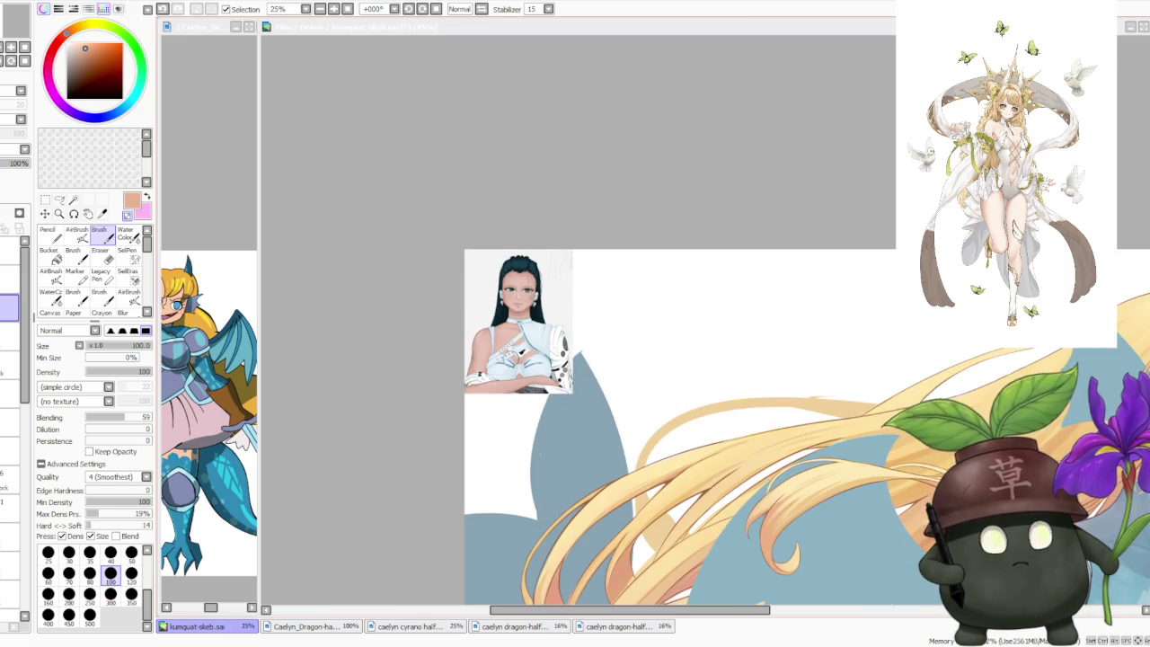
{"action": "scroll", "coordinate": [568, 354], "scroll_direction": "up", "scroll_amount": 1}
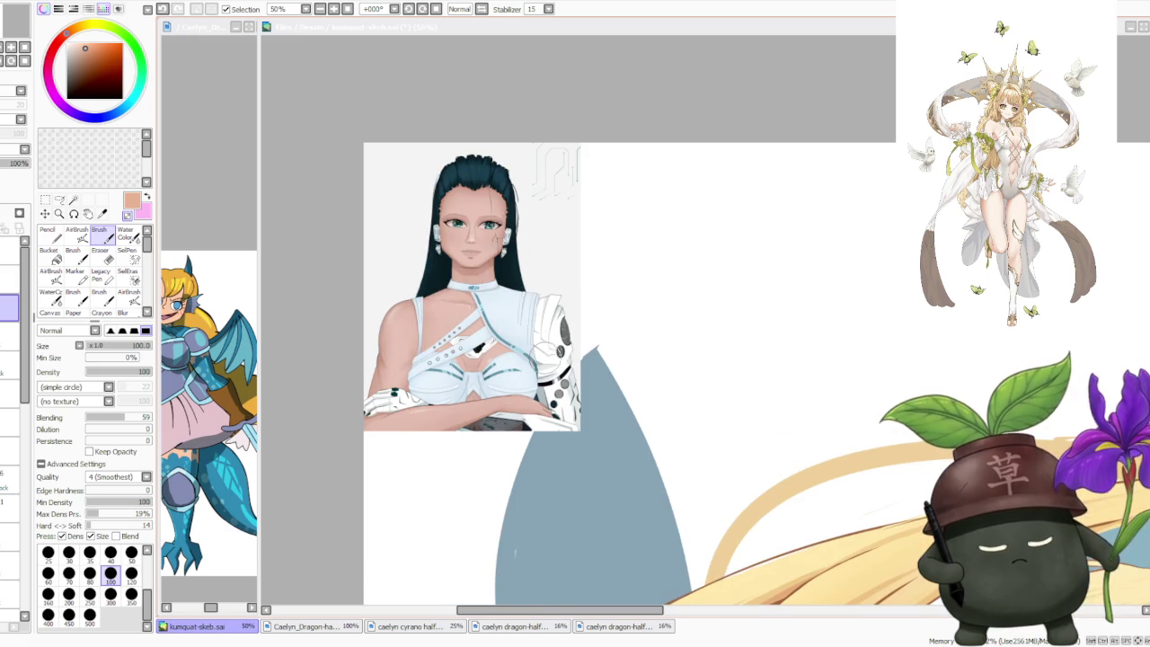
{"action": "scroll", "coordinate": [546, 339], "scroll_direction": "down", "scroll_amount": 1}
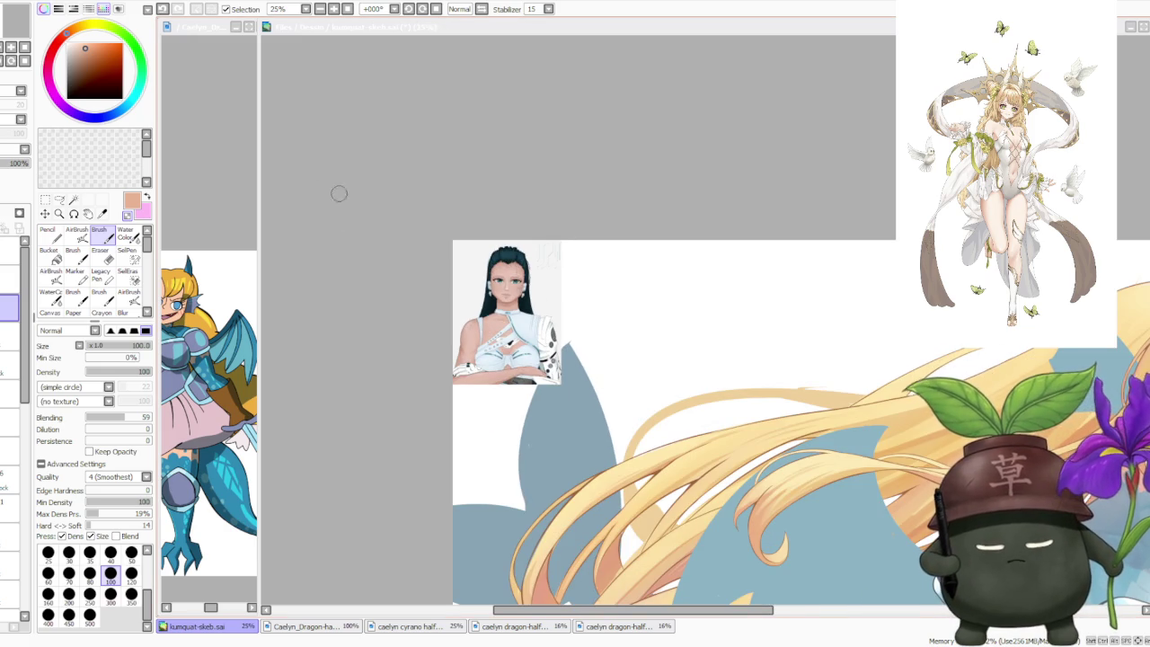
{"action": "left_click", "coordinate": [408, 182]}
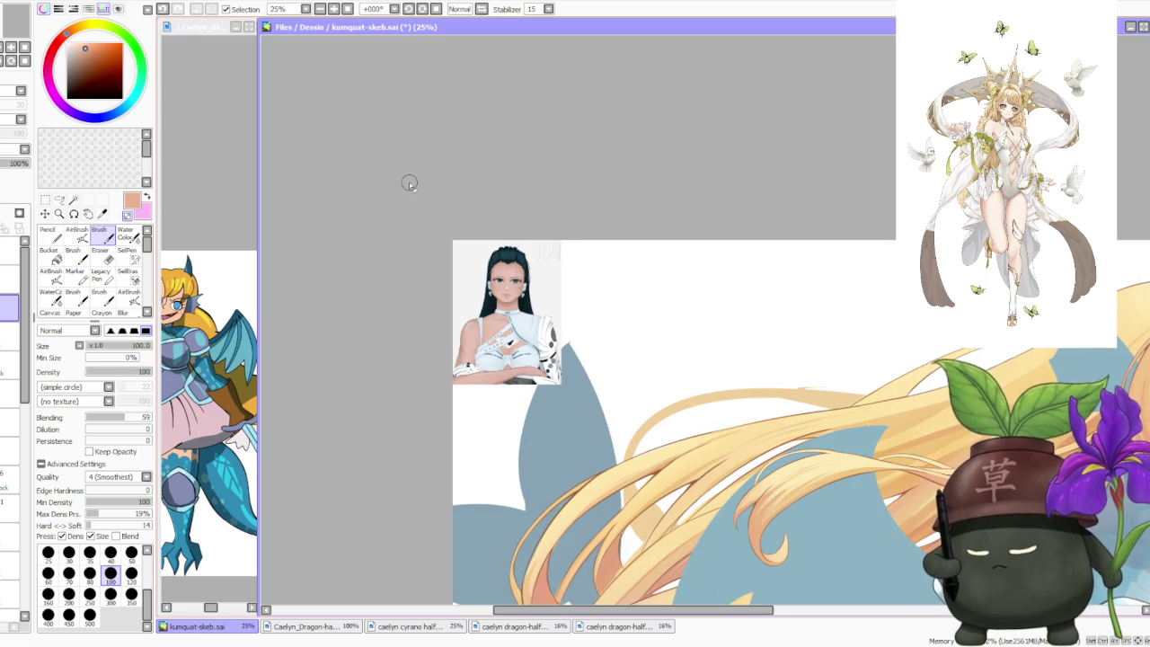
{"action": "key", "text": "ctrl+v"}
- Move down one layer while zooming around the canvas to locate the portrait inset
{"action": "scroll", "coordinate": [544, 267], "scroll_direction": "up", "scroll_amount": 1}
{"action": "scroll", "coordinate": [530, 259], "scroll_direction": "up", "scroll_amount": 1}
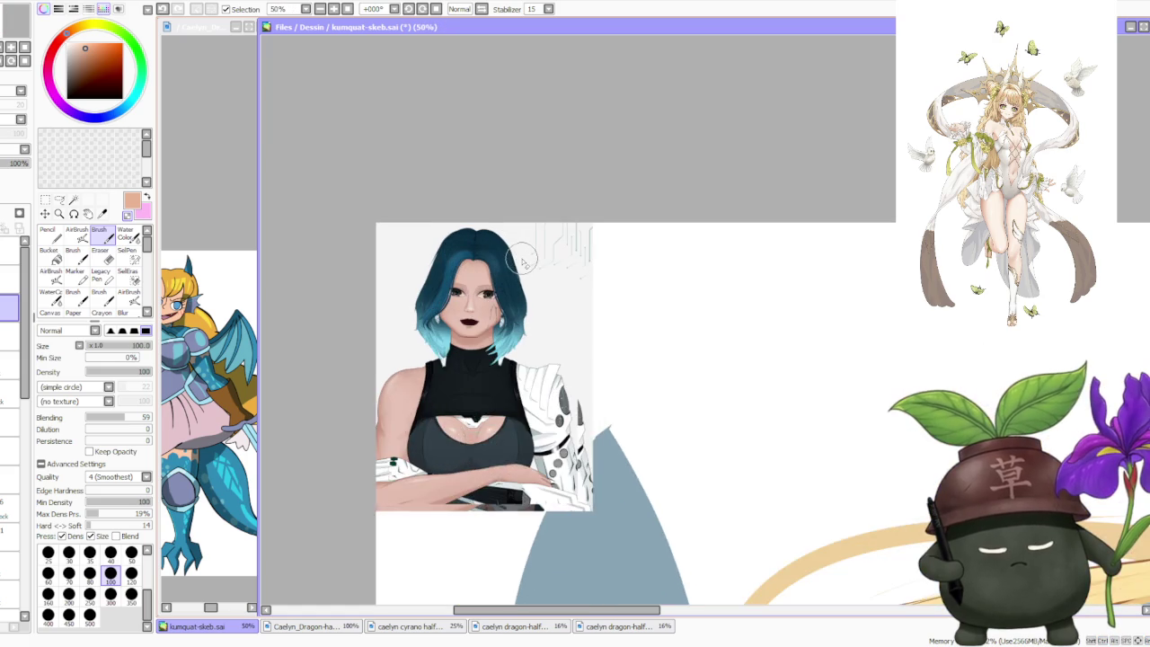
{"action": "scroll", "coordinate": [530, 258], "scroll_direction": "up", "scroll_amount": 1}
{"action": "left_click", "coordinate": [9, 332]}
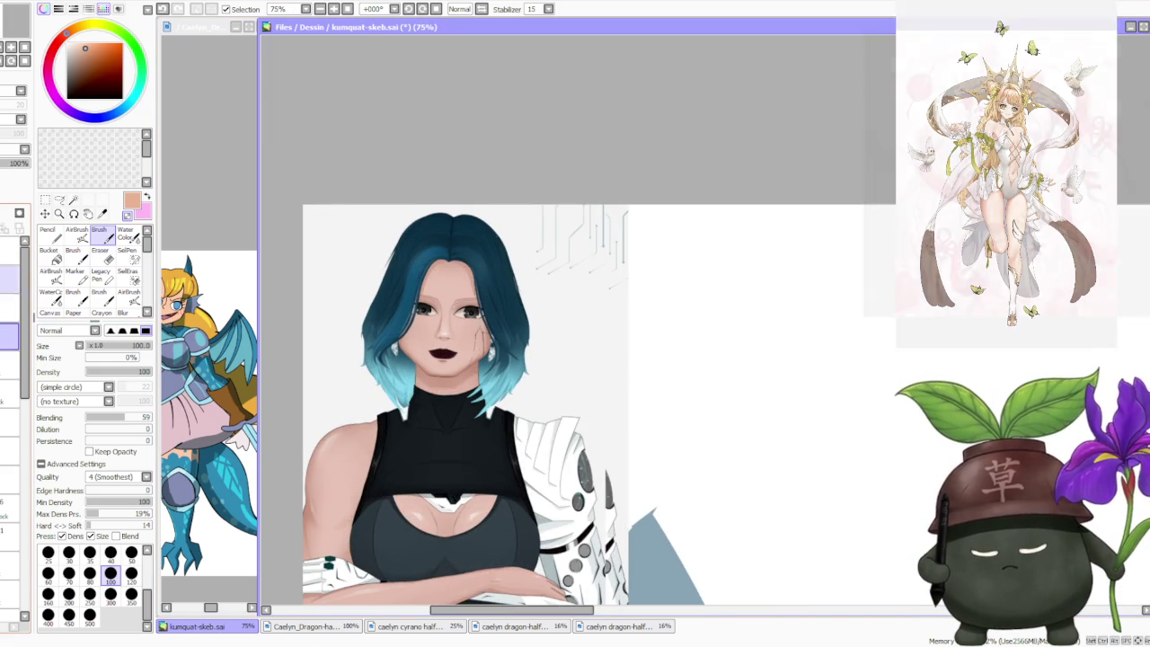
{"action": "scroll", "coordinate": [460, 244], "scroll_direction": "down", "scroll_amount": 3}
{"action": "scroll", "coordinate": [485, 269], "scroll_direction": "up", "scroll_amount": 3}
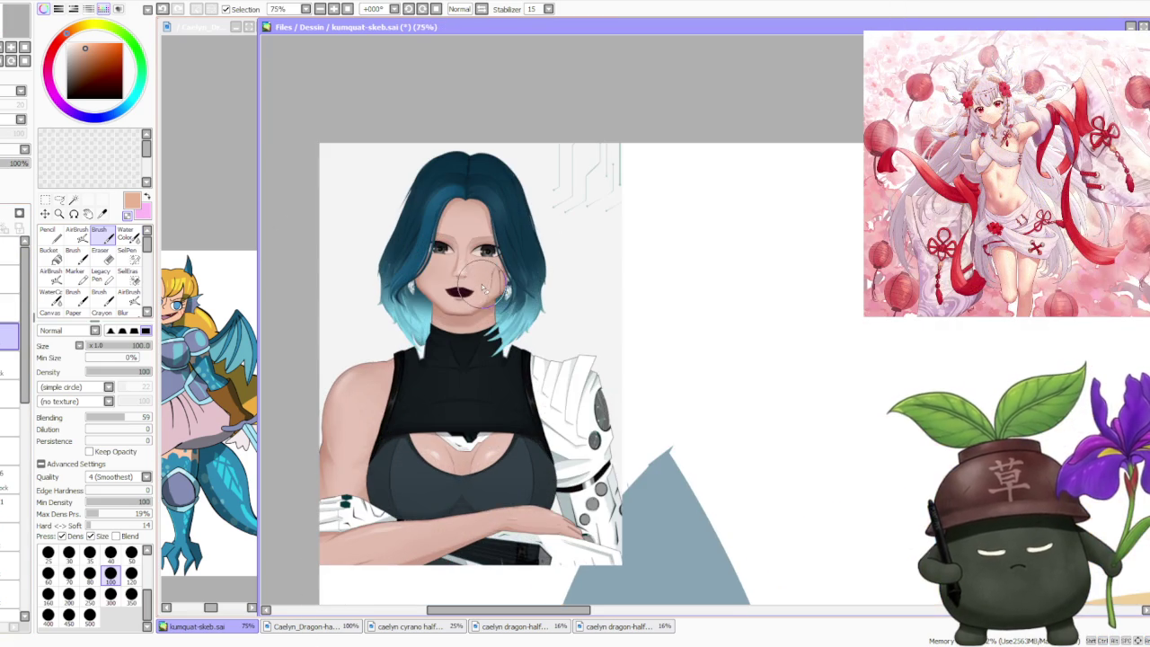
{"action": "scroll", "coordinate": [516, 334], "scroll_direction": "down", "scroll_amount": 3}
{"action": "scroll", "coordinate": [530, 335], "scroll_direction": "up", "scroll_amount": 4}
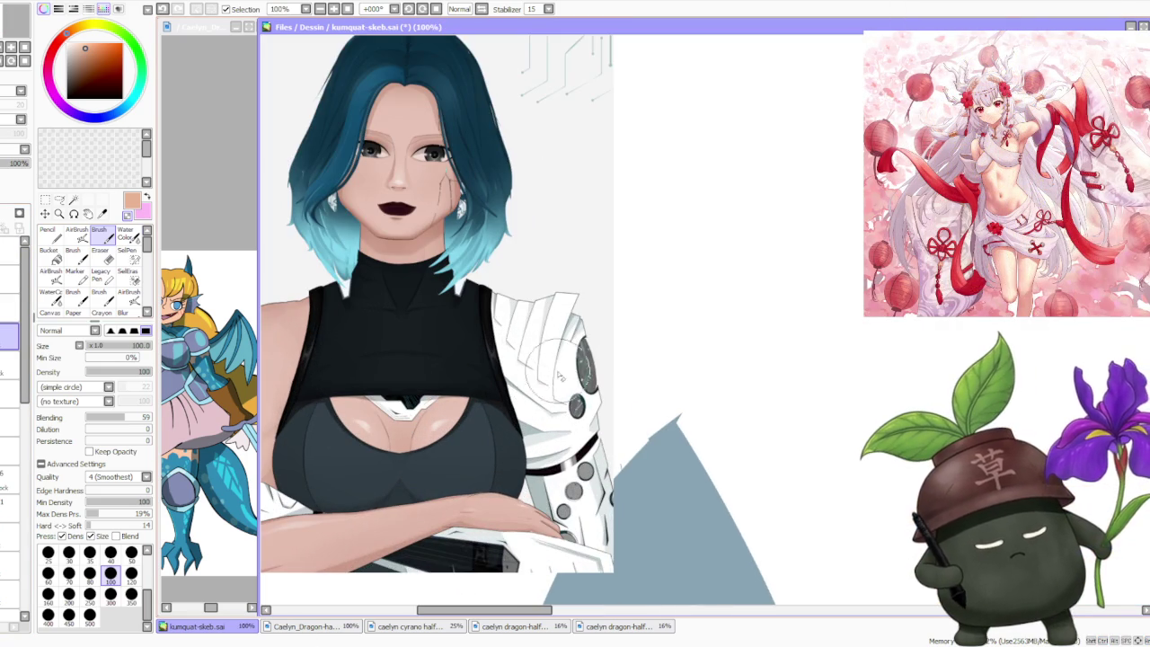
{"action": "scroll", "coordinate": [545, 335], "scroll_direction": "down", "scroll_amount": 1}
{"action": "scroll", "coordinate": [552, 328], "scroll_direction": "up", "scroll_amount": 5}
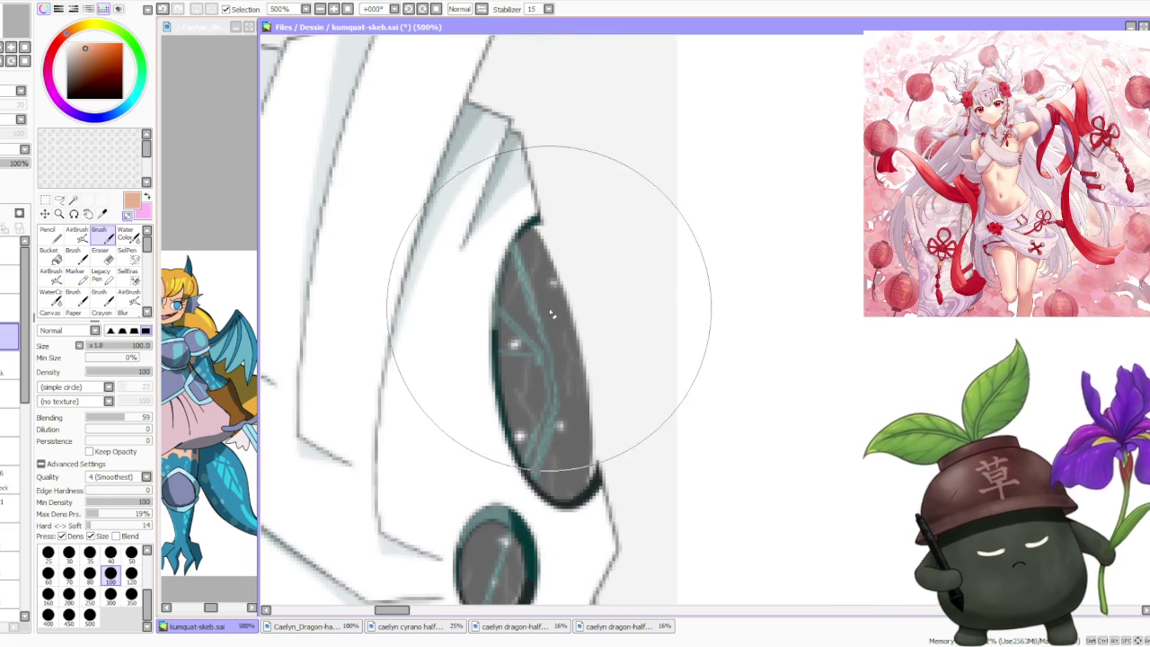
{"action": "scroll", "coordinate": [553, 327], "scroll_direction": "down", "scroll_amount": 3}
{"action": "scroll", "coordinate": [544, 359], "scroll_direction": "down", "scroll_amount": 2}
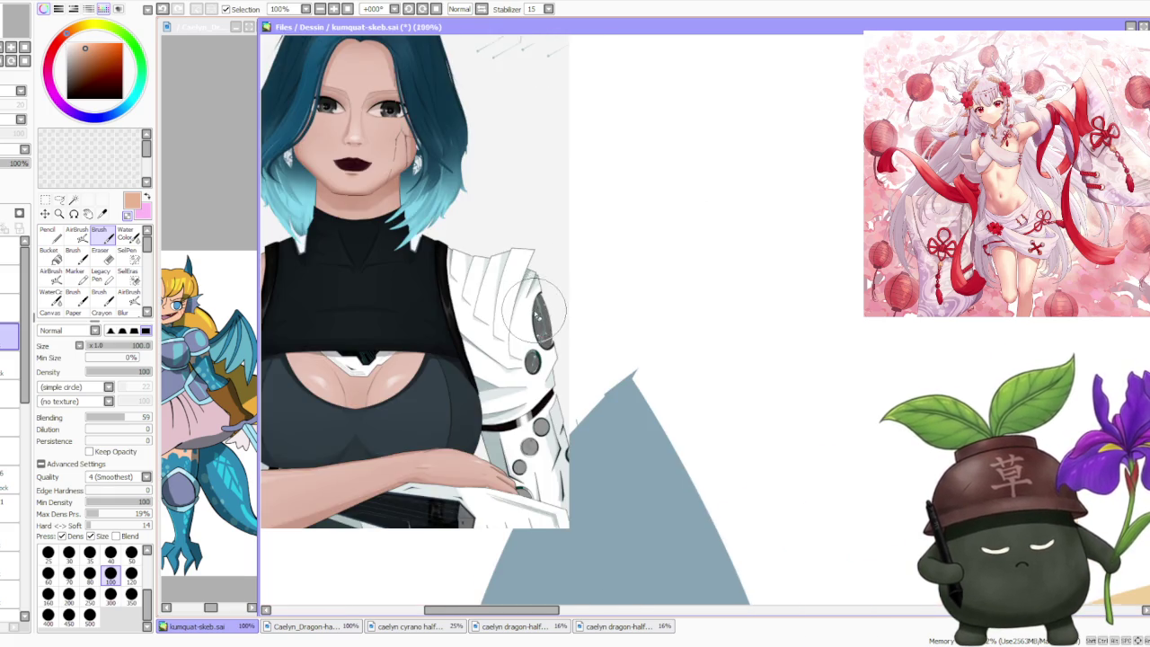
{"action": "scroll", "coordinate": [532, 395], "scroll_direction": "down", "scroll_amount": 1}
{"action": "scroll", "coordinate": [521, 431], "scroll_direction": "up", "scroll_amount": 2}
{"action": "scroll", "coordinate": [521, 440], "scroll_direction": "down", "scroll_amount": 1}
{"action": "scroll", "coordinate": [530, 458], "scroll_direction": "down", "scroll_amount": 1}
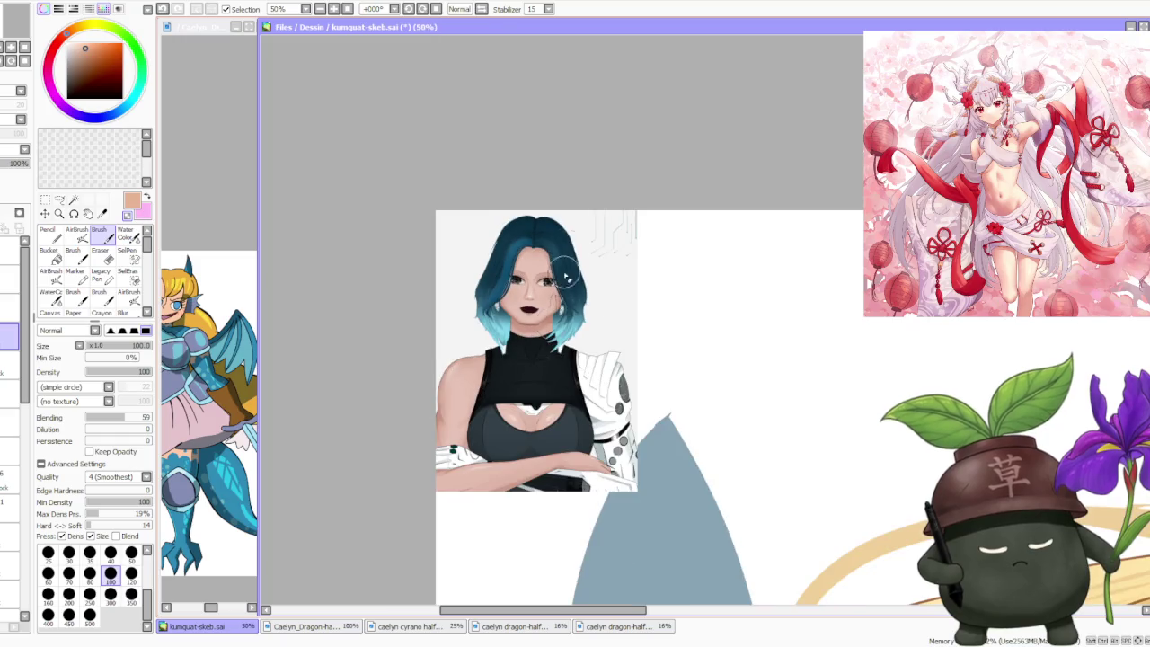
{"action": "scroll", "coordinate": [539, 485], "scroll_direction": "up", "scroll_amount": 1}
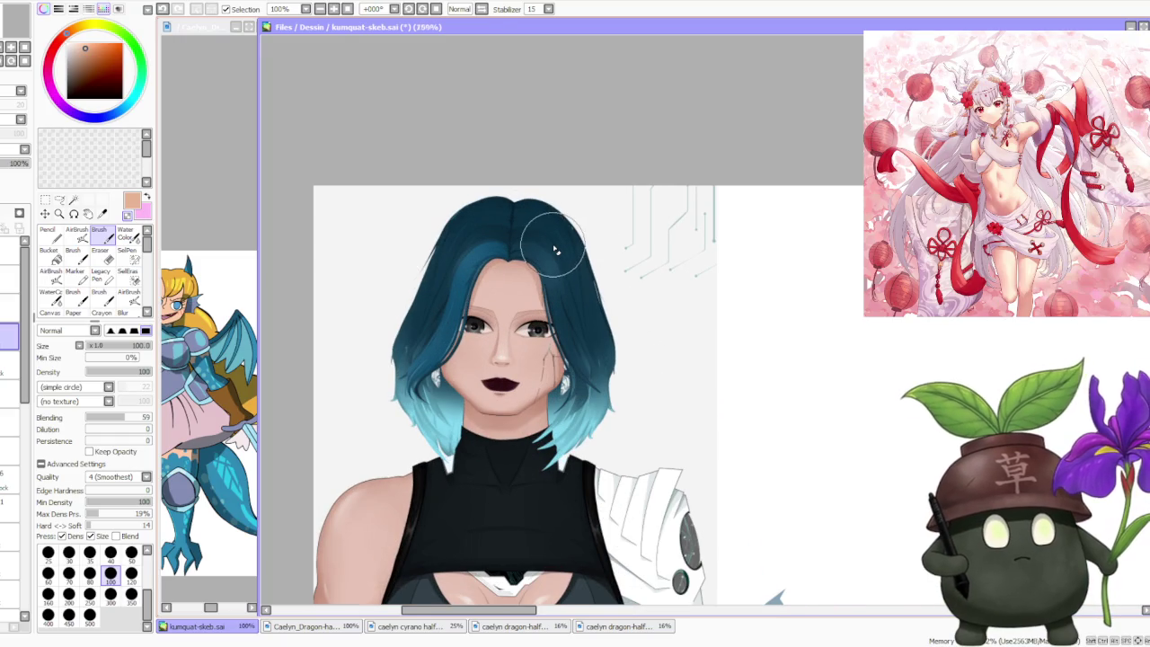
{"action": "scroll", "coordinate": [557, 248], "scroll_direction": "down", "scroll_amount": 2}
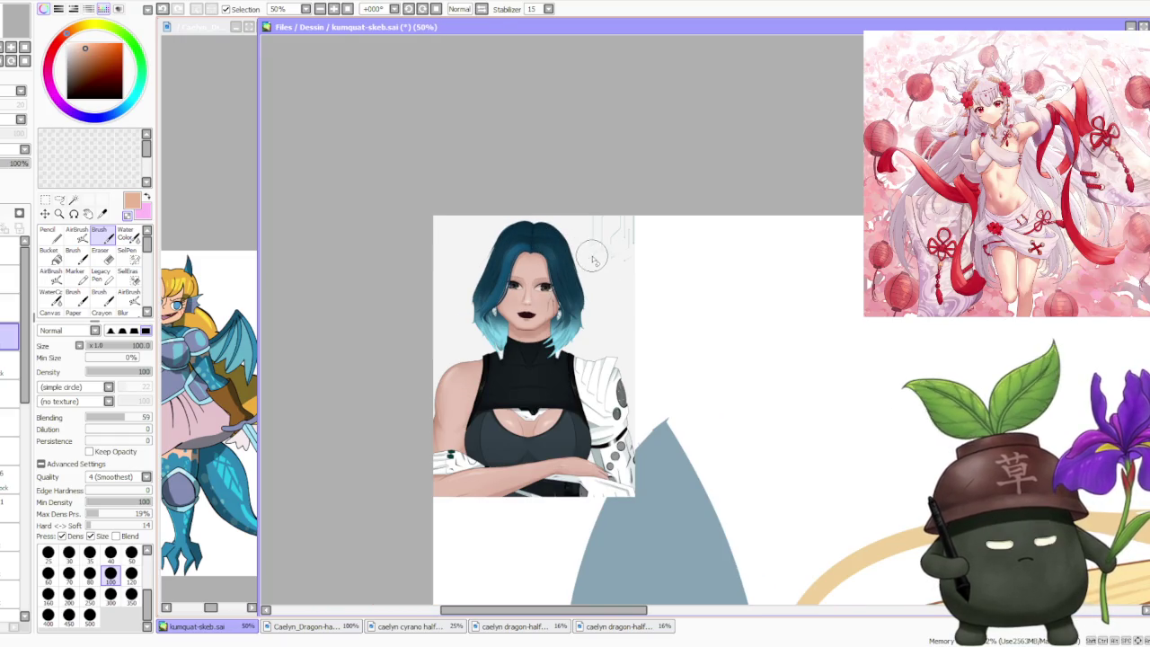
{"action": "scroll", "coordinate": [560, 238], "scroll_direction": "down", "scroll_amount": 1}
{"action": "scroll", "coordinate": [535, 355], "scroll_direction": "up", "scroll_amount": 1}
{"action": "scroll", "coordinate": [461, 347], "scroll_direction": "up", "scroll_amount": 2}
{"action": "scroll", "coordinate": [456, 346], "scroll_direction": "down", "scroll_amount": 1}
{"action": "scroll", "coordinate": [485, 323], "scroll_direction": "down", "scroll_amount": 2}
{"action": "scroll", "coordinate": [535, 279], "scroll_direction": "up", "scroll_amount": 3}
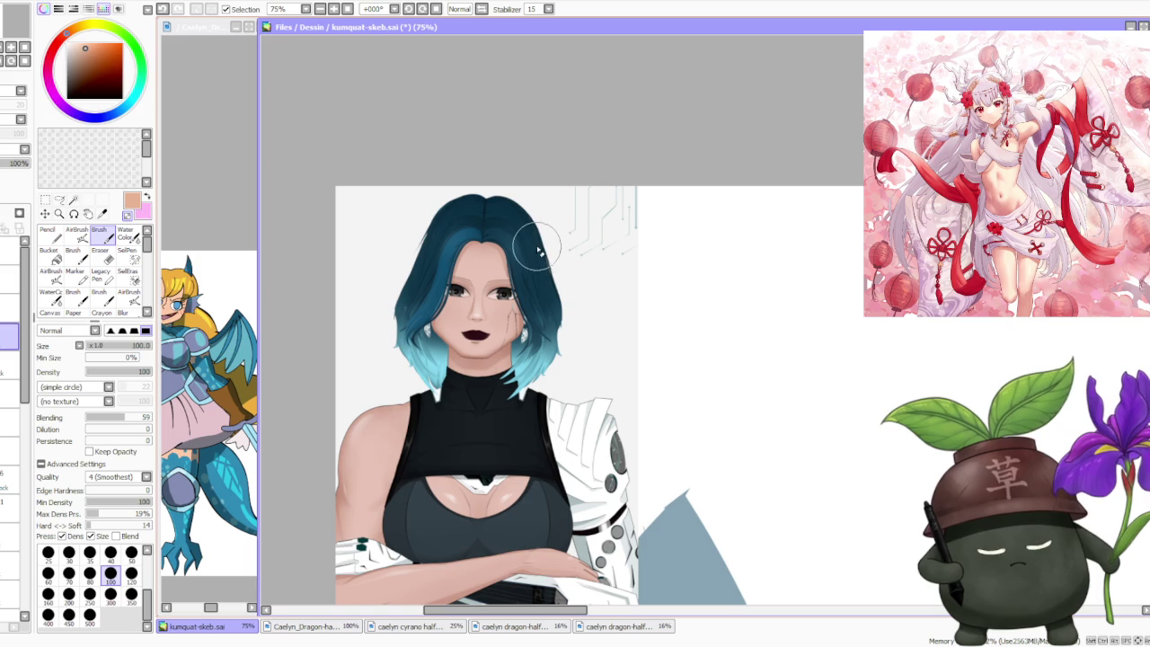
{"action": "scroll", "coordinate": [530, 238], "scroll_direction": "down", "scroll_amount": 2}
{"action": "scroll", "coordinate": [521, 224], "scroll_direction": "up", "scroll_amount": 3}
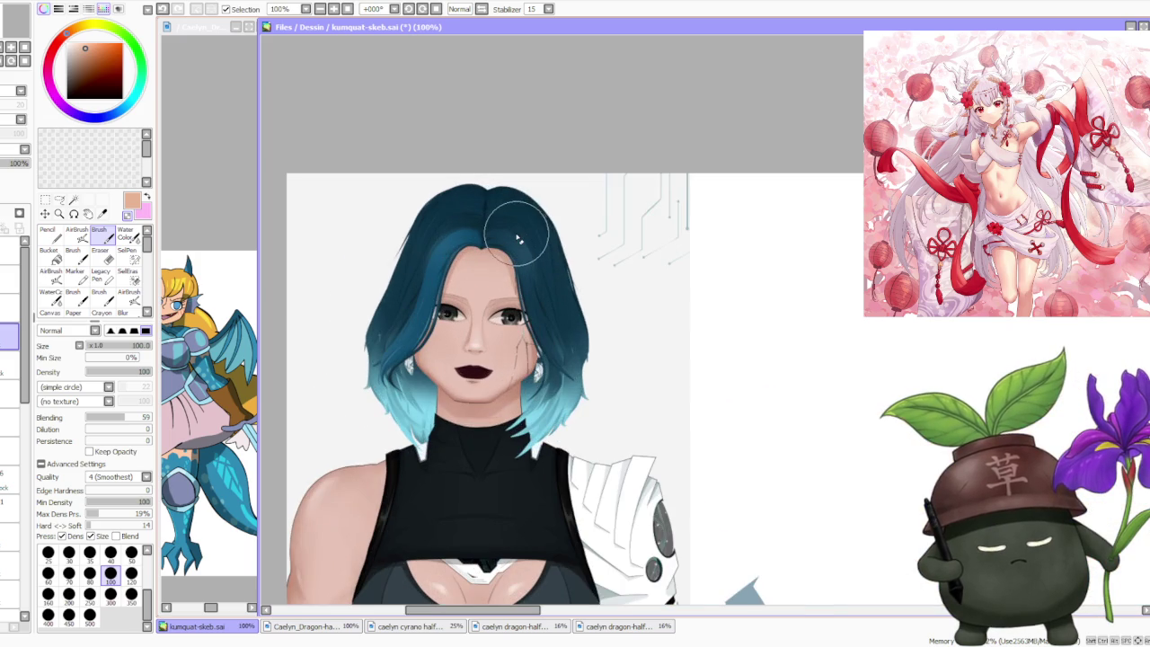
{"action": "scroll", "coordinate": [503, 269], "scroll_direction": "down", "scroll_amount": 2}
{"action": "scroll", "coordinate": [497, 286], "scroll_direction": "up", "scroll_amount": 4}
{"action": "scroll", "coordinate": [504, 296], "scroll_direction": "up", "scroll_amount": 1}
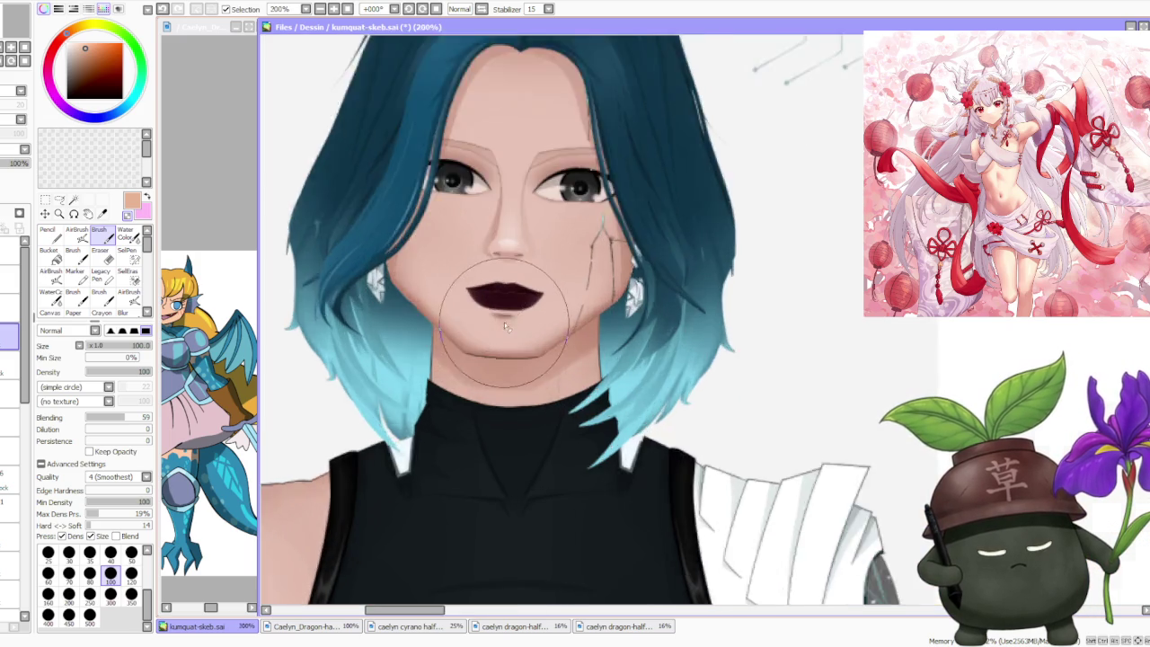
{"action": "scroll", "coordinate": [504, 296], "scroll_direction": "up", "scroll_amount": 1}
{"action": "scroll", "coordinate": [514, 295], "scroll_direction": "down", "scroll_amount": 2}
{"action": "scroll", "coordinate": [503, 286], "scroll_direction": "up", "scroll_amount": 1}
{"action": "scroll", "coordinate": [490, 270], "scroll_direction": "down", "scroll_amount": 2}
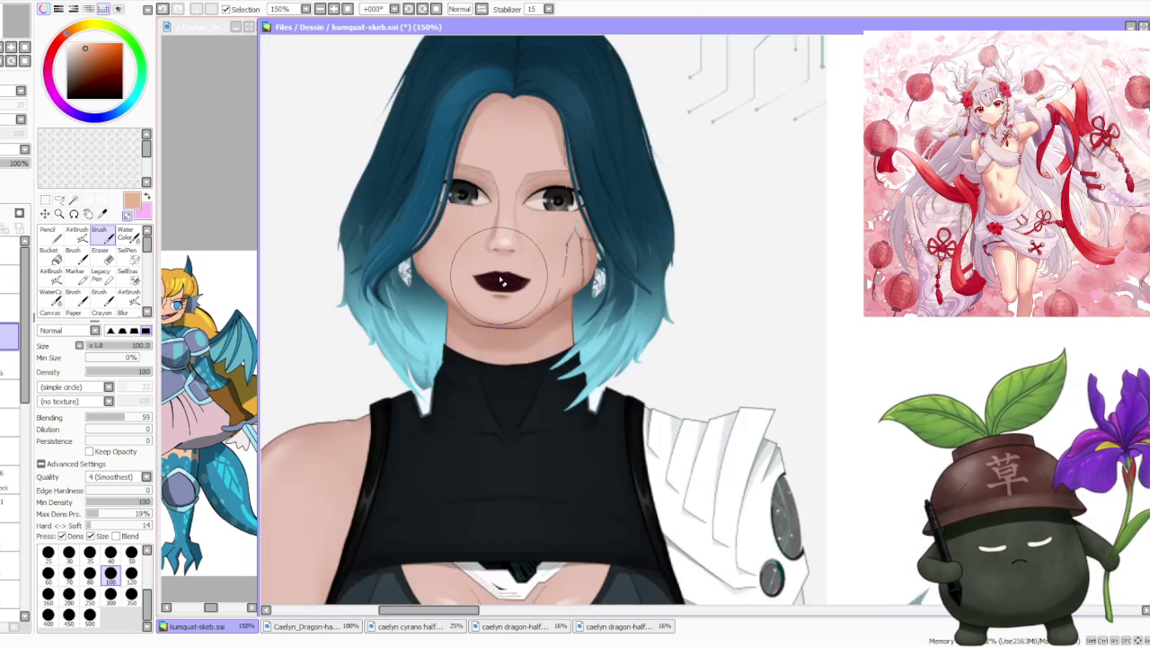
{"action": "scroll", "coordinate": [503, 279], "scroll_direction": "down", "scroll_amount": 2}
{"action": "scroll", "coordinate": [508, 279], "scroll_direction": "down", "scroll_amount": 2}
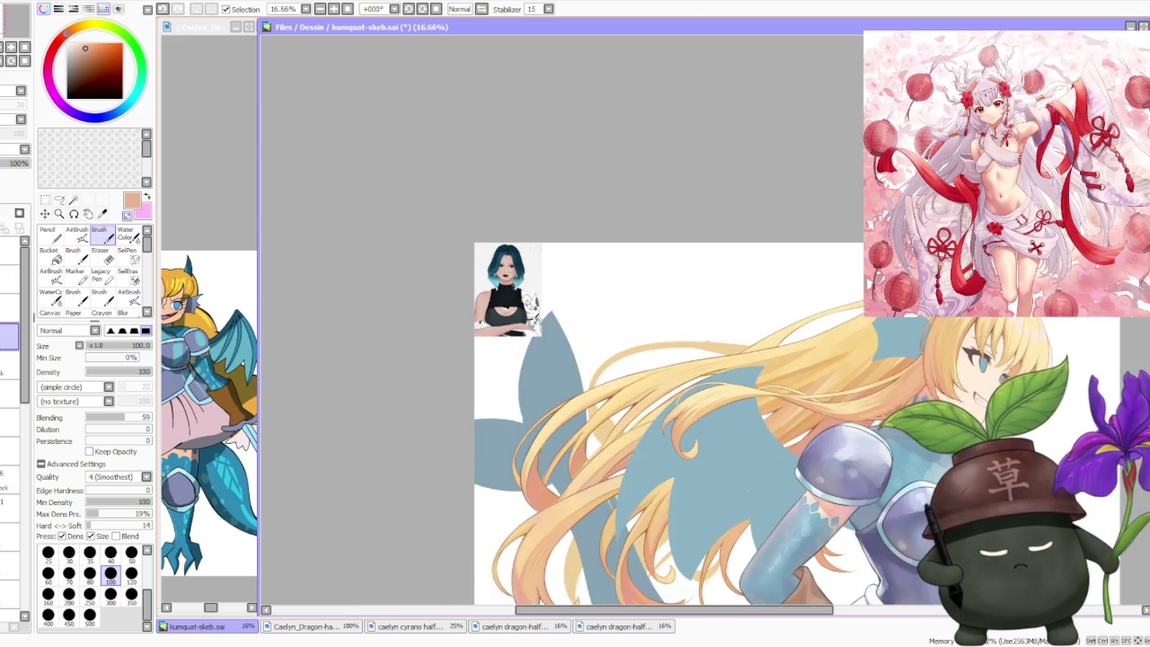
{"action": "scroll", "coordinate": [507, 279], "scroll_direction": "up", "scroll_amount": 2}
{"action": "scroll", "coordinate": [521, 297], "scroll_direction": "up", "scroll_amount": 1}
{"action": "scroll", "coordinate": [526, 303], "scroll_direction": "down", "scroll_amount": 1}
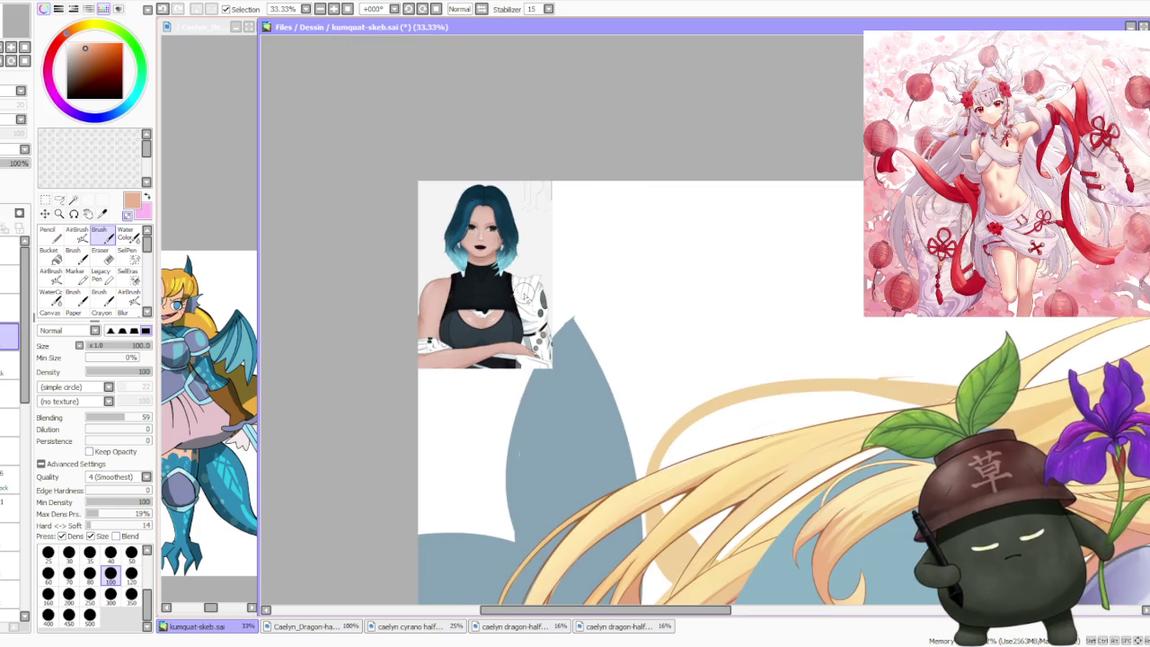
{"action": "scroll", "coordinate": [512, 300], "scroll_direction": "up", "scroll_amount": 1}
{"action": "scroll", "coordinate": [505, 302], "scroll_direction": "down", "scroll_amount": 1}
{"action": "scroll", "coordinate": [467, 274], "scroll_direction": "up", "scroll_amount": 1}
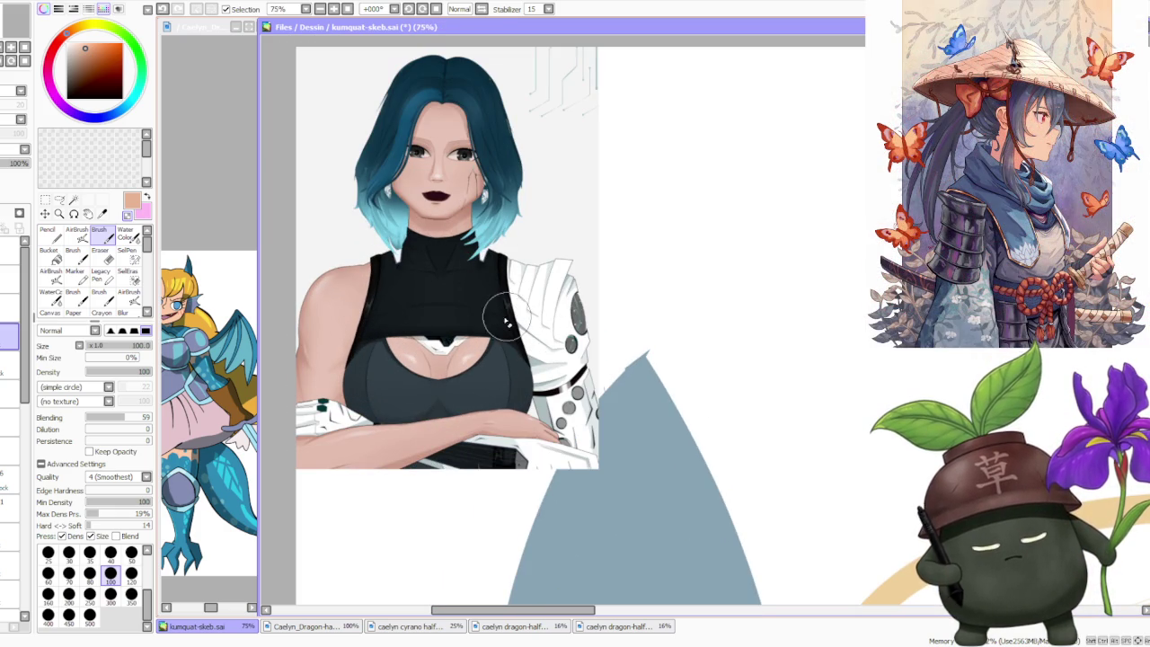
{"action": "scroll", "coordinate": [509, 333], "scroll_direction": "down", "scroll_amount": 2}
{"action": "scroll", "coordinate": [509, 333], "scroll_direction": "down", "scroll_amount": 2}
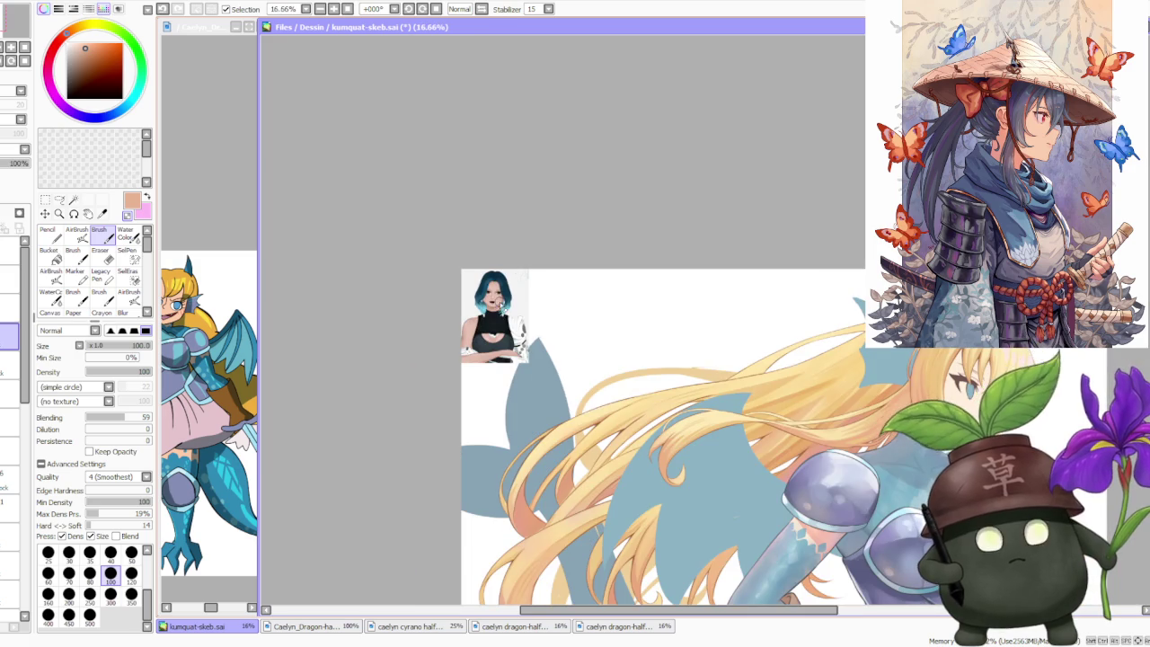
{"action": "scroll", "coordinate": [518, 271], "scroll_direction": "down", "scroll_amount": 1}
{"action": "scroll", "coordinate": [518, 278], "scroll_direction": "up", "scroll_amount": 1}
{"action": "scroll", "coordinate": [474, 269], "scroll_direction": "up", "scroll_amount": 1}
{"action": "scroll", "coordinate": [474, 269], "scroll_direction": "up", "scroll_amount": 1}
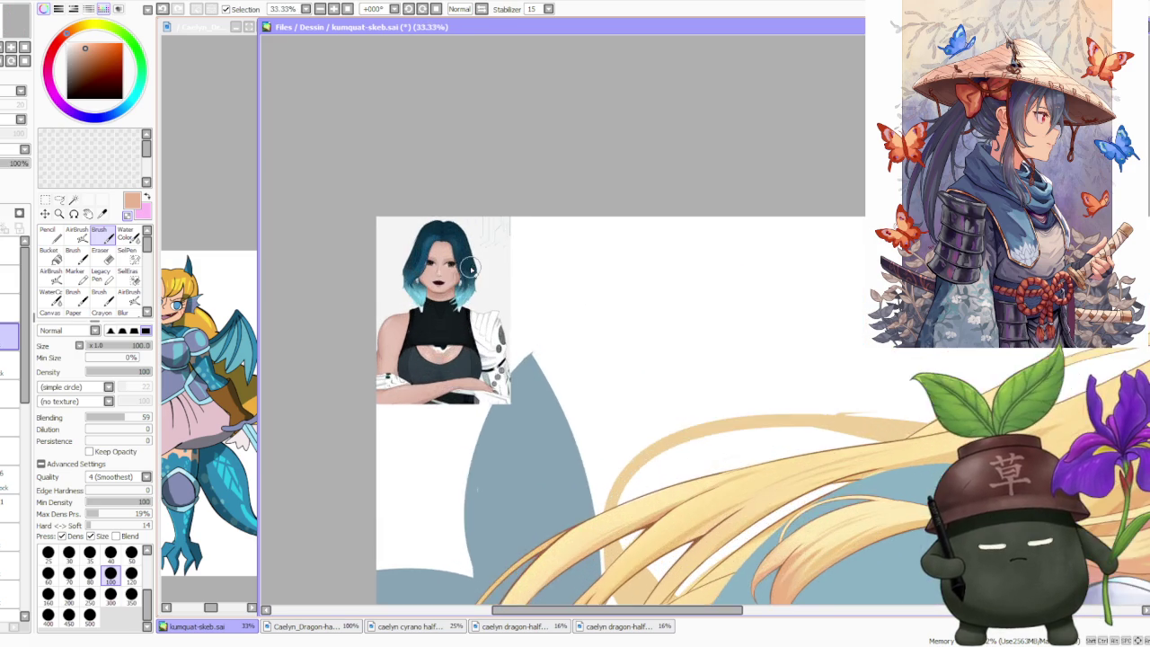
{"action": "scroll", "coordinate": [473, 270], "scroll_direction": "up", "scroll_amount": 1}
{"action": "scroll", "coordinate": [471, 272], "scroll_direction": "up", "scroll_amount": 1}
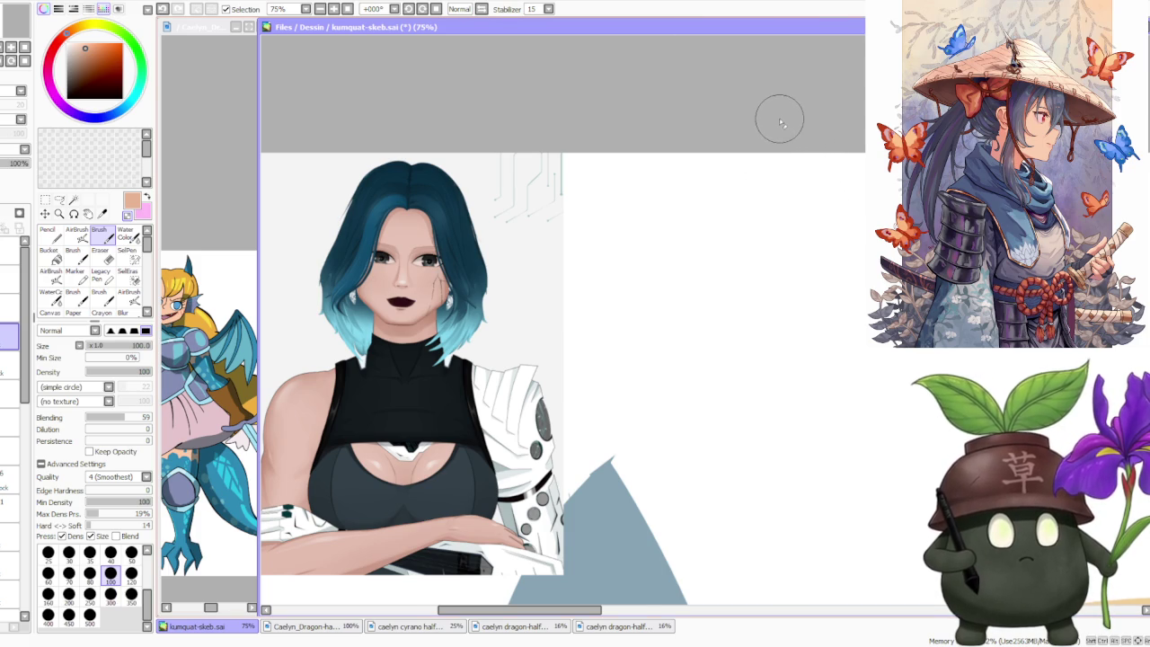
{"action": "scroll", "coordinate": [782, 120], "scroll_direction": "down", "scroll_amount": 2}
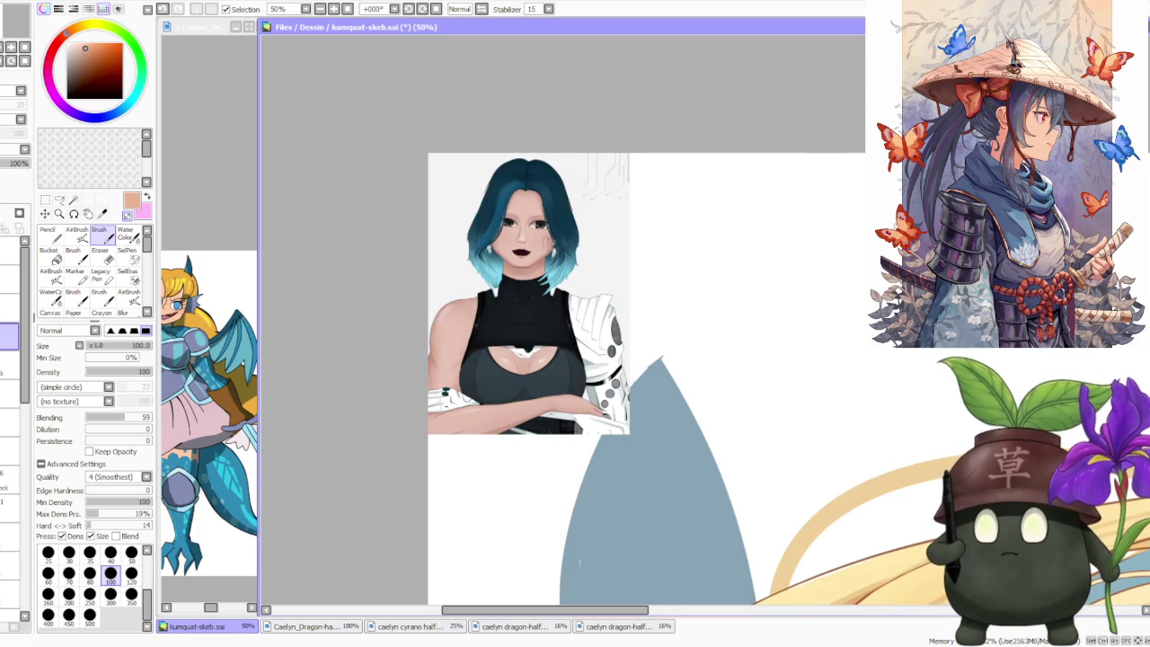
- Select the layer holding the teal-haired portrait inset in the Layer panel
{"action": "key", "text": "alt+Tab"}
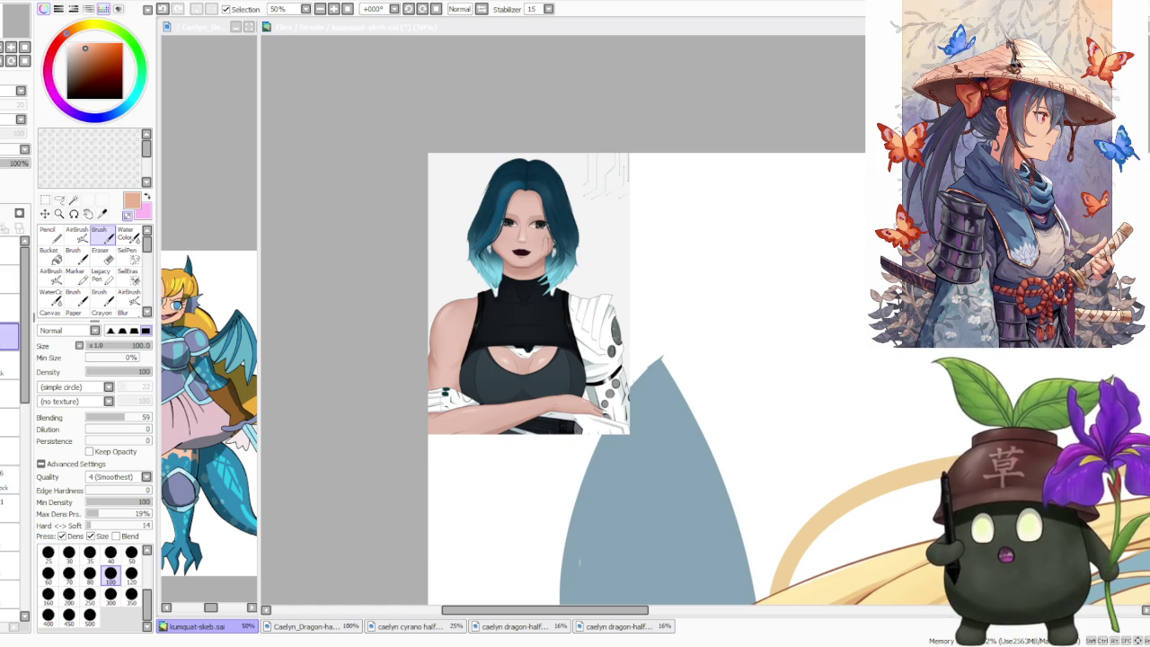
{"action": "scroll", "coordinate": [553, 192], "scroll_direction": "down", "scroll_amount": 2}
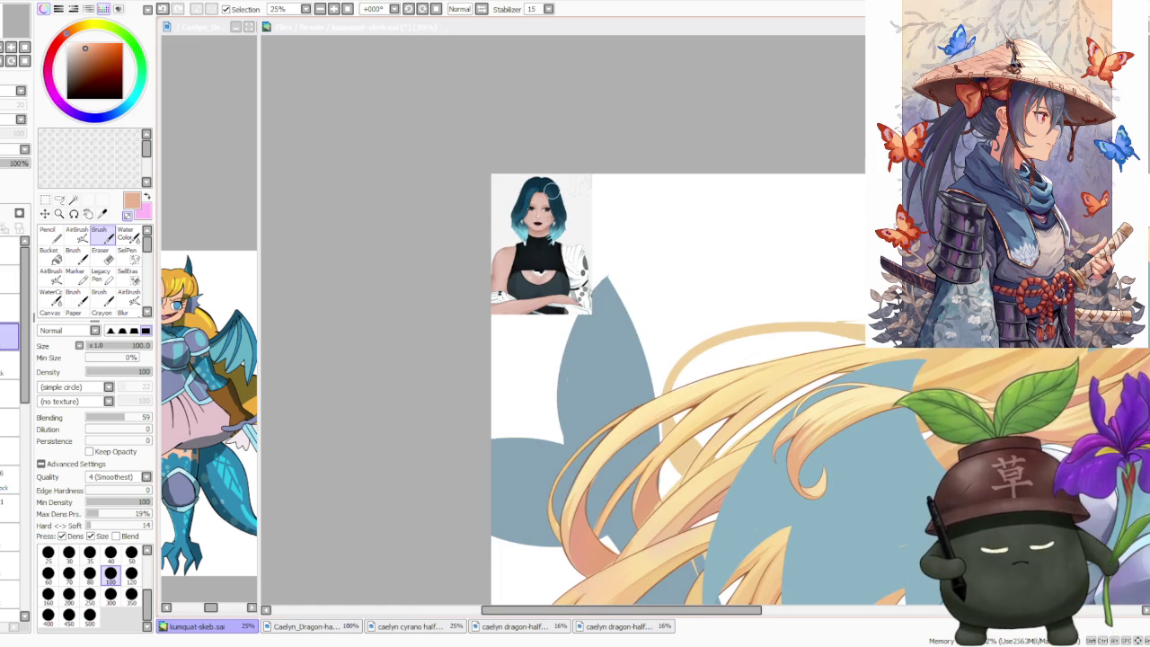
{"action": "scroll", "coordinate": [576, 219], "scroll_direction": "down", "scroll_amount": 1}
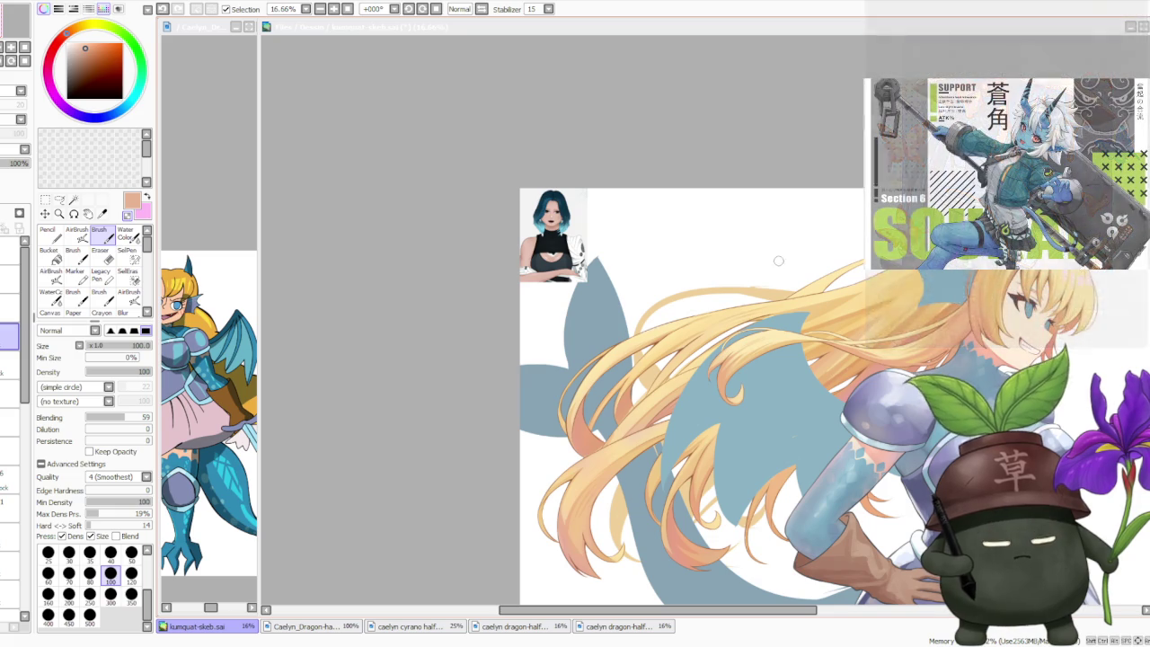
{"action": "scroll", "coordinate": [718, 246], "scroll_direction": "up", "scroll_amount": 1}
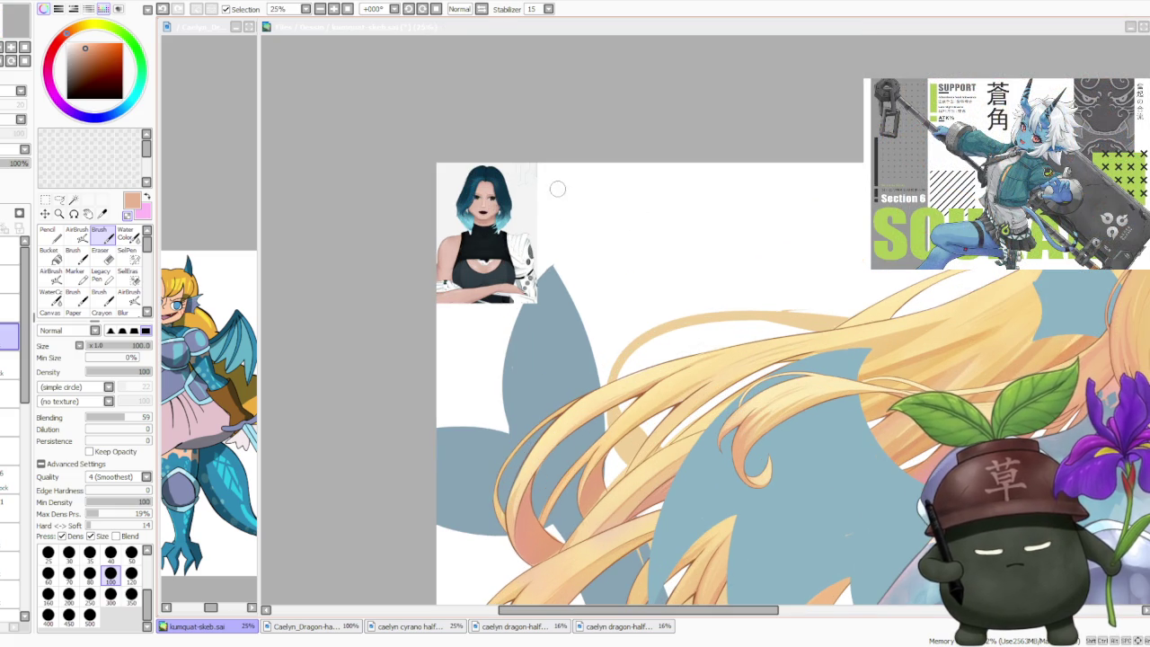
{"action": "left_click", "coordinate": [3, 310]}
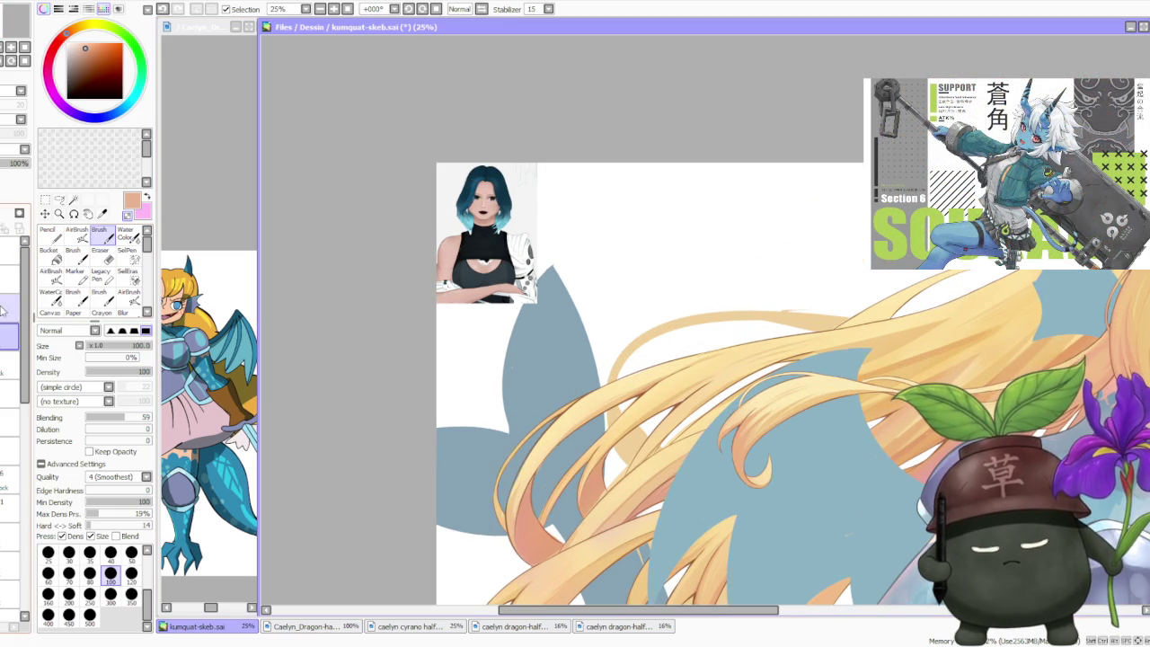
{"action": "left_click", "coordinate": [9, 307]}
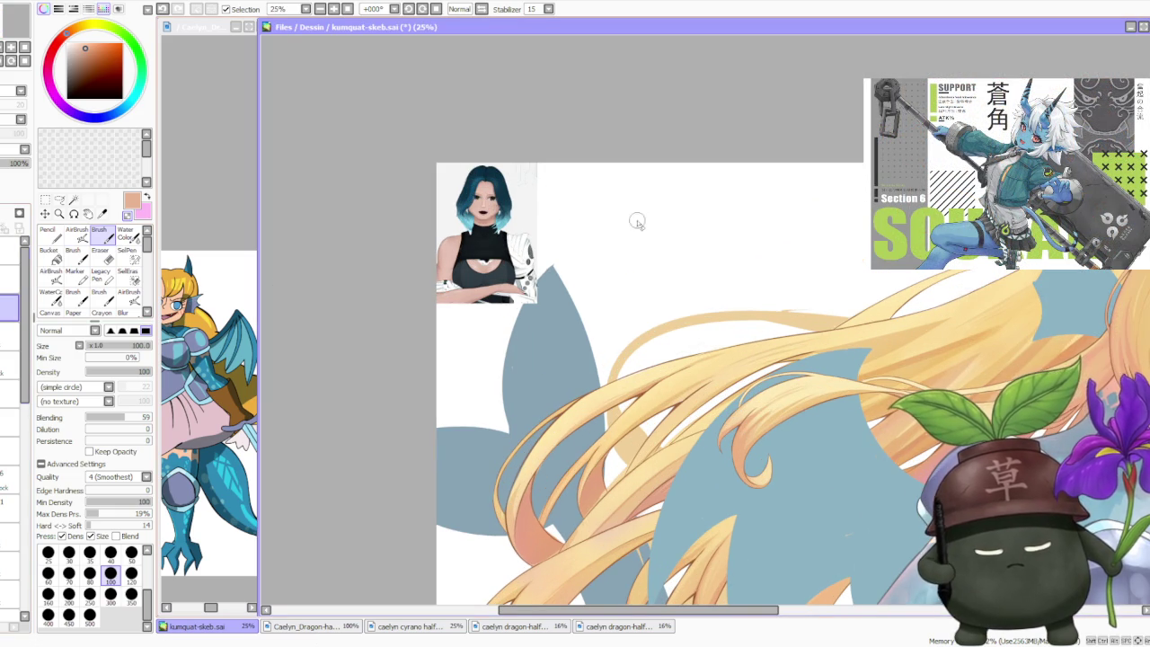
{"action": "scroll", "coordinate": [655, 175], "scroll_direction": "down", "scroll_amount": 1}
{"action": "scroll", "coordinate": [655, 179], "scroll_direction": "up", "scroll_amount": 1}
{"action": "scroll", "coordinate": [655, 189], "scroll_direction": "up", "scroll_amount": 1}
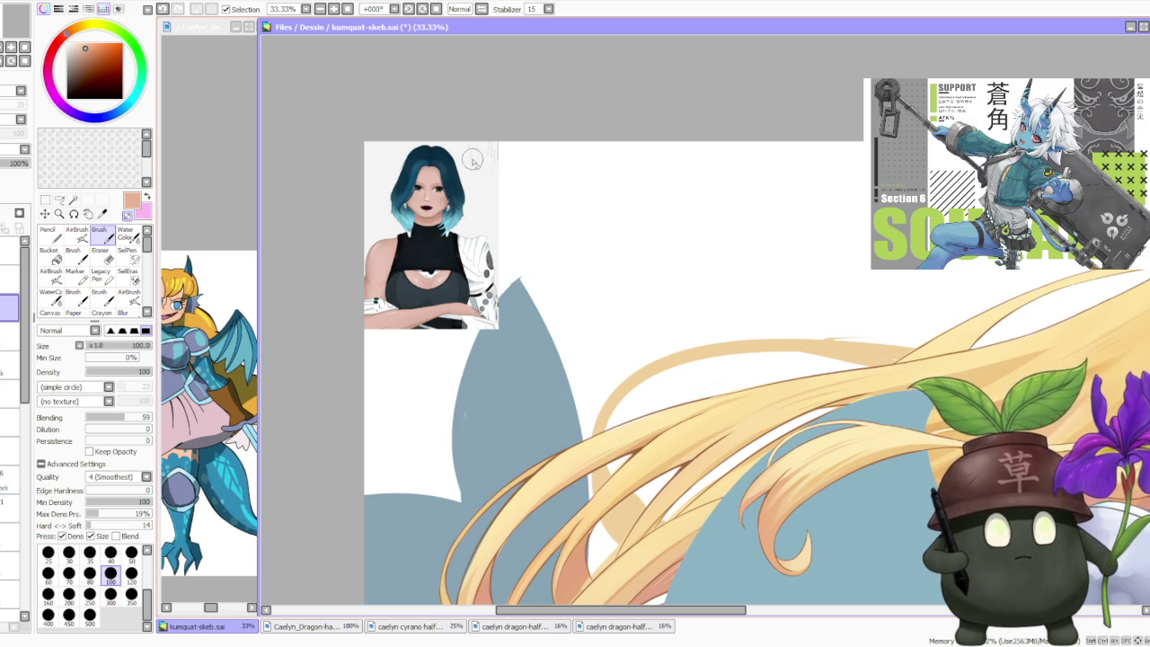
{"action": "scroll", "coordinate": [453, 146], "scroll_direction": "up", "scroll_amount": 3}
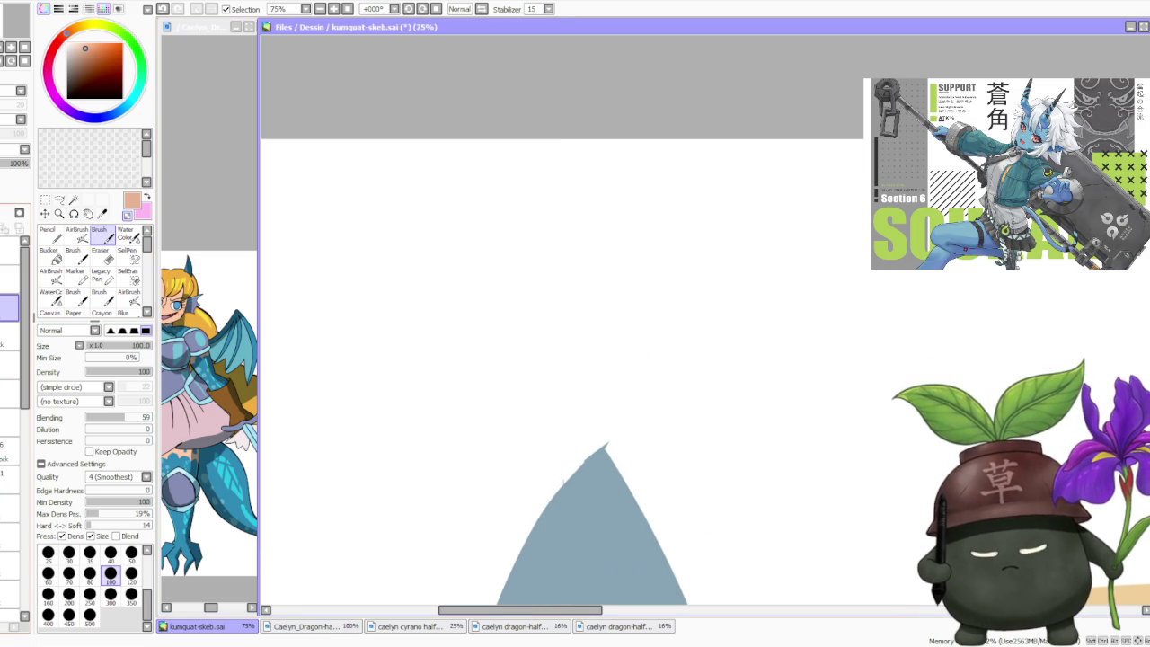
{"action": "scroll", "coordinate": [437, 226], "scroll_direction": "down", "scroll_amount": 3}
{"action": "scroll", "coordinate": [438, 214], "scroll_direction": "down", "scroll_amount": 2}
{"action": "scroll", "coordinate": [438, 214], "scroll_direction": "down", "scroll_amount": 1}
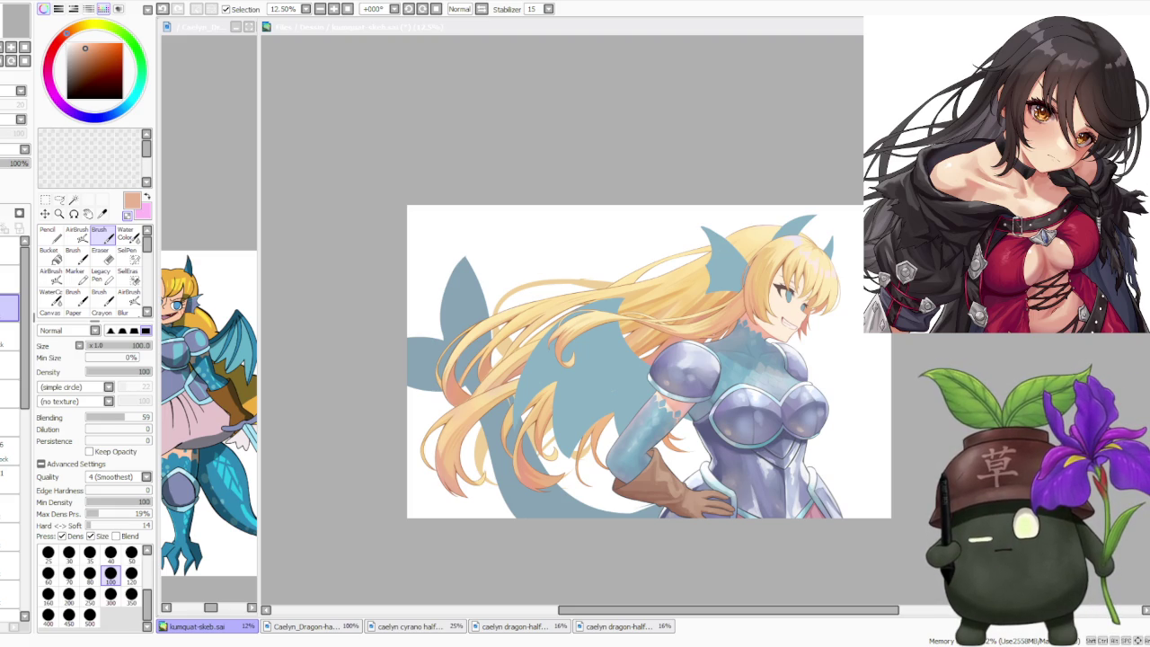
- Paste the copied kumquat character image onto the dragon-girl canvas as a new layer
{"action": "left_click", "coordinate": [463, 128]}
{"action": "key", "text": "ctrl+v"}
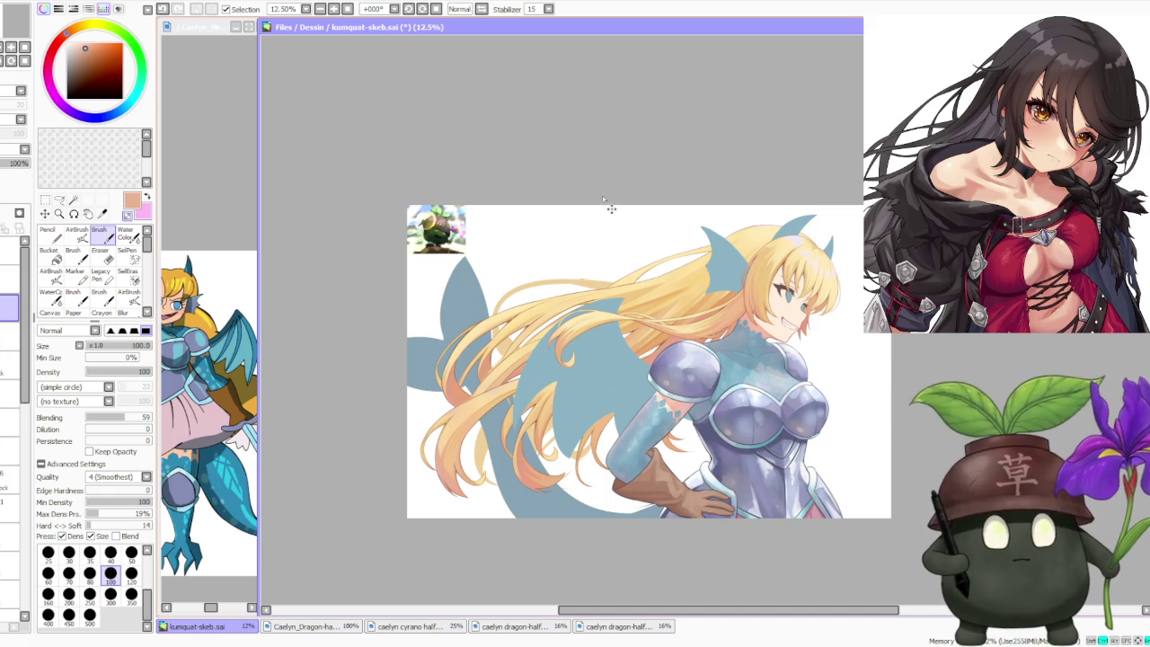
{"action": "scroll", "coordinate": [422, 203], "scroll_direction": "up", "scroll_amount": 1}
{"action": "scroll", "coordinate": [431, 209], "scroll_direction": "up", "scroll_amount": 1}
{"action": "scroll", "coordinate": [457, 159], "scroll_direction": "up", "scroll_amount": 1}
{"action": "scroll", "coordinate": [462, 141], "scroll_direction": "down", "scroll_amount": 1}
{"action": "scroll", "coordinate": [464, 149], "scroll_direction": "up", "scroll_amount": 1}
{"action": "scroll", "coordinate": [464, 150], "scroll_direction": "up", "scroll_amount": 1}
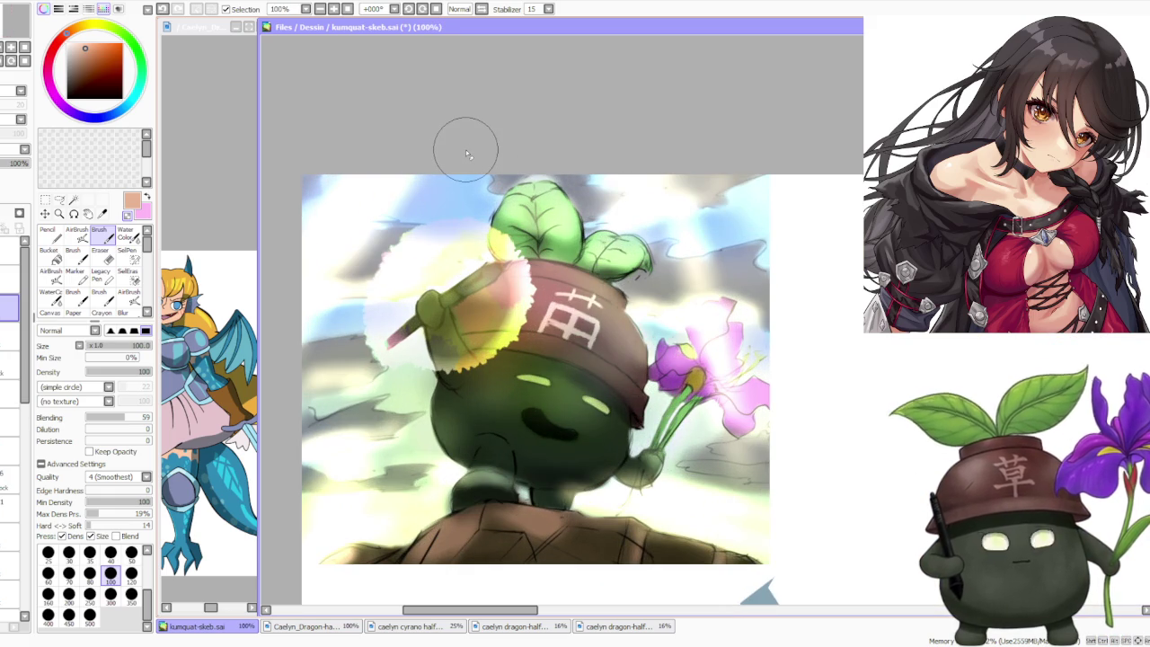
{"action": "scroll", "coordinate": [465, 149], "scroll_direction": "down", "scroll_amount": 1}
{"action": "scroll", "coordinate": [465, 149], "scroll_direction": "down", "scroll_amount": 1}
{"action": "scroll", "coordinate": [480, 171], "scroll_direction": "up", "scroll_amount": 1}
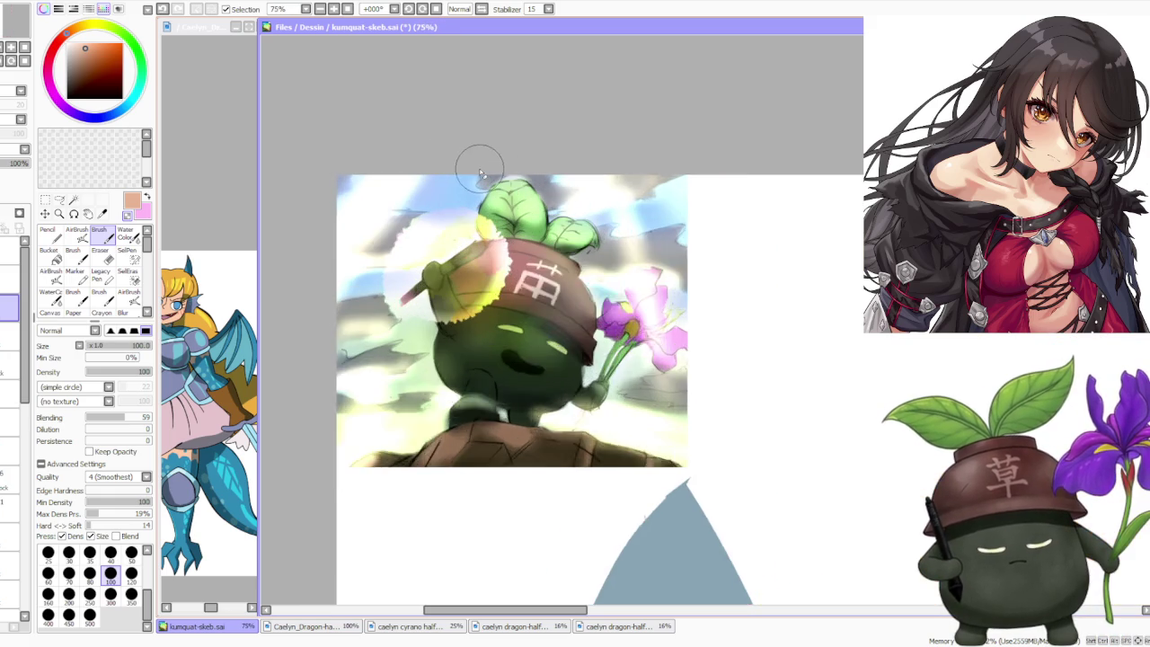
{"action": "scroll", "coordinate": [480, 171], "scroll_direction": "up", "scroll_amount": 1}
{"action": "scroll", "coordinate": [478, 154], "scroll_direction": "down", "scroll_amount": 1}
{"action": "scroll", "coordinate": [478, 156], "scroll_direction": "down", "scroll_amount": 1}
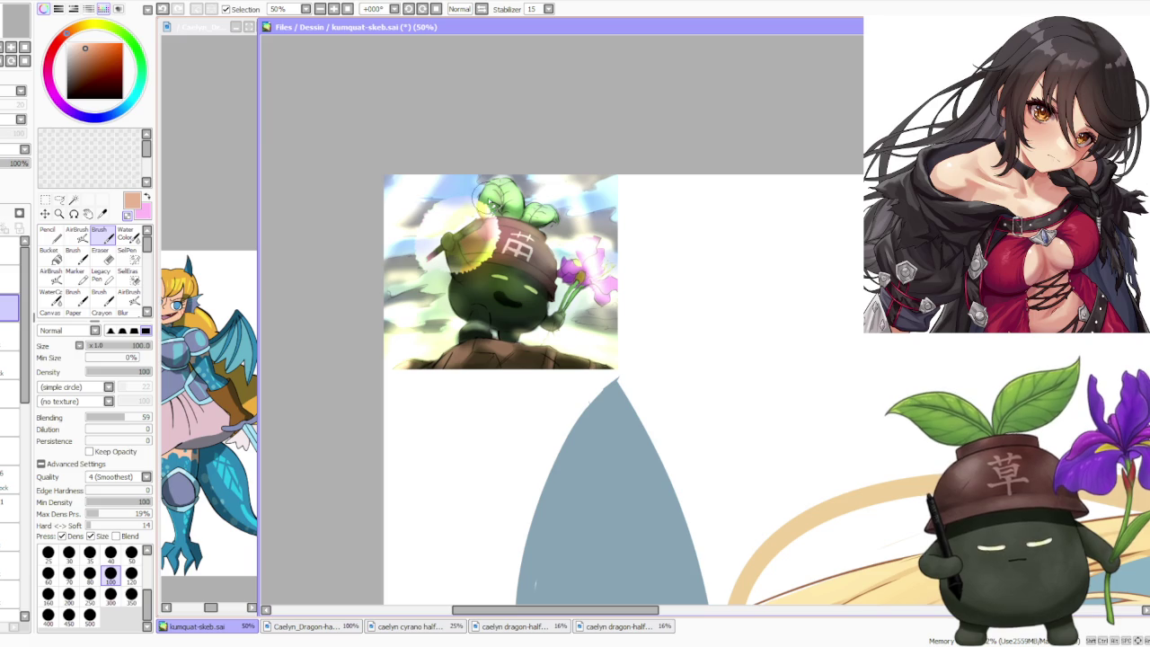
{"action": "scroll", "coordinate": [468, 209], "scroll_direction": "up", "scroll_amount": 1}
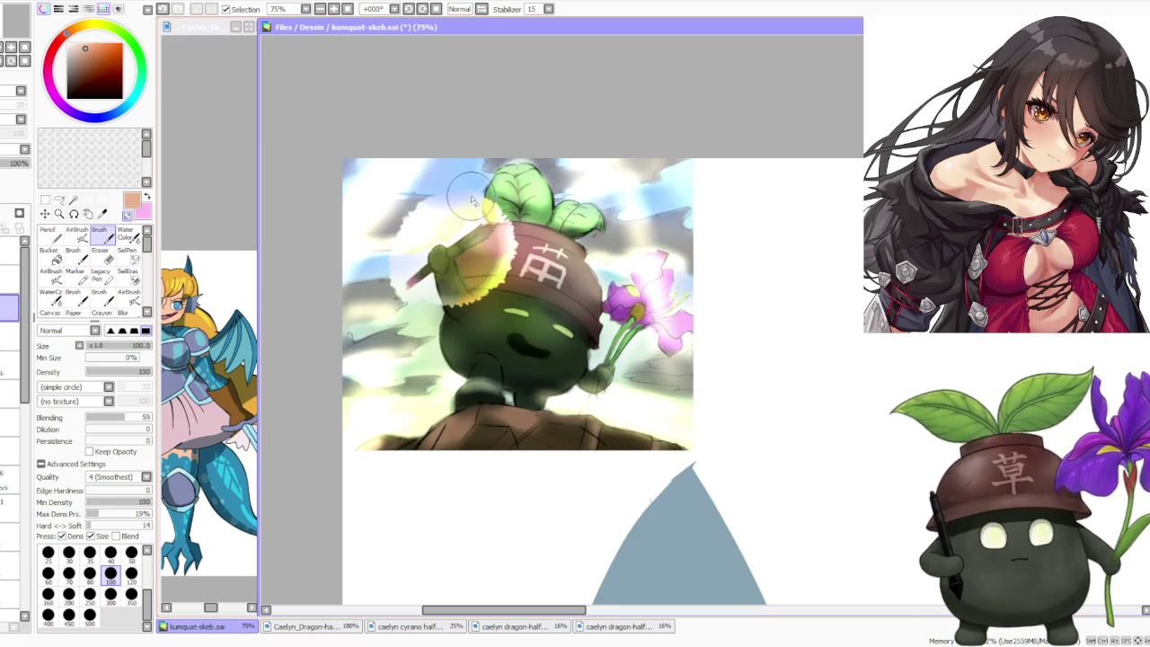
{"action": "scroll", "coordinate": [484, 165], "scroll_direction": "down", "scroll_amount": 2}
{"action": "scroll", "coordinate": [486, 152], "scroll_direction": "up", "scroll_amount": 1}
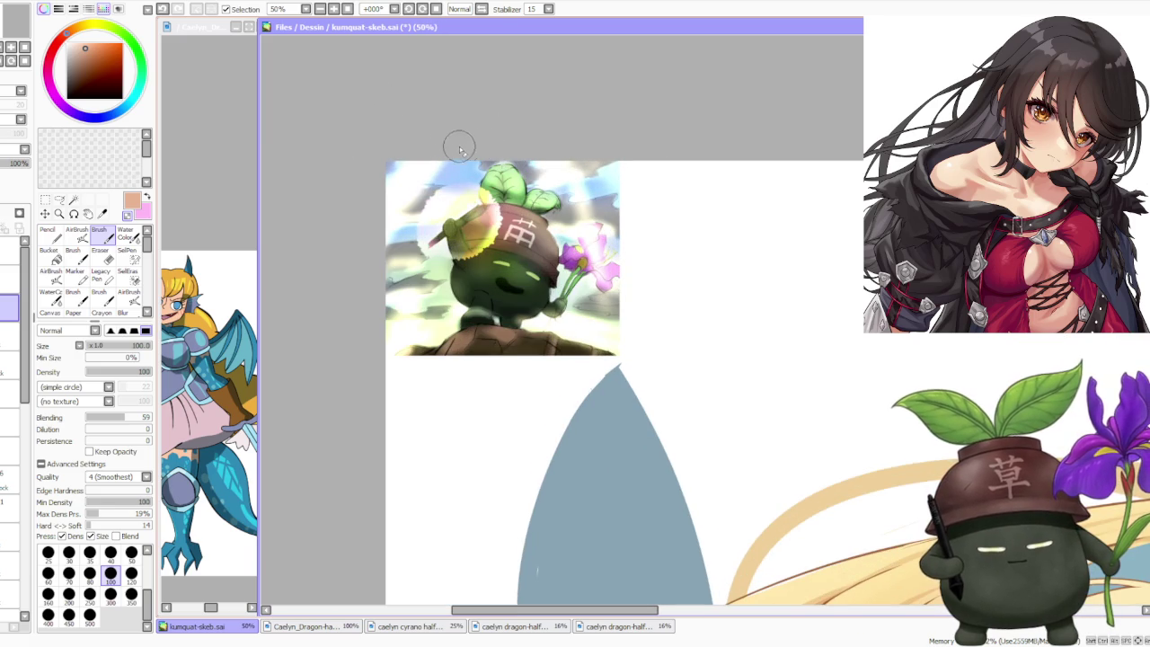
{"action": "left_click_drag", "start_coordinate": [597, 149], "coordinate": [625, 92]}
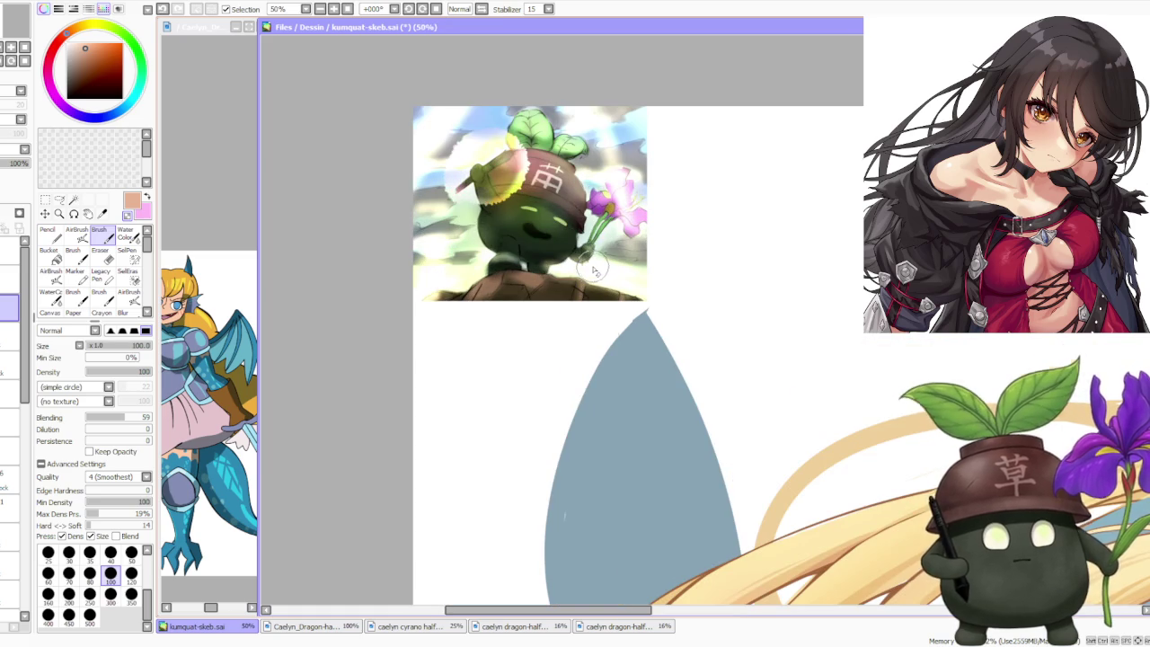
{"action": "scroll", "coordinate": [594, 271], "scroll_direction": "down", "scroll_amount": 2}
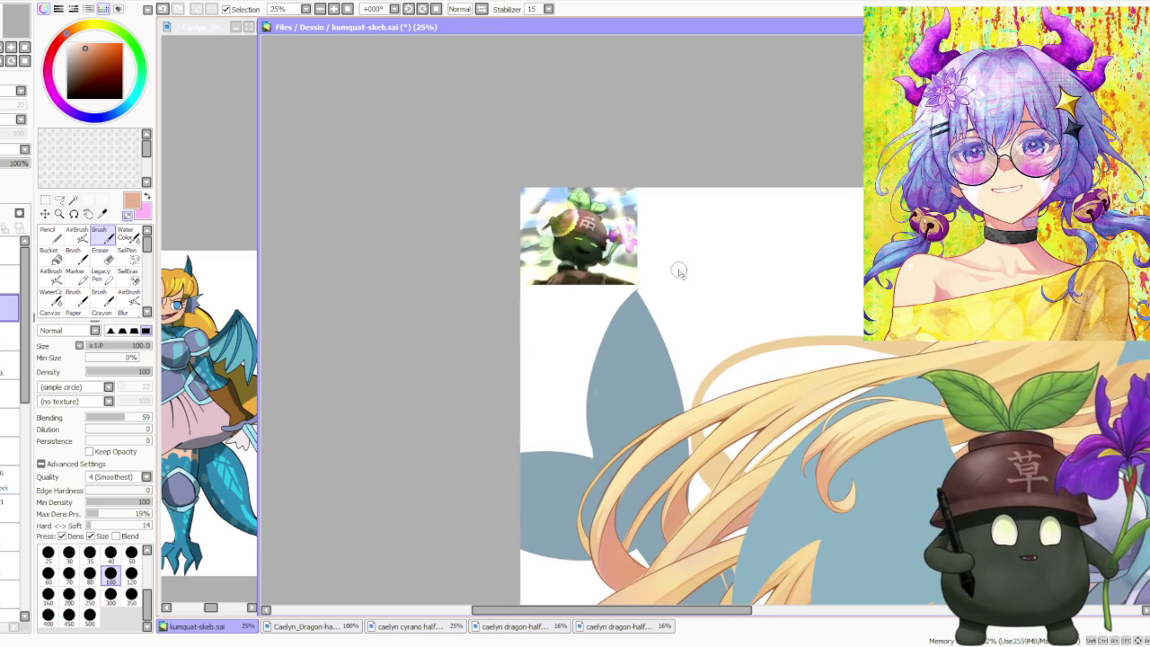
{"action": "scroll", "coordinate": [665, 272], "scroll_direction": "up", "scroll_amount": 1}
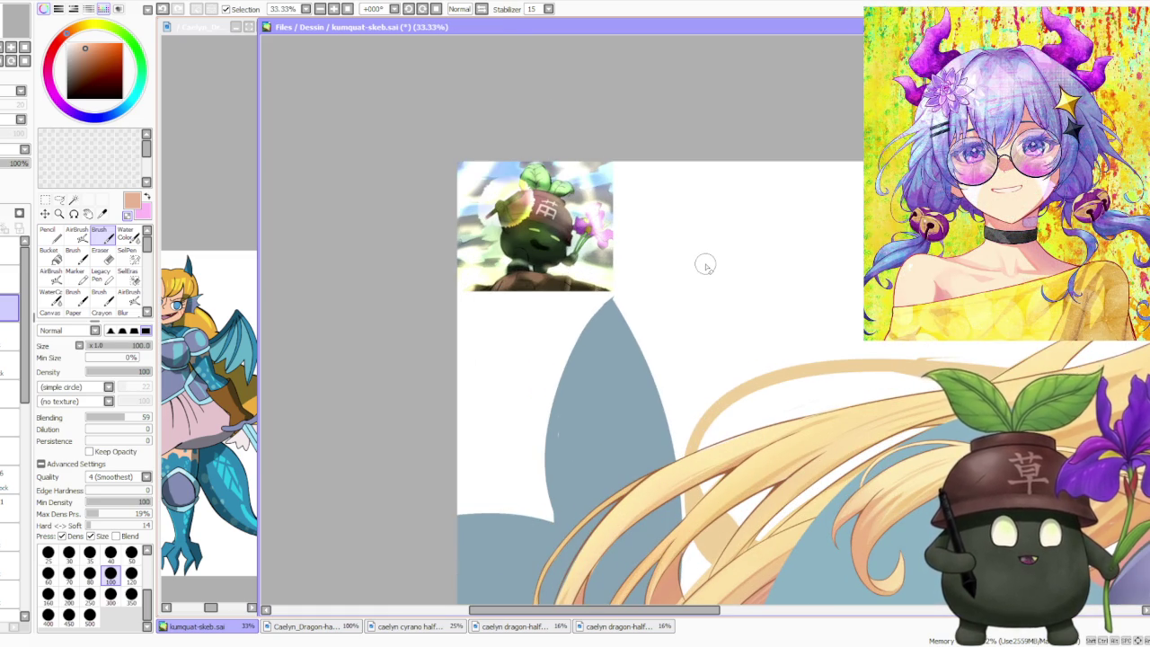
{"action": "scroll", "coordinate": [619, 211], "scroll_direction": "up", "scroll_amount": 1}
{"action": "scroll", "coordinate": [539, 175], "scroll_direction": "up", "scroll_amount": 2}
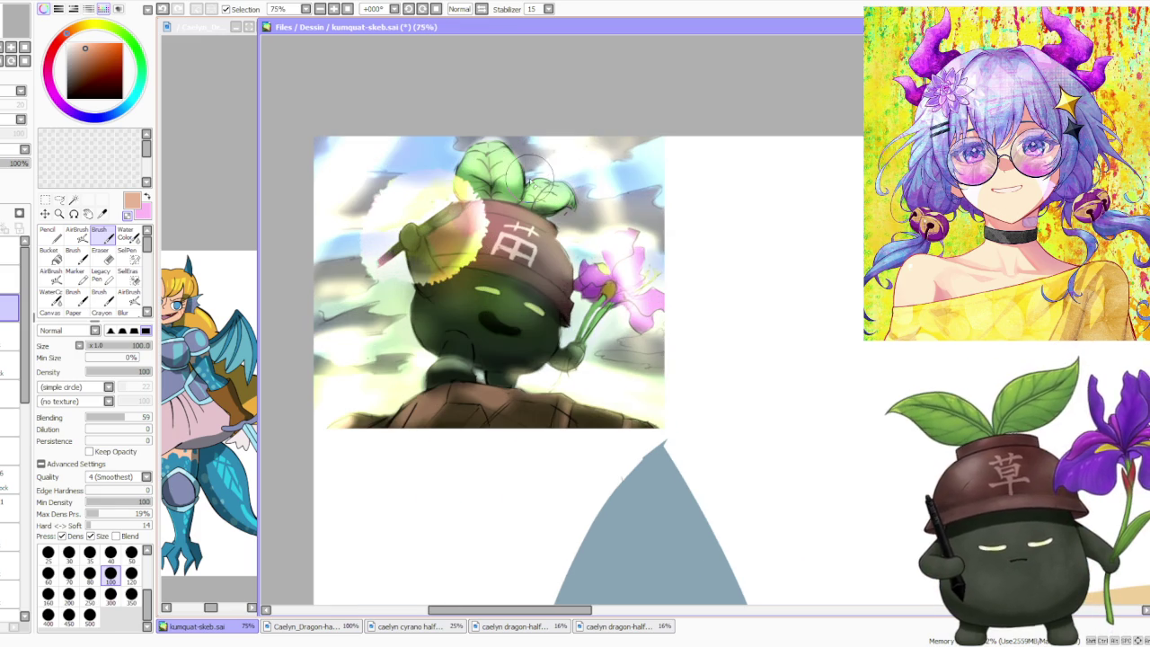
{"action": "scroll", "coordinate": [530, 167], "scroll_direction": "down", "scroll_amount": 1}
{"action": "scroll", "coordinate": [527, 164], "scroll_direction": "up", "scroll_amount": 1}
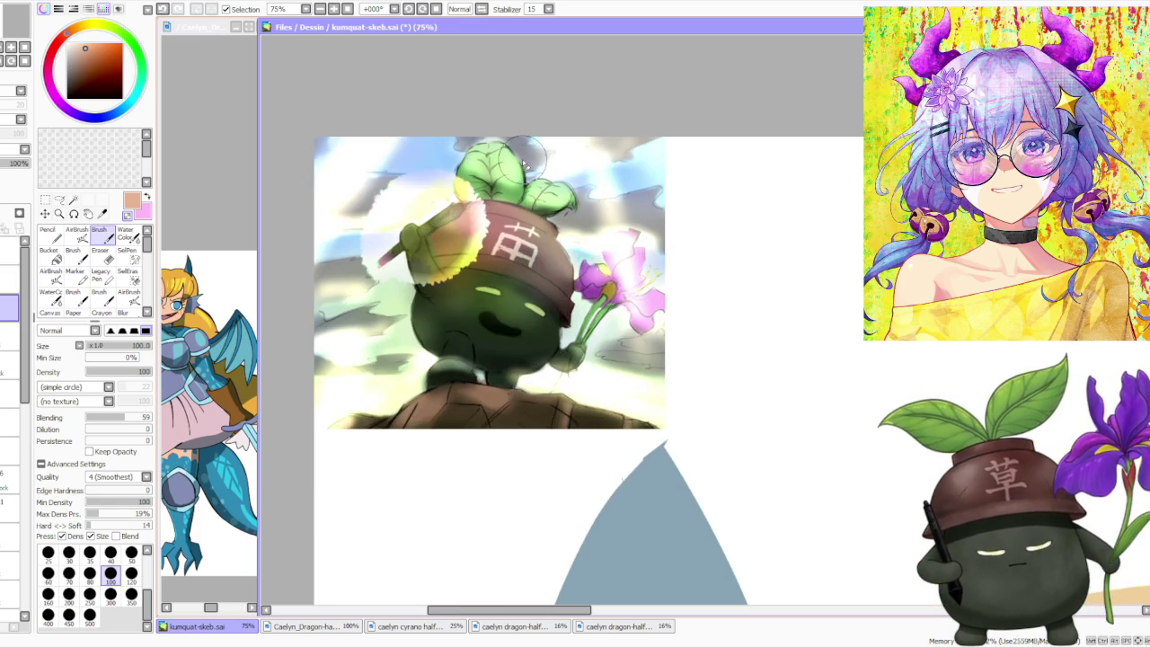
{"action": "scroll", "coordinate": [525, 158], "scroll_direction": "down", "scroll_amount": 2}
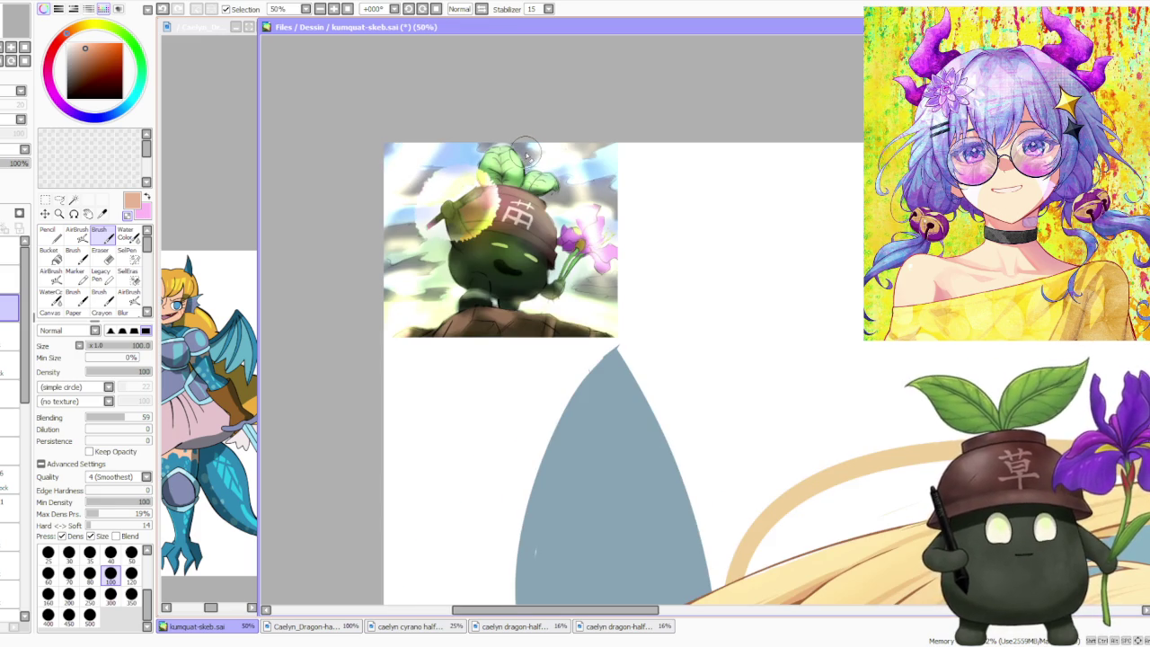
{"action": "scroll", "coordinate": [526, 152], "scroll_direction": "down", "scroll_amount": 1}
{"action": "scroll", "coordinate": [526, 148], "scroll_direction": "down", "scroll_amount": 1}
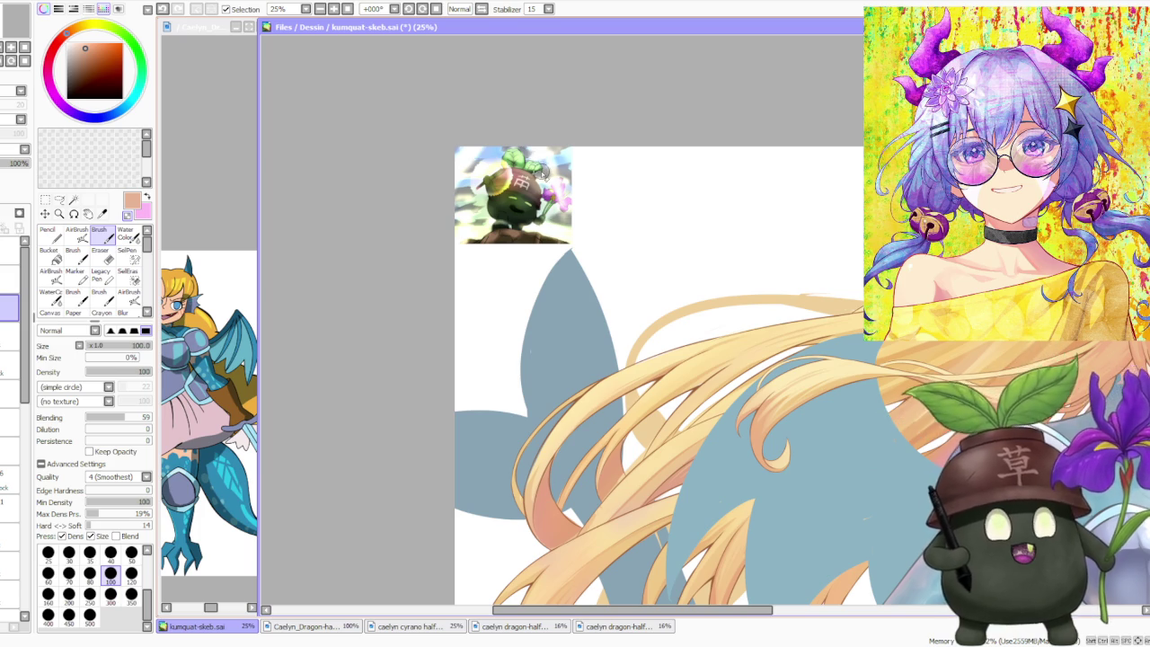
{"action": "scroll", "coordinate": [543, 174], "scroll_direction": "up", "scroll_amount": 3}
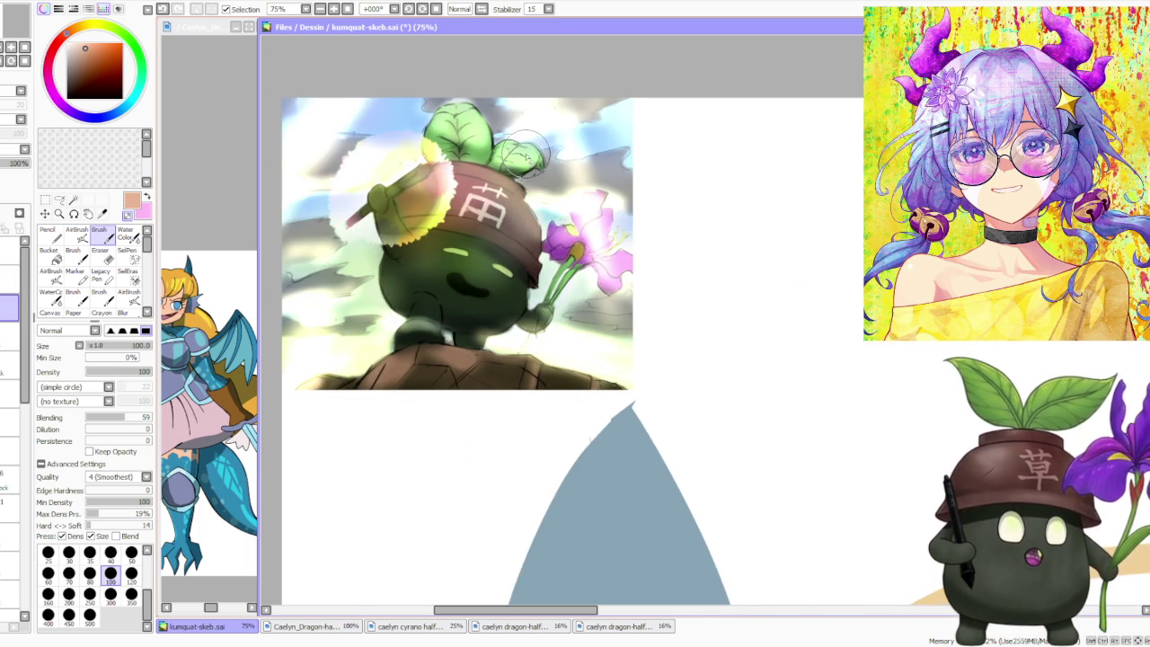
{"action": "scroll", "coordinate": [526, 153], "scroll_direction": "down", "scroll_amount": 2}
{"action": "scroll", "coordinate": [484, 153], "scroll_direction": "up", "scroll_amount": 1}
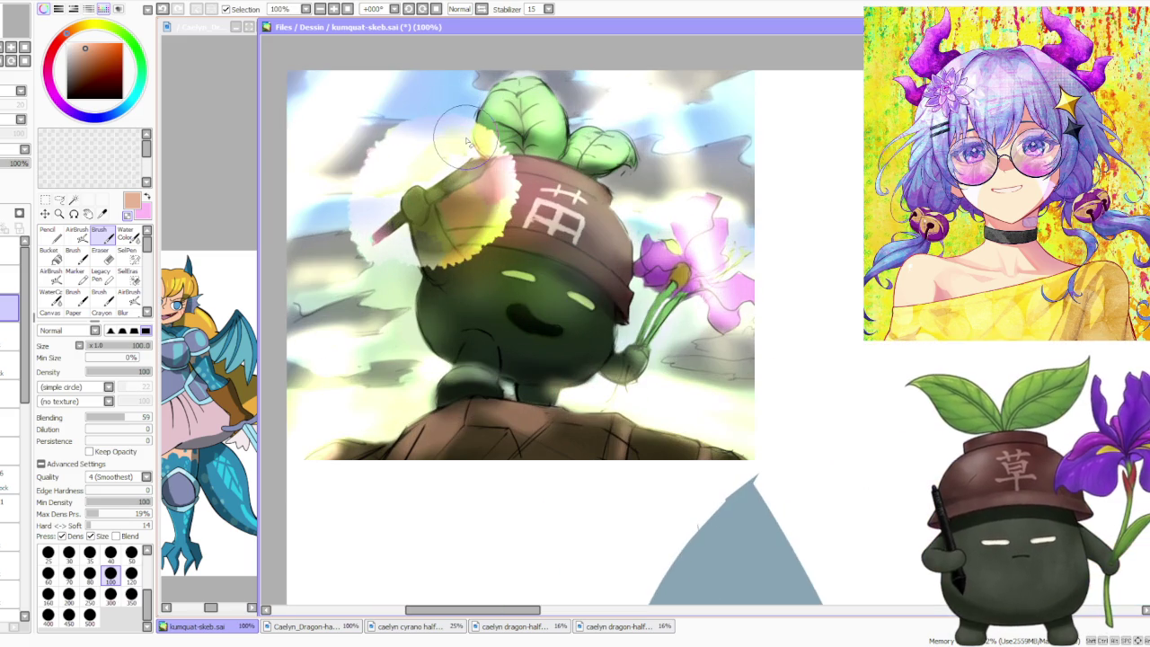
{"action": "scroll", "coordinate": [467, 133], "scroll_direction": "down", "scroll_amount": 1}
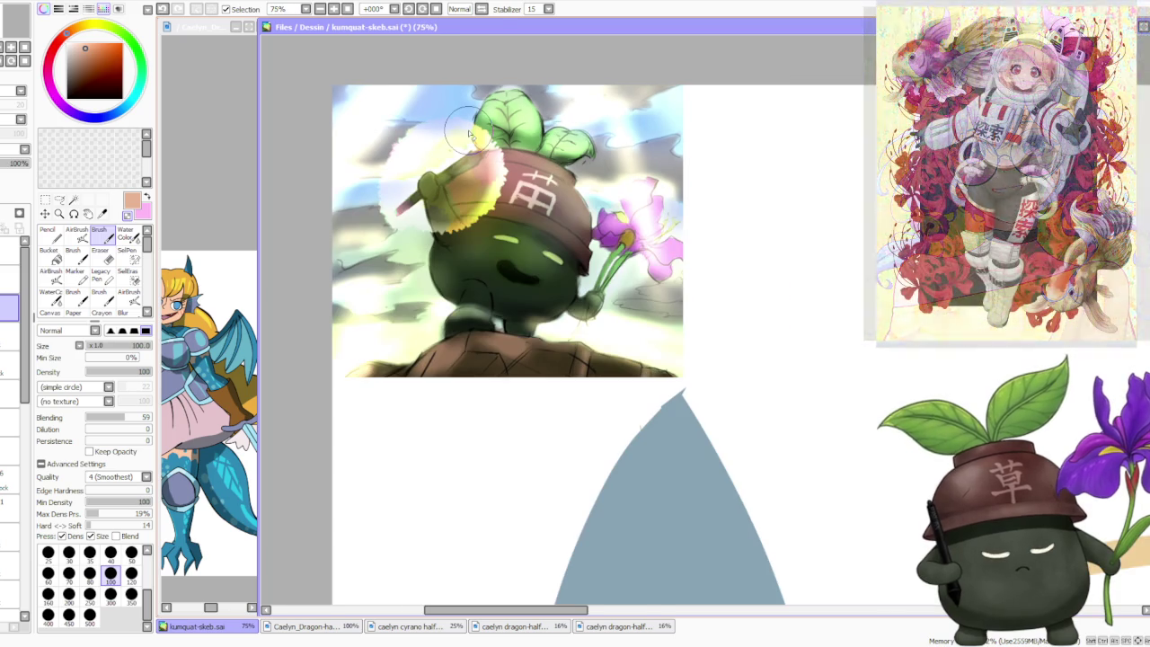
{"action": "scroll", "coordinate": [644, 225], "scroll_direction": "up", "scroll_amount": 1}
{"action": "scroll", "coordinate": [644, 224], "scroll_direction": "down", "scroll_amount": 1}
{"action": "scroll", "coordinate": [619, 216], "scroll_direction": "down", "scroll_amount": 1}
{"action": "scroll", "coordinate": [584, 201], "scroll_direction": "down", "scroll_amount": 1}
{"action": "scroll", "coordinate": [574, 116], "scroll_direction": "up", "scroll_amount": 1}
{"action": "scroll", "coordinate": [557, 116], "scroll_direction": "up", "scroll_amount": 2}
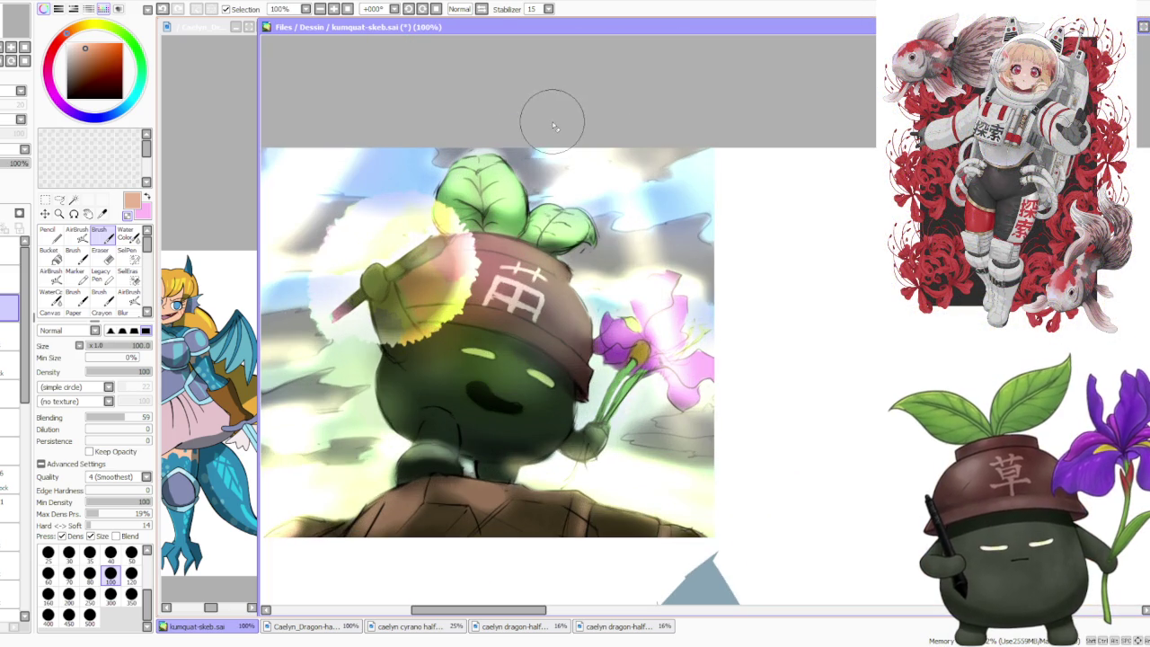
{"action": "scroll", "coordinate": [579, 229], "scroll_direction": "down", "scroll_amount": 1}
{"action": "scroll", "coordinate": [431, 234], "scroll_direction": "up", "scroll_amount": 1}
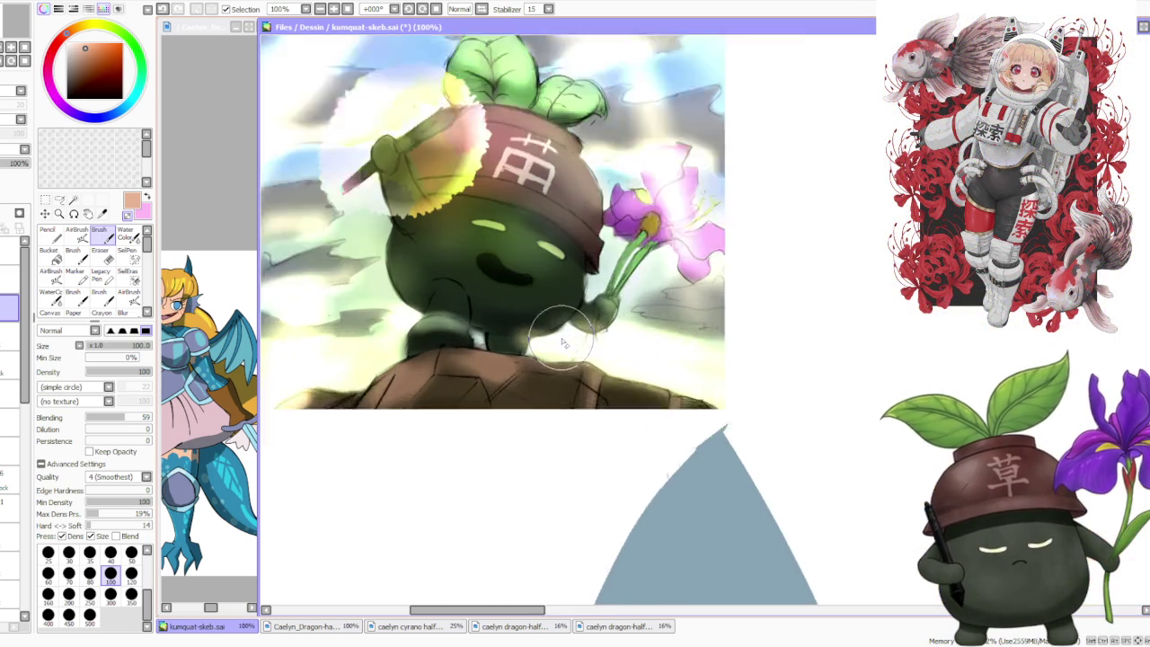
{"action": "scroll", "coordinate": [423, 241], "scroll_direction": "up", "scroll_amount": 2}
{"action": "scroll", "coordinate": [780, 437], "scroll_direction": "down", "scroll_amount": 3}
{"action": "scroll", "coordinate": [525, 281], "scroll_direction": "up", "scroll_amount": 2}
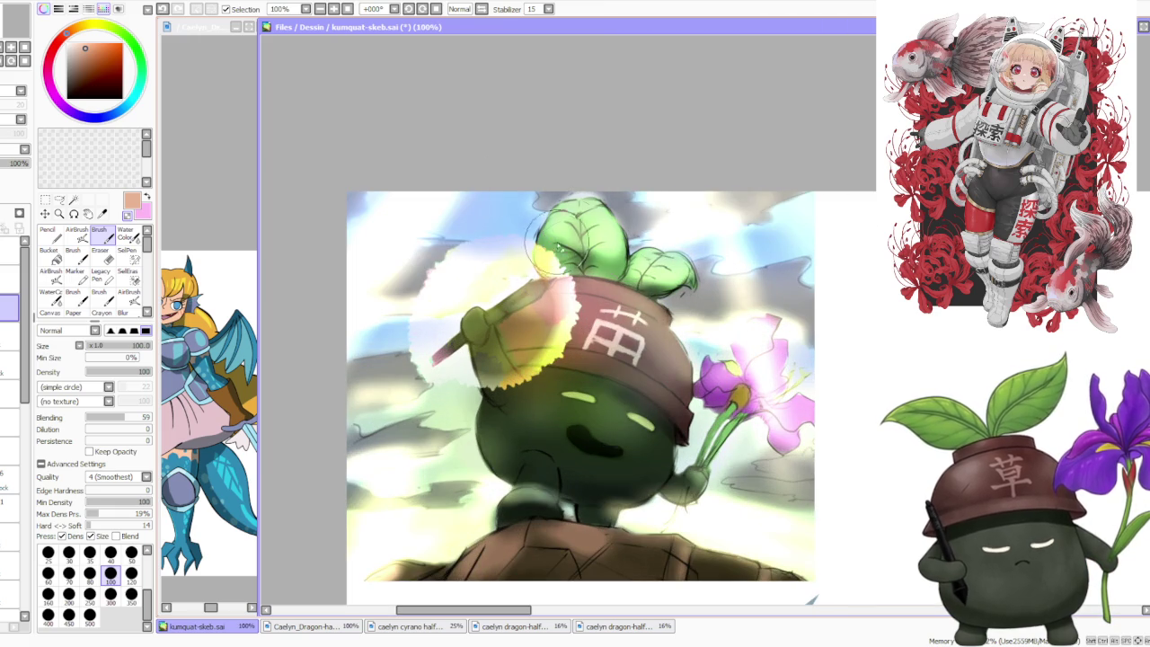
{"action": "scroll", "coordinate": [575, 216], "scroll_direction": "down", "scroll_amount": 2}
{"action": "scroll", "coordinate": [676, 297], "scroll_direction": "up", "scroll_amount": 2}
{"action": "scroll", "coordinate": [675, 296], "scroll_direction": "up", "scroll_amount": 1}
{"action": "scroll", "coordinate": [652, 297], "scroll_direction": "down", "scroll_amount": 2}
{"action": "scroll", "coordinate": [633, 254], "scroll_direction": "down", "scroll_amount": 1}
{"action": "scroll", "coordinate": [633, 252], "scroll_direction": "down", "scroll_amount": 2}
{"action": "scroll", "coordinate": [708, 310], "scroll_direction": "down", "scroll_amount": 1}
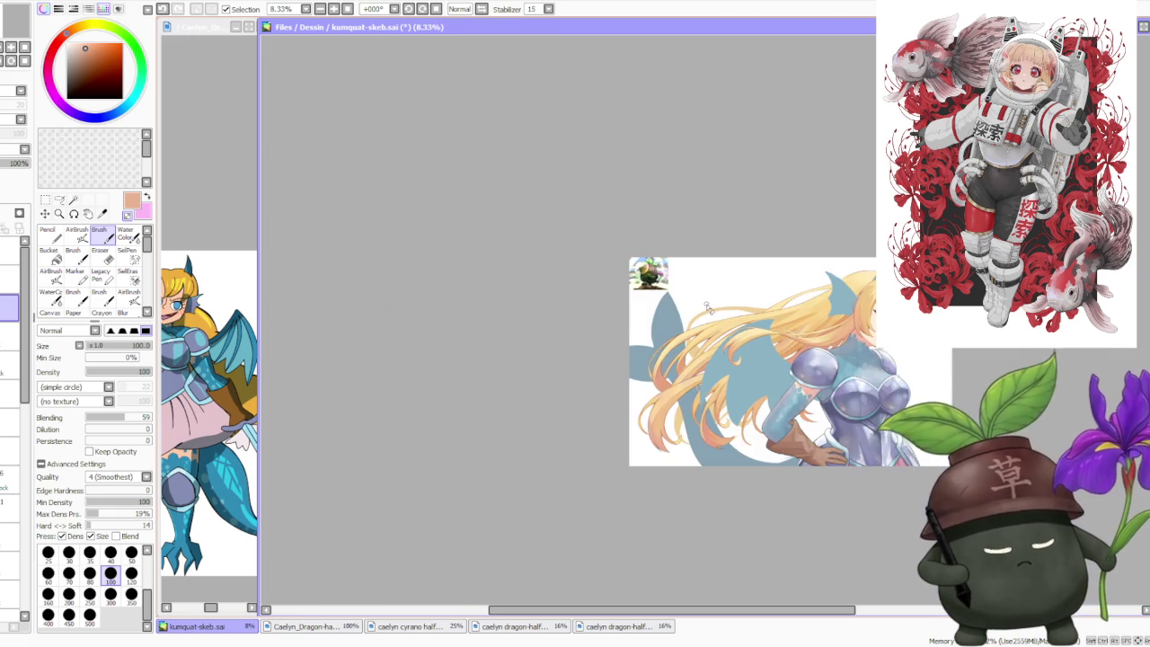
- Zoom around the canvas to inspect the kumquat inset in the top-left corner
{"action": "scroll", "coordinate": [814, 334], "scroll_direction": "up", "scroll_amount": 2}
{"action": "scroll", "coordinate": [816, 335], "scroll_direction": "up", "scroll_amount": 1}
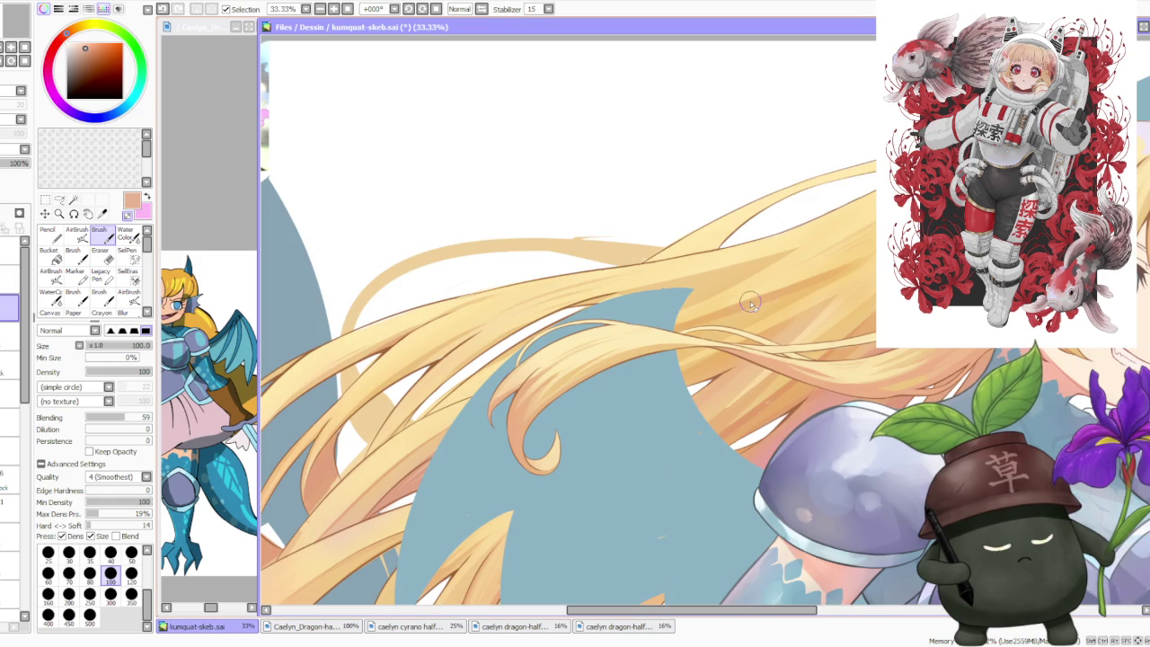
{"action": "scroll", "coordinate": [763, 299], "scroll_direction": "down", "scroll_amount": 1}
{"action": "scroll", "coordinate": [680, 295], "scroll_direction": "down", "scroll_amount": 1}
{"action": "scroll", "coordinate": [589, 255], "scroll_direction": "up", "scroll_amount": 1}
{"action": "scroll", "coordinate": [590, 255], "scroll_direction": "down", "scroll_amount": 1}
{"action": "scroll", "coordinate": [582, 232], "scroll_direction": "up", "scroll_amount": 1}
{"action": "scroll", "coordinate": [574, 224], "scroll_direction": "up", "scroll_amount": 1}
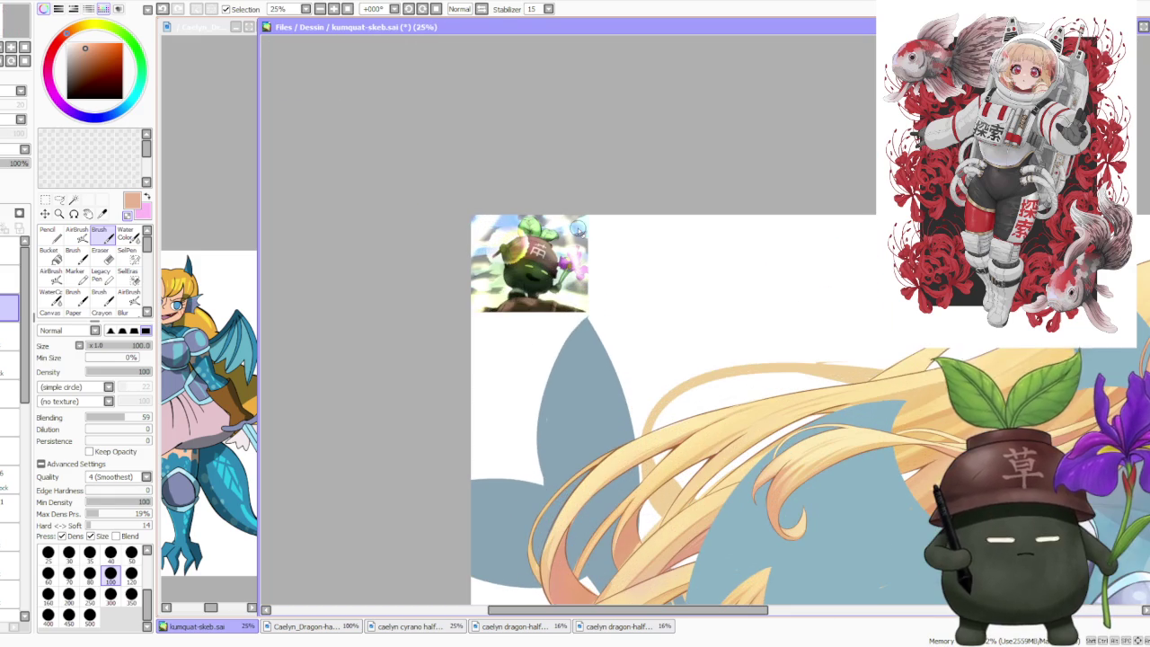
{"action": "scroll", "coordinate": [559, 191], "scroll_direction": "down", "scroll_amount": 1}
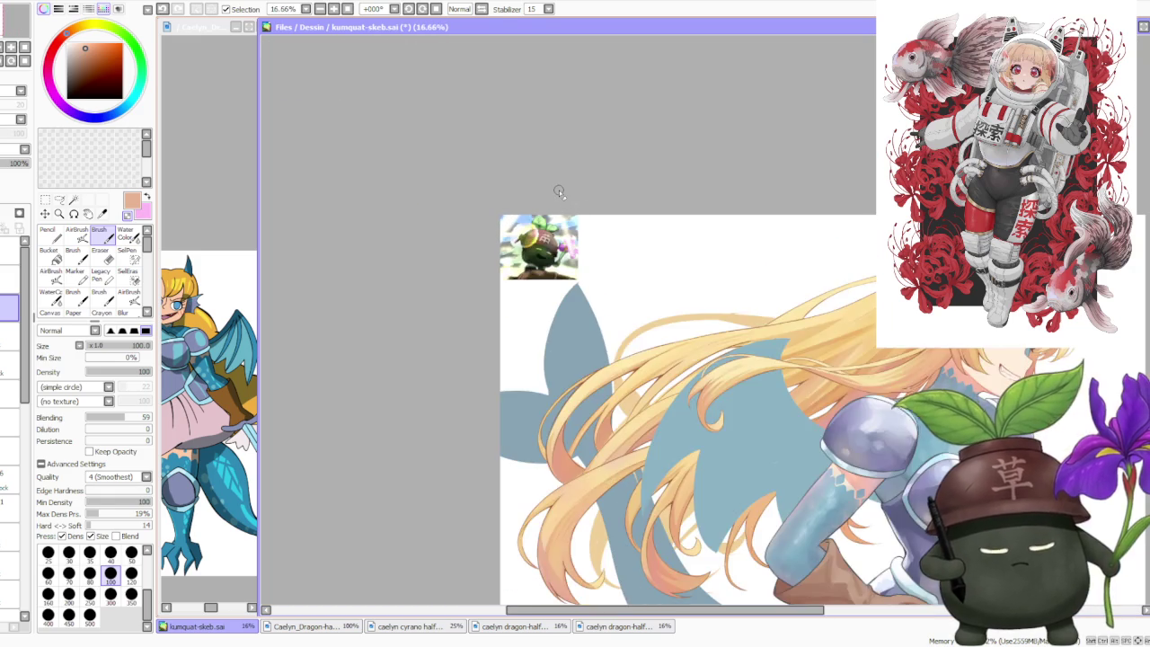
{"action": "scroll", "coordinate": [559, 192], "scroll_direction": "down", "scroll_amount": 1}
{"action": "scroll", "coordinate": [559, 191], "scroll_direction": "up", "scroll_amount": 1}
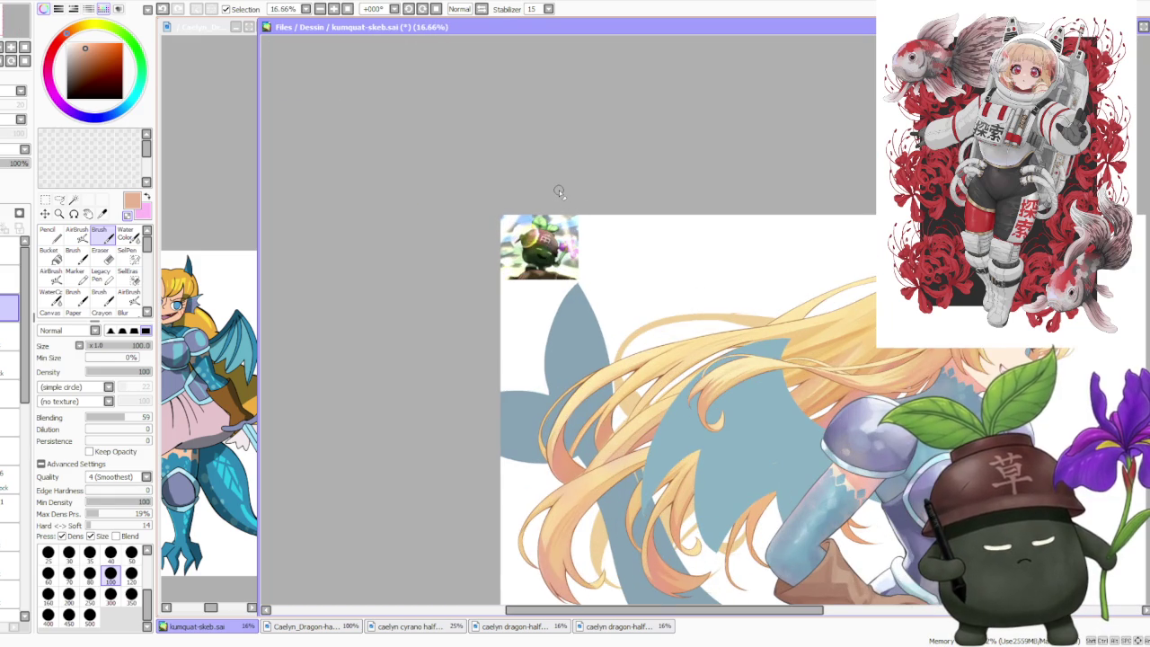
{"action": "scroll", "coordinate": [559, 192], "scroll_direction": "up", "scroll_amount": 1}
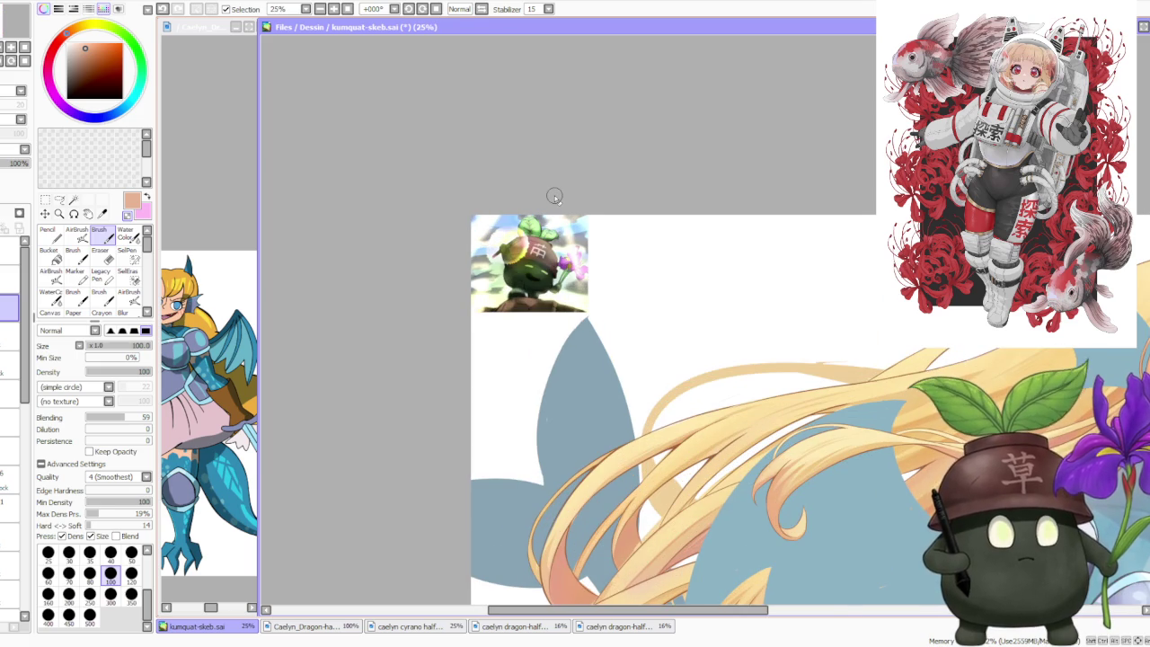
{"action": "scroll", "coordinate": [566, 202], "scroll_direction": "up", "scroll_amount": 1}
{"action": "scroll", "coordinate": [568, 206], "scroll_direction": "up", "scroll_amount": 1}
{"action": "scroll", "coordinate": [569, 207], "scroll_direction": "up", "scroll_amount": 1}
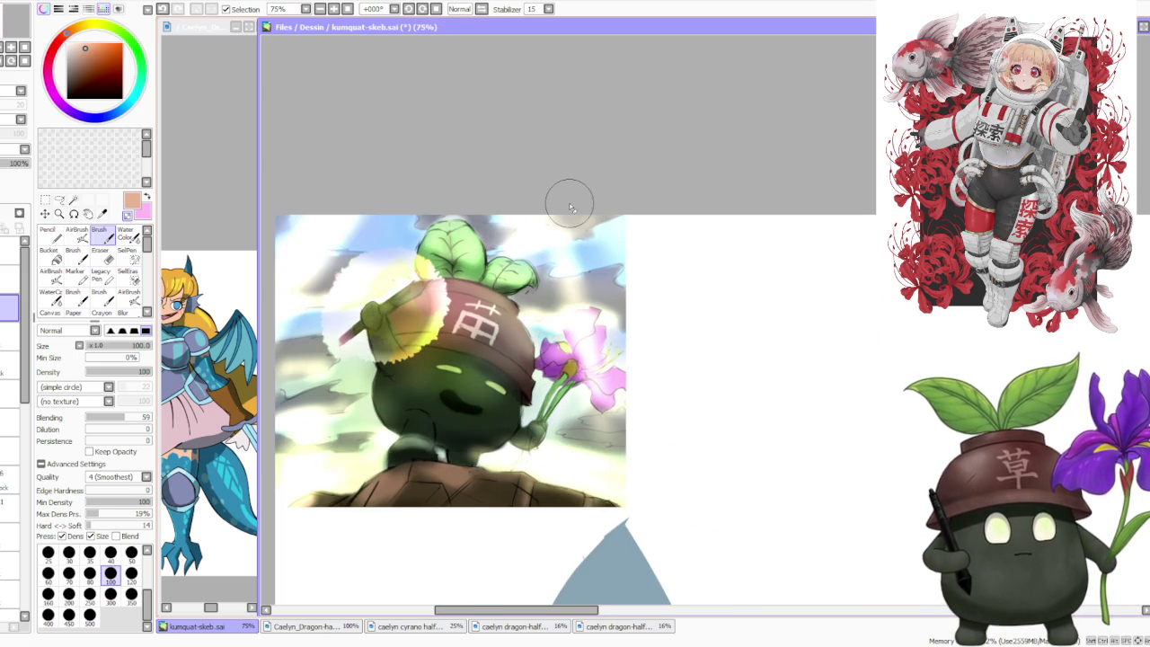
{"action": "scroll", "coordinate": [566, 205], "scroll_direction": "down", "scroll_amount": 1}
{"action": "scroll", "coordinate": [490, 256], "scroll_direction": "up", "scroll_amount": 1}
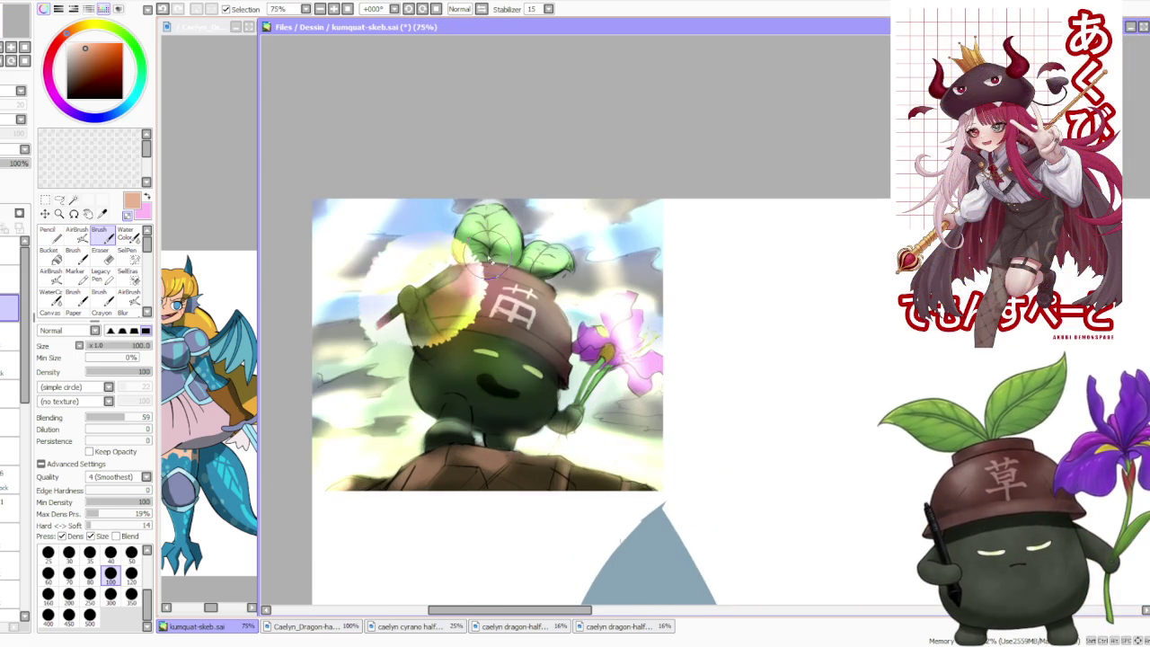
{"action": "scroll", "coordinate": [491, 232], "scroll_direction": "down", "scroll_amount": 1}
{"action": "scroll", "coordinate": [491, 230], "scroll_direction": "down", "scroll_amount": 1}
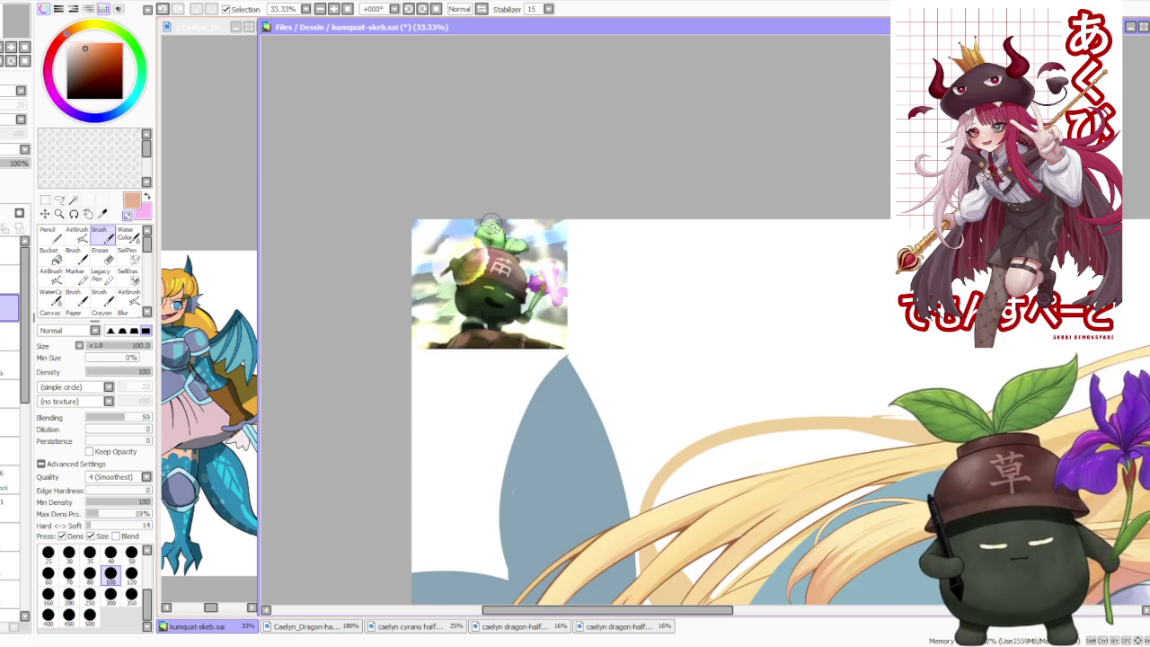
{"action": "scroll", "coordinate": [490, 223], "scroll_direction": "down", "scroll_amount": 1}
{"action": "scroll", "coordinate": [492, 215], "scroll_direction": "down", "scroll_amount": 1}
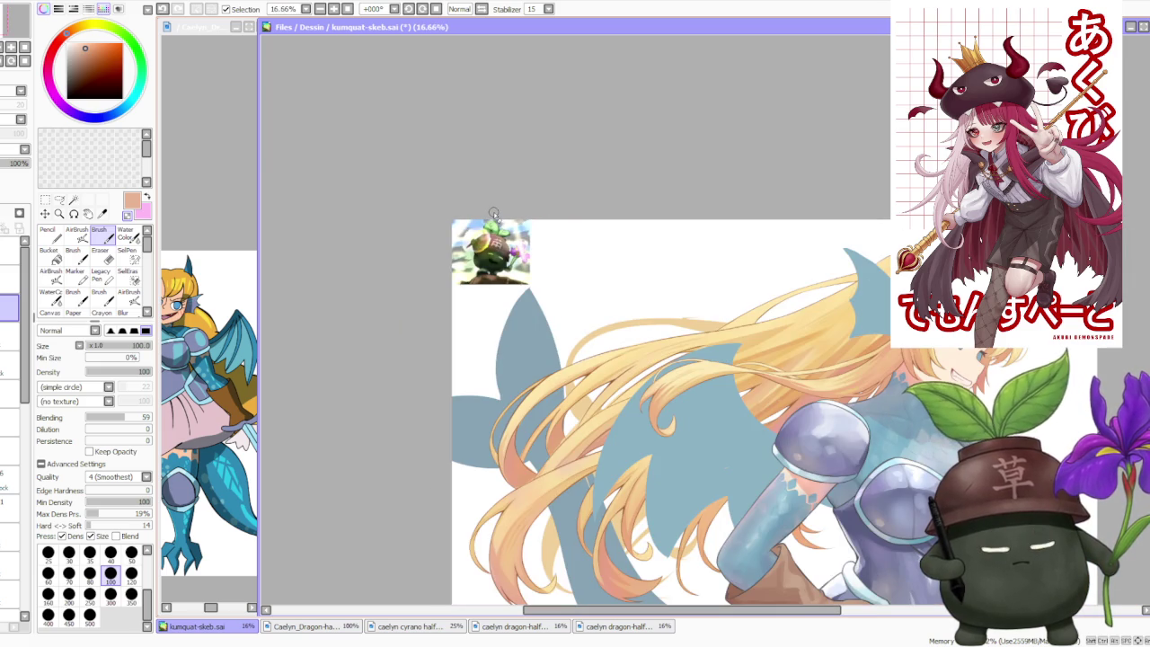
{"action": "scroll", "coordinate": [493, 214], "scroll_direction": "up", "scroll_amount": 2}
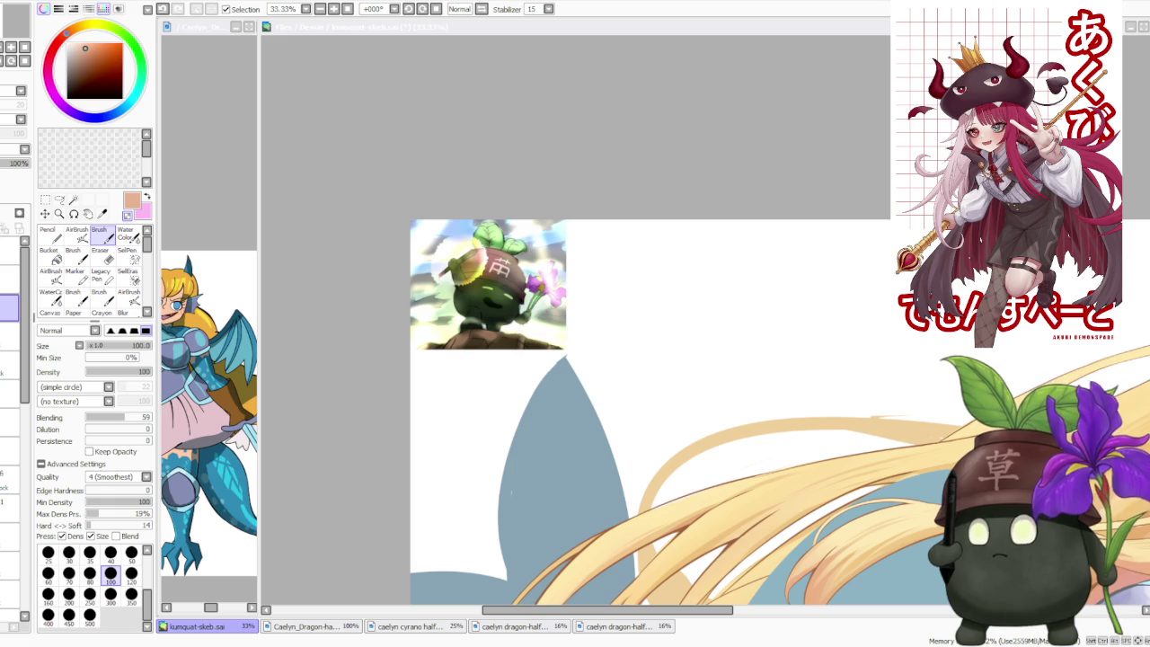
- Pick a dark red from the colour wheel and enlarge the brush to size 120
{"action": "left_click", "coordinate": [530, 144]}
{"action": "scroll", "coordinate": [503, 121], "scroll_direction": "down", "scroll_amount": 1}
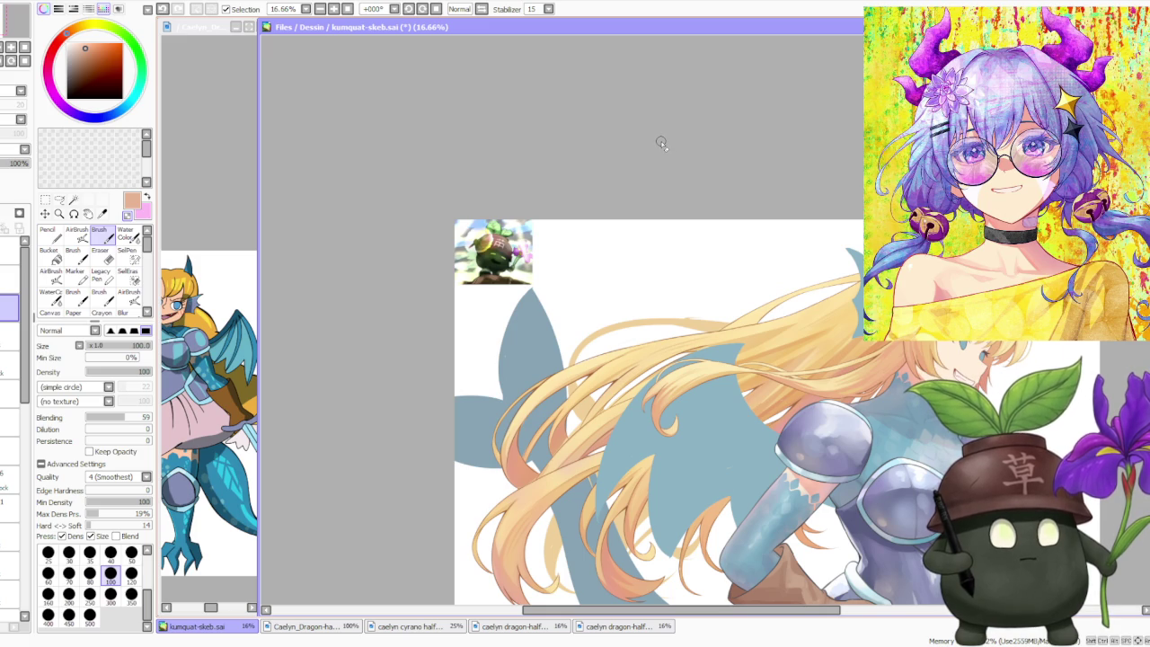
{"action": "scroll", "coordinate": [524, 193], "scroll_direction": "up", "scroll_amount": 3}
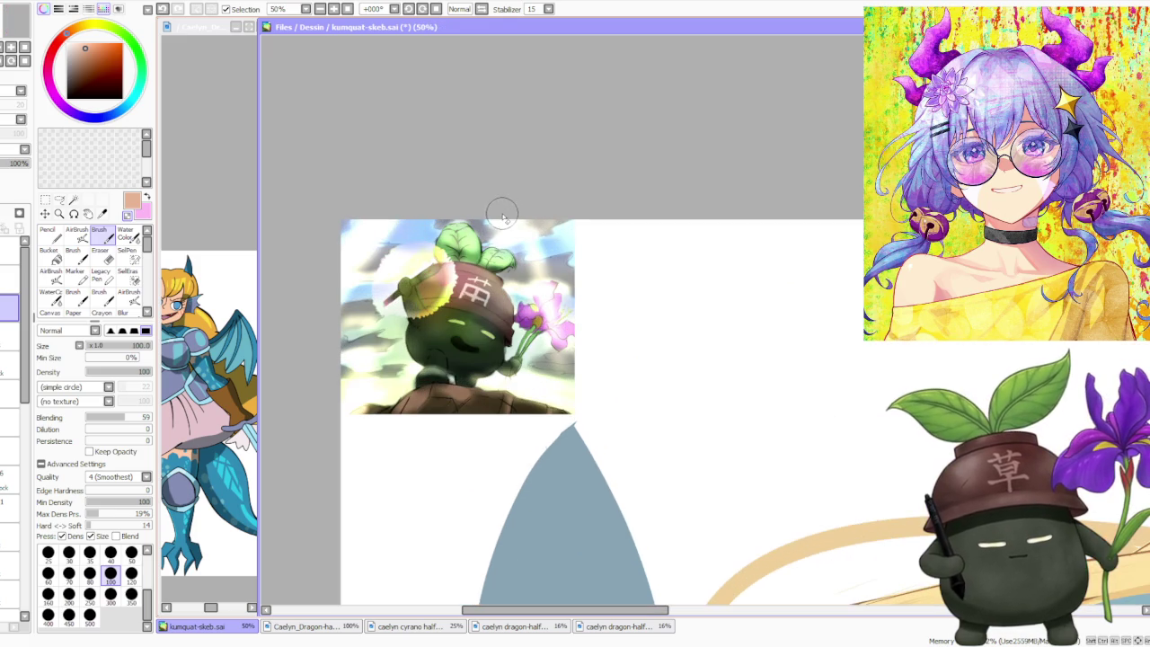
{"action": "scroll", "coordinate": [412, 261], "scroll_direction": "up", "scroll_amount": 2}
{"action": "scroll", "coordinate": [412, 261], "scroll_direction": "down", "scroll_amount": 5}
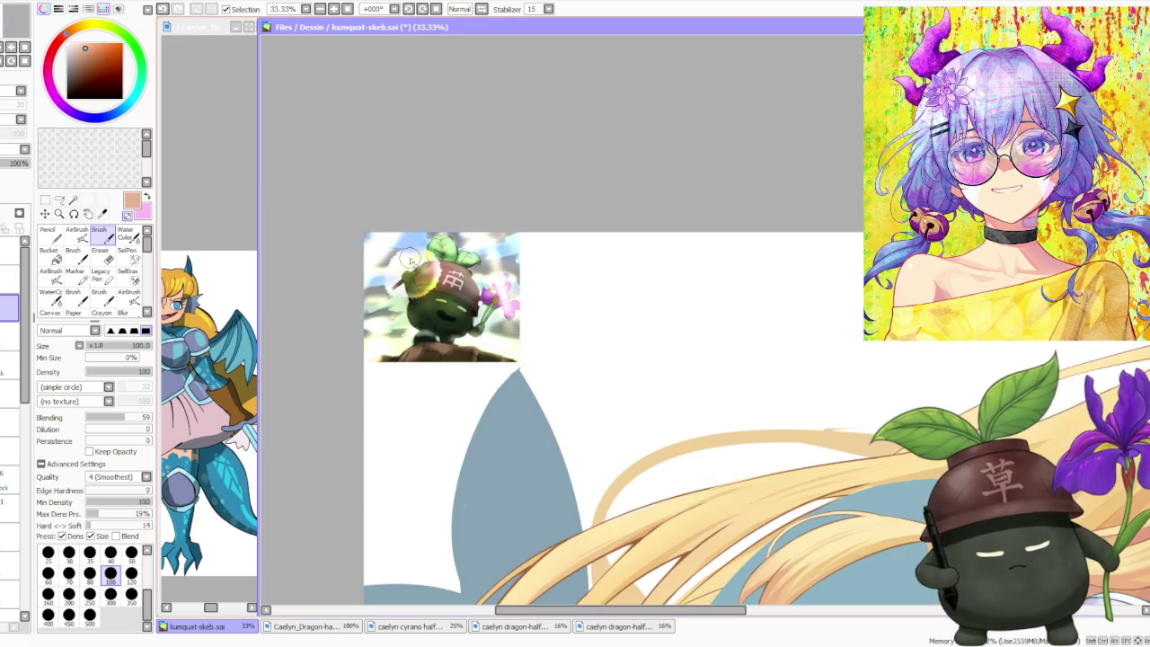
{"action": "scroll", "coordinate": [417, 242], "scroll_direction": "down", "scroll_amount": 2}
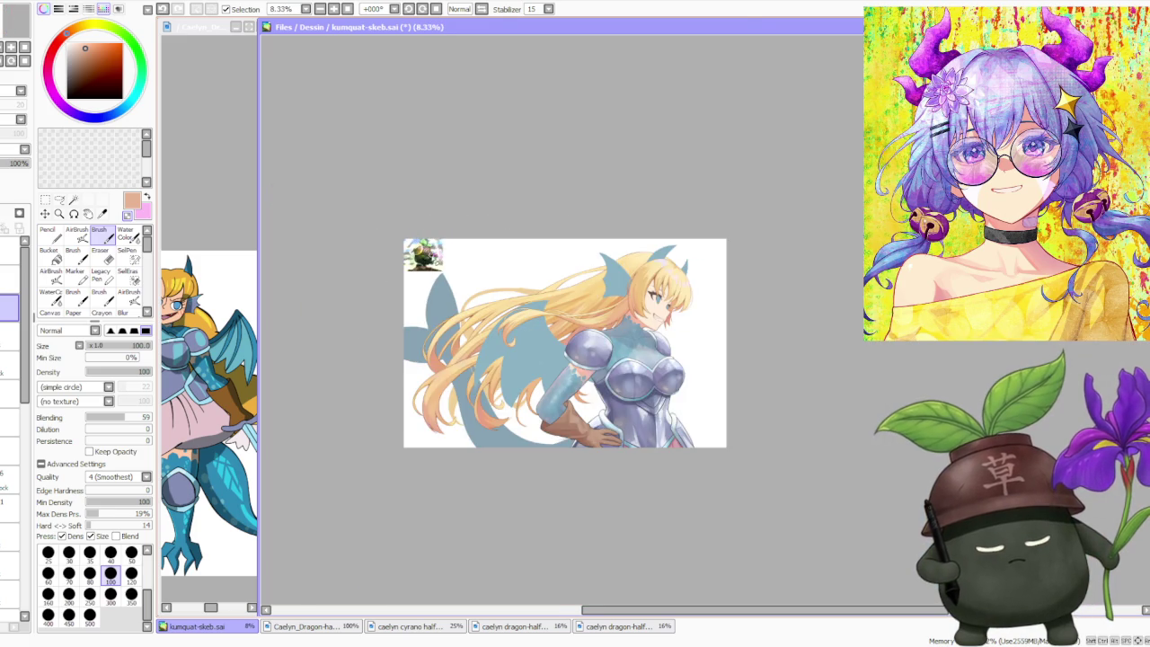
{"action": "scroll", "coordinate": [422, 247], "scroll_direction": "up", "scroll_amount": 1}
{"action": "scroll", "coordinate": [431, 256], "scroll_direction": "up", "scroll_amount": 1}
{"action": "scroll", "coordinate": [436, 263], "scroll_direction": "down", "scroll_amount": 1}
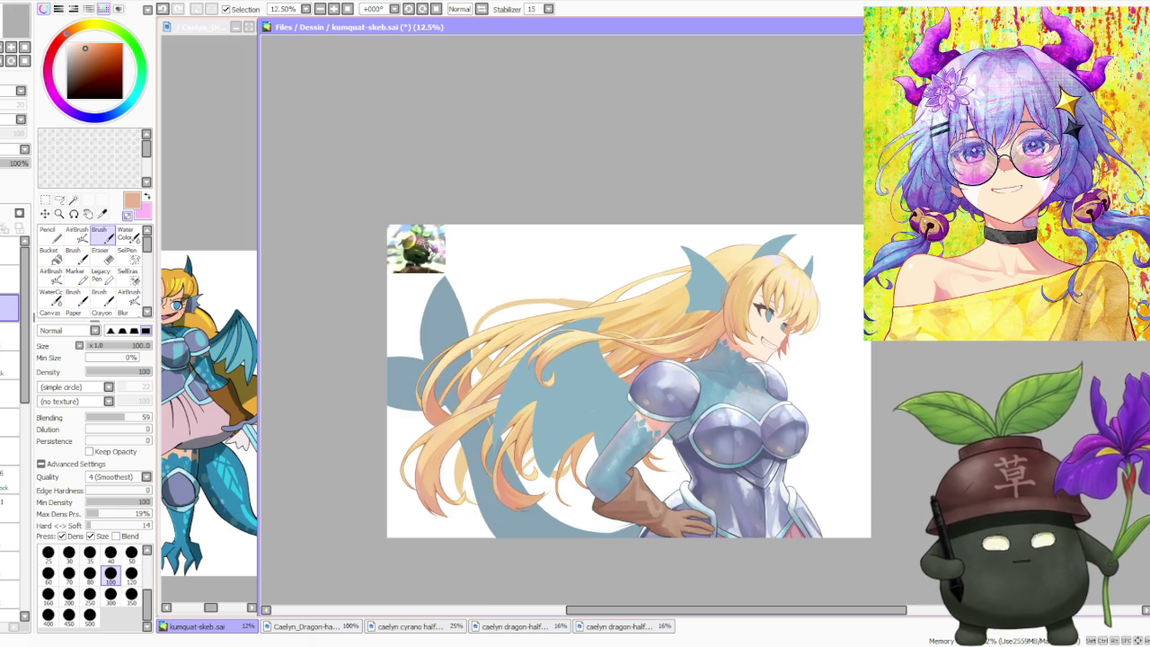
{"action": "scroll", "coordinate": [427, 248], "scroll_direction": "down", "scroll_amount": 1}
{"action": "scroll", "coordinate": [428, 251], "scroll_direction": "up", "scroll_amount": 2}
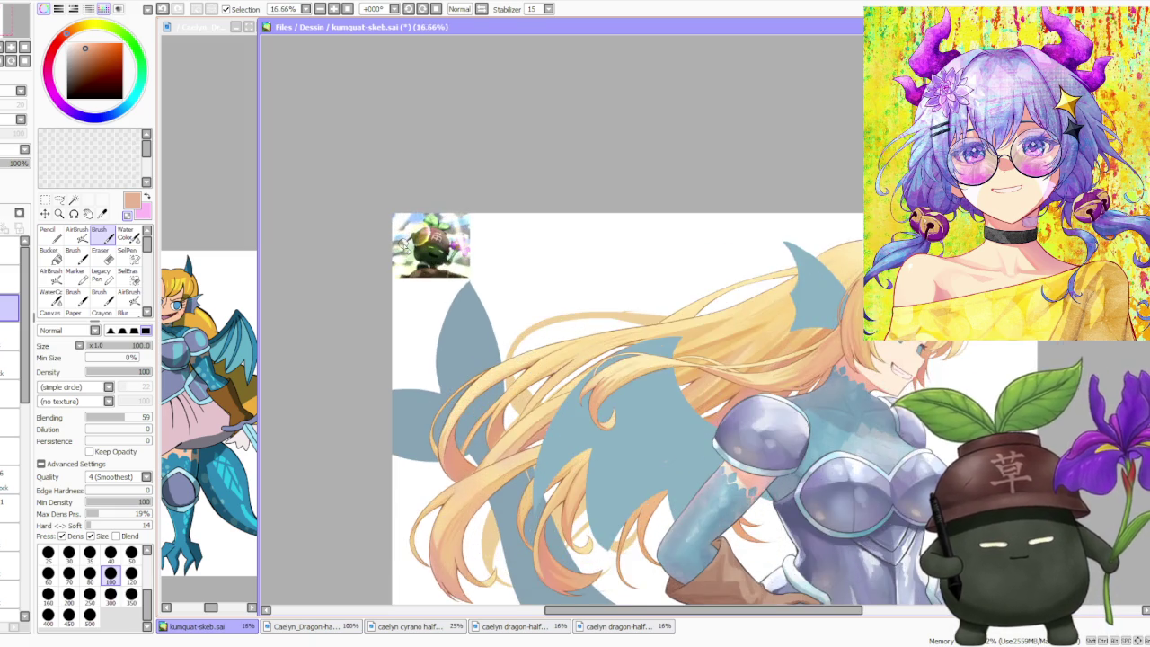
{"action": "scroll", "coordinate": [405, 244], "scroll_direction": "up", "scroll_amount": 1}
{"action": "scroll", "coordinate": [404, 235], "scroll_direction": "down", "scroll_amount": 1}
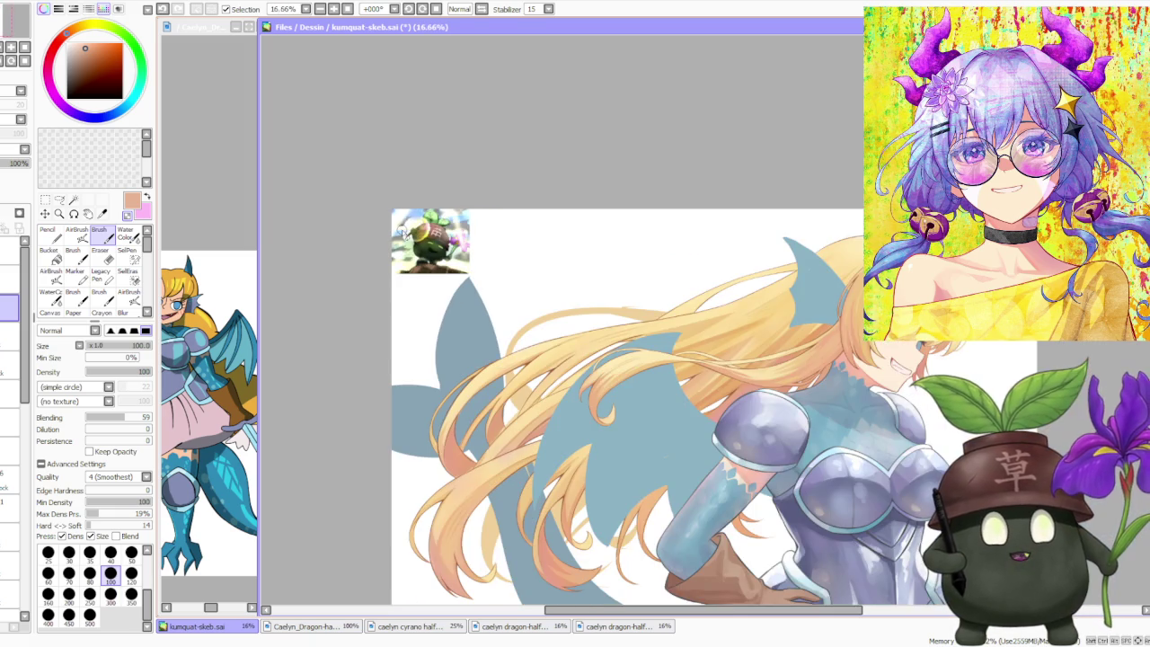
{"action": "scroll", "coordinate": [436, 193], "scroll_direction": "up", "scroll_amount": 2}
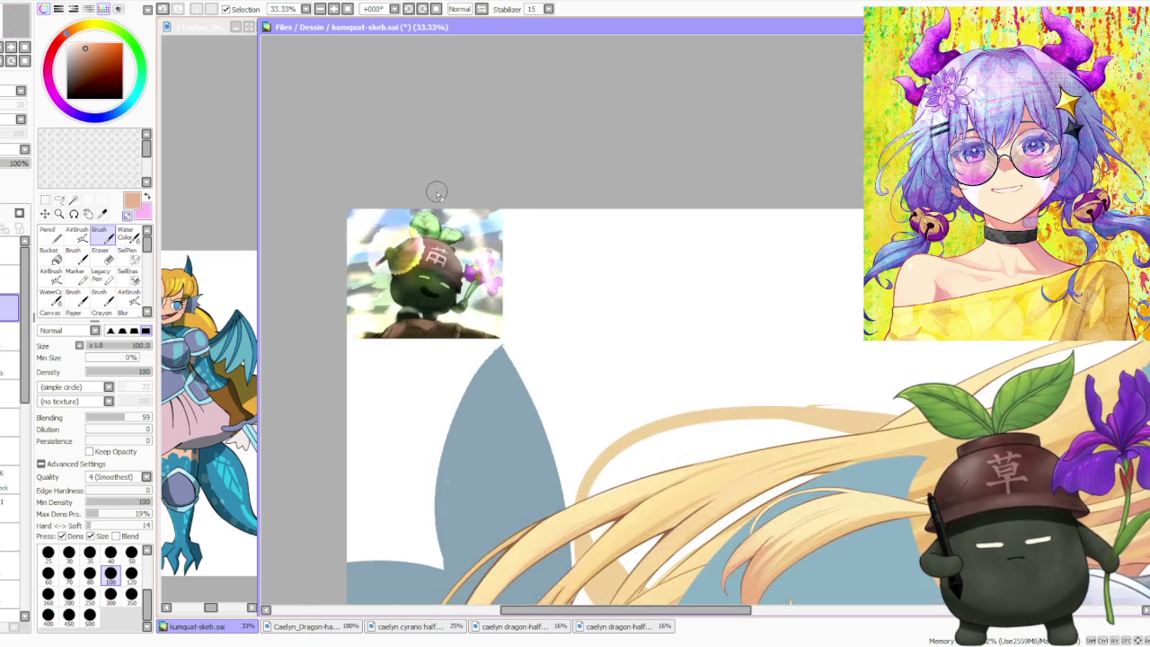
{"action": "scroll", "coordinate": [435, 193], "scroll_direction": "up", "scroll_amount": 1}
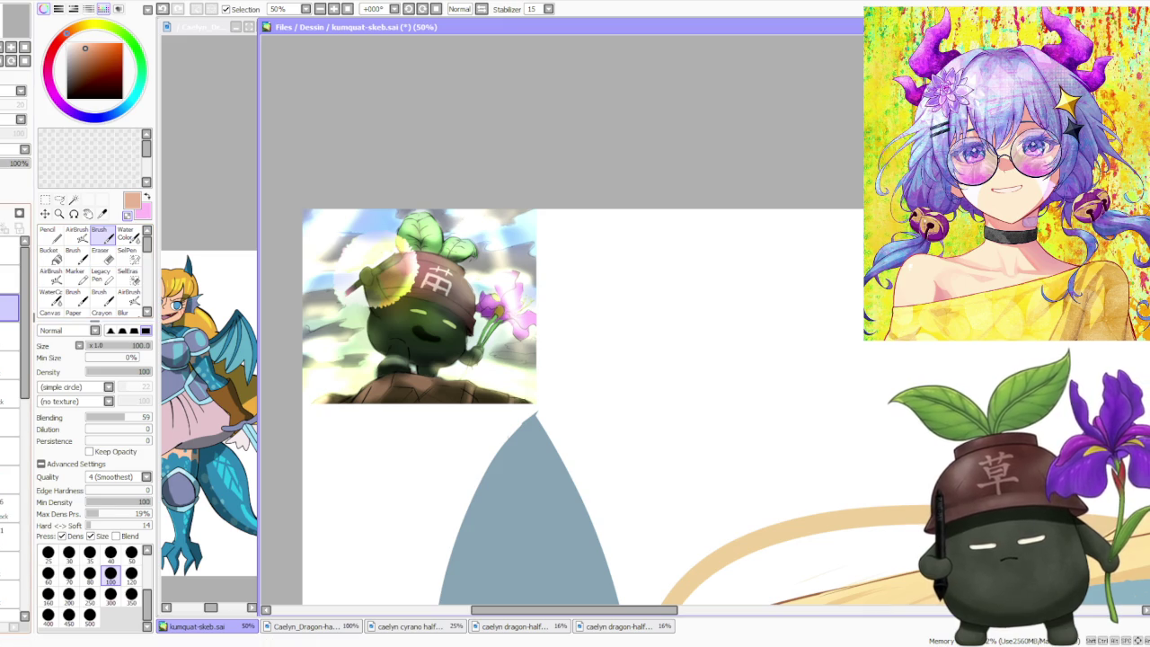
{"action": "left_click", "coordinate": [54, 47]}
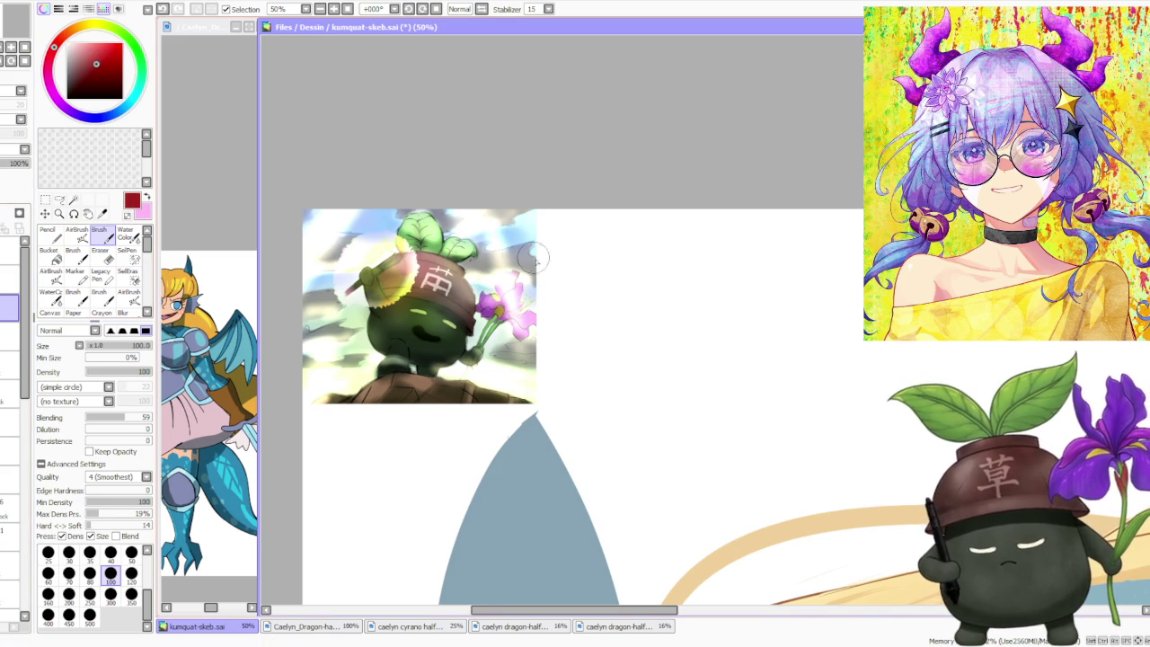
{"action": "key", "text": "]"}
- Hand-letter the artist's @ handle in dark red with a smaller brush, redoing misdrawn letters
{"action": "scroll", "coordinate": [557, 229], "scroll_direction": "up", "scroll_amount": 2}
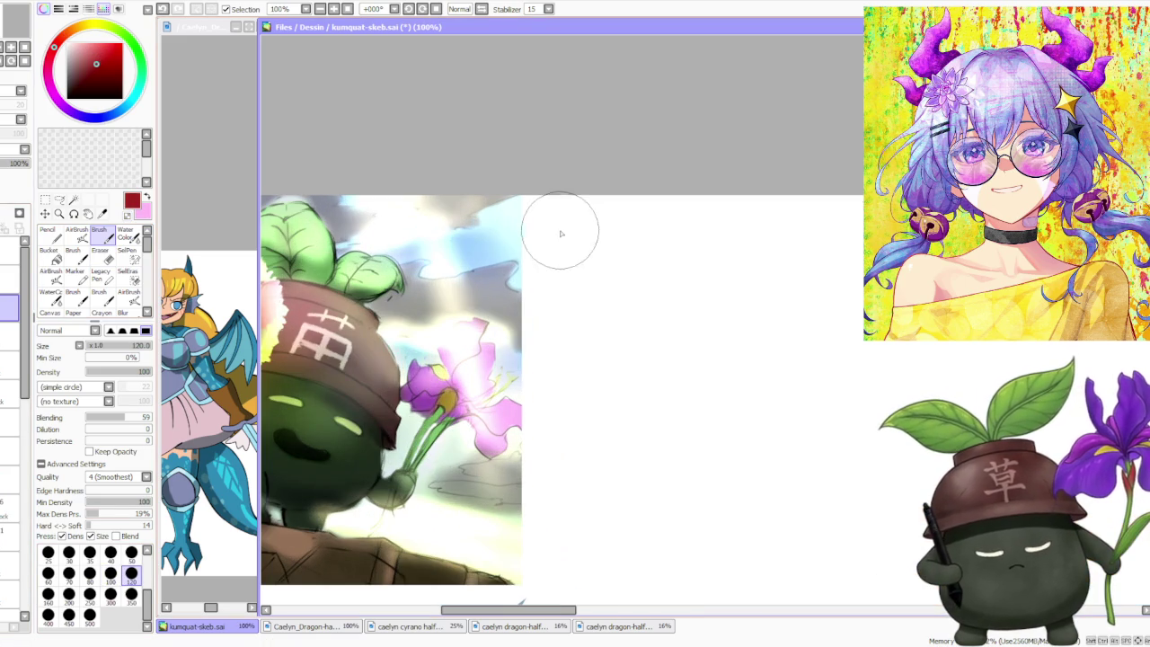
{"action": "key", "text": "bracketleft"}
{"action": "key", "text": "bracketleft"}
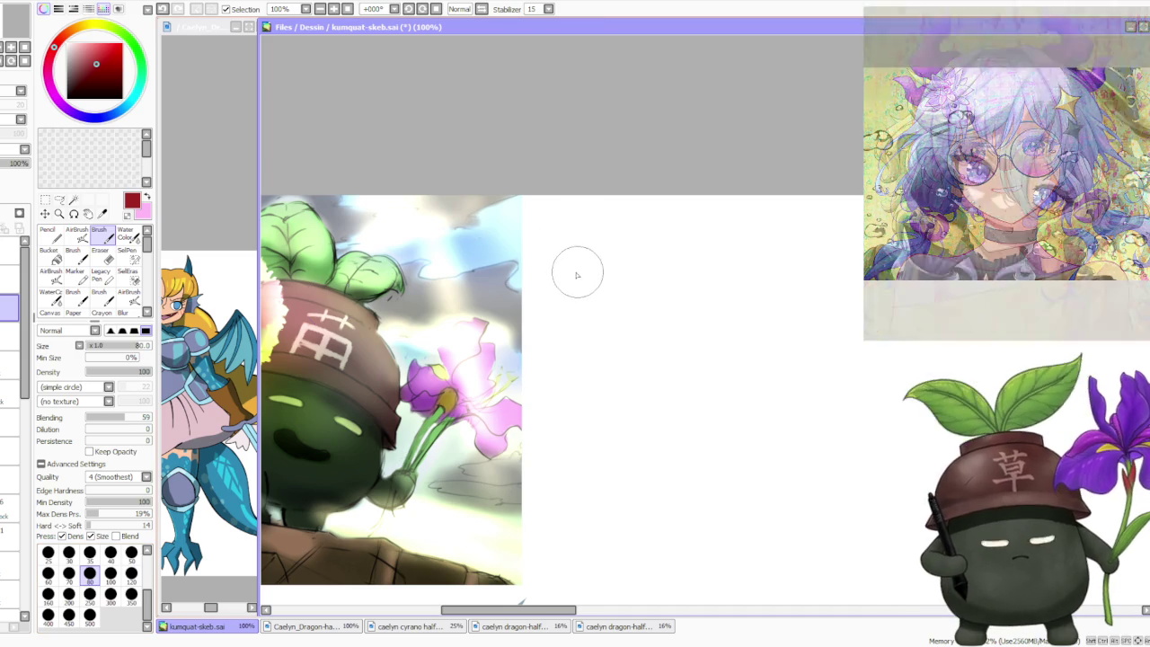
{"action": "mouse_move", "coordinate": [570, 237]}
{"action": "left_mouse_down"}
{"action": "mouse_move", "coordinate": [579, 243]}
{"action": "mouse_move", "coordinate": [550, 256]}
{"action": "mouse_move", "coordinate": [588, 224]}
{"action": "mouse_move", "coordinate": [616, 258]}
{"action": "left_mouse_up"}
{"action": "key", "text": "ctrl+z"}
{"action": "left_click", "coordinate": [626, 231]}
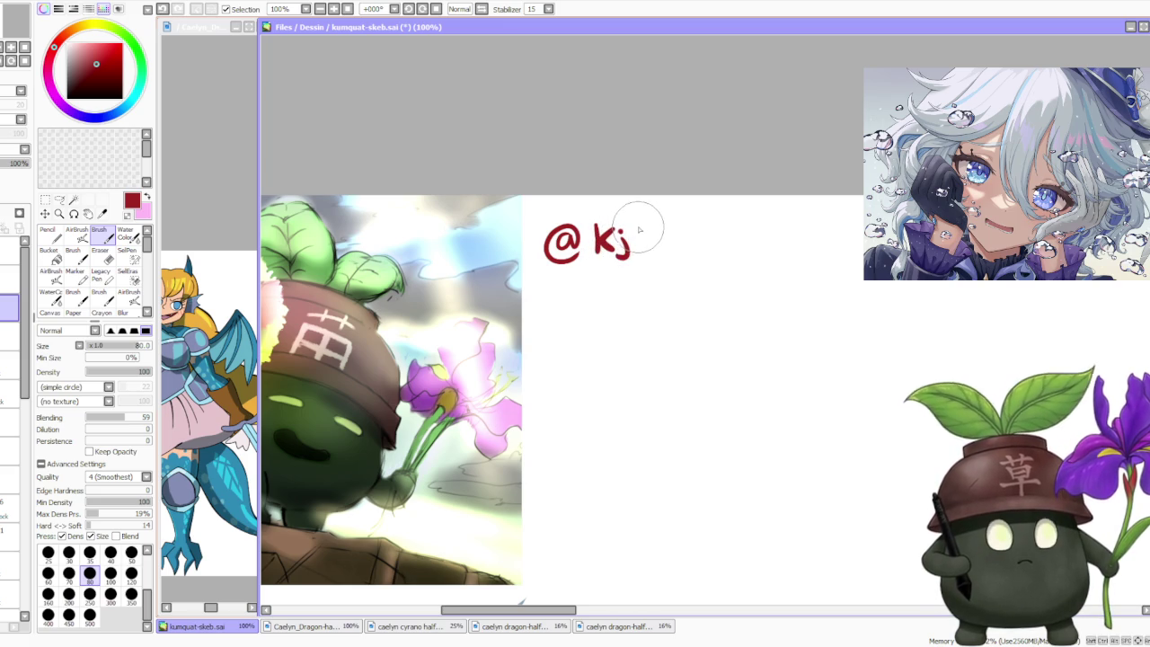
{"action": "mouse_move", "coordinate": [641, 219]}
{"action": "left_mouse_down"}
{"action": "mouse_move", "coordinate": [640, 255]}
{"action": "mouse_move", "coordinate": [647, 230]}
{"action": "mouse_move", "coordinate": [645, 259]}
{"action": "mouse_move", "coordinate": [684, 246]}
{"action": "mouse_move", "coordinate": [681, 234]}
{"action": "mouse_move", "coordinate": [684, 251]}
{"action": "left_mouse_up"}
{"action": "key", "text": "ctrl+z"}
{"action": "key", "text": "ctrl+z"}
{"action": "mouse_move", "coordinate": [697, 208]}
{"action": "left_mouse_down"}
{"action": "mouse_move", "coordinate": [692, 251]}
{"action": "mouse_move", "coordinate": [728, 255]}
{"action": "left_mouse_up"}
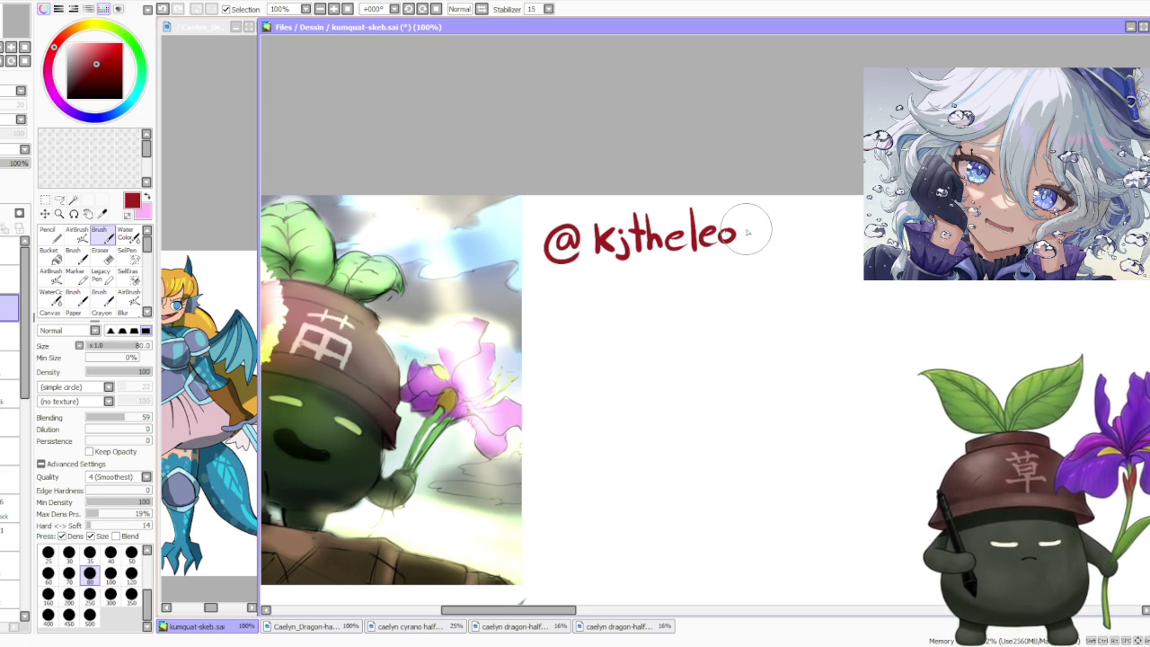
- Enlarge the dark red credit handle using the Selection tool's Scale transform and confirm
{"action": "scroll", "coordinate": [752, 238], "scroll_direction": "down", "scroll_amount": 3}
{"action": "scroll", "coordinate": [764, 236], "scroll_direction": "down", "scroll_amount": 2}
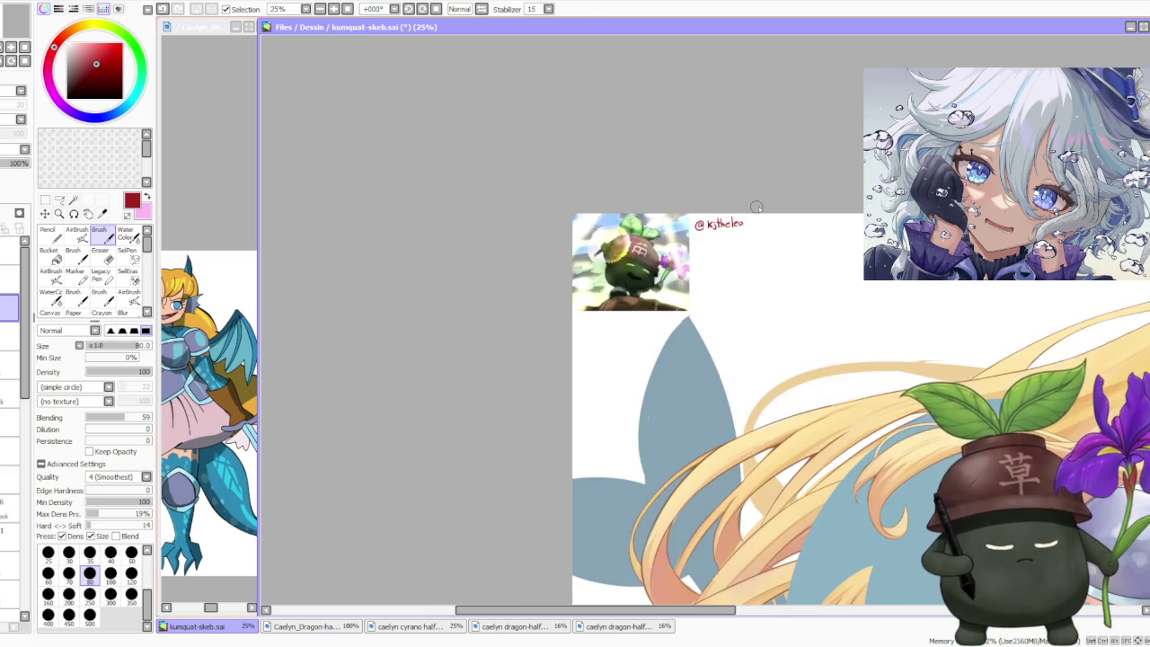
{"action": "scroll", "coordinate": [780, 232], "scroll_direction": "down", "scroll_amount": 2}
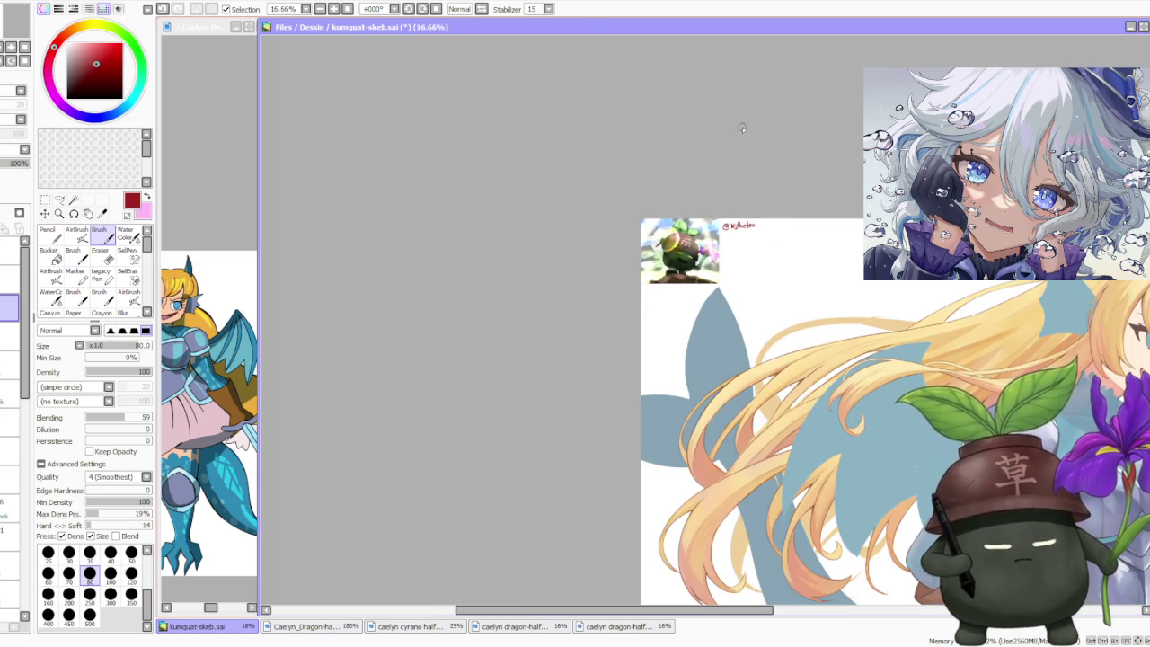
{"action": "scroll", "coordinate": [729, 193], "scroll_direction": "up", "scroll_amount": 2}
{"action": "left_click_drag", "start_coordinate": [809, 193], "coordinate": [440, 180]}
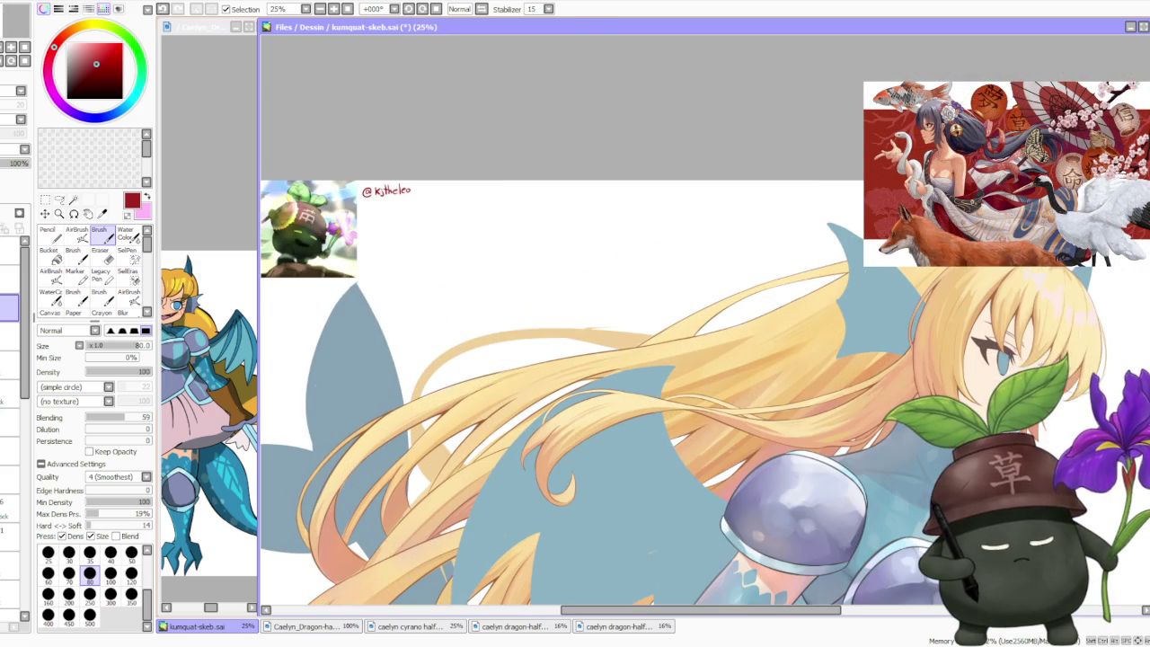
{"action": "left_click", "coordinate": [51, 197]}
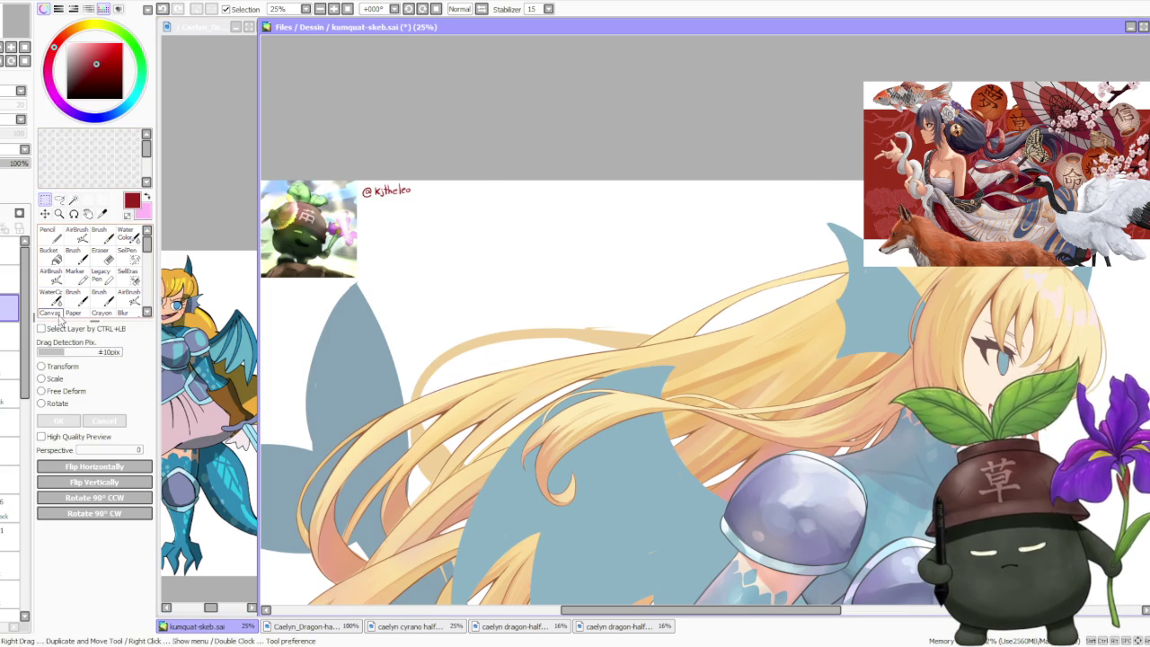
{"action": "left_click", "coordinate": [54, 378]}
{"action": "mouse_move", "coordinate": [411, 196]}
{"action": "left_mouse_down"}
{"action": "mouse_move", "coordinate": [430, 206]}
{"action": "mouse_move", "coordinate": [415, 206]}
{"action": "left_mouse_up"}
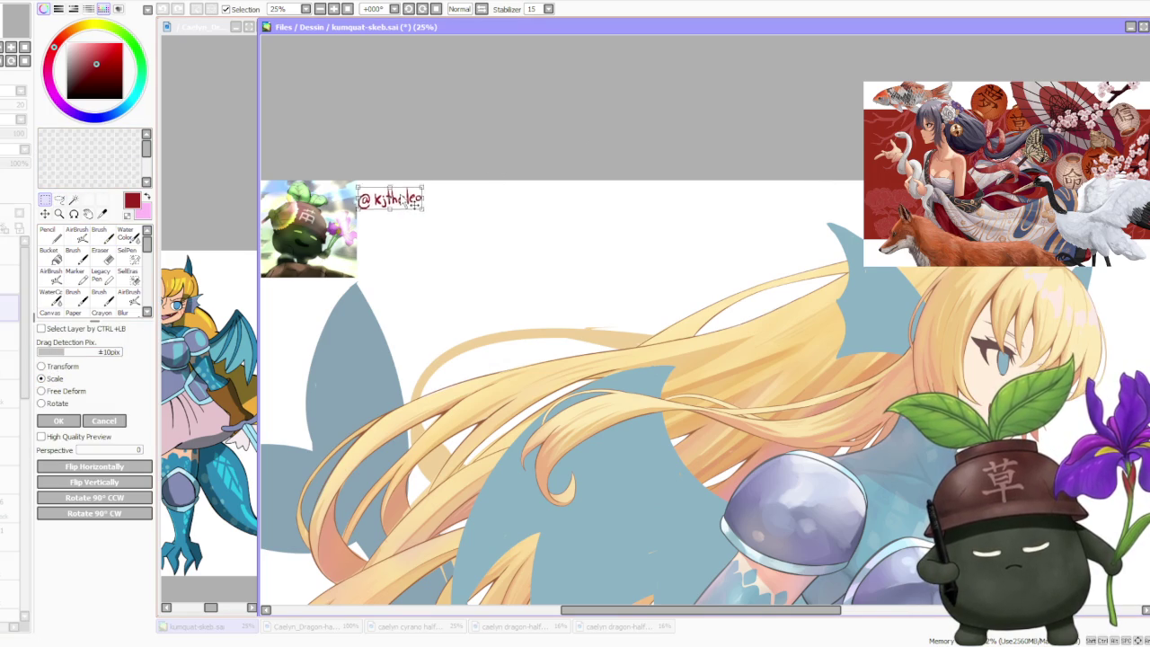
{"action": "left_click", "coordinate": [59, 418]}
{"action": "scroll", "coordinate": [477, 247], "scroll_direction": "down", "scroll_amount": 1}
{"action": "scroll", "coordinate": [553, 273], "scroll_direction": "down", "scroll_amount": 2}
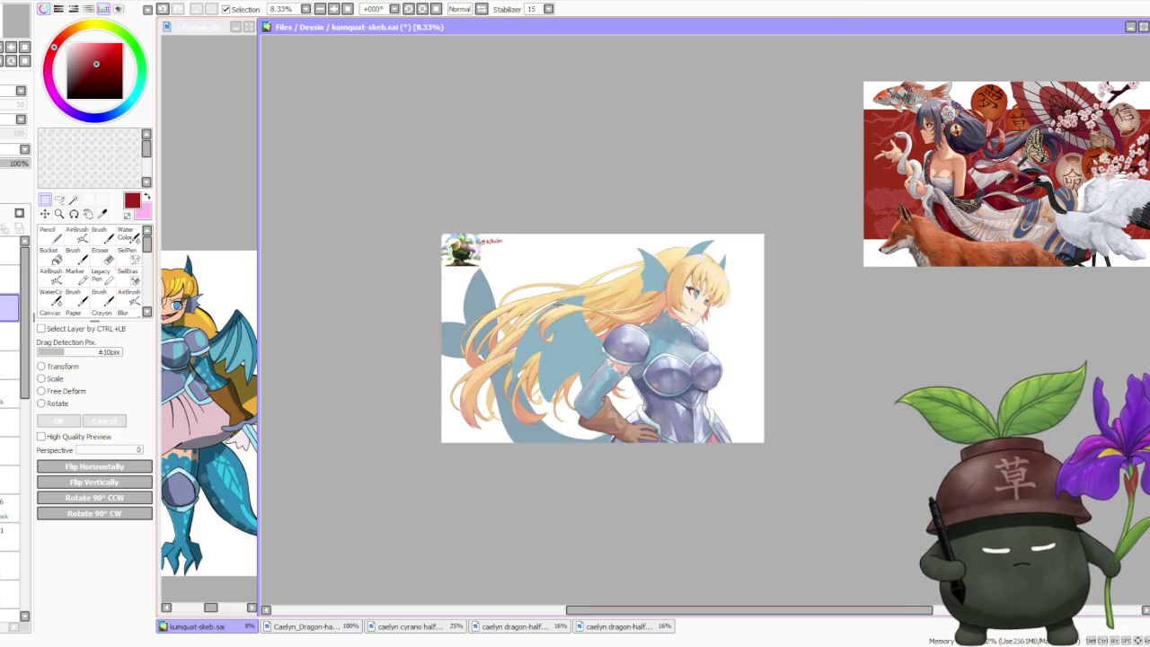
- Add a new empty layer above the selected one, then reselect a lower layer
{"action": "scroll", "coordinate": [544, 352], "scroll_direction": "up", "scroll_amount": 1}
{"action": "scroll", "coordinate": [557, 347], "scroll_direction": "up", "scroll_amount": 1}
{"action": "scroll", "coordinate": [556, 334], "scroll_direction": "down", "scroll_amount": 1}
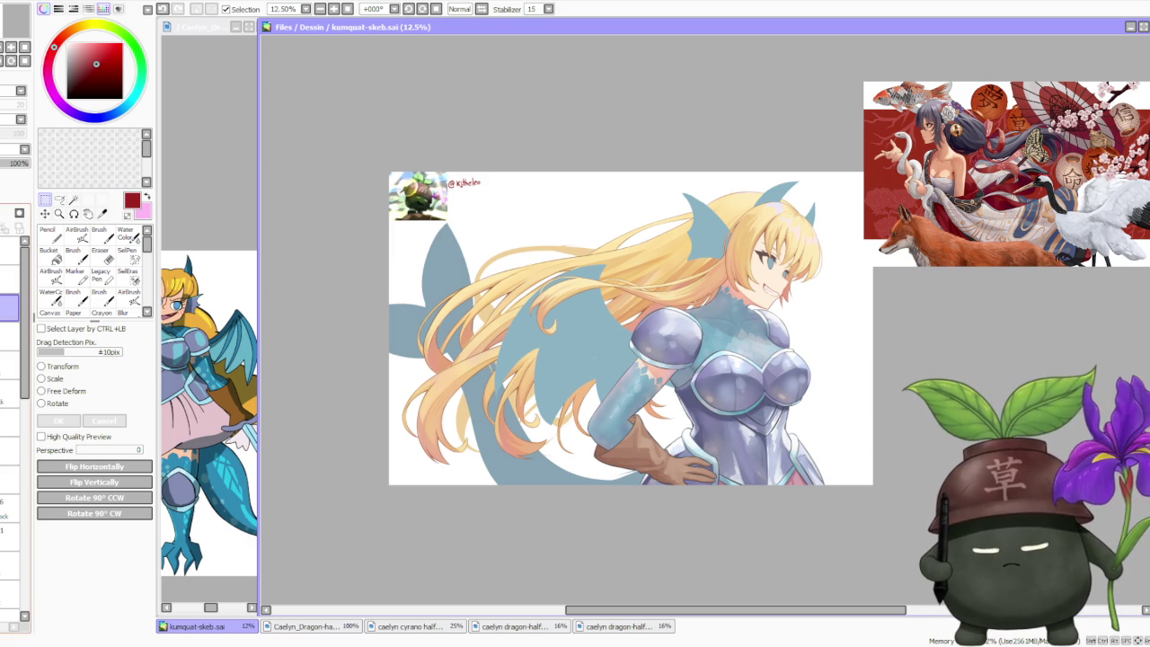
{"action": "left_click", "coordinate": [10, 279]}
{"action": "key", "text": "ctrl+shift+n"}
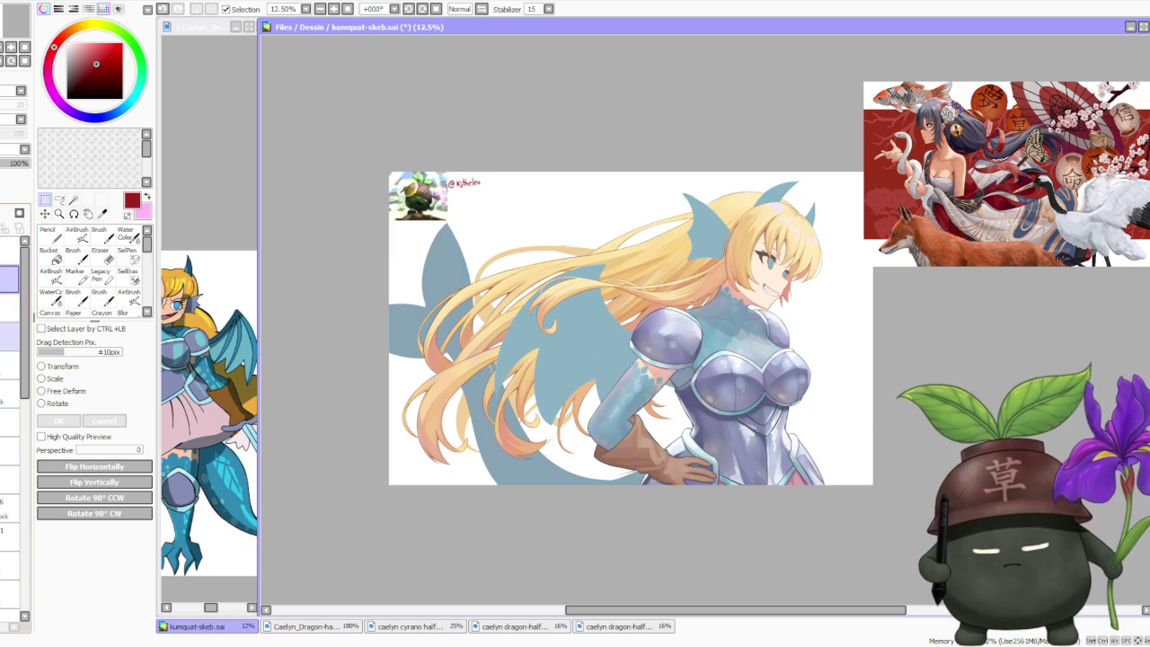
{"action": "left_click", "coordinate": [10, 334]}
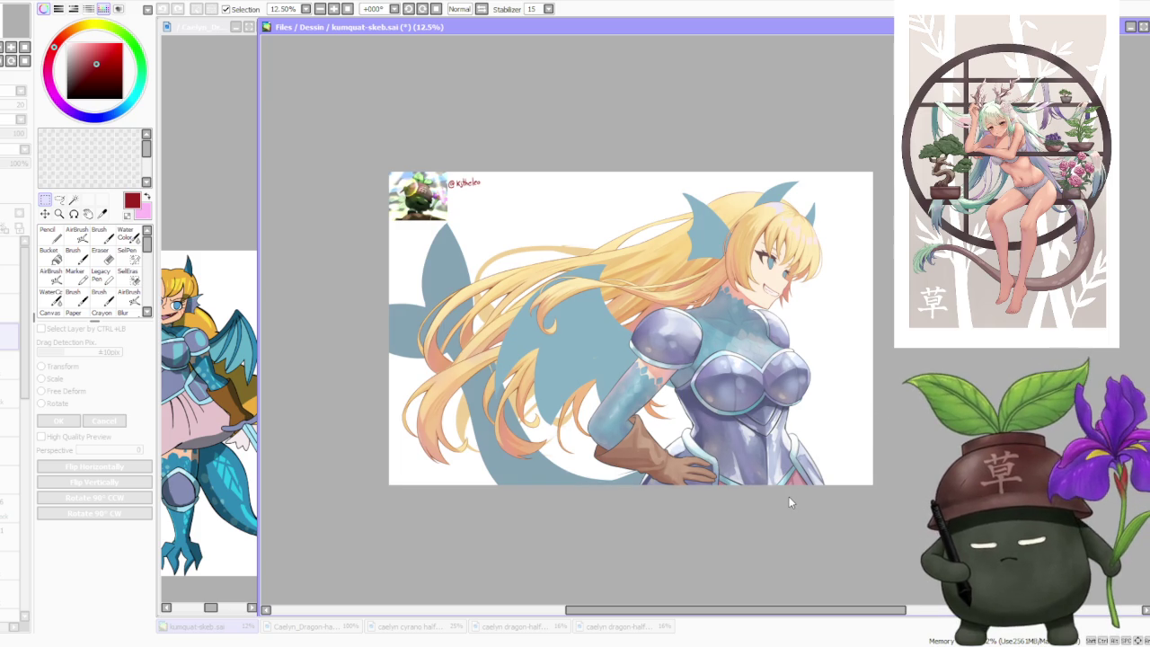
- Compare the hair colour change with undo/redo, then undo the last small canvas change
{"action": "key", "text": "ctrl+z"}
{"action": "key", "text": "ctrl+y"}
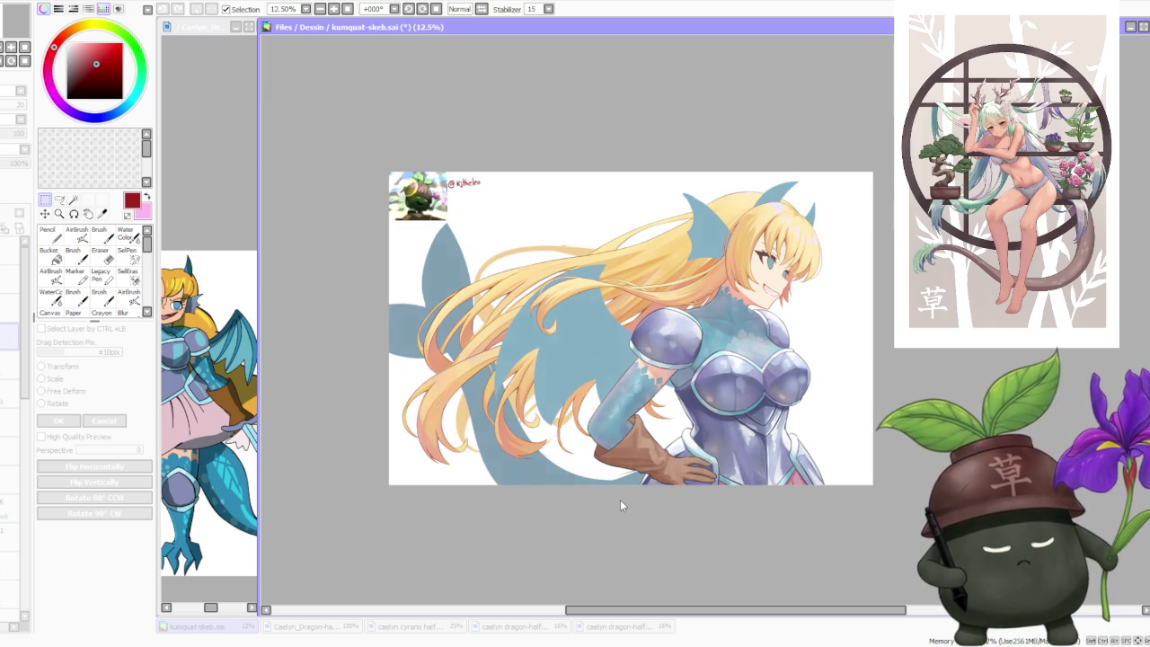
{"action": "scroll", "coordinate": [698, 395], "scroll_direction": "down", "scroll_amount": 1}
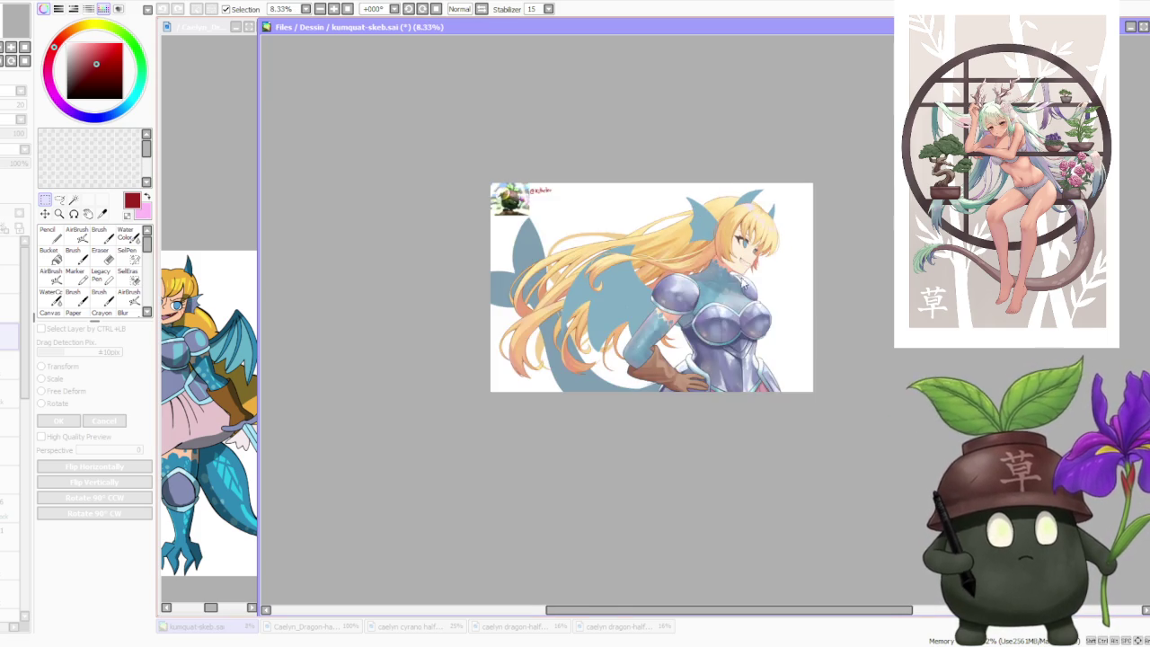
{"action": "scroll", "coordinate": [687, 399], "scroll_direction": "up", "scroll_amount": 2}
{"action": "scroll", "coordinate": [691, 337], "scroll_direction": "down", "scroll_amount": 1}
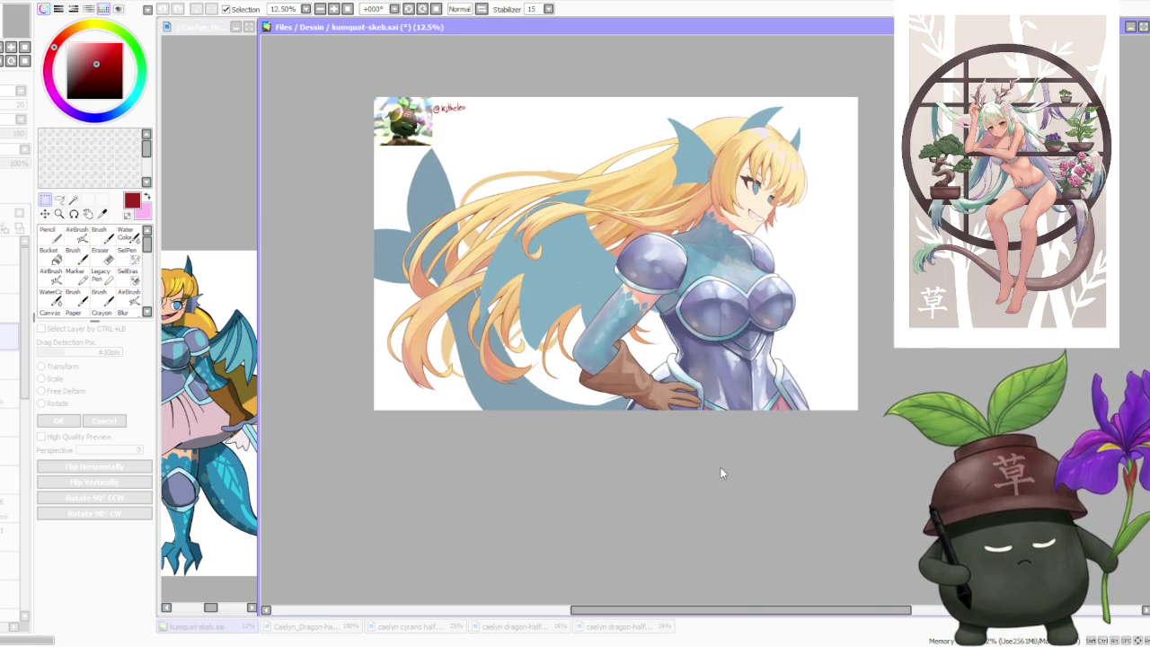
{"action": "scroll", "coordinate": [598, 248], "scroll_direction": "down", "scroll_amount": 1}
{"action": "scroll", "coordinate": [597, 248], "scroll_direction": "up", "scroll_amount": 2}
{"action": "scroll", "coordinate": [530, 103], "scroll_direction": "up", "scroll_amount": 1}
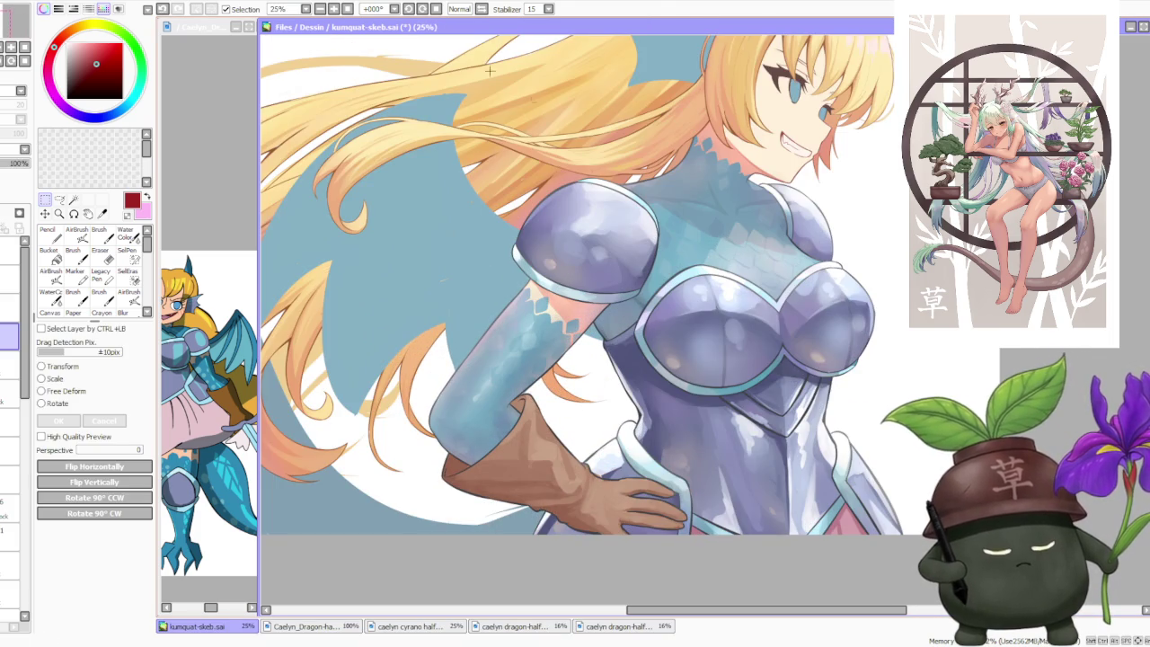
{"action": "left_click", "coordinate": [163, 9]}
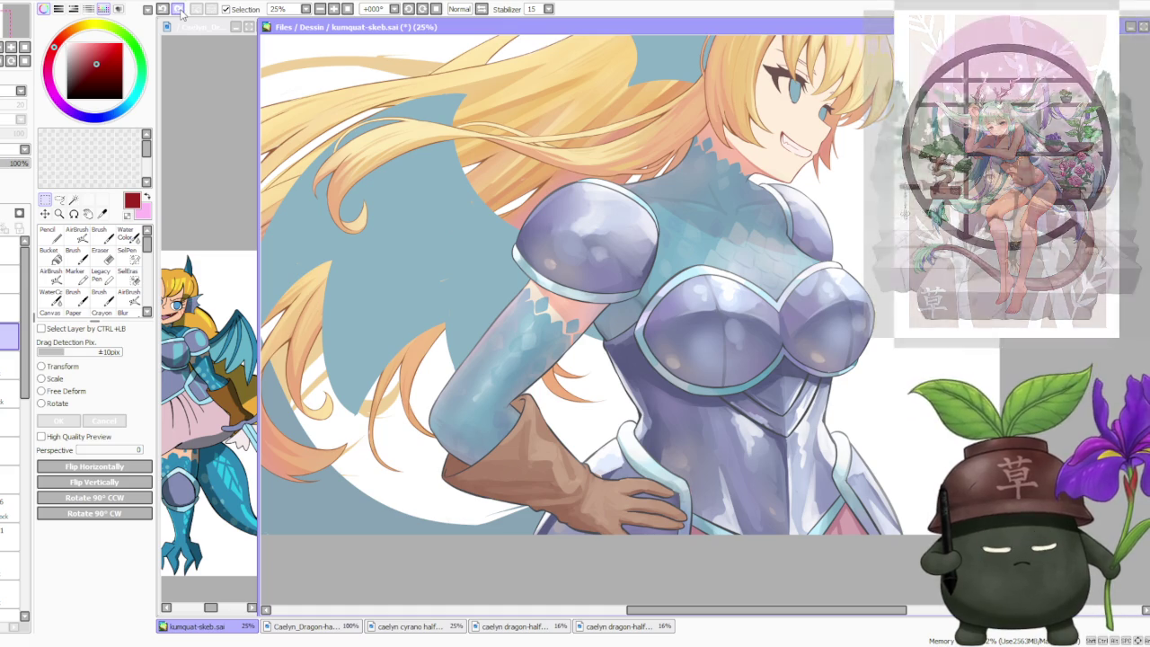
- Mirror the canvas view to check the drawing, then flip it back to normal
{"action": "scroll", "coordinate": [468, 259], "scroll_direction": "down", "scroll_amount": 2}
{"action": "scroll", "coordinate": [468, 259], "scroll_direction": "down", "scroll_amount": 1}
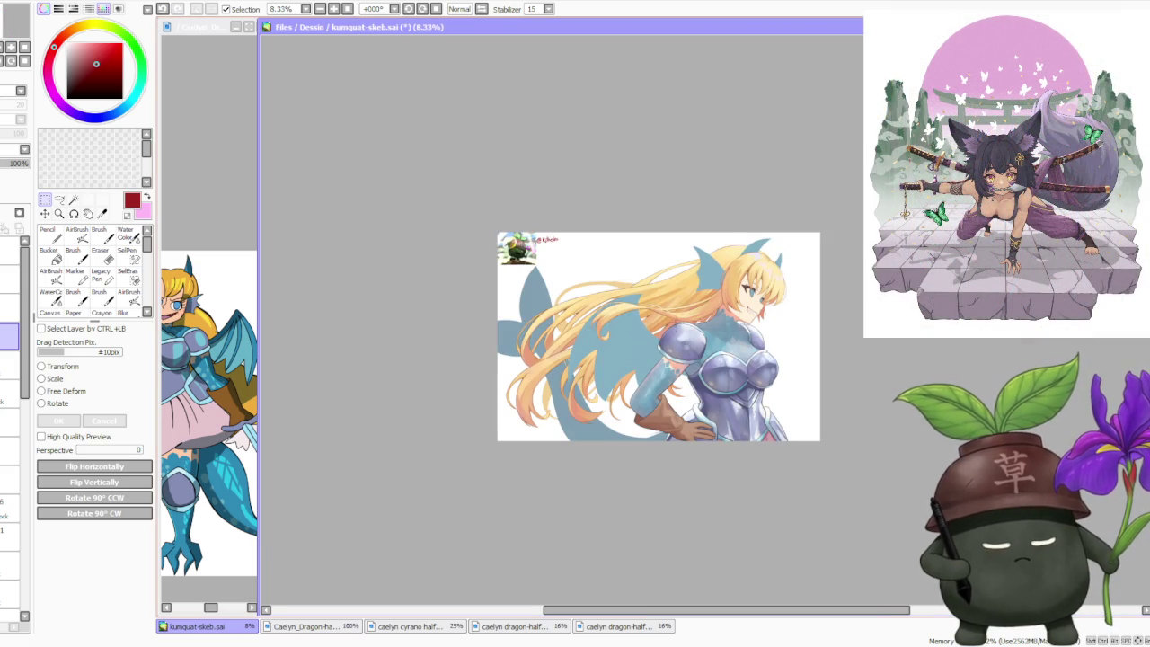
{"action": "scroll", "coordinate": [791, 259], "scroll_direction": "up", "scroll_amount": 1}
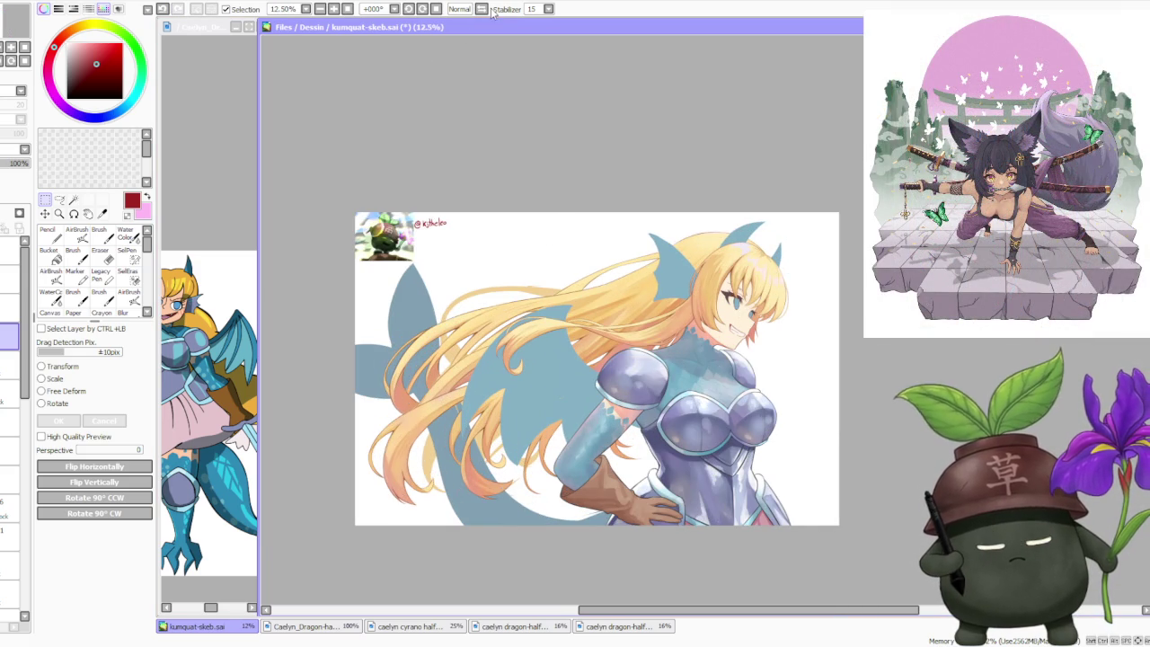
{"action": "left_click", "coordinate": [482, 9]}
{"action": "left_click", "coordinate": [484, 10]}
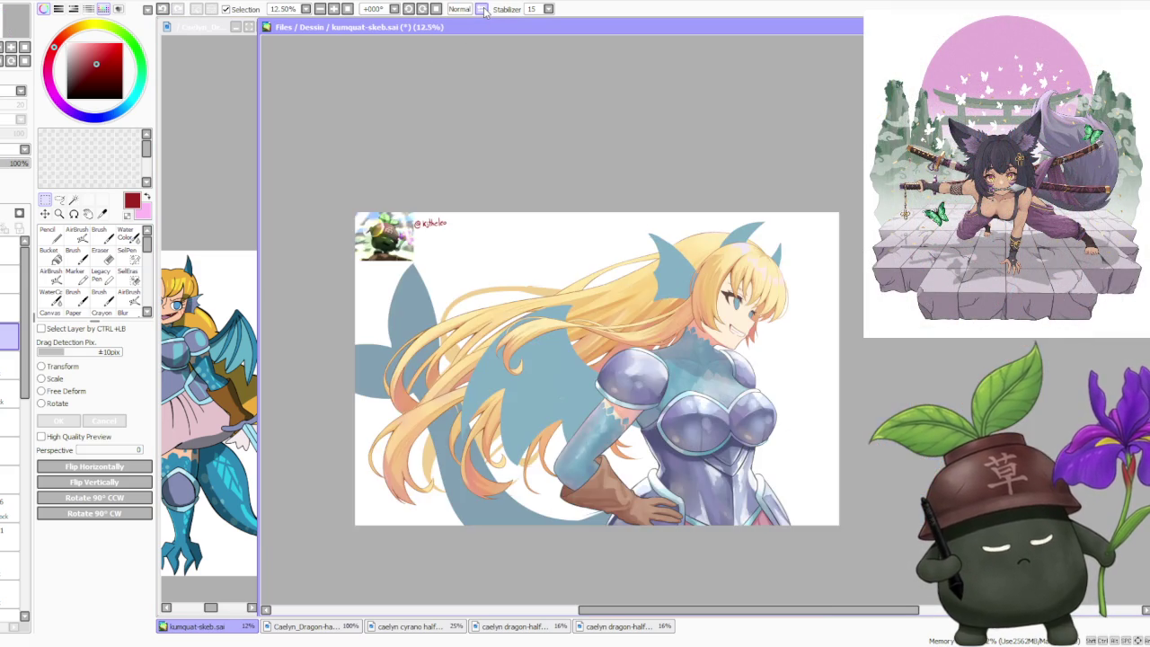
{"action": "scroll", "coordinate": [522, 205], "scroll_direction": "down", "scroll_amount": 1}
{"action": "scroll", "coordinate": [622, 248], "scroll_direction": "up", "scroll_amount": 1}
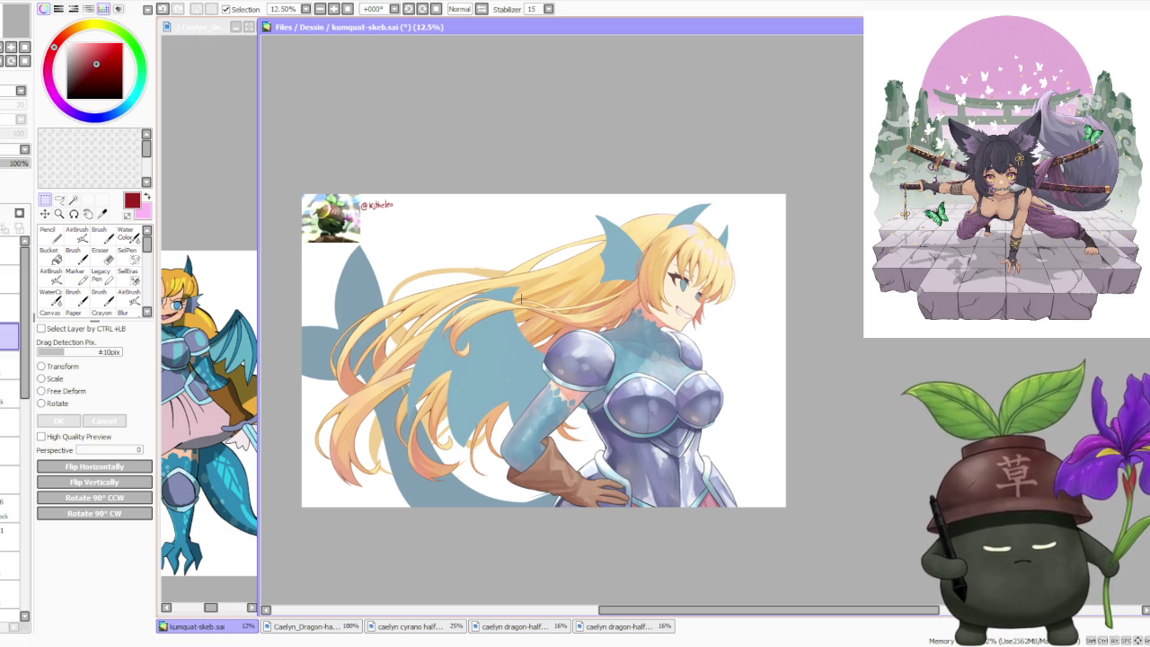
- Select a lower layer, recheck the hair colouring with undo/redo, and choose the Brush tool
{"action": "left_click_drag", "start_coordinate": [433, 334], "coordinate": [344, 321]}
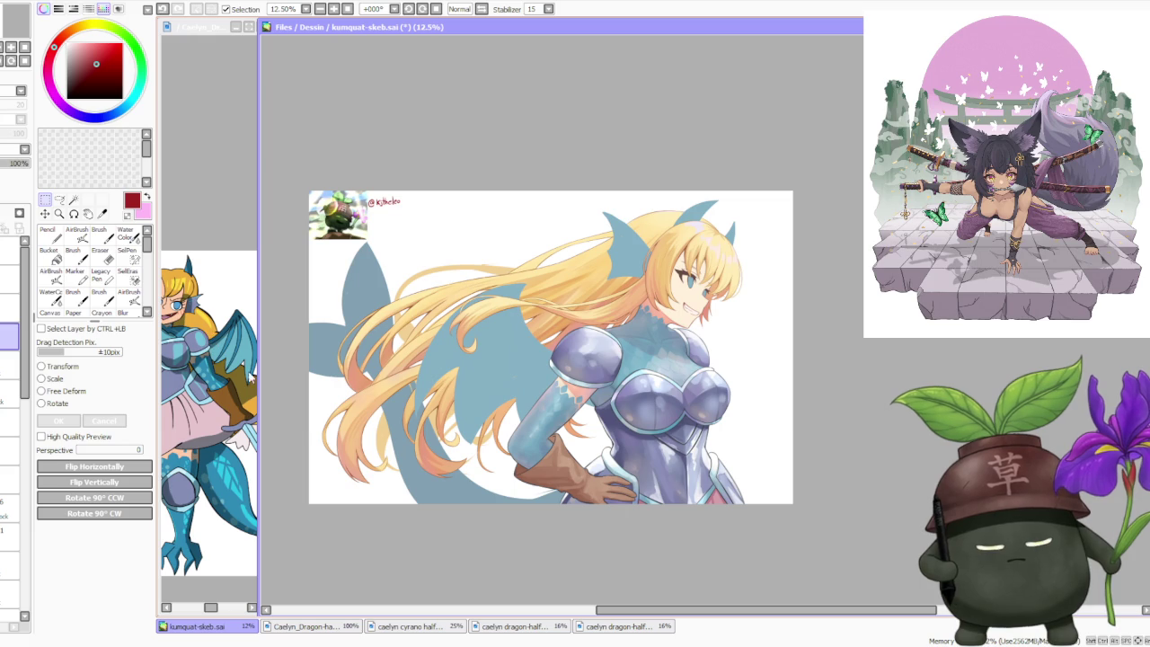
{"action": "left_click_drag", "start_coordinate": [24, 332], "coordinate": [25, 532]}
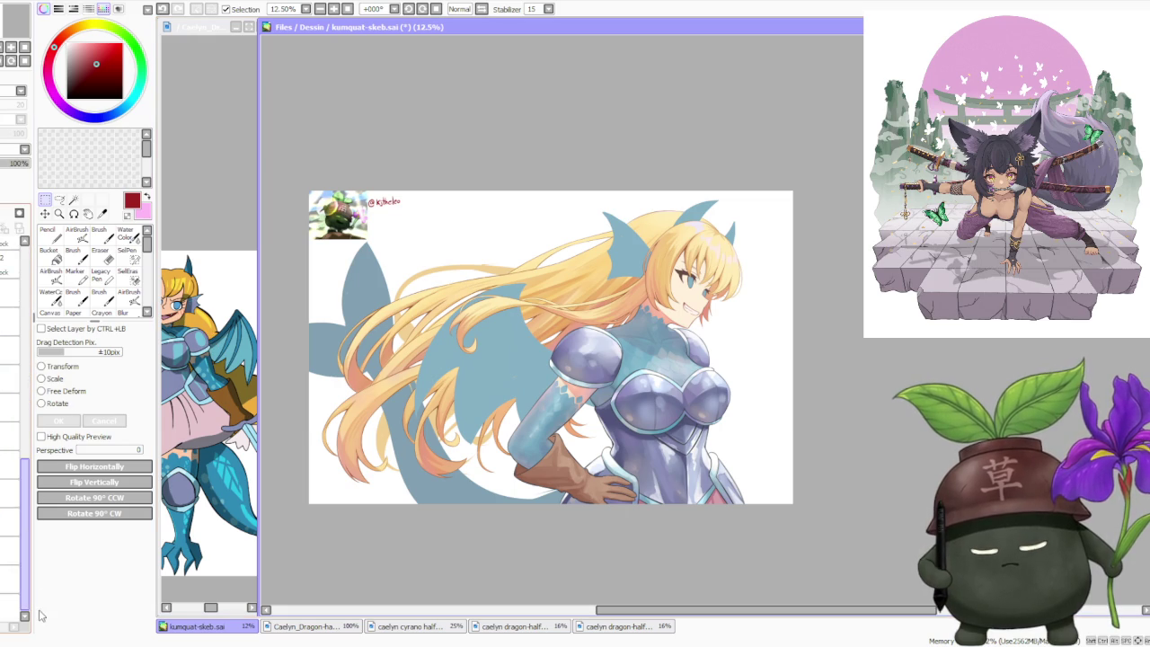
{"action": "left_click", "coordinate": [11, 523]}
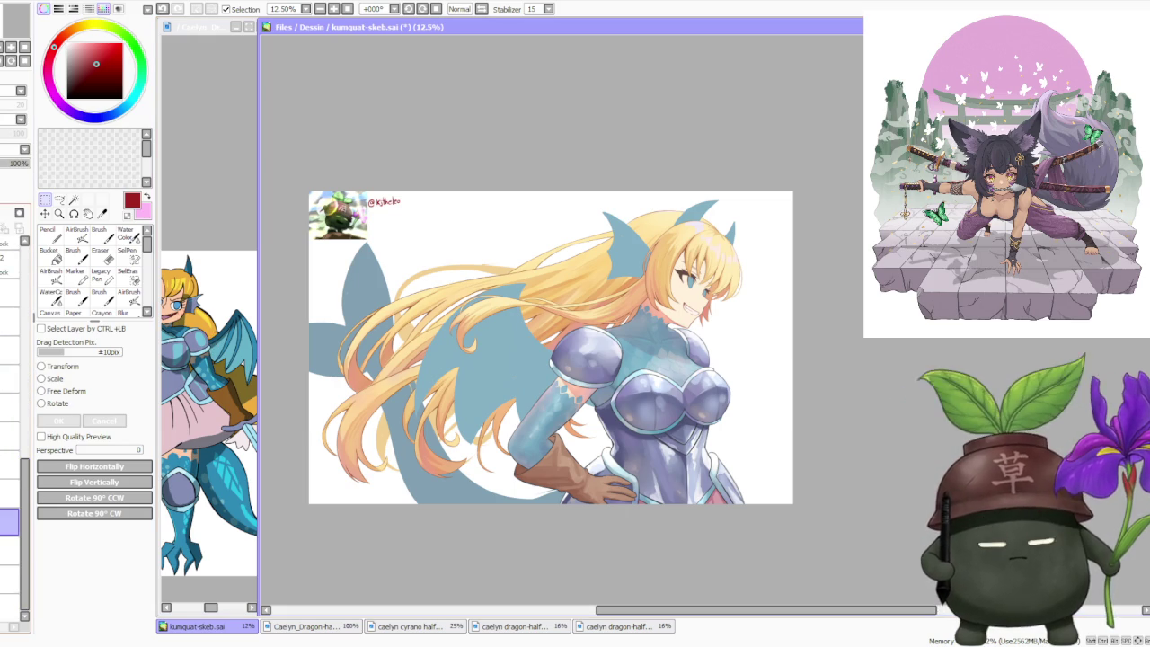
{"action": "key", "text": "ctrl+z"}
{"action": "key", "text": "ctrl+y"}
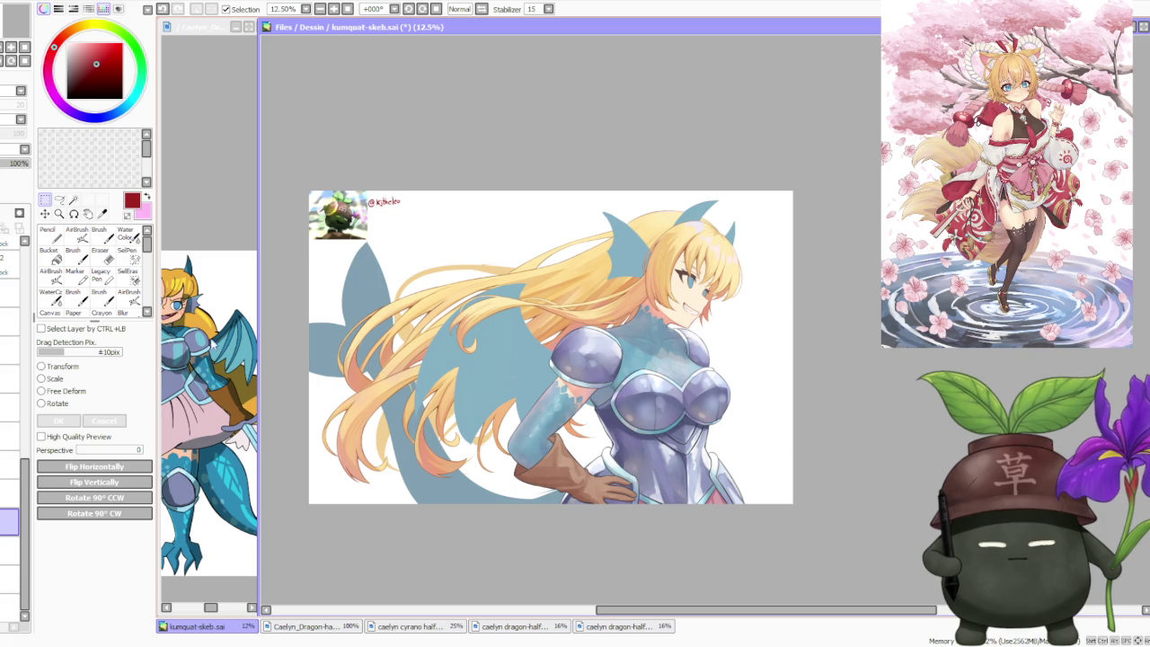
{"action": "left_click", "coordinate": [106, 233]}
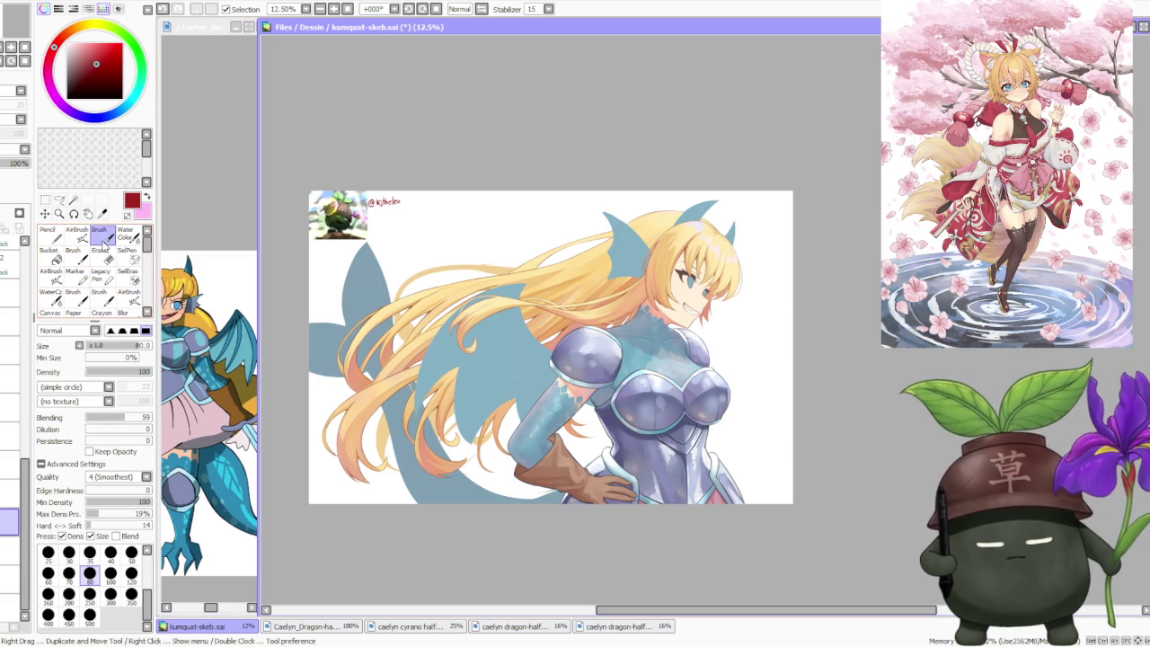
- Set the brush size to 300, then reduce it to 120
{"action": "left_click", "coordinate": [110, 593]}
{"action": "scroll", "coordinate": [375, 442], "scroll_direction": "up", "scroll_amount": 1}
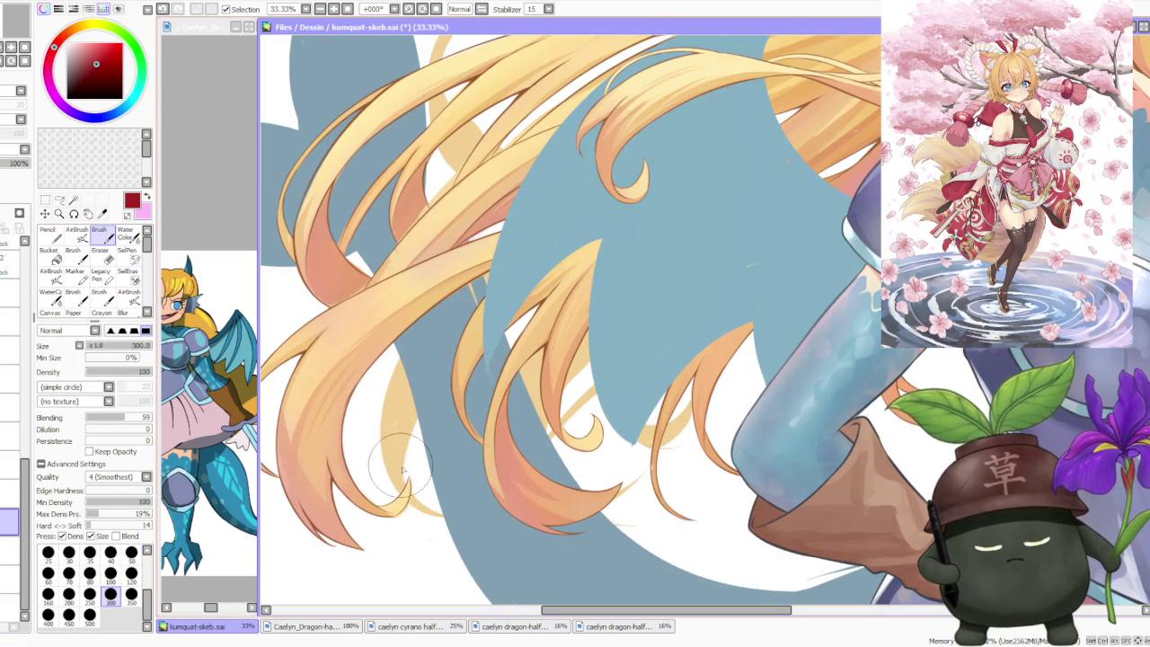
{"action": "scroll", "coordinate": [384, 500], "scroll_direction": "up", "scroll_amount": 1}
{"action": "key", "text": "bracketleft"}
{"action": "key", "text": "bracketleft"}
{"action": "key", "text": "bracketleft"}
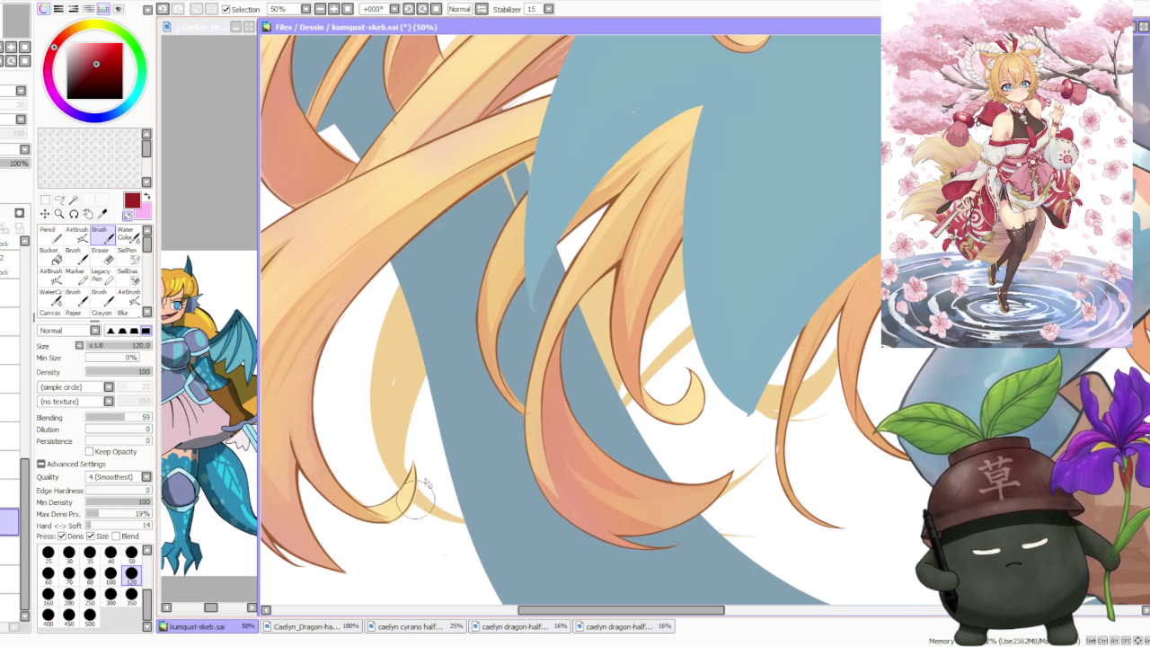
{"action": "scroll", "coordinate": [418, 489], "scroll_direction": "up", "scroll_amount": 1}
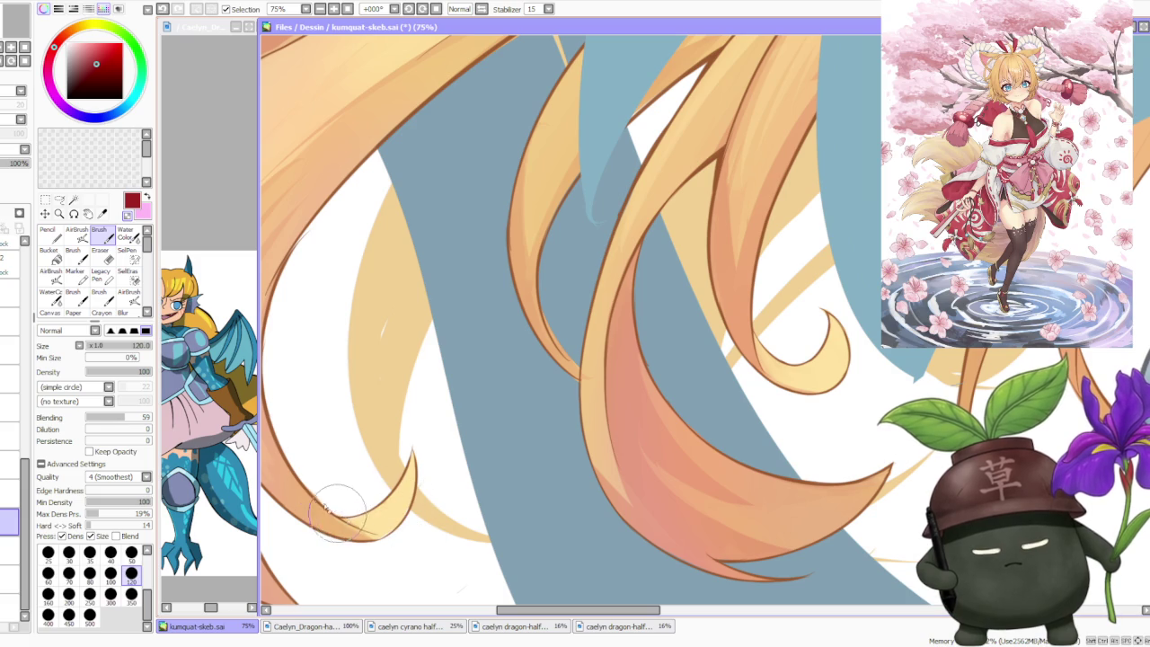
- Eyedrop light yellow and darker orange from the hair and paint a light yellow stroke near the tip
{"action": "left_click", "coordinate": [395, 465], "text": "alt"}
{"action": "scroll", "coordinate": [409, 463], "scroll_direction": "up", "scroll_amount": 1}
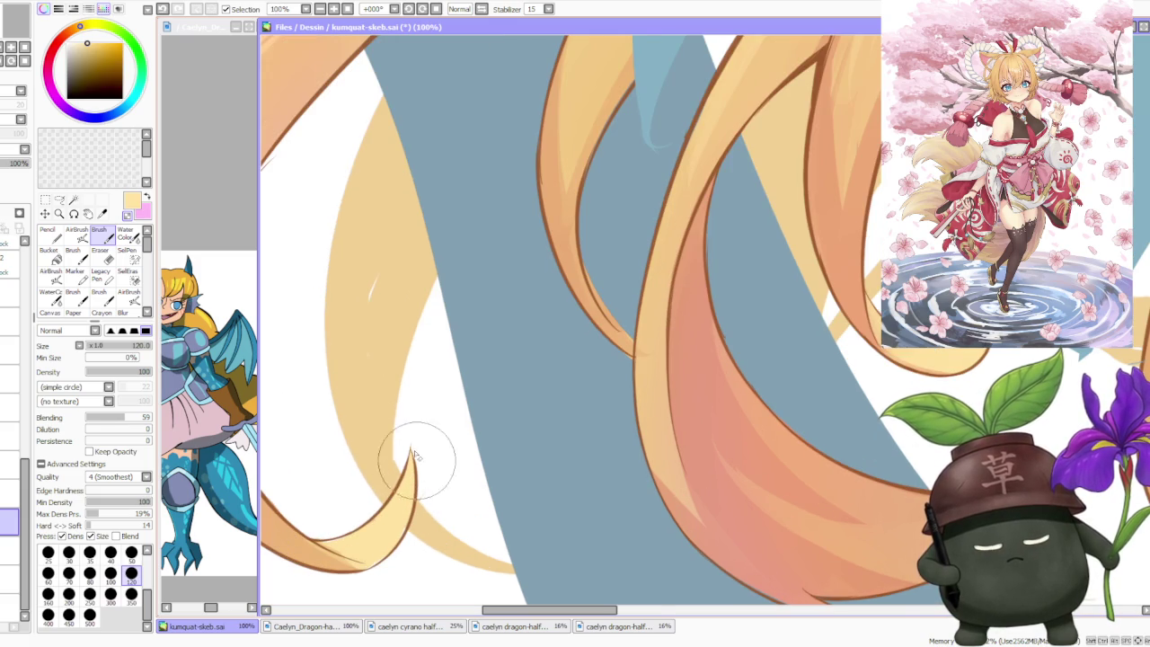
{"action": "scroll", "coordinate": [377, 486], "scroll_direction": "down", "scroll_amount": 1}
{"action": "left_click", "coordinate": [328, 534], "text": "alt"}
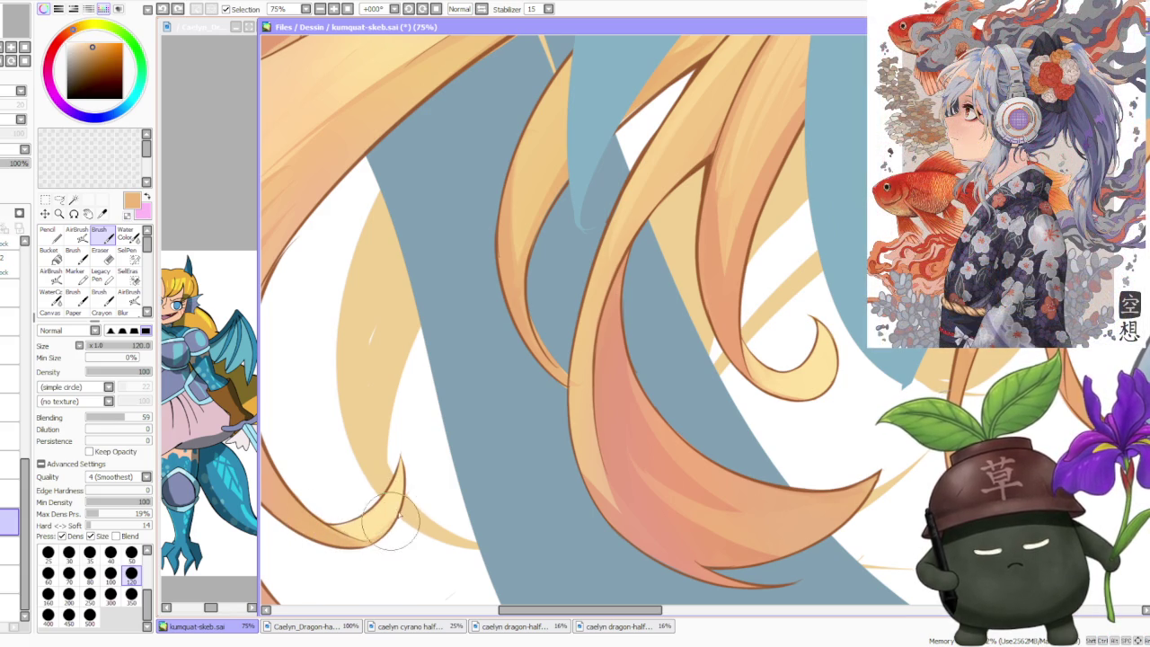
{"action": "scroll", "coordinate": [388, 511], "scroll_direction": "down", "scroll_amount": 3}
{"action": "scroll", "coordinate": [316, 489], "scroll_direction": "up", "scroll_amount": 3}
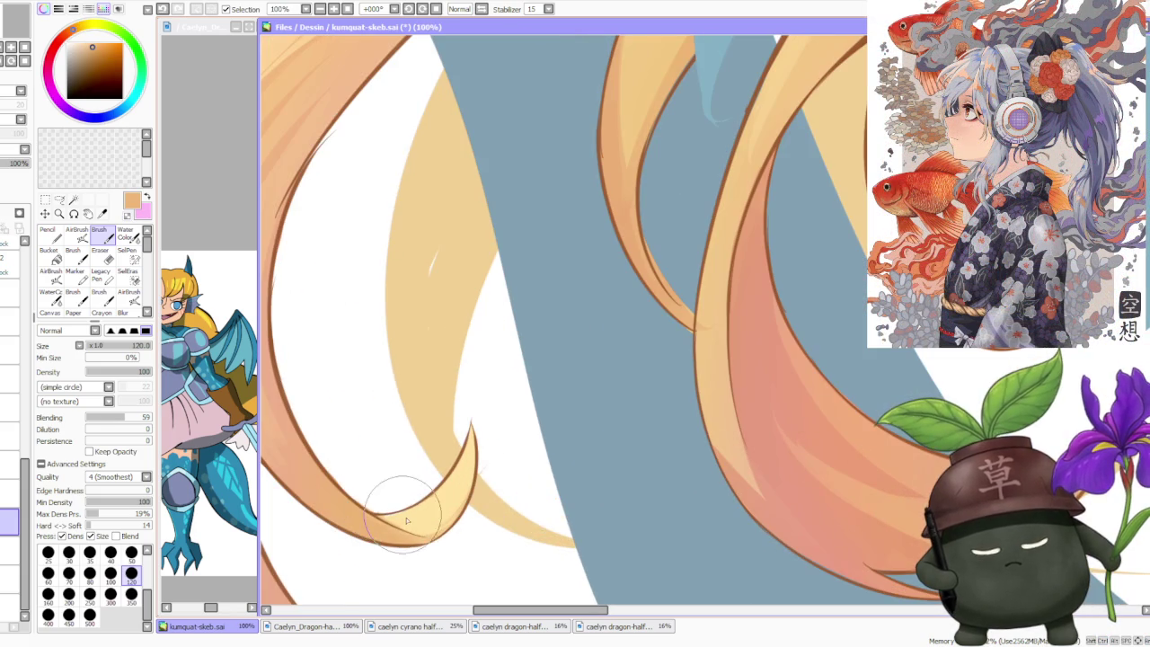
{"action": "left_click", "coordinate": [380, 517], "text": "alt"}
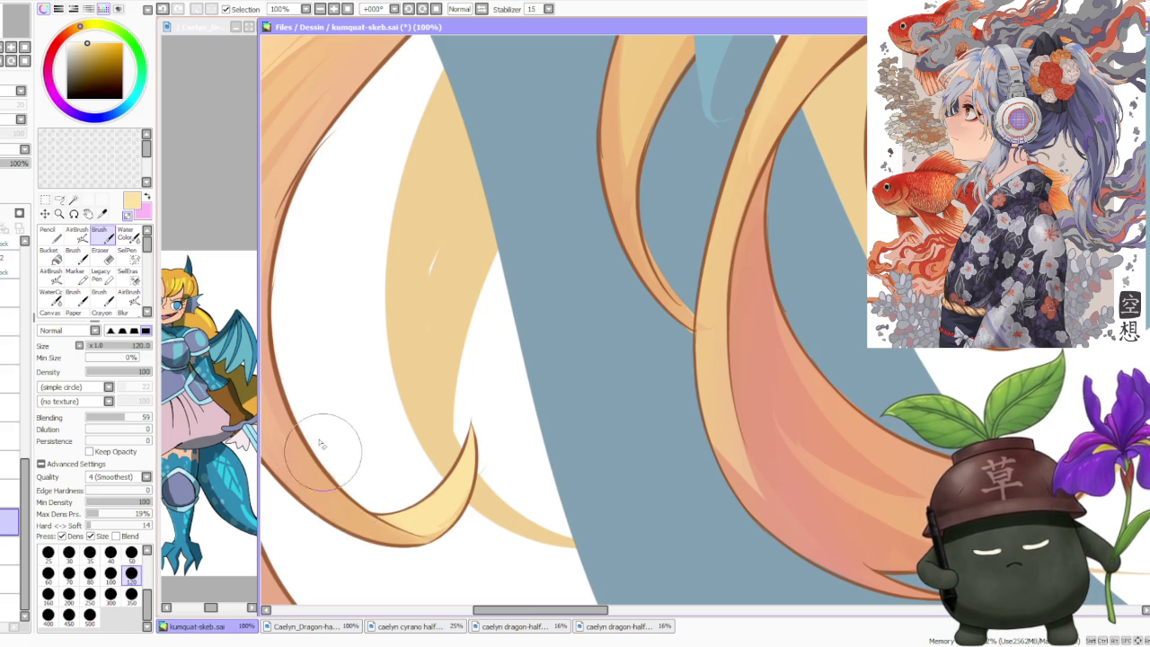
{"action": "scroll", "coordinate": [333, 359], "scroll_direction": "down", "scroll_amount": 3}
{"action": "scroll", "coordinate": [314, 287], "scroll_direction": "down", "scroll_amount": 1}
{"action": "scroll", "coordinate": [310, 385], "scroll_direction": "up", "scroll_amount": 4}
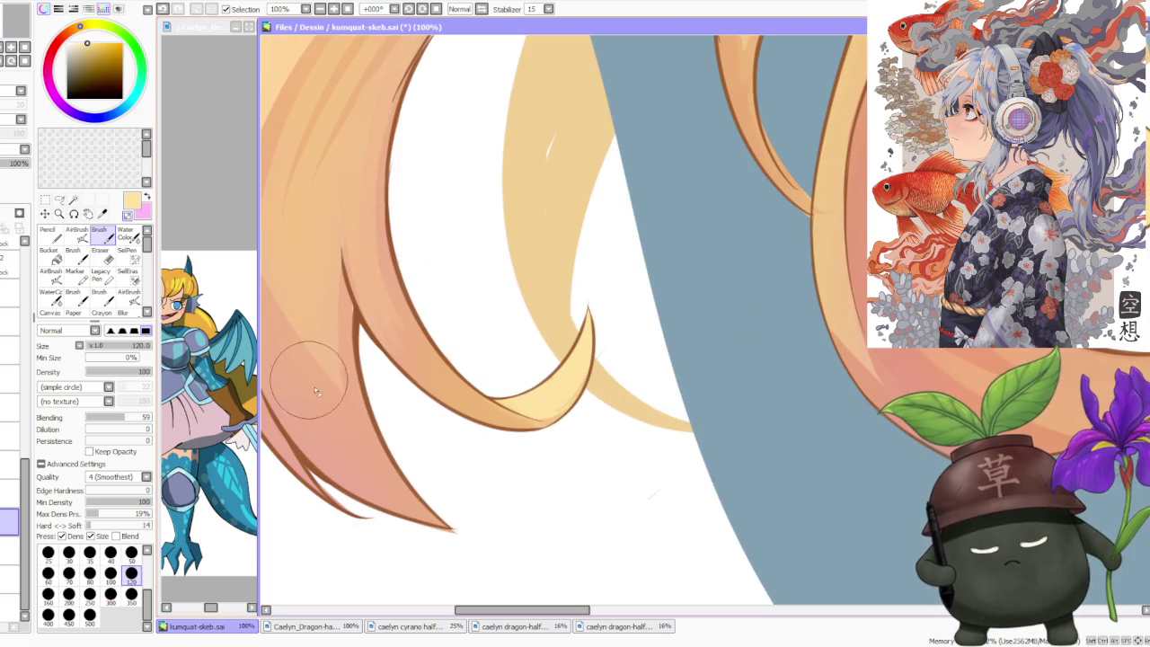
{"action": "left_click_drag", "start_coordinate": [316, 492], "coordinate": [364, 497]}
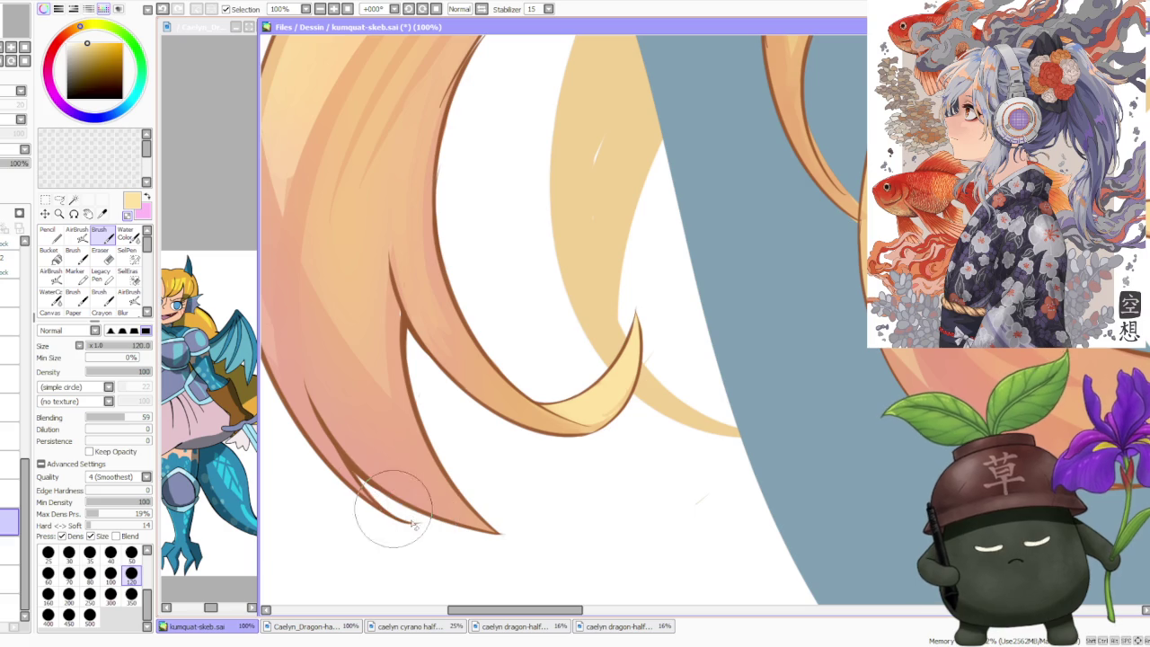
- Pick salmon pink from the hair and enlarge the brush back to size 300
{"action": "scroll", "coordinate": [391, 505], "scroll_direction": "down", "scroll_amount": 1}
{"action": "scroll", "coordinate": [350, 377], "scroll_direction": "down", "scroll_amount": 3}
{"action": "scroll", "coordinate": [316, 353], "scroll_direction": "up", "scroll_amount": 3}
{"action": "left_click", "coordinate": [320, 369], "text": "alt"}
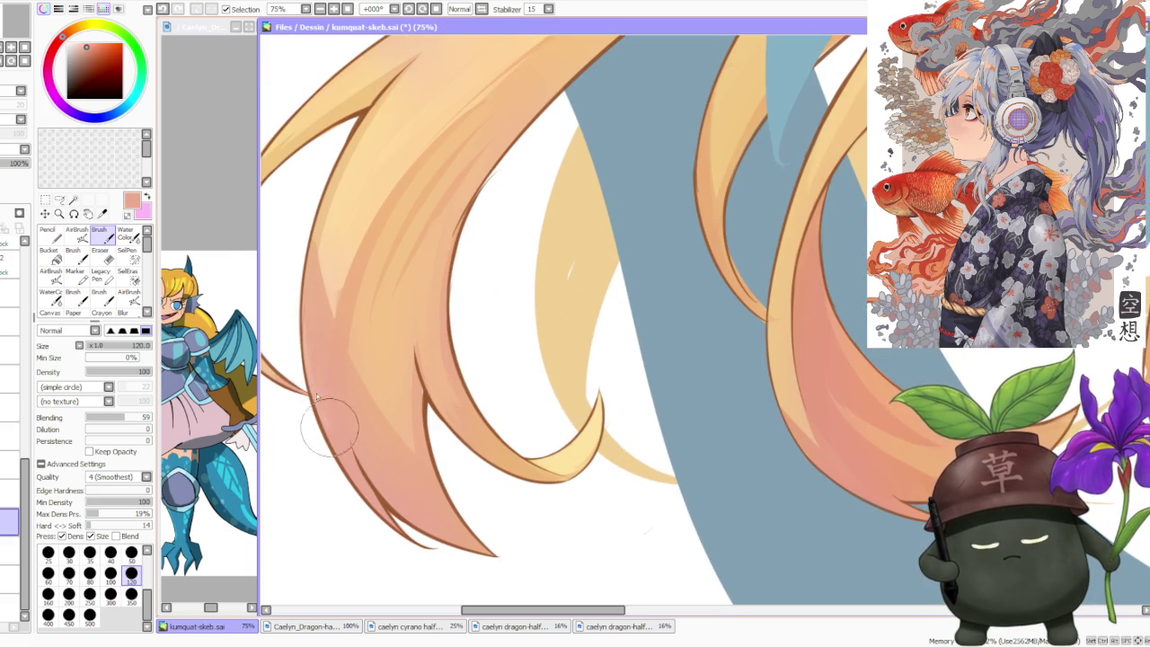
{"action": "scroll", "coordinate": [362, 261], "scroll_direction": "down", "scroll_amount": 4}
{"action": "scroll", "coordinate": [362, 261], "scroll_direction": "down", "scroll_amount": 1}
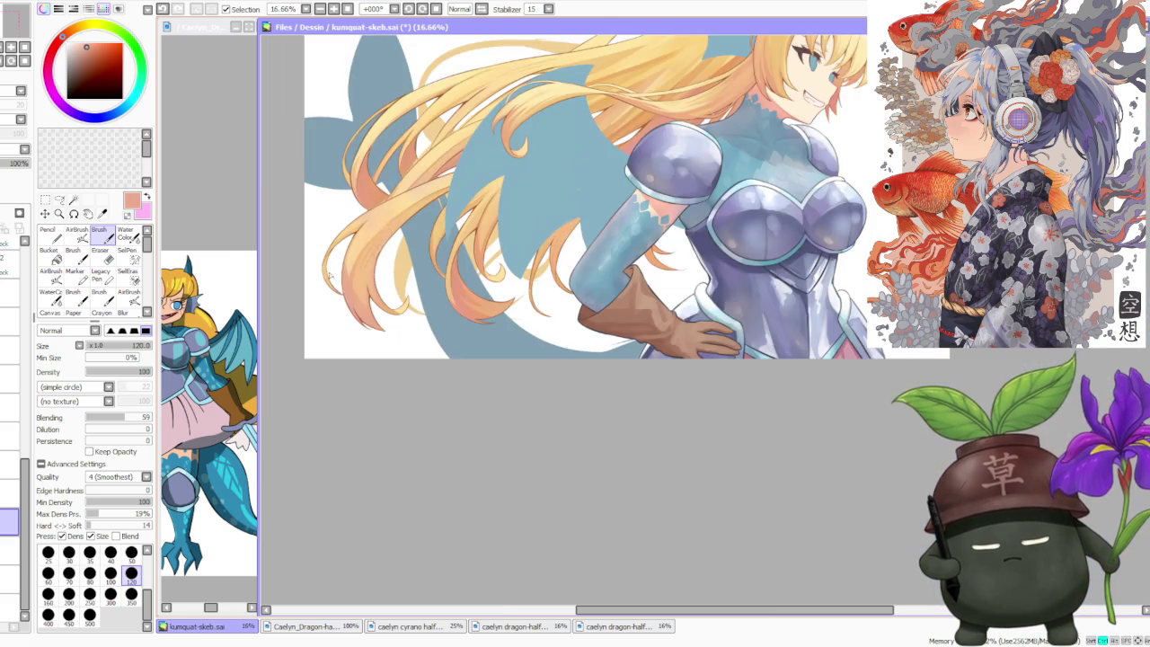
{"action": "scroll", "coordinate": [377, 305], "scroll_direction": "up", "scroll_amount": 2}
{"action": "scroll", "coordinate": [372, 326], "scroll_direction": "up", "scroll_amount": 2}
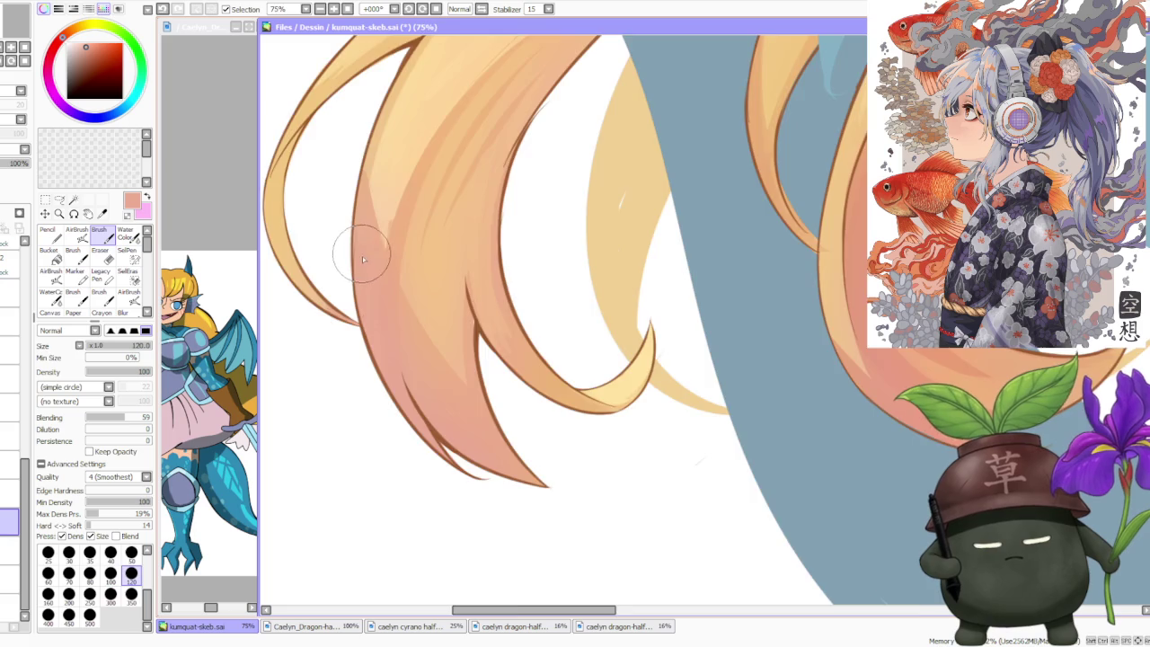
{"action": "scroll", "coordinate": [359, 251], "scroll_direction": "down", "scroll_amount": 3}
{"action": "scroll", "coordinate": [325, 224], "scroll_direction": "up", "scroll_amount": 2}
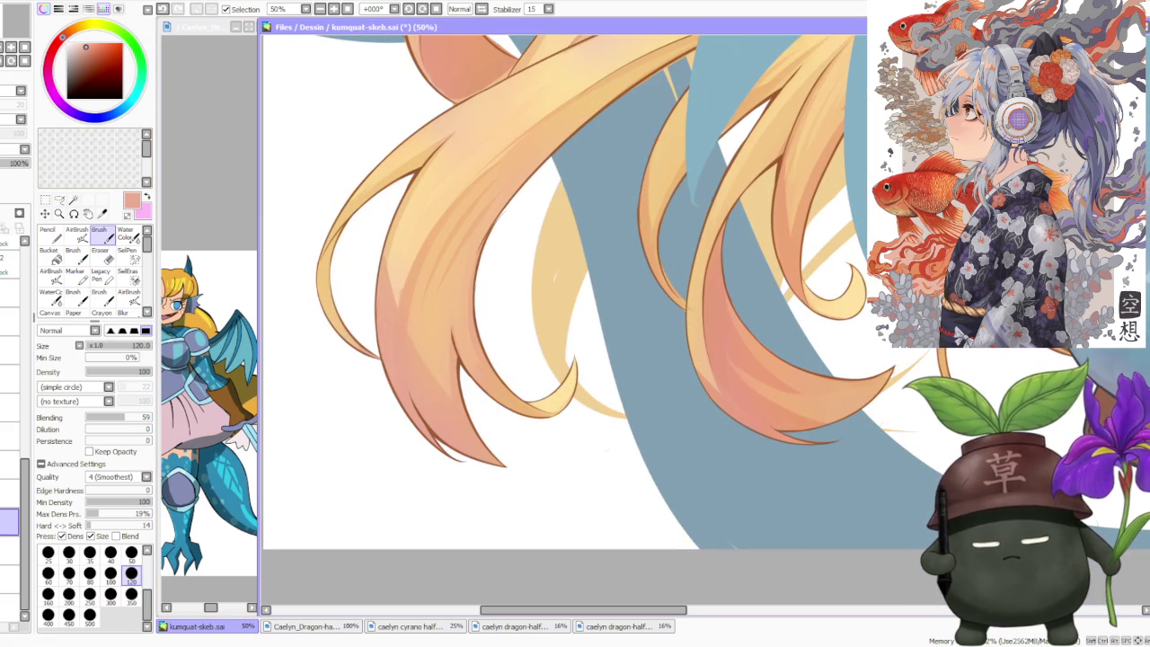
{"action": "left_click", "coordinate": [110, 593]}
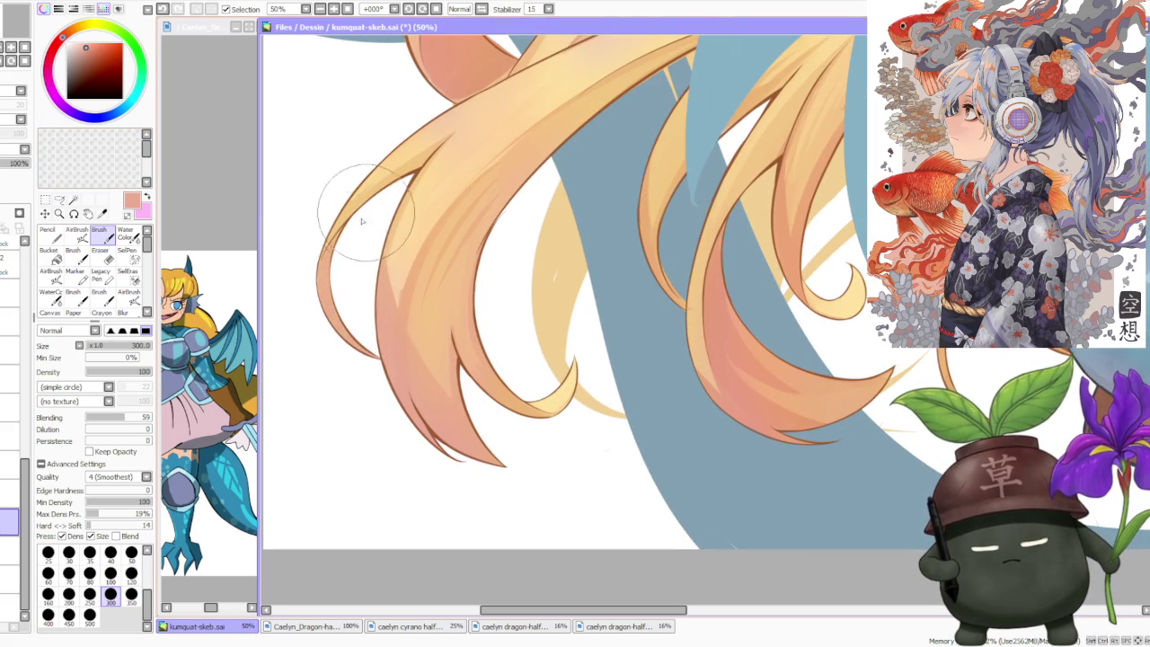
- Blend light peach sampled from the hair into the strand shading
{"action": "scroll", "coordinate": [461, 180], "scroll_direction": "down", "scroll_amount": 5}
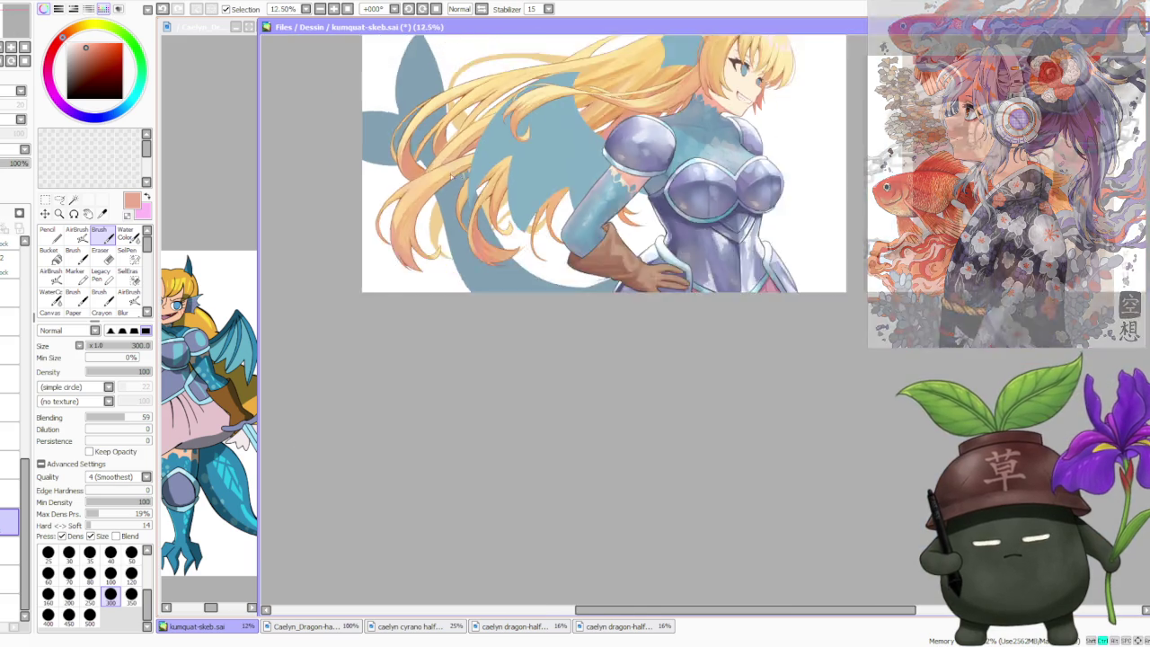
{"action": "scroll", "coordinate": [482, 160], "scroll_direction": "up", "scroll_amount": 2}
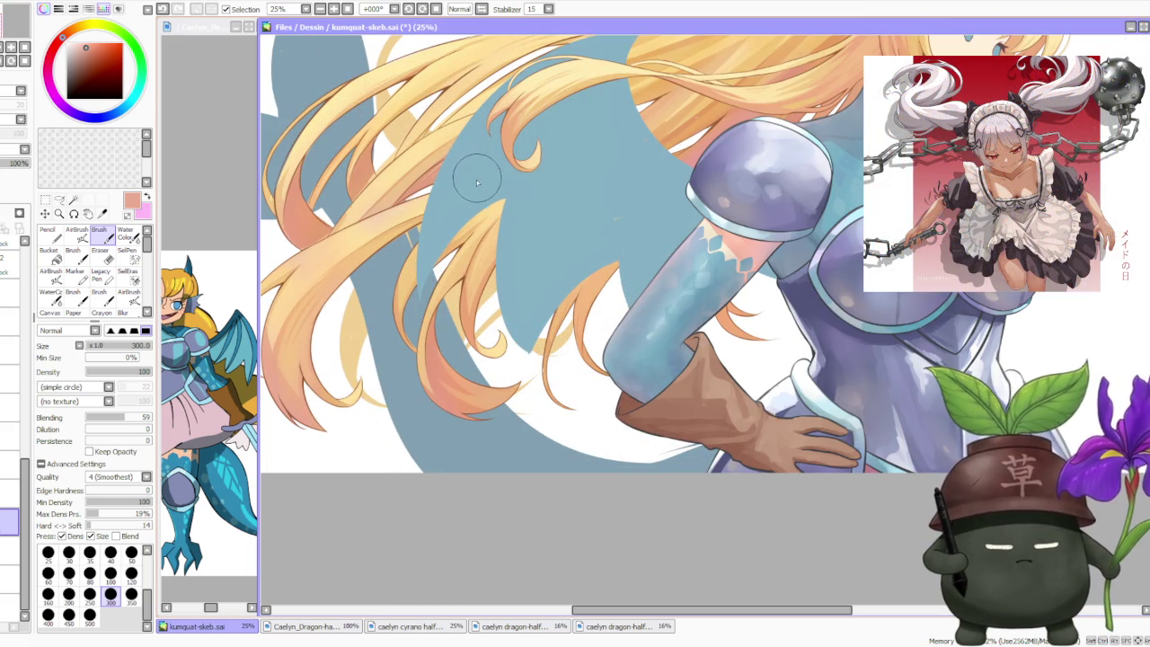
{"action": "scroll", "coordinate": [463, 315], "scroll_direction": "down", "scroll_amount": 2}
{"action": "scroll", "coordinate": [389, 324], "scroll_direction": "up", "scroll_amount": 3}
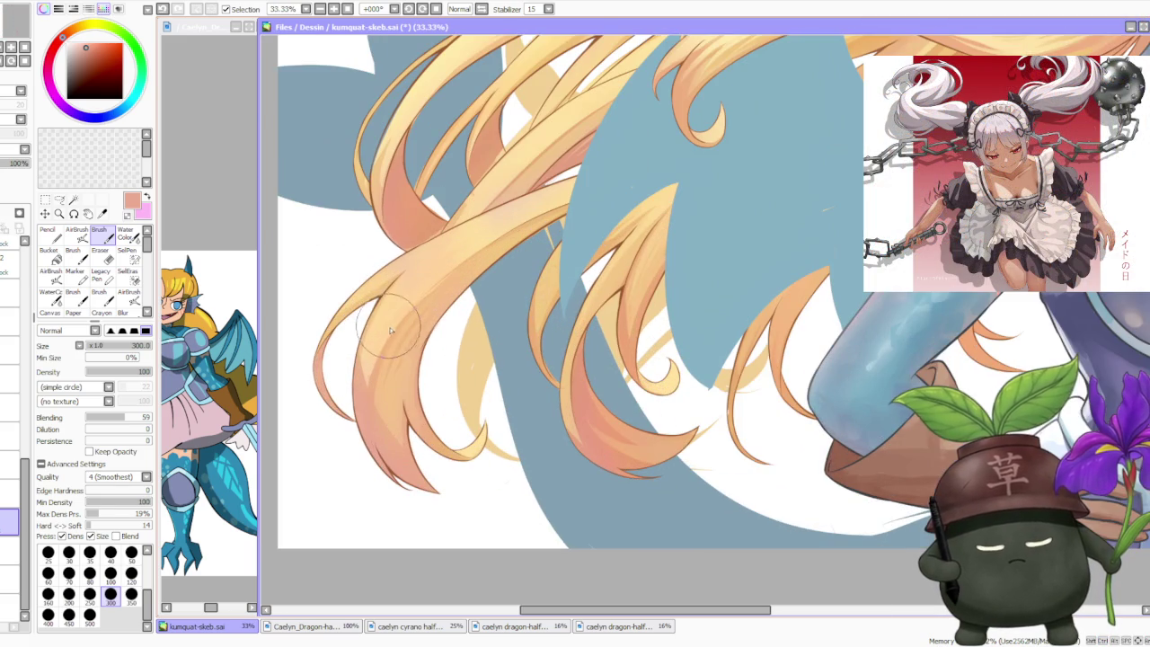
{"action": "left_click", "coordinate": [364, 354], "text": "alt"}
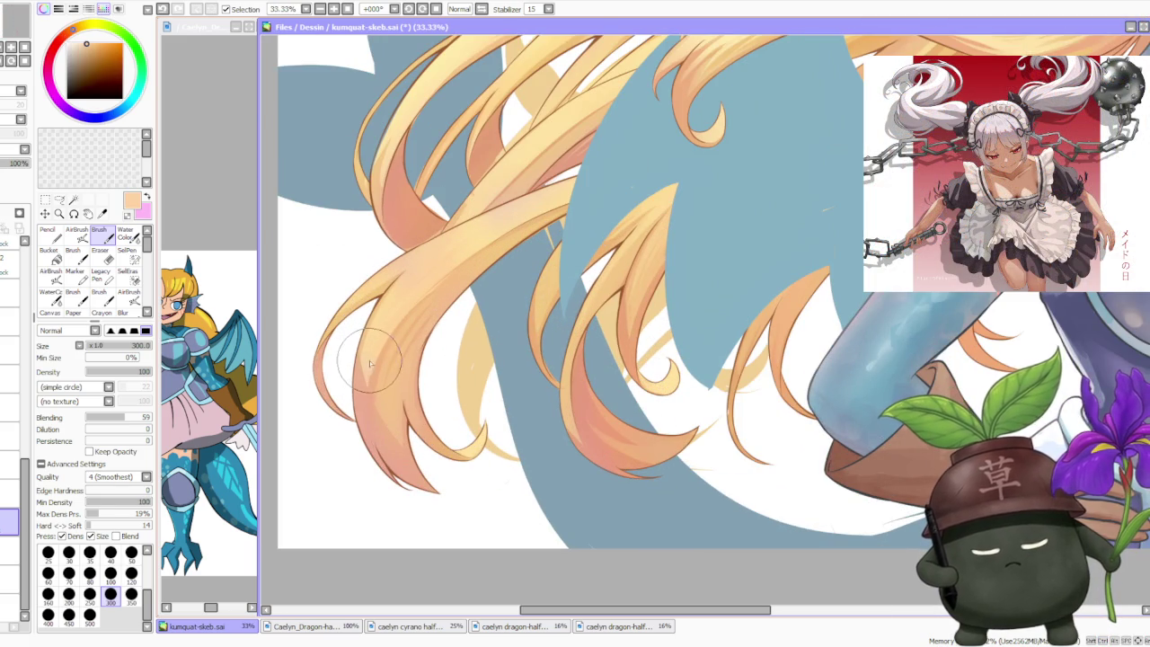
{"action": "mouse_move", "coordinate": [370, 387]}
{"action": "left_mouse_down"}
{"action": "mouse_move", "coordinate": [369, 364]}
{"action": "mouse_move", "coordinate": [386, 400]}
{"action": "mouse_move", "coordinate": [386, 342]}
{"action": "mouse_move", "coordinate": [388, 422]}
{"action": "mouse_move", "coordinate": [386, 324]}
{"action": "mouse_move", "coordinate": [400, 360]}
{"action": "left_mouse_up"}
- Blend a darker orange where the hair strands cross, then lower the brush's blending strength
{"action": "scroll", "coordinate": [467, 235], "scroll_direction": "down", "scroll_amount": 3}
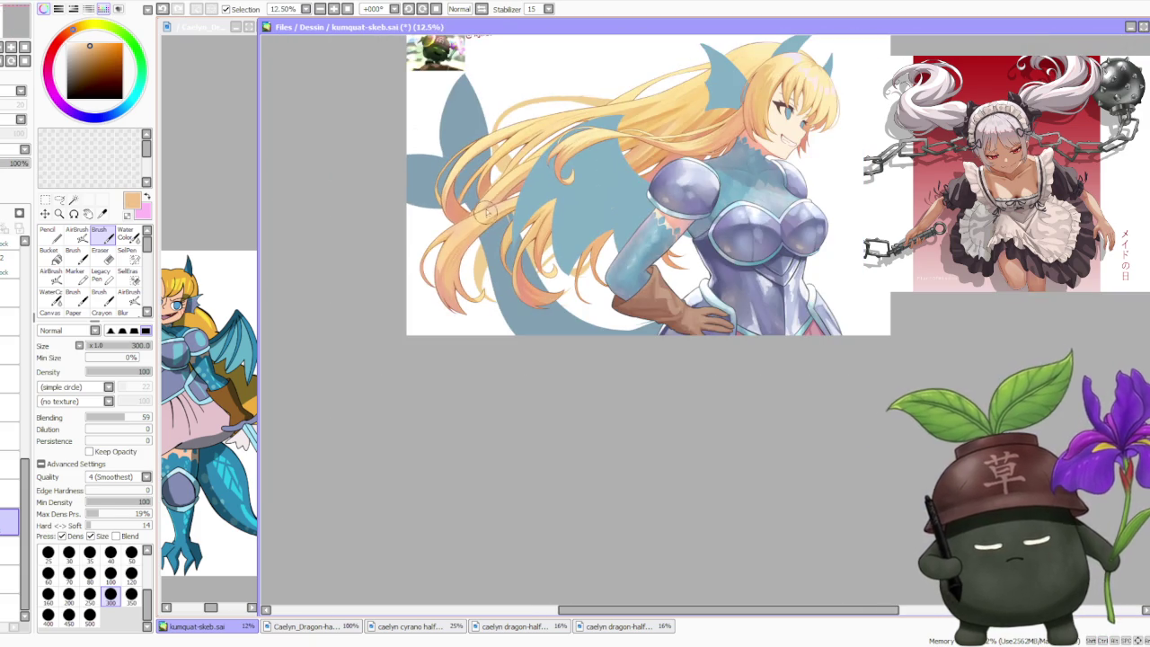
{"action": "scroll", "coordinate": [488, 210], "scroll_direction": "up", "scroll_amount": 3}
{"action": "scroll", "coordinate": [488, 209], "scroll_direction": "down", "scroll_amount": 3}
{"action": "scroll", "coordinate": [488, 209], "scroll_direction": "up", "scroll_amount": 3}
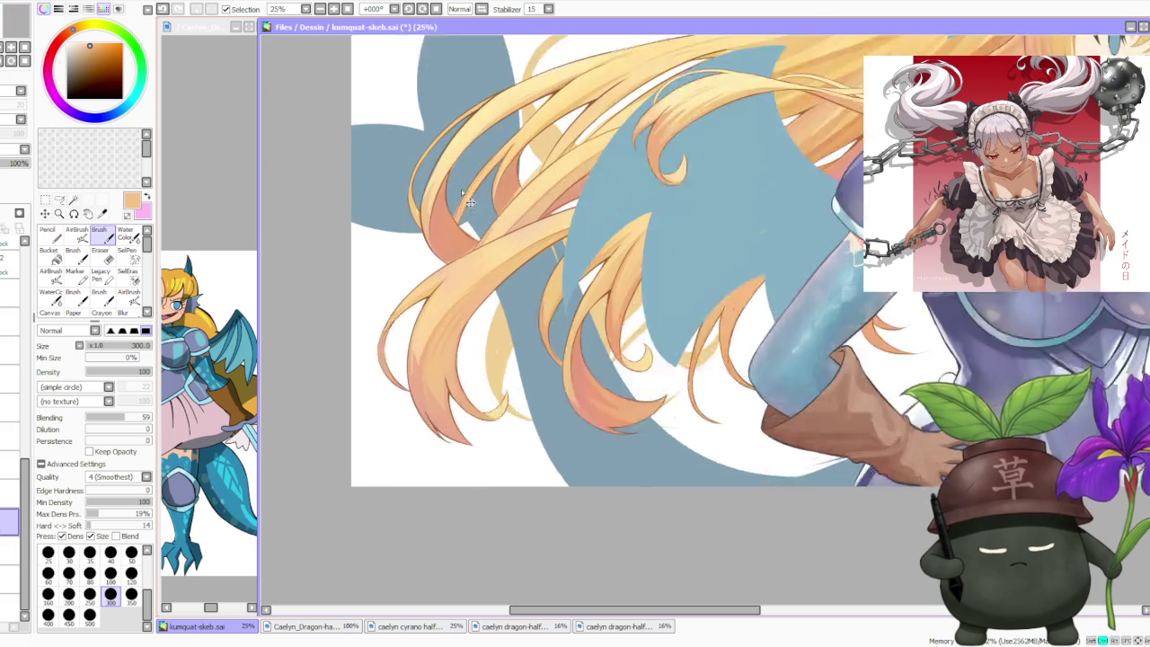
{"action": "left_click", "coordinate": [463, 269], "text": "alt"}
{"action": "scroll", "coordinate": [464, 268], "scroll_direction": "up", "scroll_amount": 3}
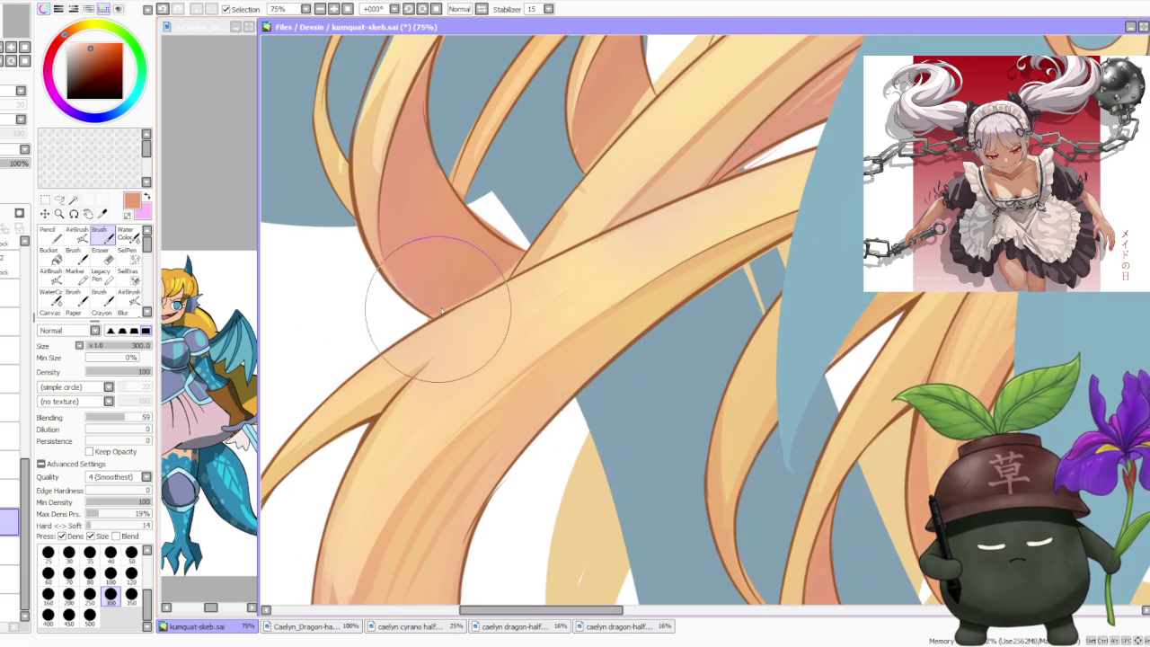
{"action": "mouse_move", "coordinate": [466, 299]}
{"action": "left_mouse_down"}
{"action": "mouse_move", "coordinate": [400, 308]}
{"action": "mouse_move", "coordinate": [421, 286]}
{"action": "left_mouse_up"}
{"action": "left_click_drag", "start_coordinate": [124, 417], "coordinate": [91, 417]}
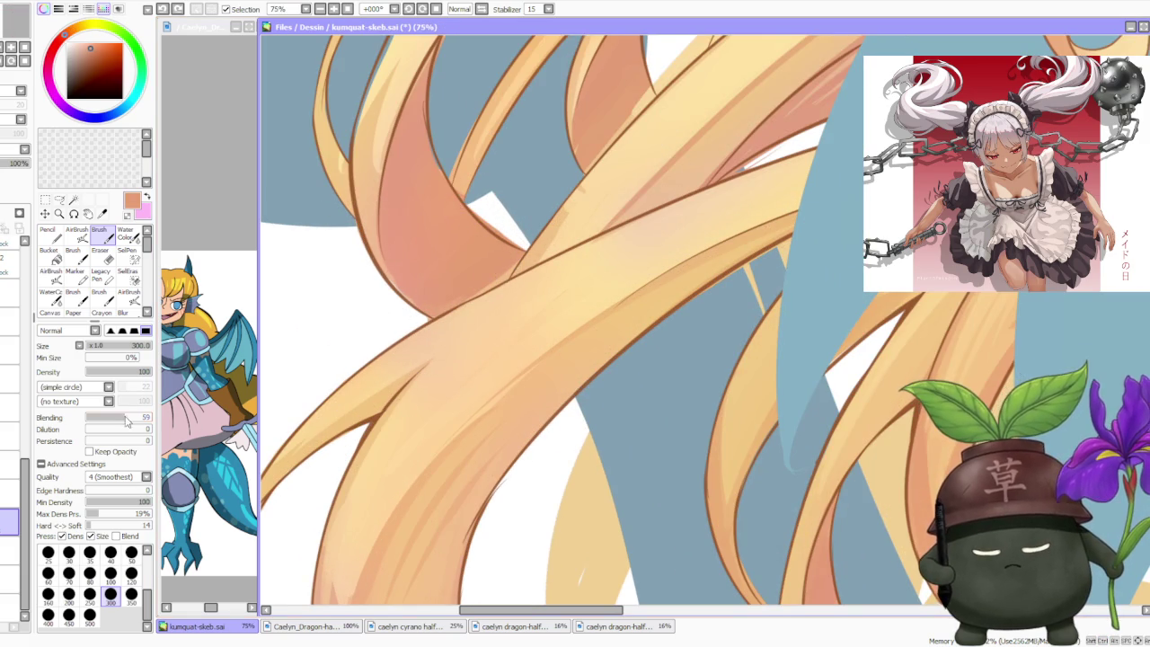
- Deepen the pink shading on the crossing strand and blend it with light peach
{"action": "mouse_move", "coordinate": [400, 278]}
{"action": "left_mouse_down"}
{"action": "mouse_move", "coordinate": [455, 292]}
{"action": "mouse_move", "coordinate": [499, 286]}
{"action": "mouse_move", "coordinate": [521, 243]}
{"action": "mouse_move", "coordinate": [430, 311]}
{"action": "mouse_move", "coordinate": [419, 261]}
{"action": "mouse_move", "coordinate": [420, 278]}
{"action": "mouse_move", "coordinate": [372, 241]}
{"action": "left_mouse_up"}
{"action": "left_click", "coordinate": [384, 205], "text": "alt"}
{"action": "mouse_move", "coordinate": [380, 258]}
{"action": "left_mouse_down"}
{"action": "mouse_move", "coordinate": [411, 282]}
{"action": "mouse_move", "coordinate": [359, 231]}
{"action": "mouse_move", "coordinate": [411, 278]}
{"action": "mouse_move", "coordinate": [410, 307]}
{"action": "mouse_move", "coordinate": [395, 218]}
{"action": "mouse_move", "coordinate": [427, 319]}
{"action": "mouse_move", "coordinate": [391, 266]}
{"action": "mouse_move", "coordinate": [410, 296]}
{"action": "mouse_move", "coordinate": [377, 179]}
{"action": "mouse_move", "coordinate": [385, 167]}
{"action": "mouse_move", "coordinate": [337, 149]}
{"action": "mouse_move", "coordinate": [385, 265]}
{"action": "left_mouse_up"}
{"action": "left_click", "coordinate": [339, 175], "text": "alt"}
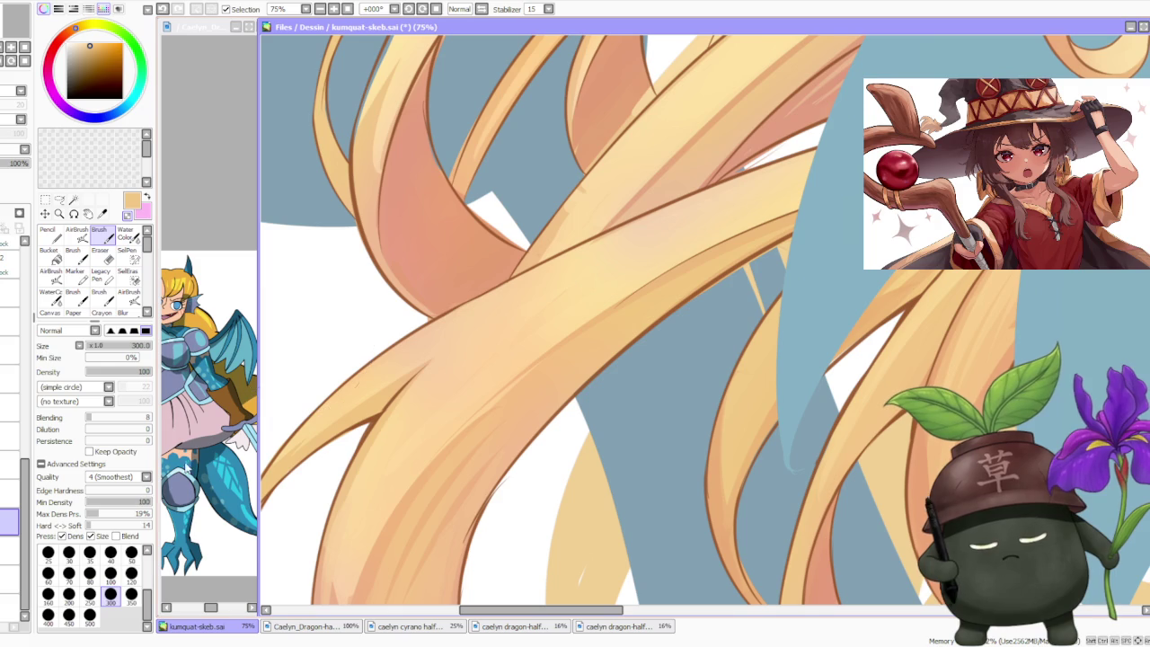
- At brush size 120, sample salmon tones and redo a subtle stroke along the hair edge
{"action": "left_click", "coordinate": [131, 573]}
{"action": "scroll", "coordinate": [424, 326], "scroll_direction": "up", "scroll_amount": 1}
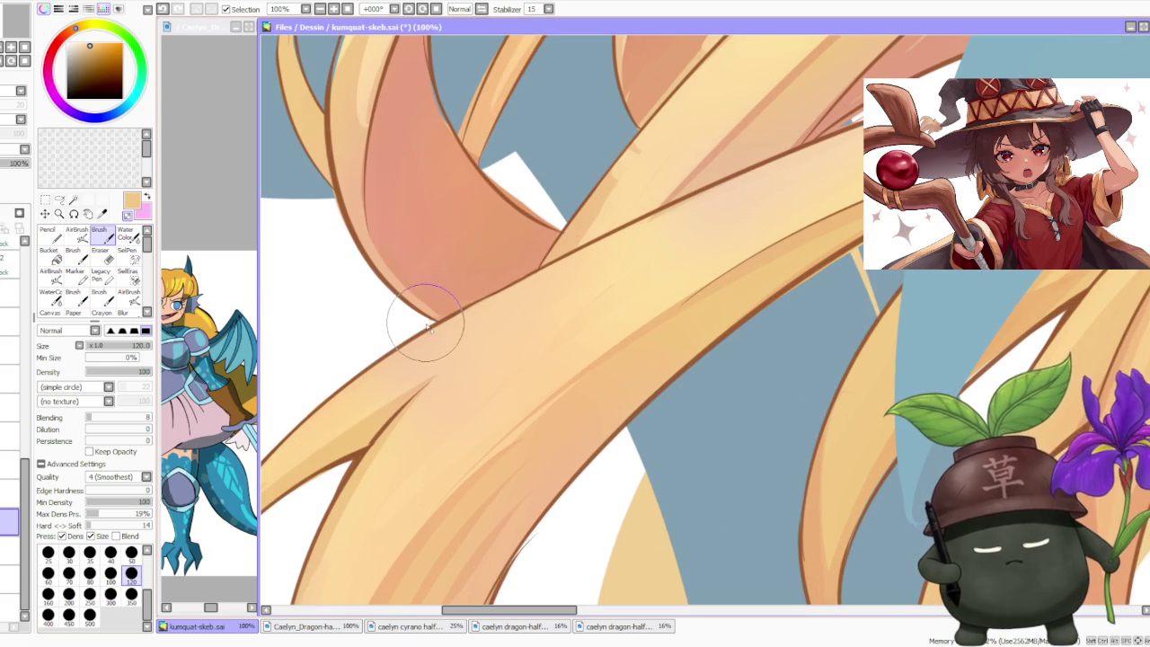
{"action": "left_click", "coordinate": [416, 304], "text": "alt"}
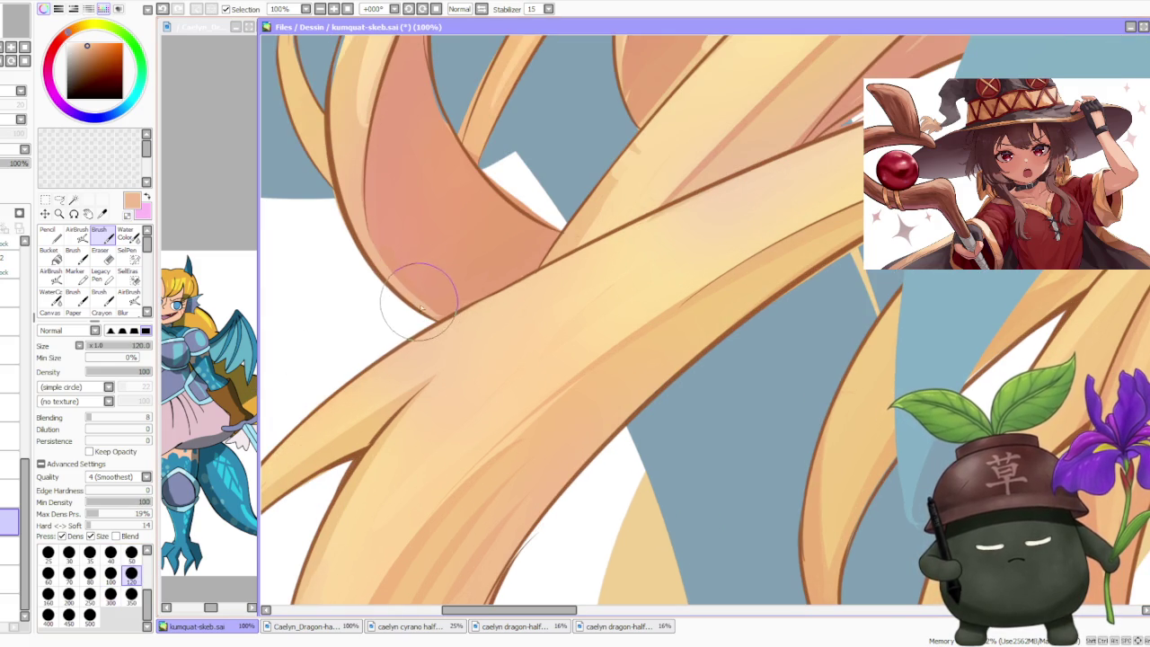
{"action": "left_click", "coordinate": [404, 263], "text": "alt"}
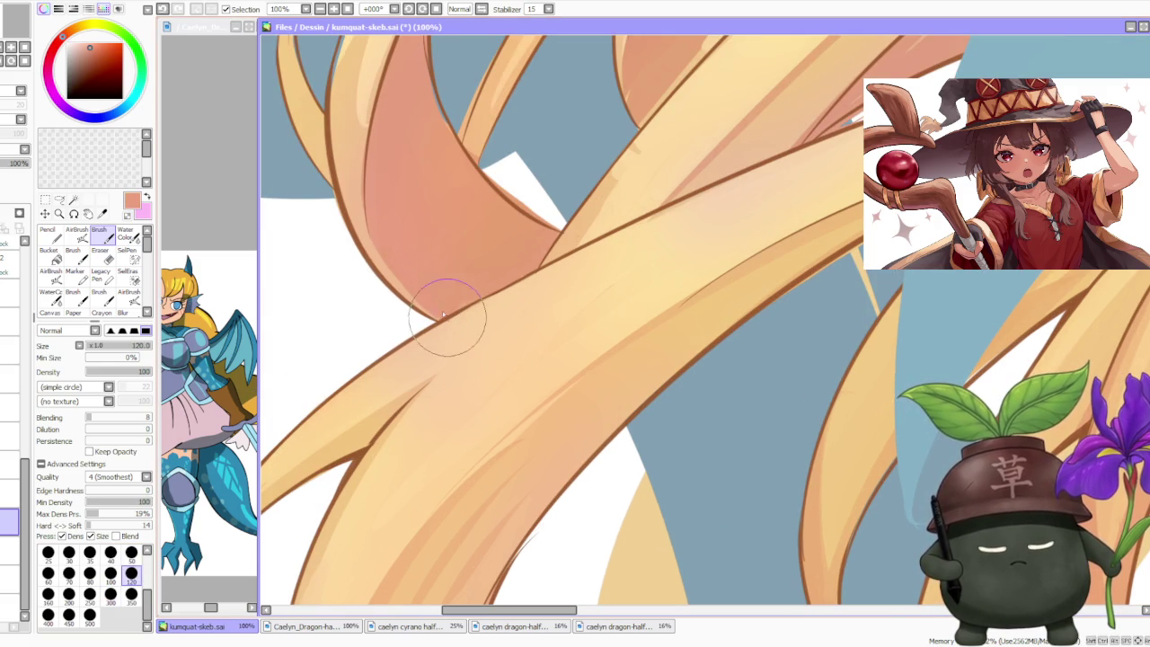
{"action": "key", "text": "ctrl+z"}
{"action": "left_click_drag", "start_coordinate": [380, 235], "coordinate": [441, 308]}
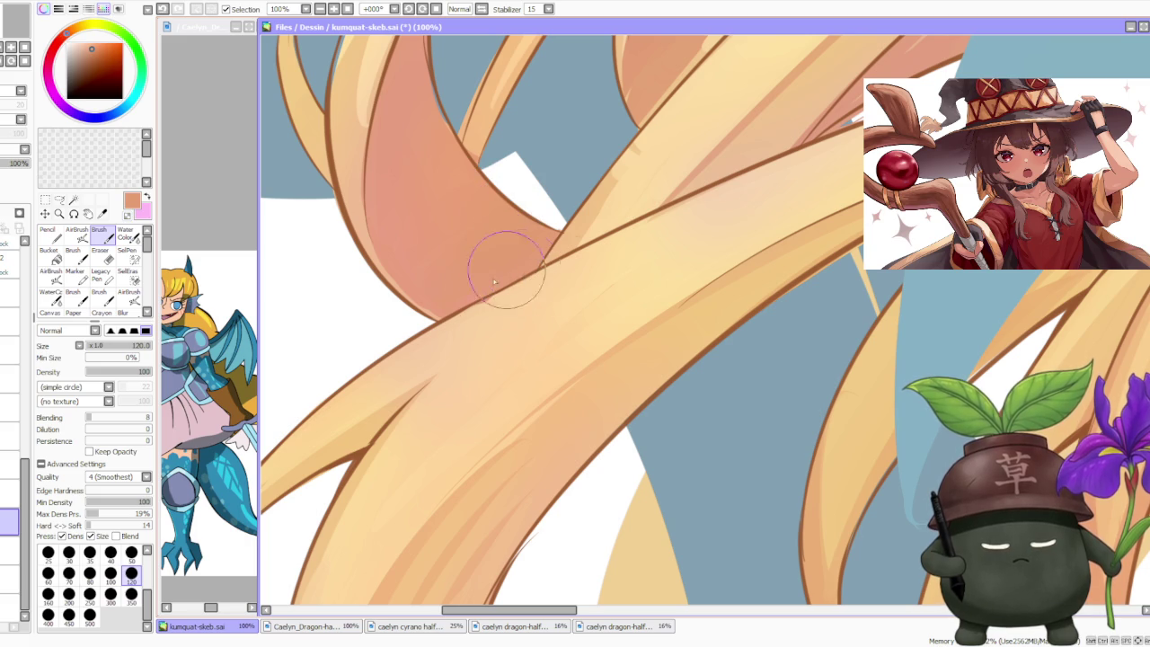
- Sample light peach, salmon and light yellow from the hair, then fine-tune the brush colour
{"action": "left_click", "coordinate": [473, 312], "text": "alt"}
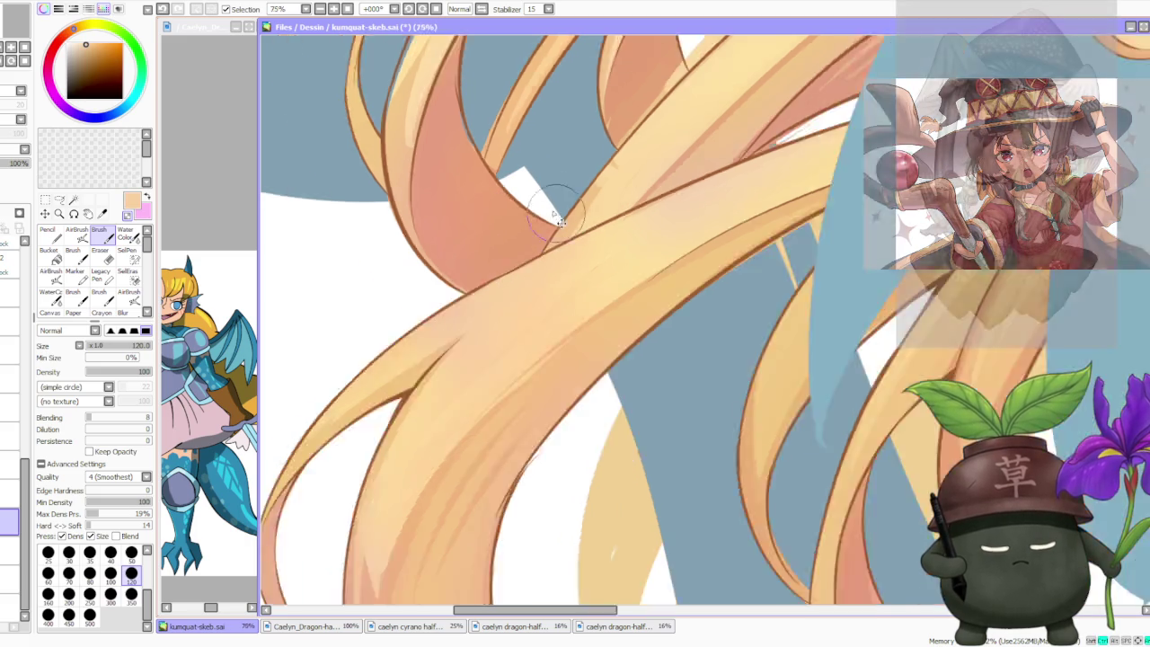
{"action": "scroll", "coordinate": [577, 225], "scroll_direction": "up", "scroll_amount": 2}
{"action": "left_click", "coordinate": [471, 265], "text": "alt"}
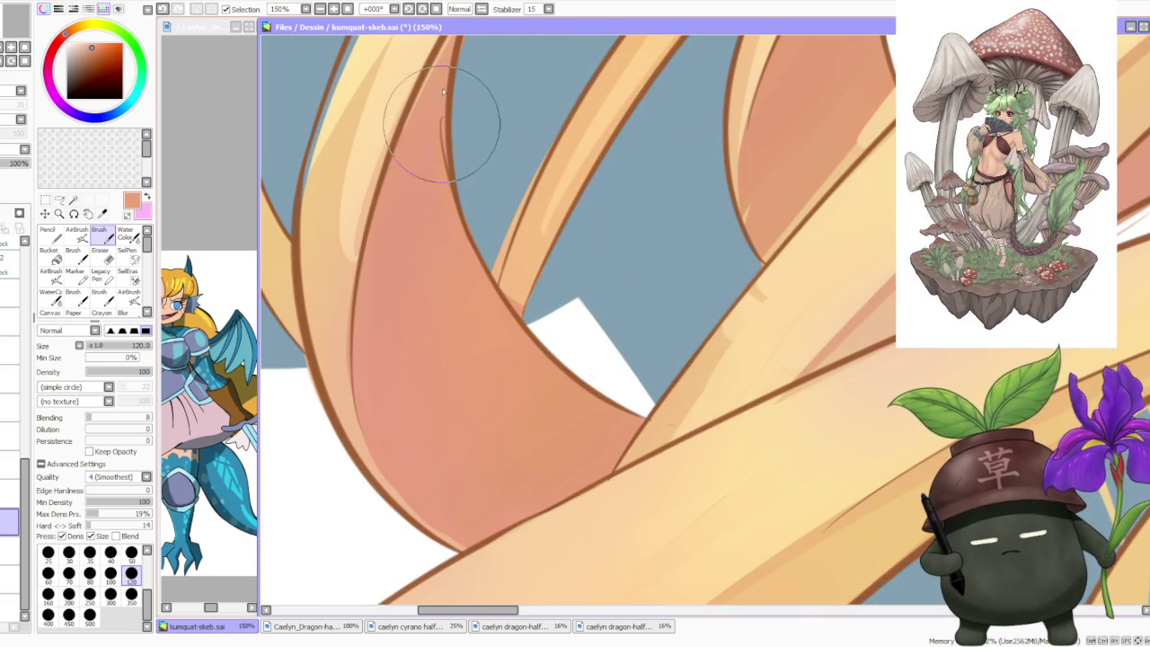
{"action": "scroll", "coordinate": [467, 121], "scroll_direction": "down", "scroll_amount": 2}
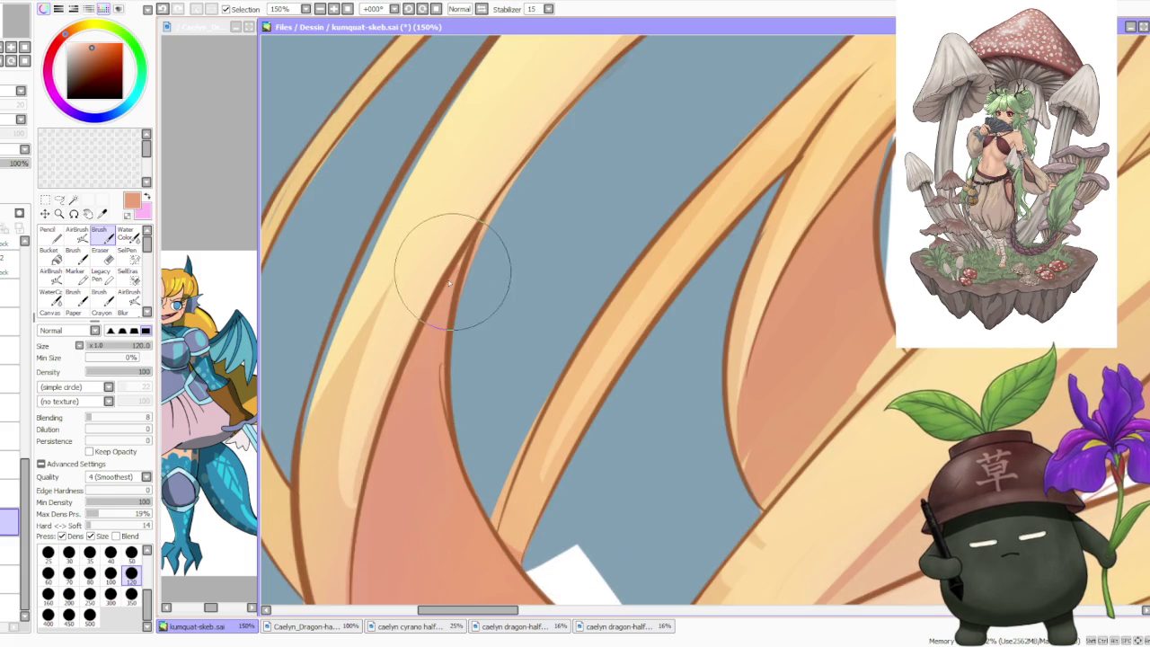
{"action": "scroll", "coordinate": [454, 256], "scroll_direction": "down", "scroll_amount": 2}
{"action": "scroll", "coordinate": [454, 256], "scroll_direction": "down", "scroll_amount": 1}
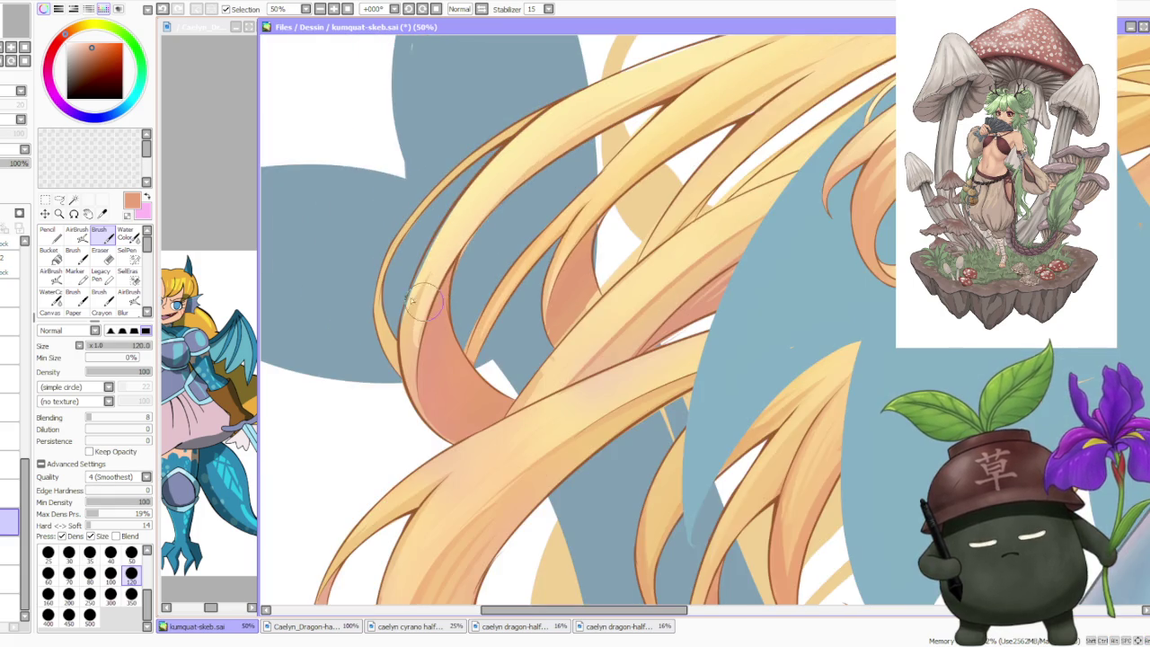
{"action": "scroll", "coordinate": [441, 270], "scroll_direction": "up", "scroll_amount": 2}
{"action": "left_click", "coordinate": [382, 324], "text": "alt"}
{"action": "scroll", "coordinate": [380, 304], "scroll_direction": "down", "scroll_amount": 1}
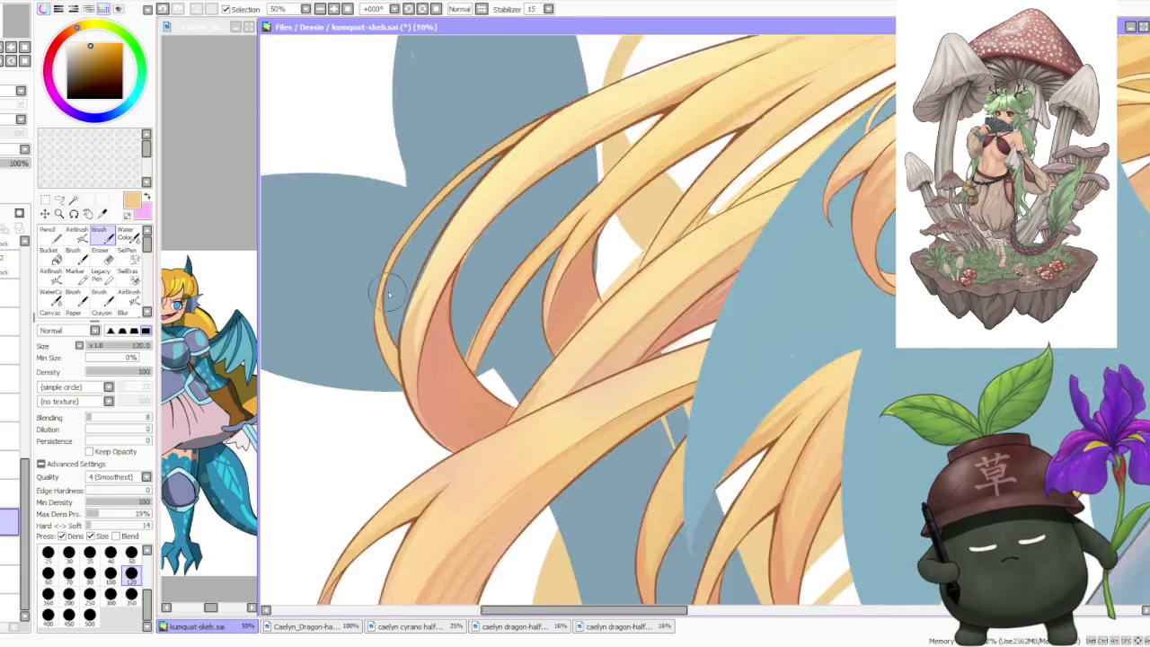
{"action": "scroll", "coordinate": [395, 278], "scroll_direction": "down", "scroll_amount": 1}
{"action": "scroll", "coordinate": [449, 216], "scroll_direction": "down", "scroll_amount": 1}
{"action": "scroll", "coordinate": [489, 224], "scroll_direction": "up", "scroll_amount": 2}
{"action": "scroll", "coordinate": [494, 274], "scroll_direction": "up", "scroll_amount": 2}
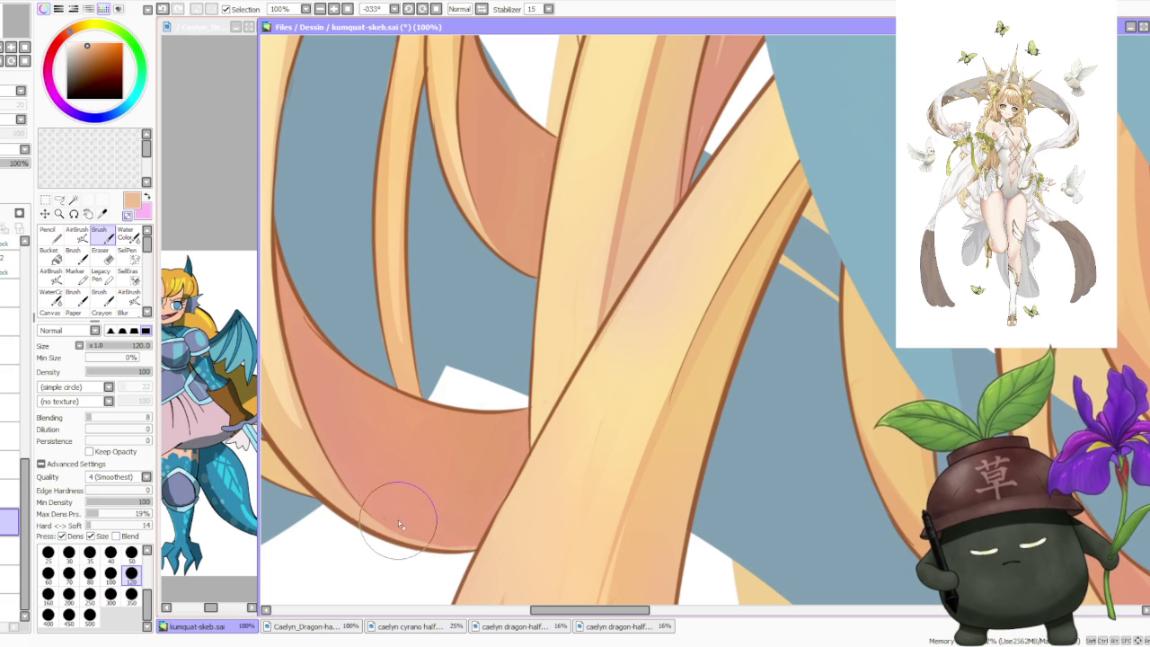
{"action": "scroll", "coordinate": [395, 512], "scroll_direction": "down", "scroll_amount": 2}
{"action": "scroll", "coordinate": [359, 467], "scroll_direction": "up", "scroll_amount": 1}
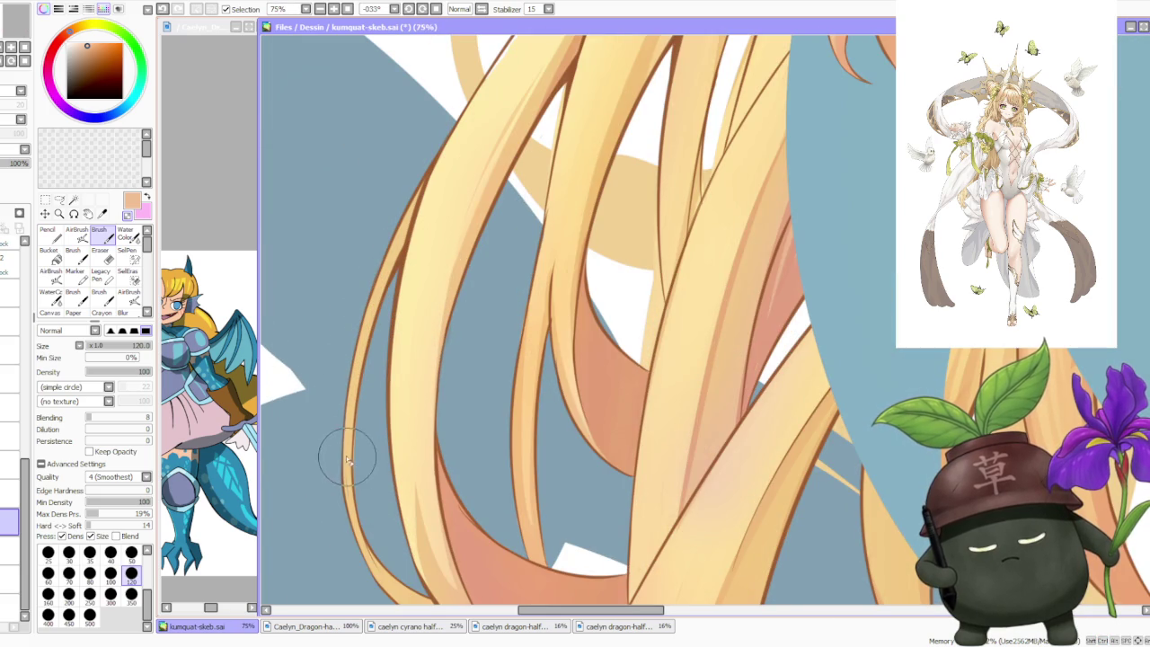
{"action": "left_click", "coordinate": [337, 463], "text": "alt"}
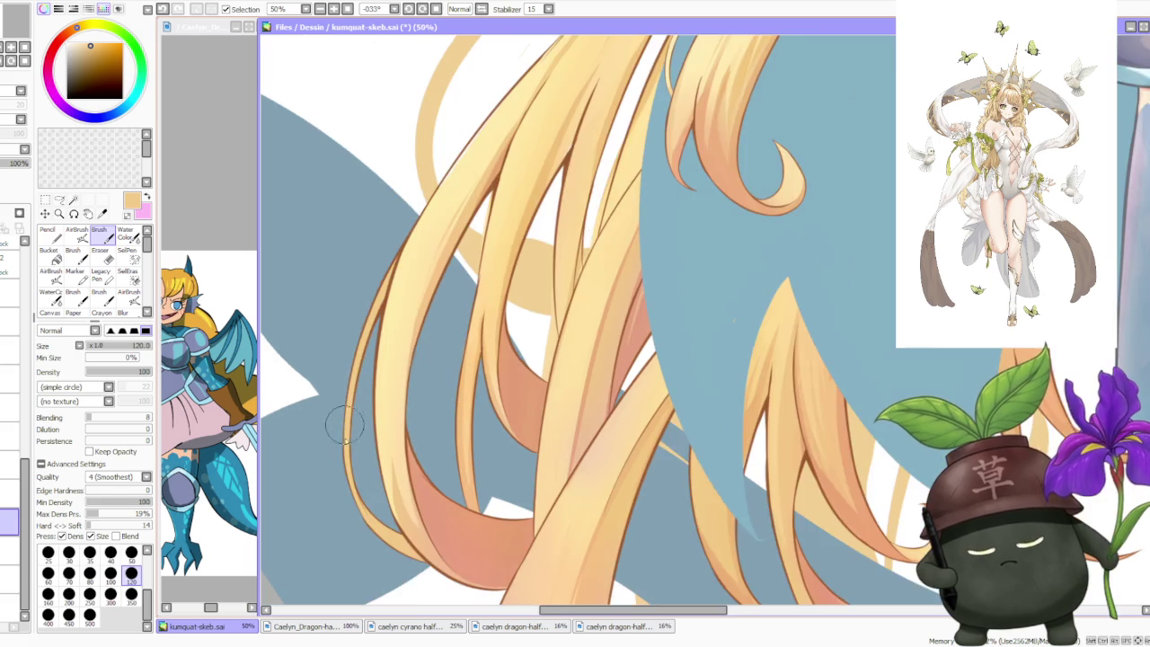
- Add salmon shading along the lower hair strand's left edge
{"action": "scroll", "coordinate": [396, 485], "scroll_direction": "down", "scroll_amount": 2}
{"action": "left_click", "coordinate": [454, 534], "text": "alt"}
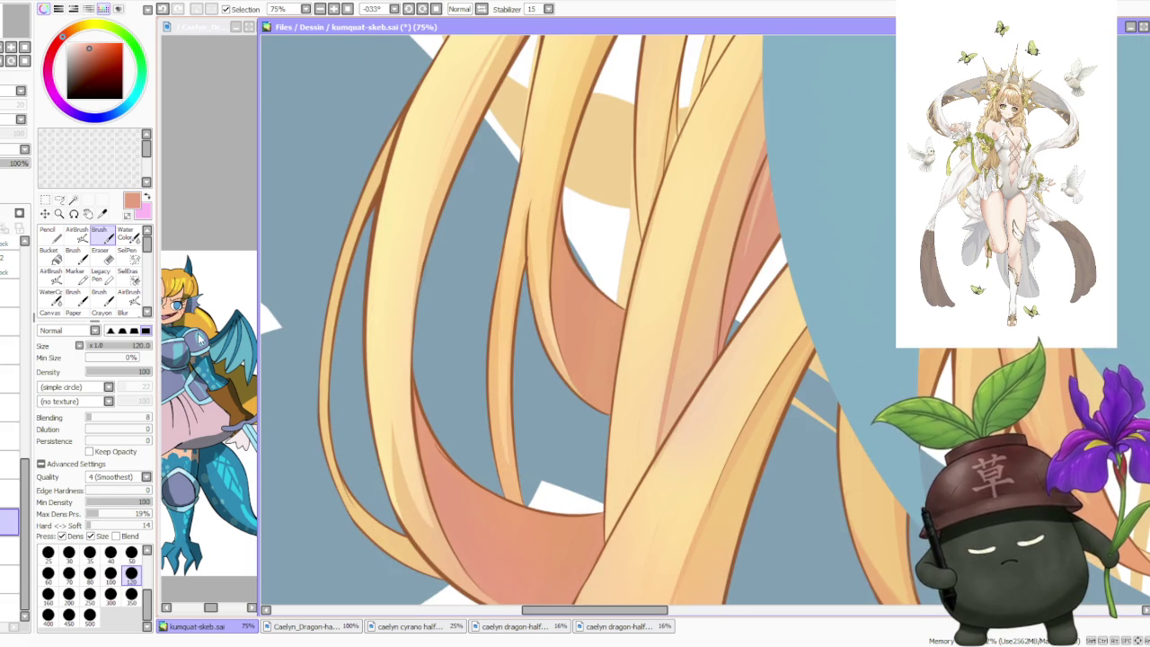
{"action": "mouse_move", "coordinate": [364, 521]}
{"action": "left_mouse_down"}
{"action": "mouse_move", "coordinate": [333, 457]}
{"action": "mouse_move", "coordinate": [396, 548]}
{"action": "left_mouse_up"}
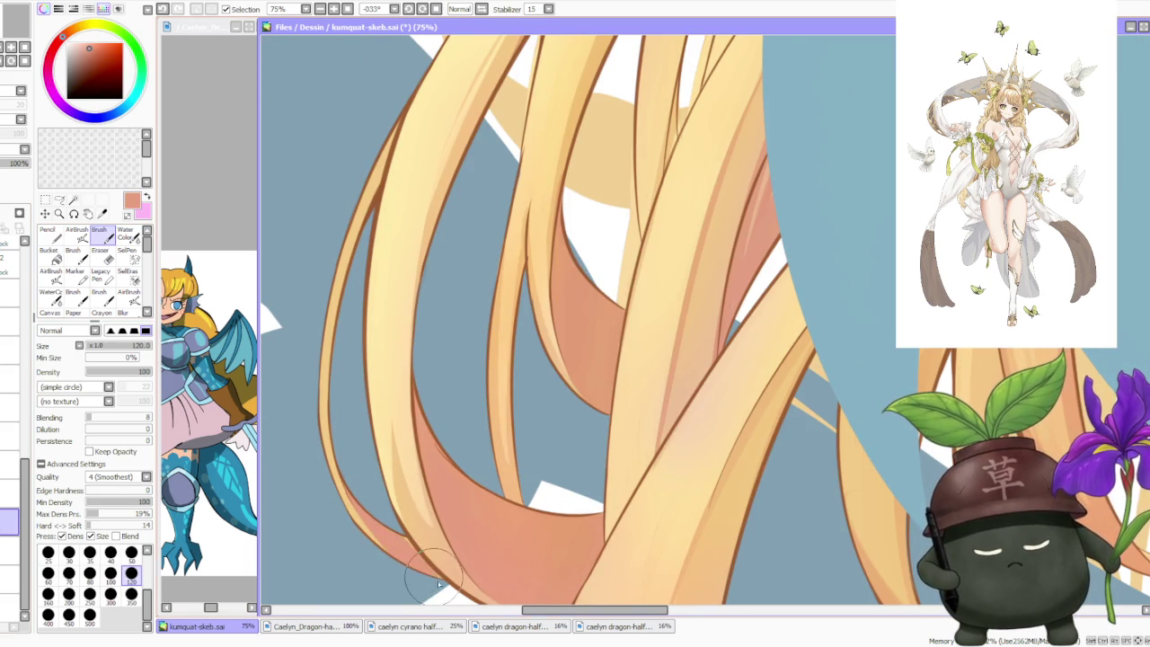
{"action": "scroll", "coordinate": [368, 443], "scroll_direction": "down", "scroll_amount": 1}
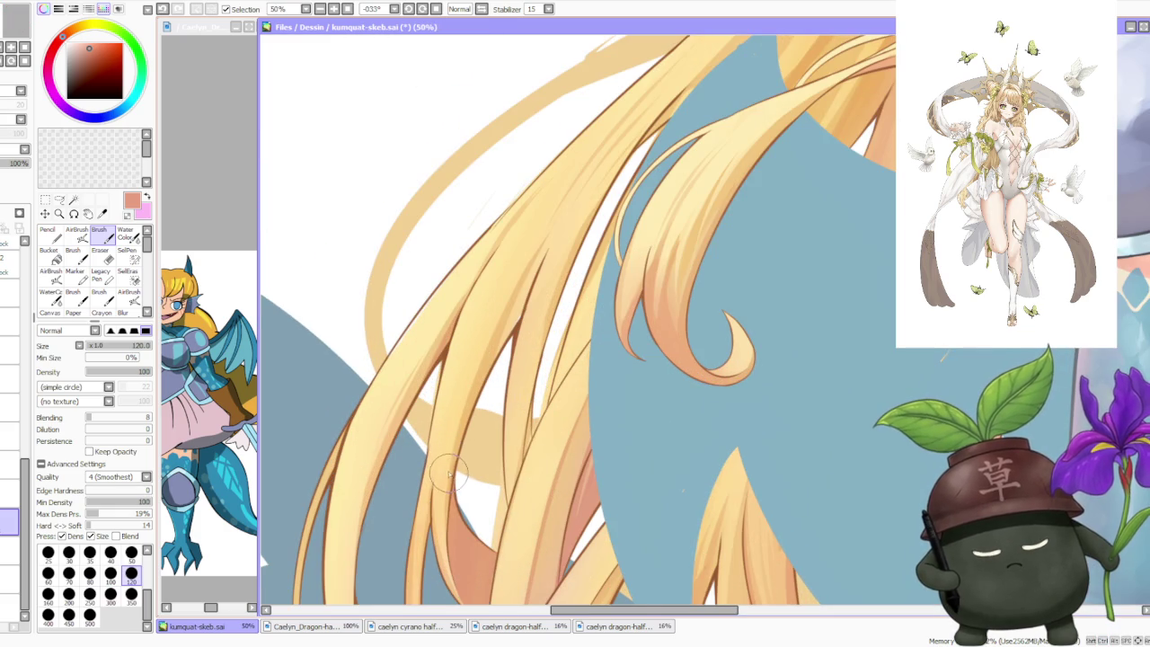
{"action": "scroll", "coordinate": [436, 472], "scroll_direction": "up", "scroll_amount": 1}
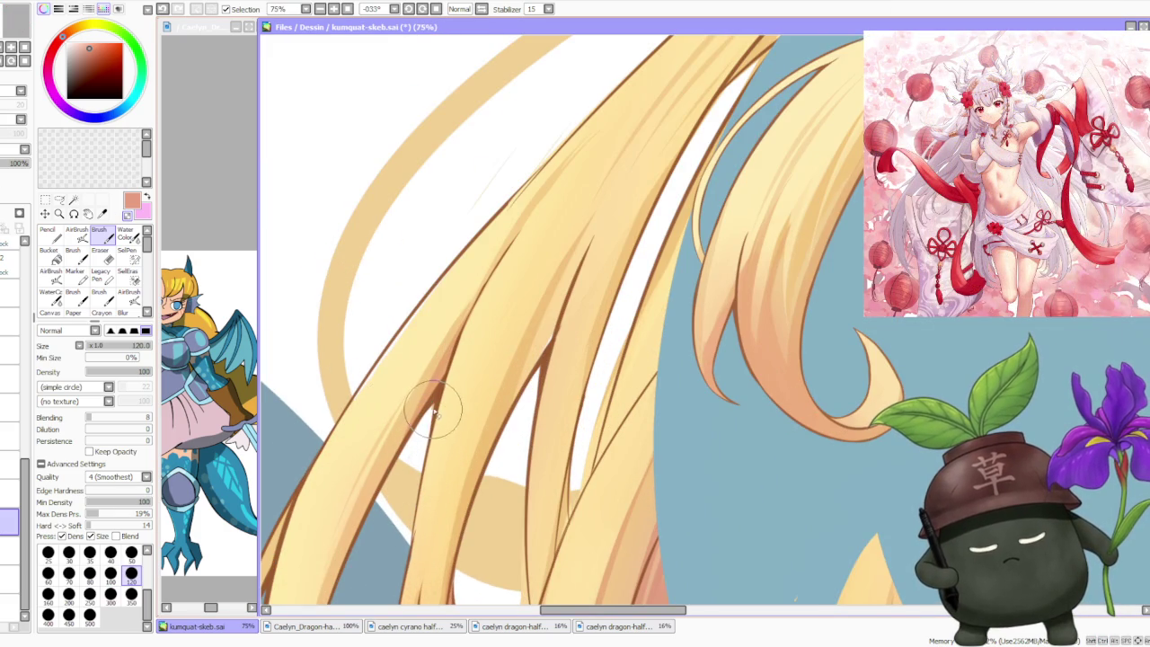
- Sample the pale hair yellow, select the layer one row higher, and choose the Bucket tool
{"action": "left_click", "coordinate": [396, 370], "text": "alt"}
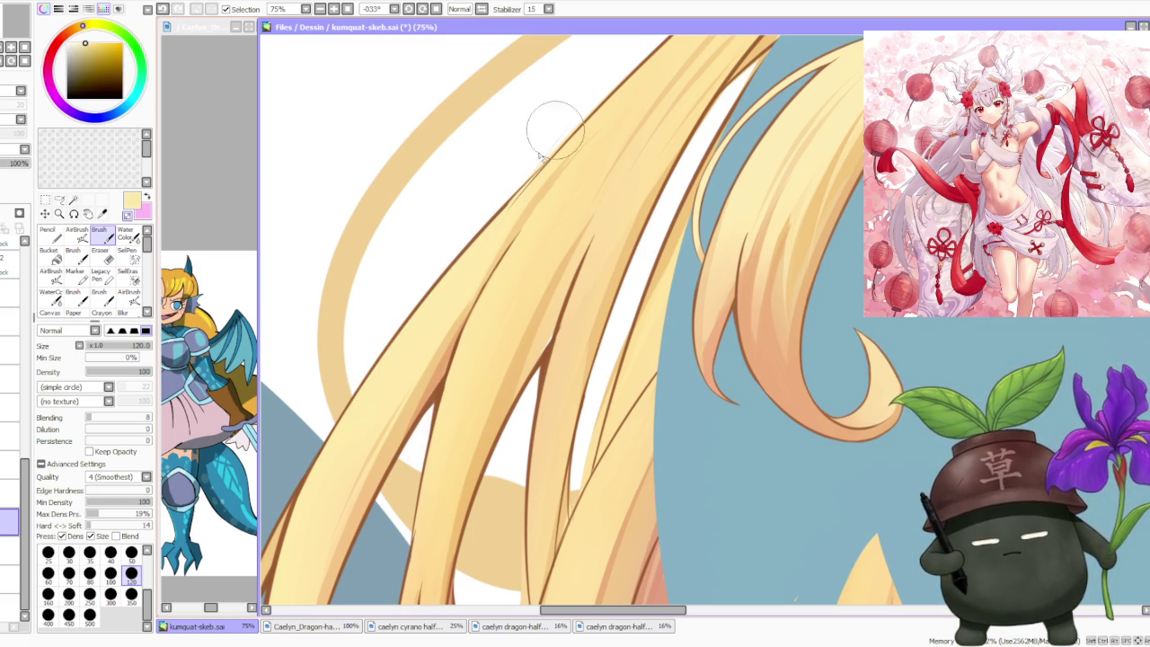
{"action": "scroll", "coordinate": [557, 121], "scroll_direction": "down", "scroll_amount": 2}
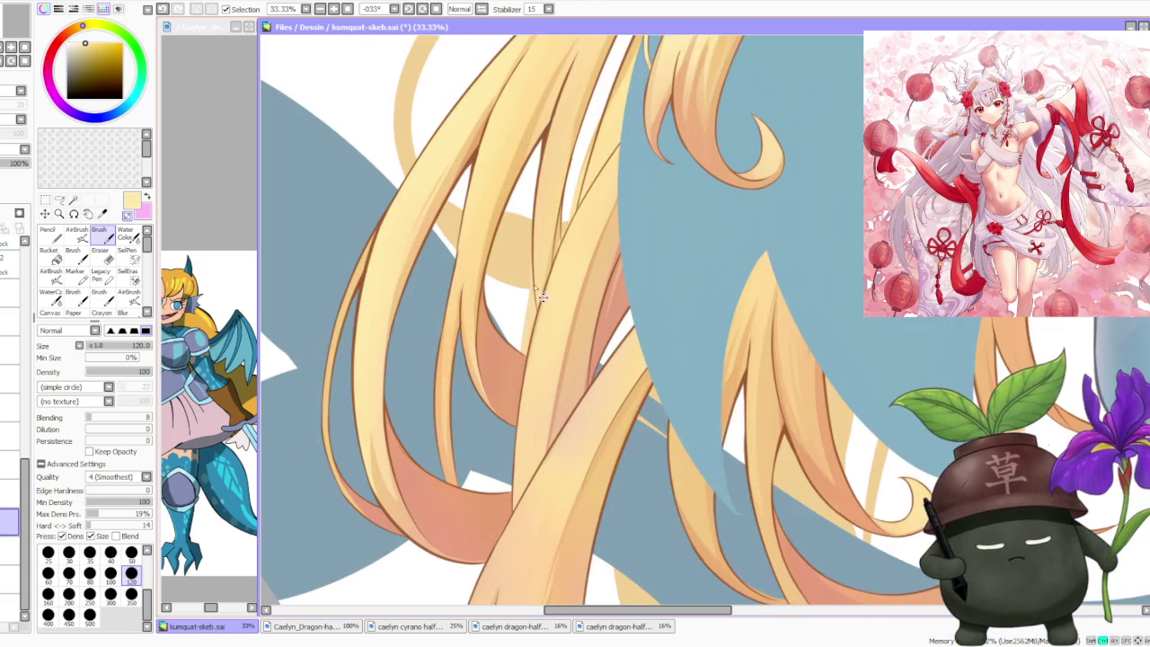
{"action": "scroll", "coordinate": [525, 347], "scroll_direction": "up", "scroll_amount": 2}
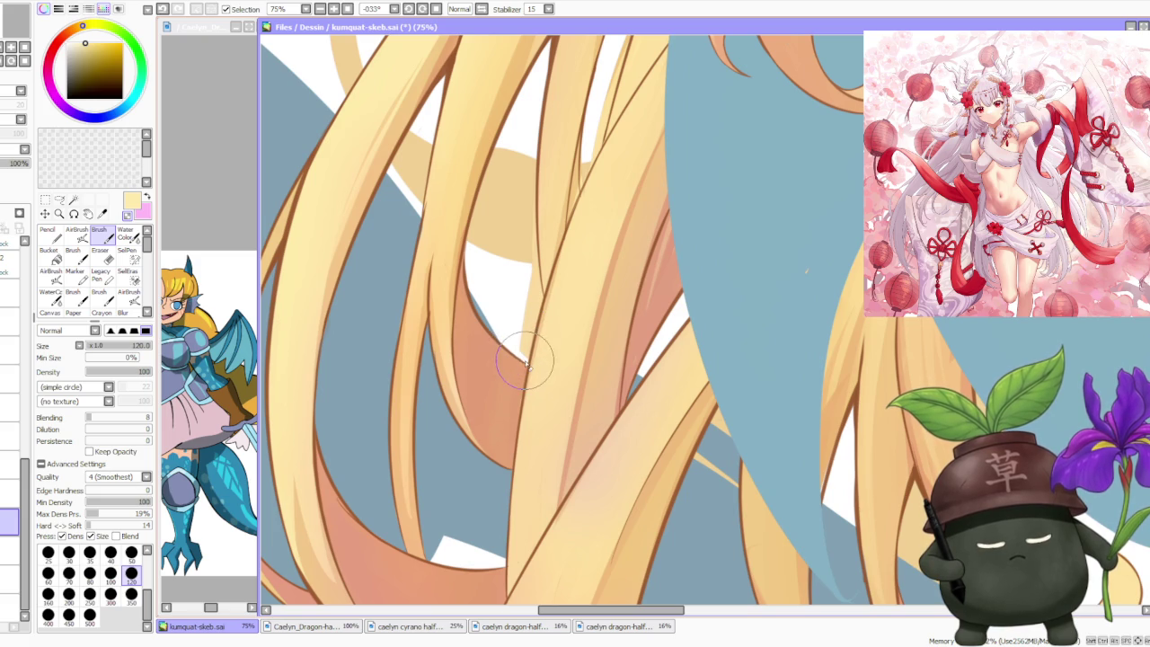
{"action": "left_click", "coordinate": [9, 494]}
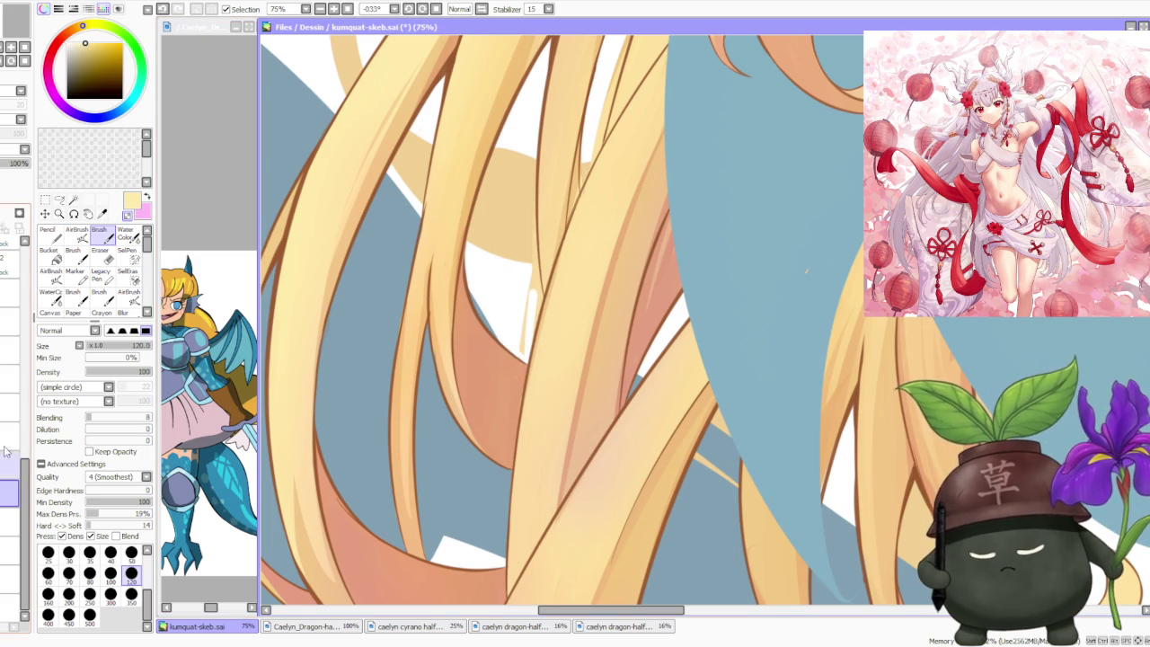
{"action": "left_click", "coordinate": [7, 464]}
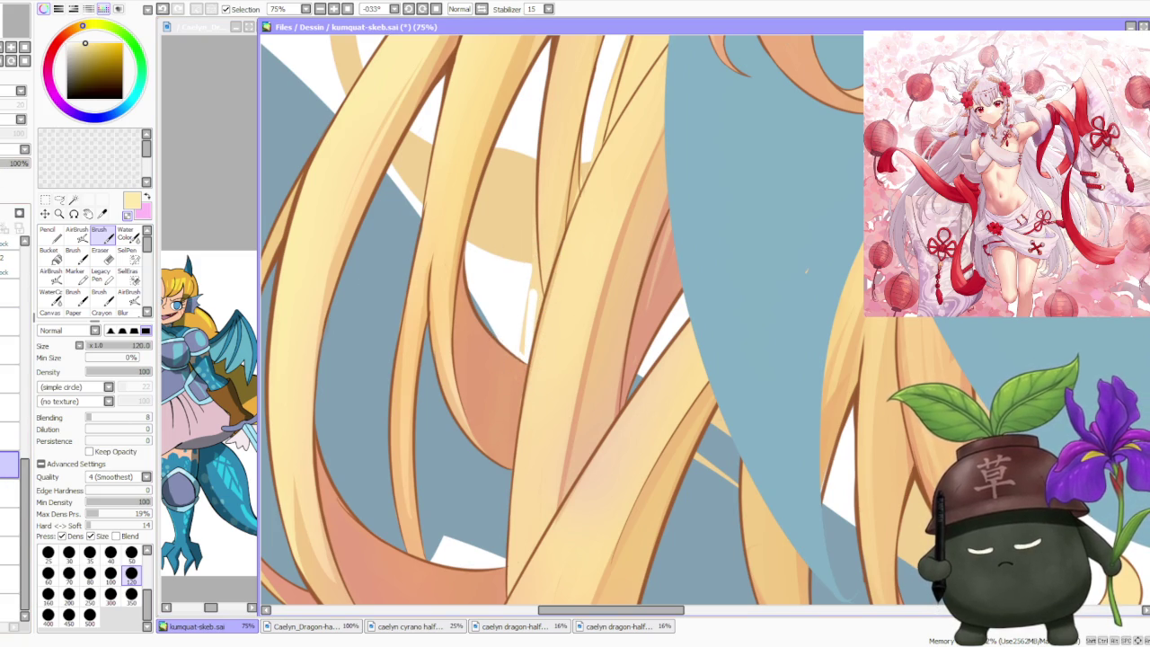
{"action": "left_click", "coordinate": [50, 255]}
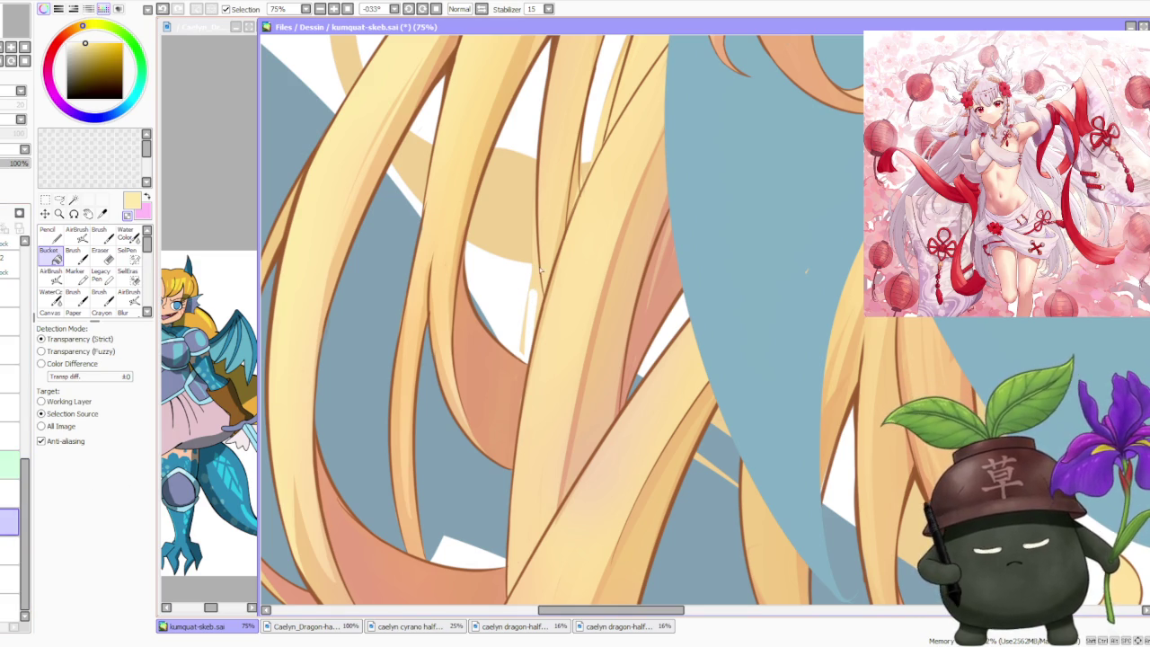
- Eyedrop a darker salmon-brown from the hair and switch to the regular Brush at size 120
{"action": "scroll", "coordinate": [552, 259], "scroll_direction": "down", "scroll_amount": 3}
{"action": "scroll", "coordinate": [551, 260], "scroll_direction": "up", "scroll_amount": 1}
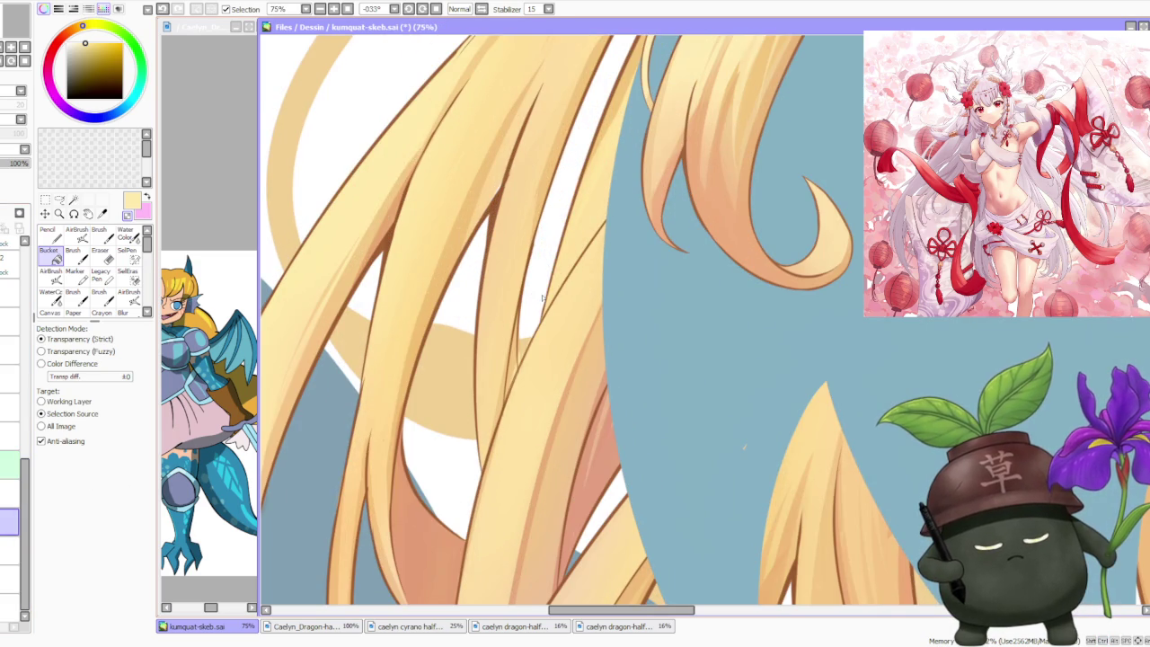
{"action": "scroll", "coordinate": [546, 297], "scroll_direction": "down", "scroll_amount": 2}
{"action": "scroll", "coordinate": [593, 168], "scroll_direction": "down", "scroll_amount": 1}
{"action": "scroll", "coordinate": [593, 168], "scroll_direction": "up", "scroll_amount": 5}
{"action": "scroll", "coordinate": [593, 168], "scroll_direction": "up", "scroll_amount": 1}
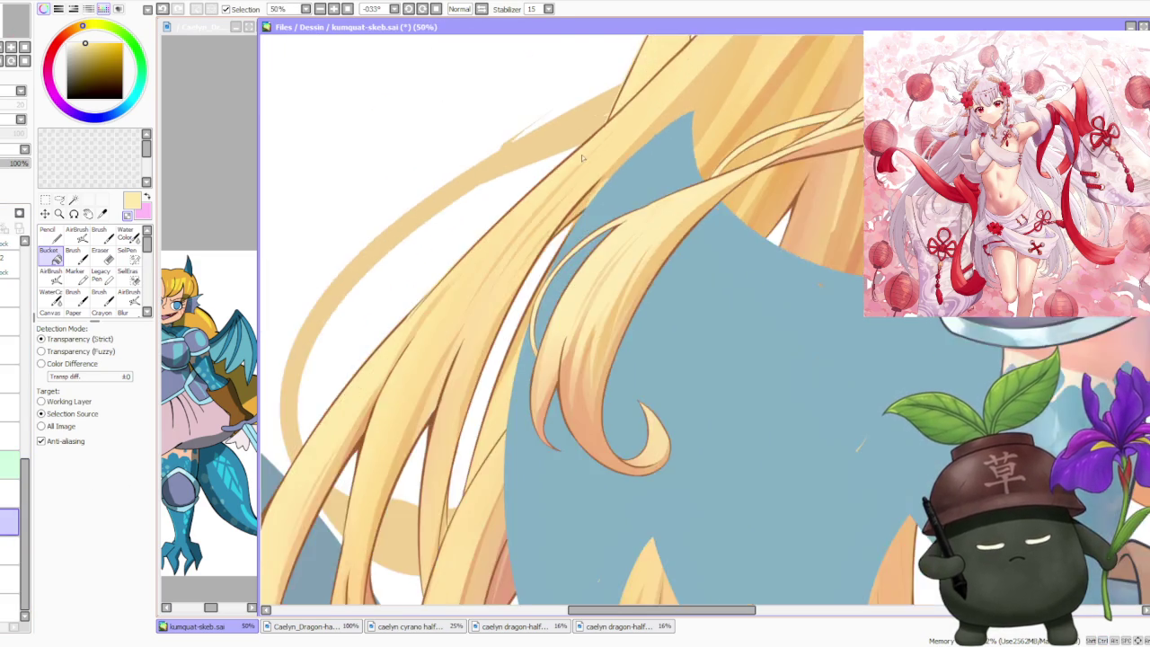
{"action": "scroll", "coordinate": [602, 148], "scroll_direction": "down", "scroll_amount": 3}
{"action": "scroll", "coordinate": [612, 132], "scroll_direction": "up", "scroll_amount": 2}
{"action": "scroll", "coordinate": [612, 132], "scroll_direction": "up", "scroll_amount": 1}
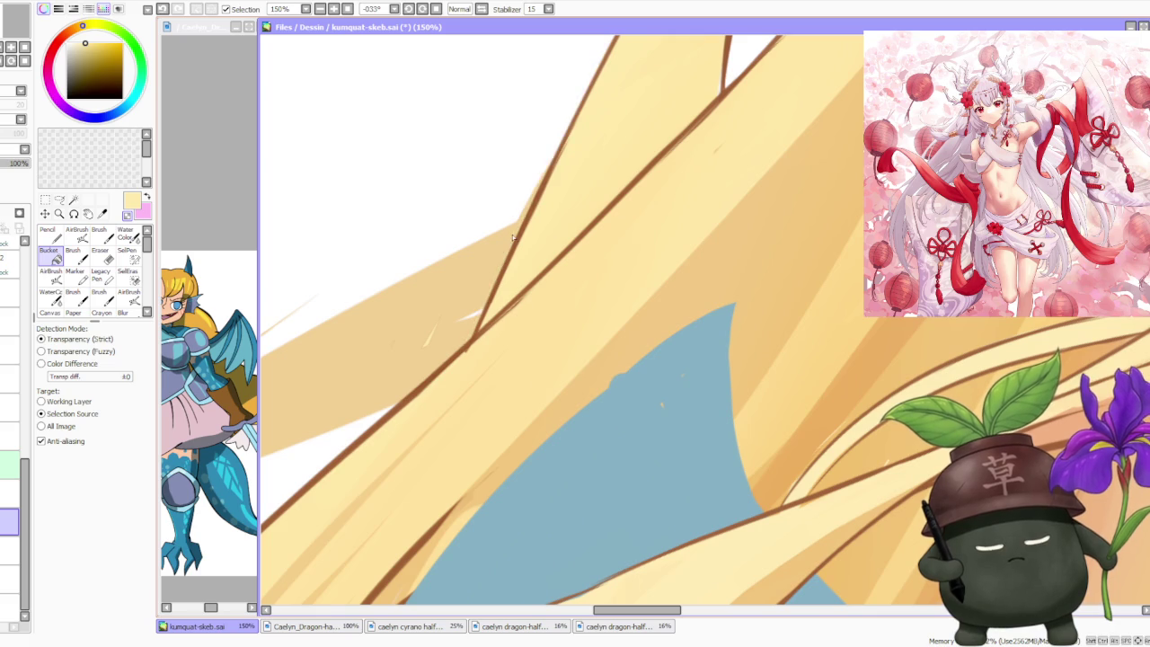
{"action": "scroll", "coordinate": [597, 108], "scroll_direction": "down", "scroll_amount": 4}
{"action": "scroll", "coordinate": [596, 108], "scroll_direction": "down", "scroll_amount": 2}
{"action": "scroll", "coordinate": [575, 180], "scroll_direction": "up", "scroll_amount": 3}
{"action": "scroll", "coordinate": [556, 233], "scroll_direction": "up", "scroll_amount": 1}
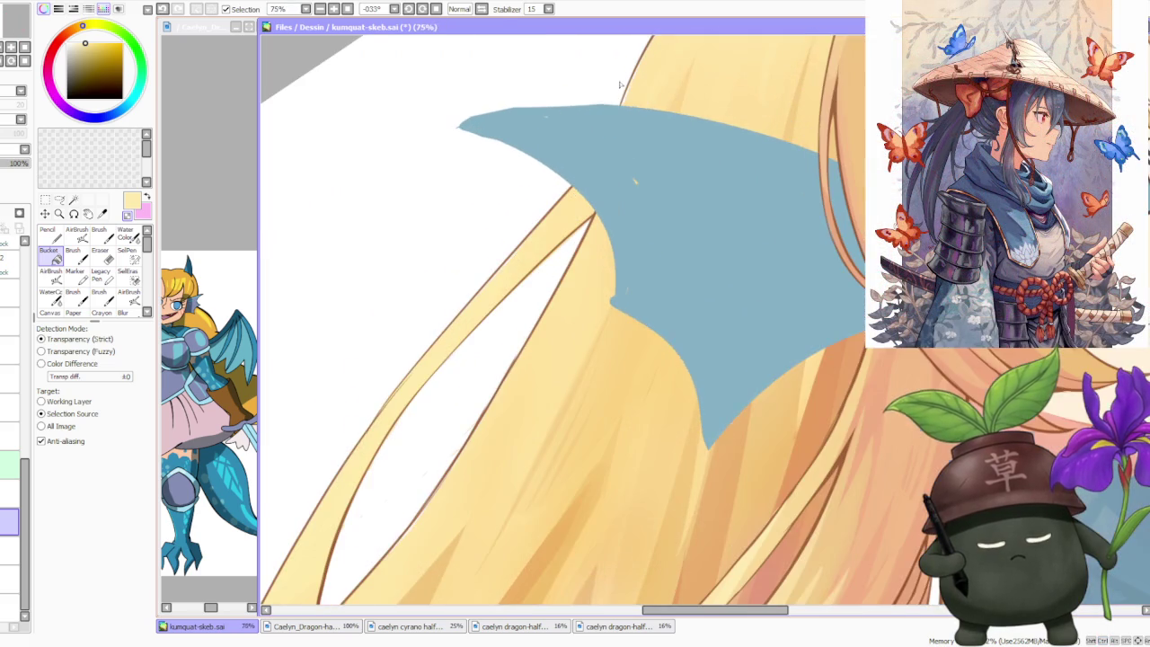
{"action": "scroll", "coordinate": [545, 261], "scroll_direction": "up", "scroll_amount": 1}
{"action": "scroll", "coordinate": [551, 260], "scroll_direction": "down", "scroll_amount": 3}
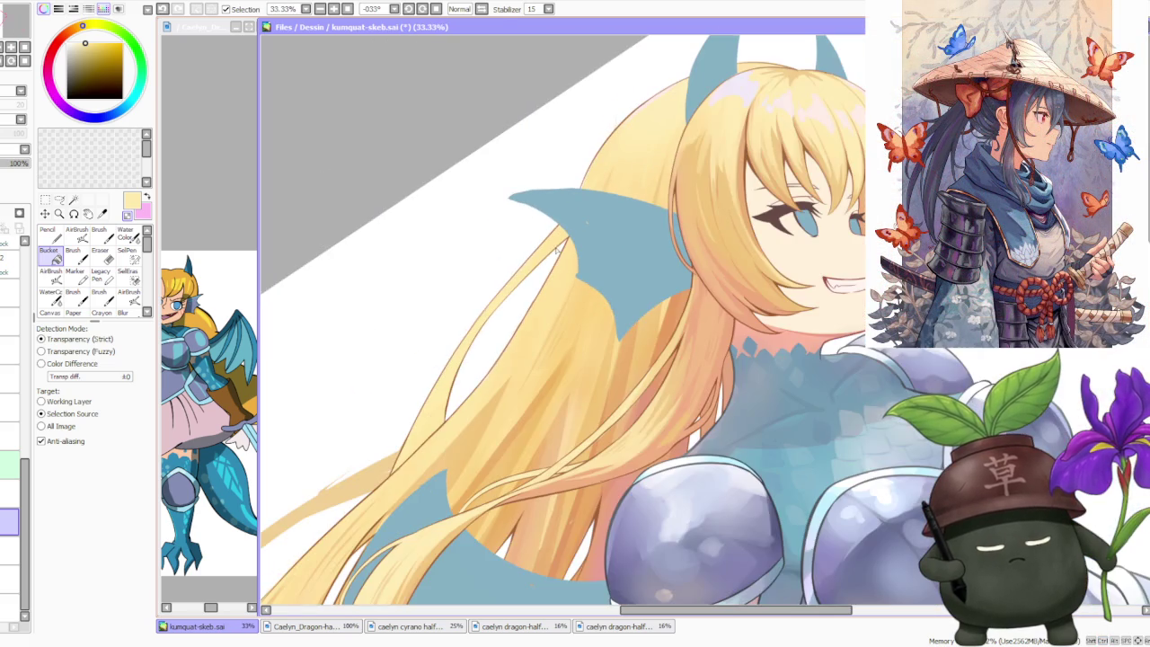
{"action": "scroll", "coordinate": [560, 239], "scroll_direction": "down", "scroll_amount": 2}
{"action": "scroll", "coordinate": [611, 323], "scroll_direction": "up", "scroll_amount": 3}
{"action": "scroll", "coordinate": [625, 346], "scroll_direction": "up", "scroll_amount": 1}
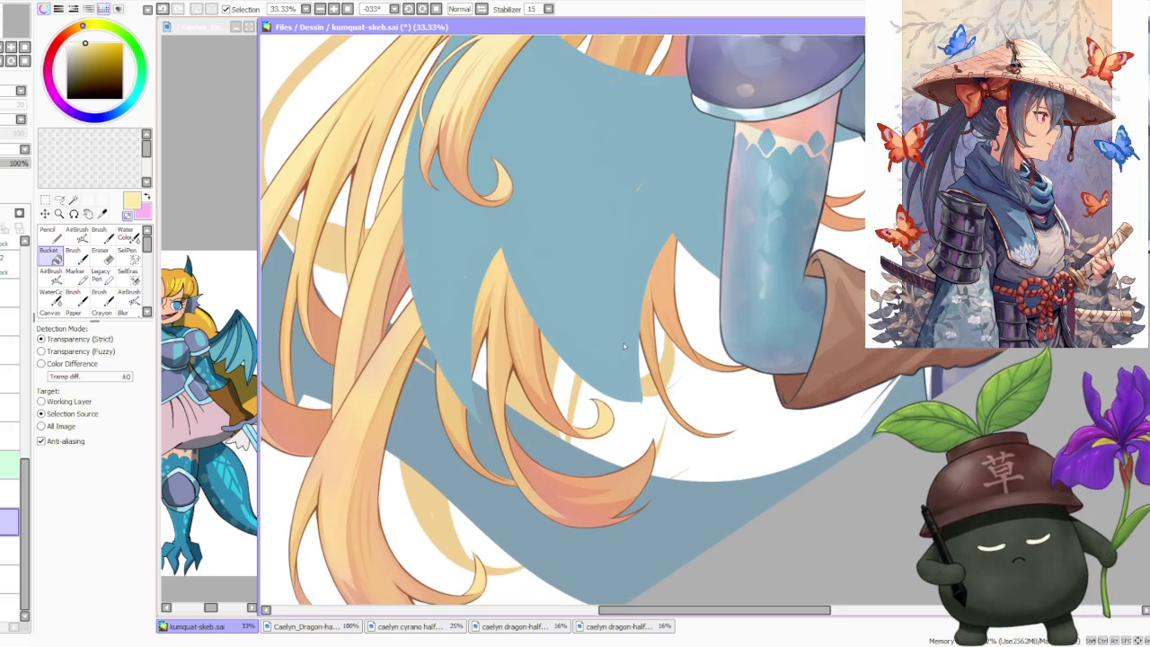
{"action": "scroll", "coordinate": [682, 313], "scroll_direction": "down", "scroll_amount": 2}
{"action": "scroll", "coordinate": [602, 319], "scroll_direction": "up", "scroll_amount": 2}
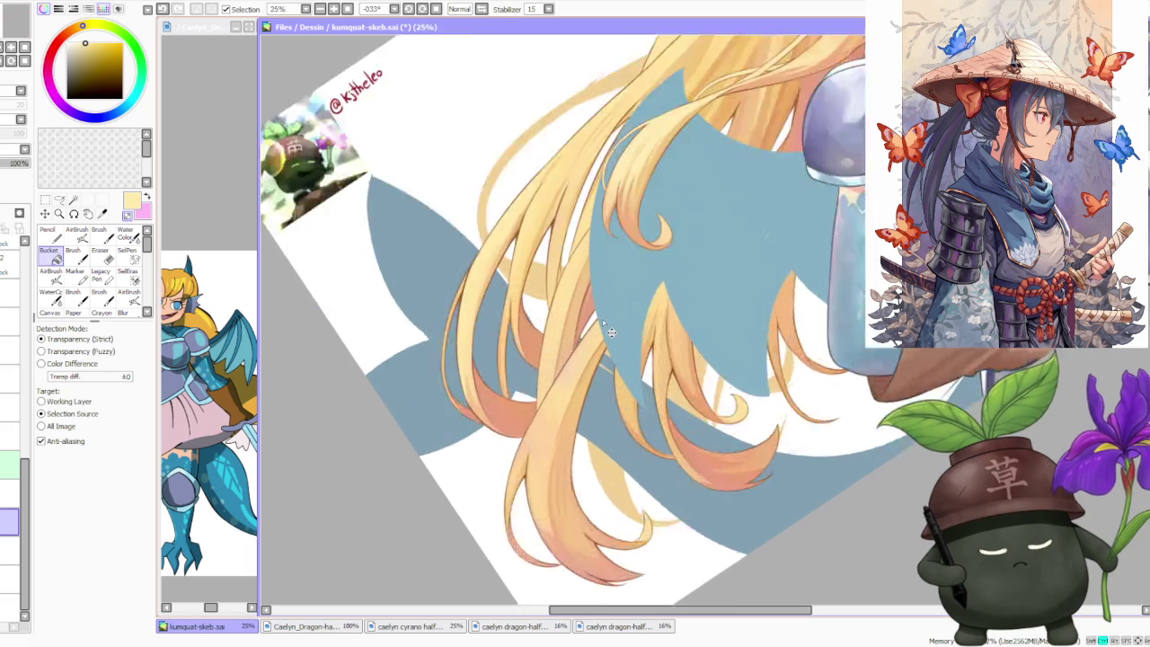
{"action": "scroll", "coordinate": [593, 305], "scroll_direction": "up", "scroll_amount": 1}
{"action": "scroll", "coordinate": [586, 290], "scroll_direction": "up", "scroll_amount": 1}
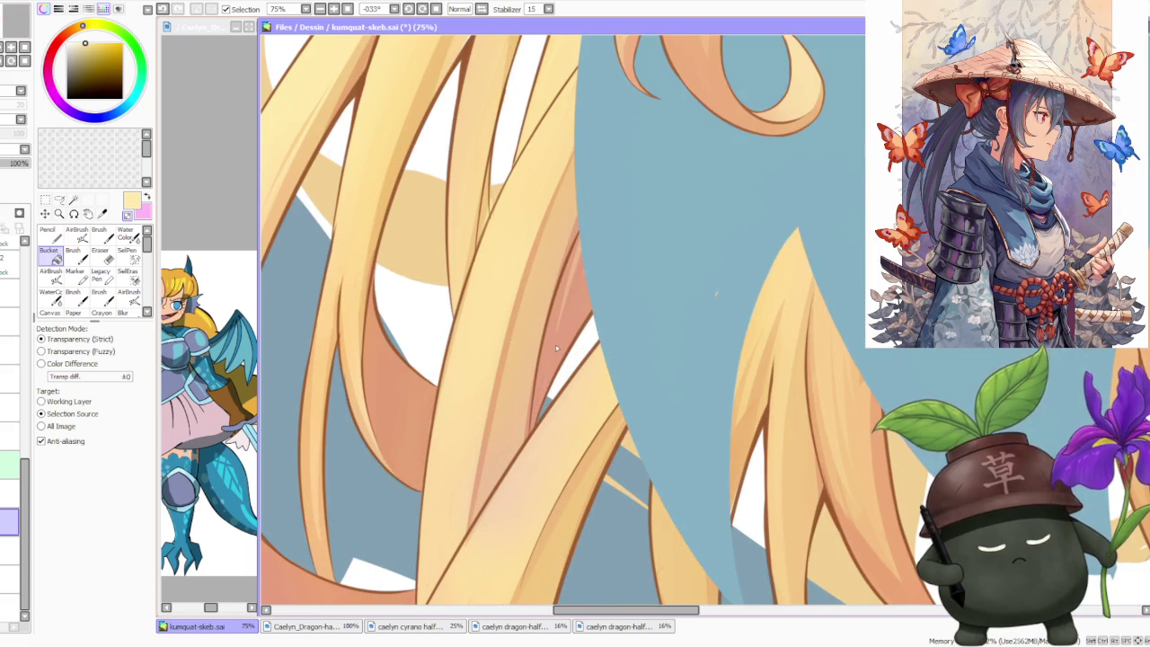
{"action": "scroll", "coordinate": [555, 344], "scroll_direction": "down", "scroll_amount": 2}
{"action": "scroll", "coordinate": [512, 331], "scroll_direction": "up", "scroll_amount": 3}
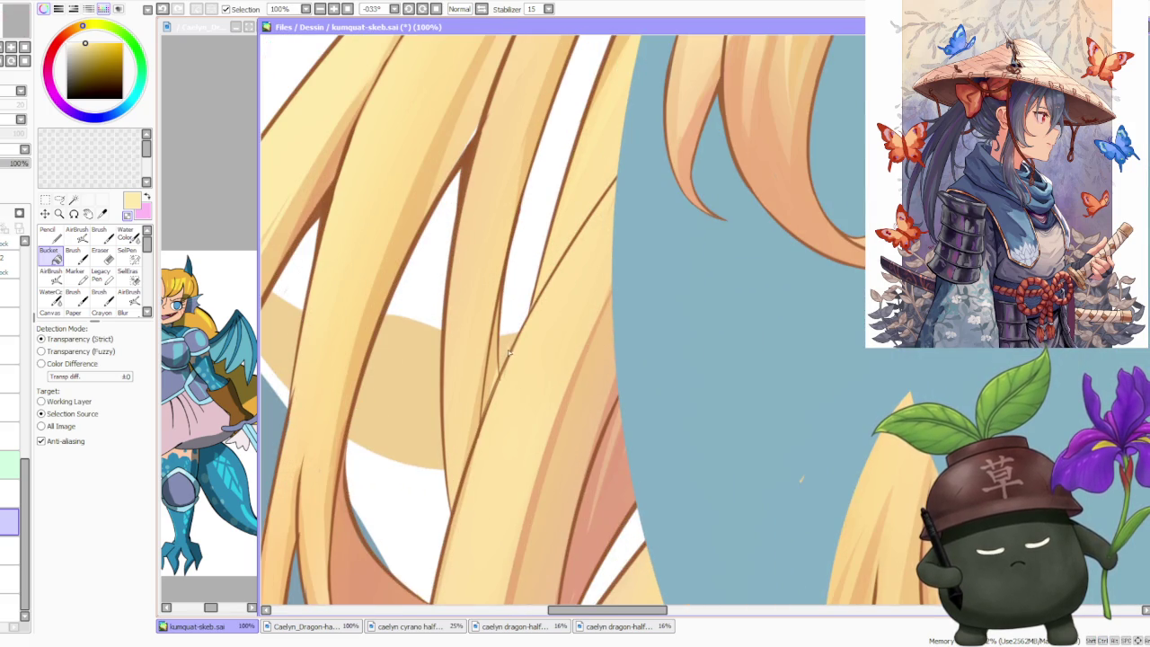
{"action": "scroll", "coordinate": [527, 357], "scroll_direction": "down", "scroll_amount": 1}
{"action": "scroll", "coordinate": [524, 357], "scroll_direction": "down", "scroll_amount": 1}
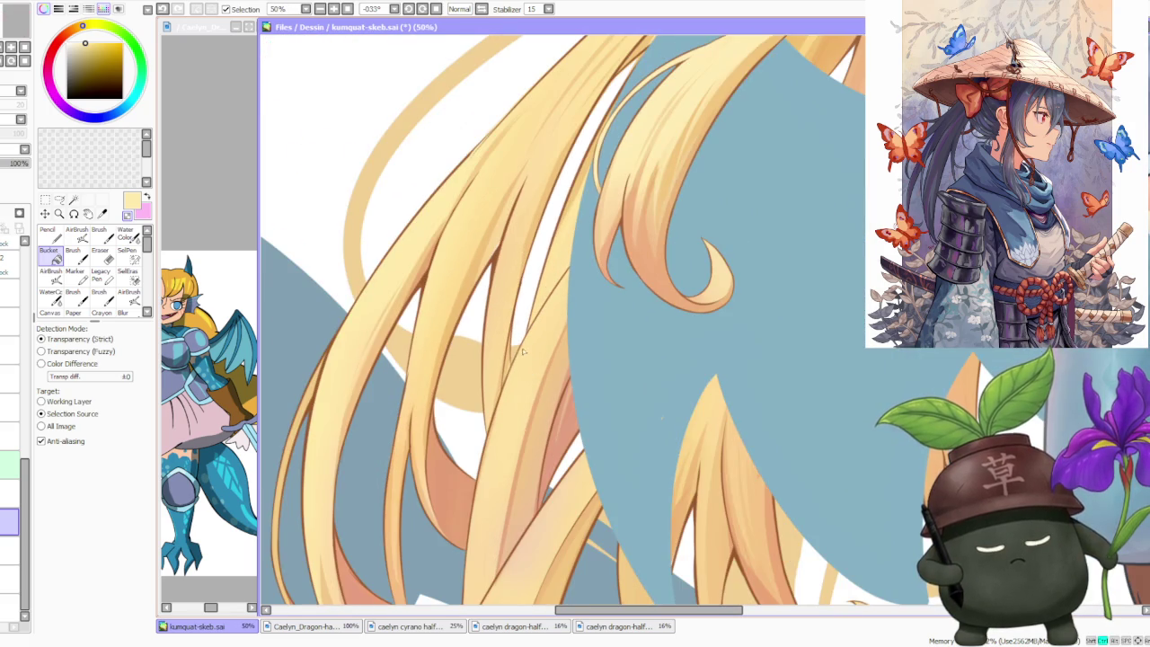
{"action": "scroll", "coordinate": [524, 353], "scroll_direction": "down", "scroll_amount": 1}
{"action": "right_click", "coordinate": [476, 444]}
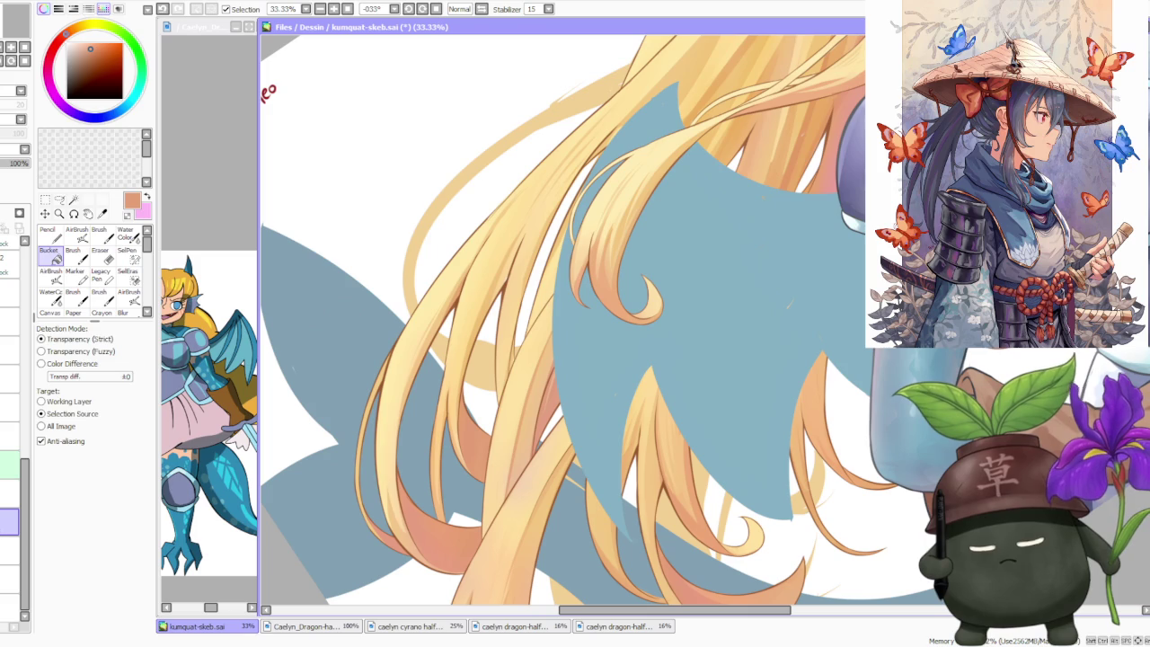
{"action": "left_click", "coordinate": [100, 235]}
{"action": "scroll", "coordinate": [506, 313], "scroll_direction": "up", "scroll_amount": 3}
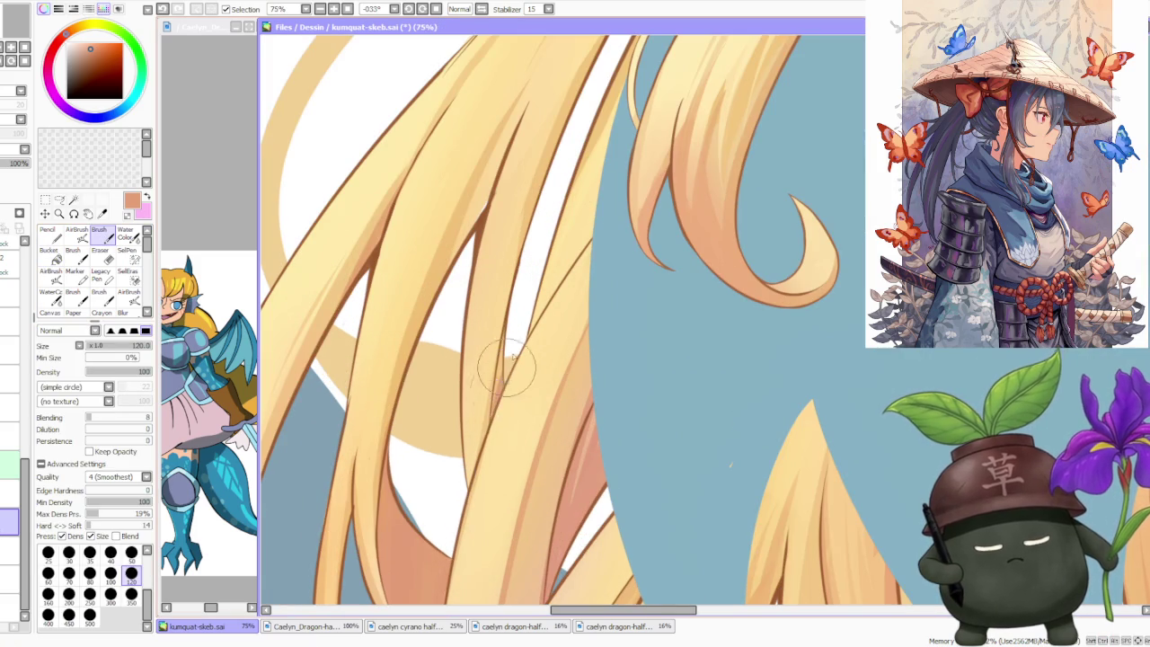
- Sample the pale yellow from the hair, then adjust it to a lighter and then slightly darker peach
{"action": "scroll", "coordinate": [509, 327], "scroll_direction": "down", "scroll_amount": 3}
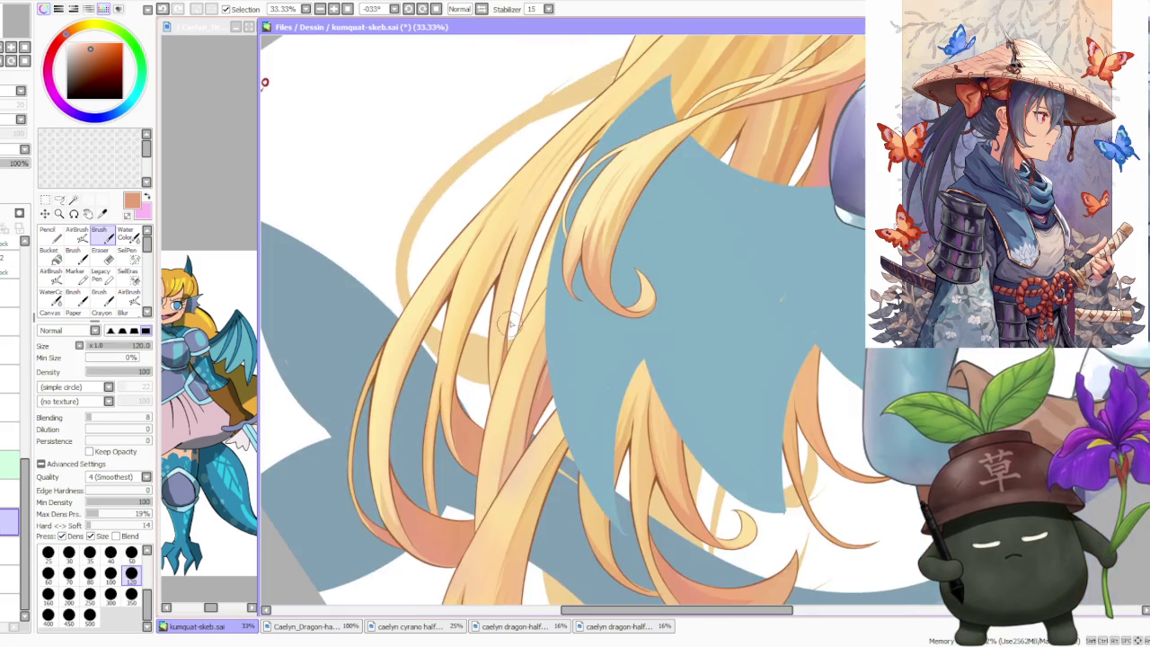
{"action": "scroll", "coordinate": [510, 330], "scroll_direction": "up", "scroll_amount": 3}
{"action": "right_click", "coordinate": [489, 271]}
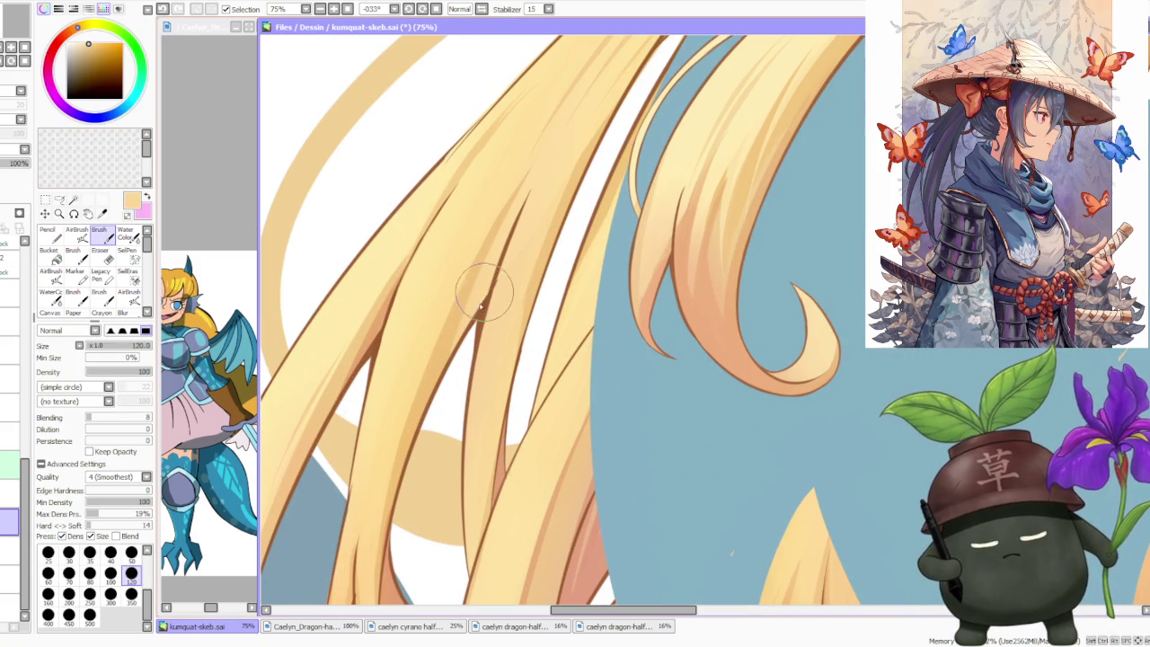
{"action": "scroll", "coordinate": [482, 300], "scroll_direction": "down", "scroll_amount": 2}
{"action": "scroll", "coordinate": [482, 300], "scroll_direction": "down", "scroll_amount": 2}
{"action": "scroll", "coordinate": [476, 314], "scroll_direction": "up", "scroll_amount": 3}
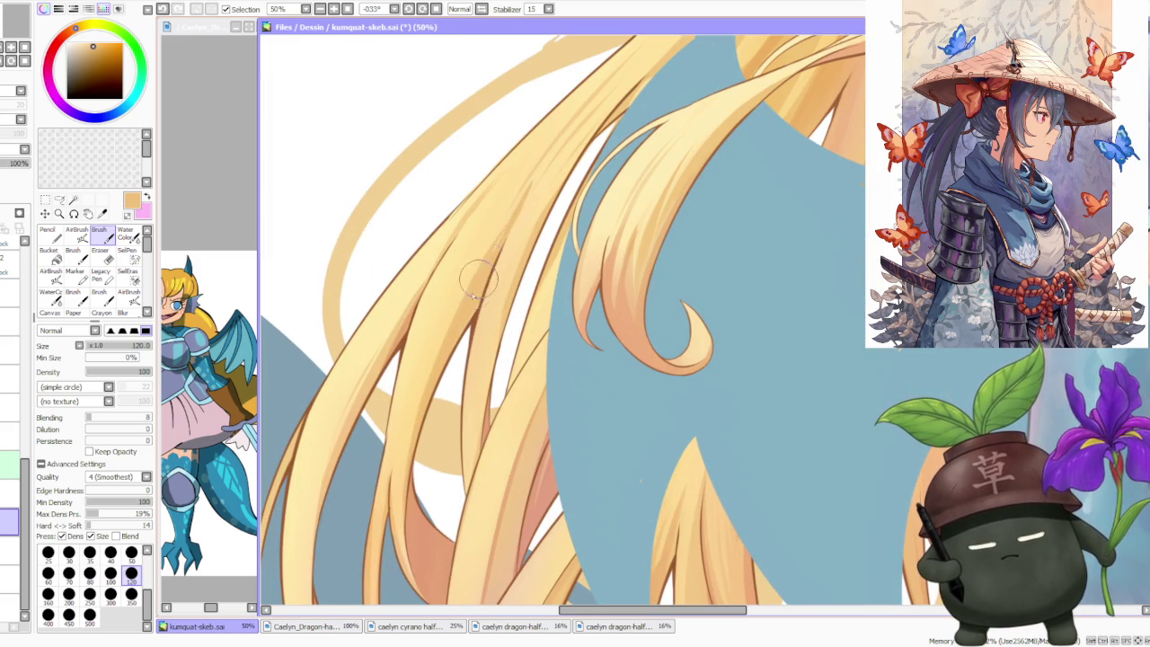
{"action": "left_click", "coordinate": [506, 236], "text": "alt"}
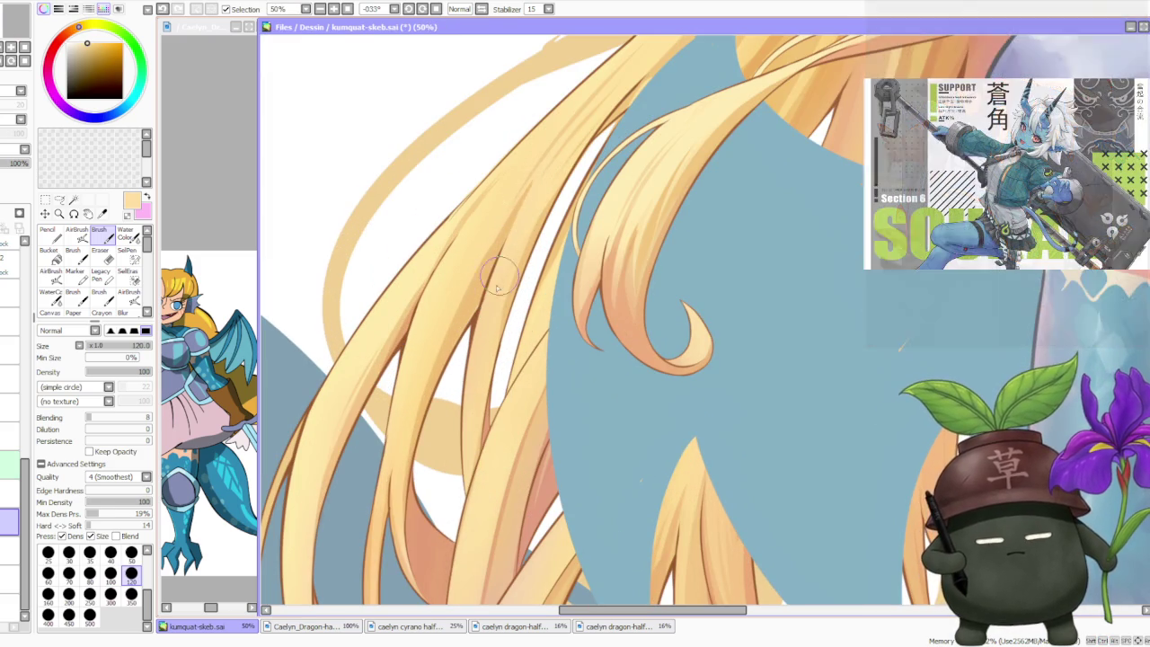
{"action": "left_click", "coordinate": [485, 278], "text": "alt"}
- Pick a darker salmon colour from the artwork as the working colour
{"action": "scroll", "coordinate": [474, 310], "scroll_direction": "down", "scroll_amount": 5}
{"action": "scroll", "coordinate": [580, 244], "scroll_direction": "down", "scroll_amount": 2}
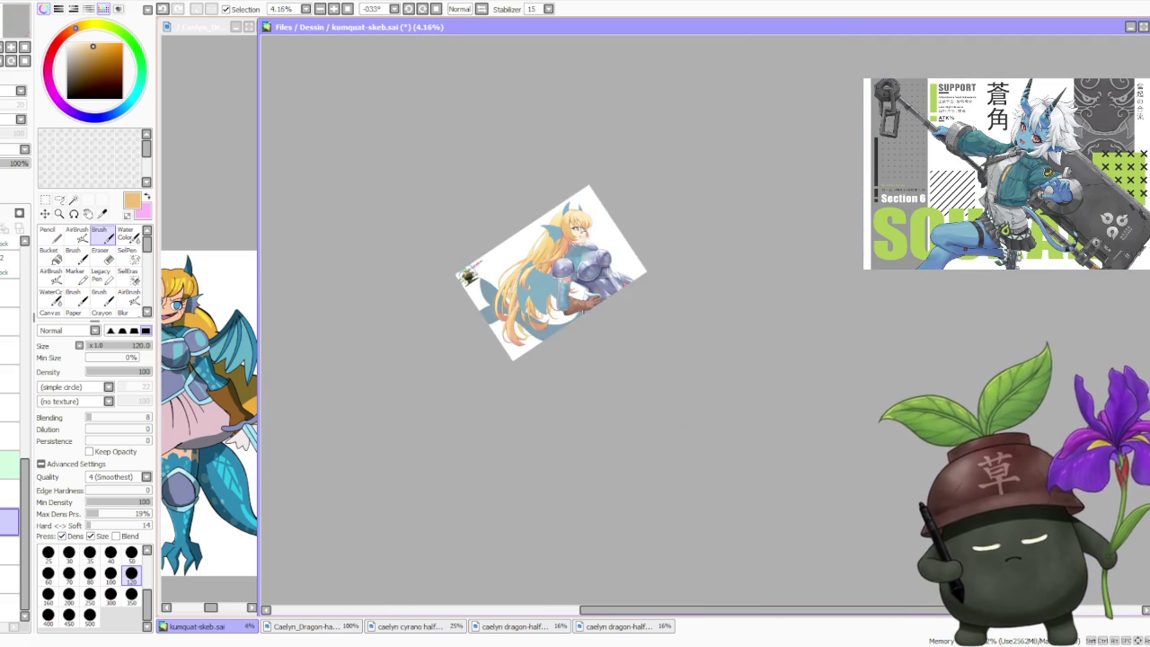
{"action": "scroll", "coordinate": [580, 203], "scroll_direction": "up", "scroll_amount": 1}
{"action": "scroll", "coordinate": [579, 202], "scroll_direction": "up", "scroll_amount": 1}
{"action": "scroll", "coordinate": [539, 288], "scroll_direction": "up", "scroll_amount": 1}
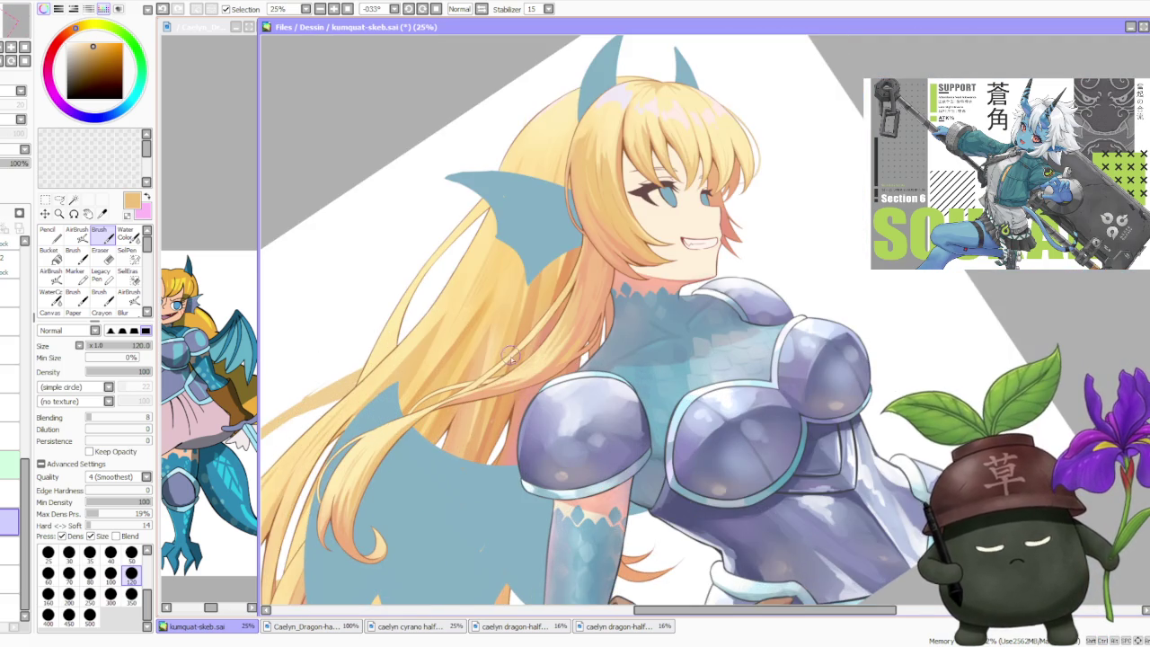
{"action": "scroll", "coordinate": [515, 349], "scroll_direction": "up", "scroll_amount": 1}
{"action": "scroll", "coordinate": [515, 348], "scroll_direction": "down", "scroll_amount": 1}
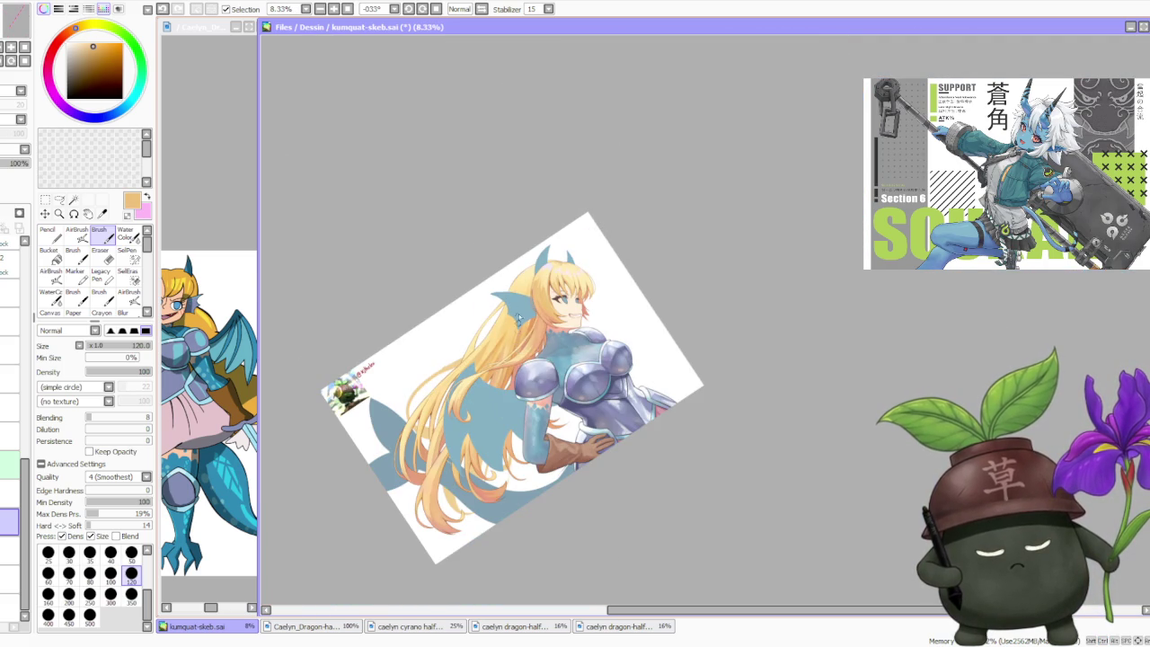
{"action": "scroll", "coordinate": [529, 234], "scroll_direction": "down", "scroll_amount": 1}
{"action": "scroll", "coordinate": [490, 355], "scroll_direction": "up", "scroll_amount": 1}
{"action": "scroll", "coordinate": [487, 359], "scroll_direction": "up", "scroll_amount": 1}
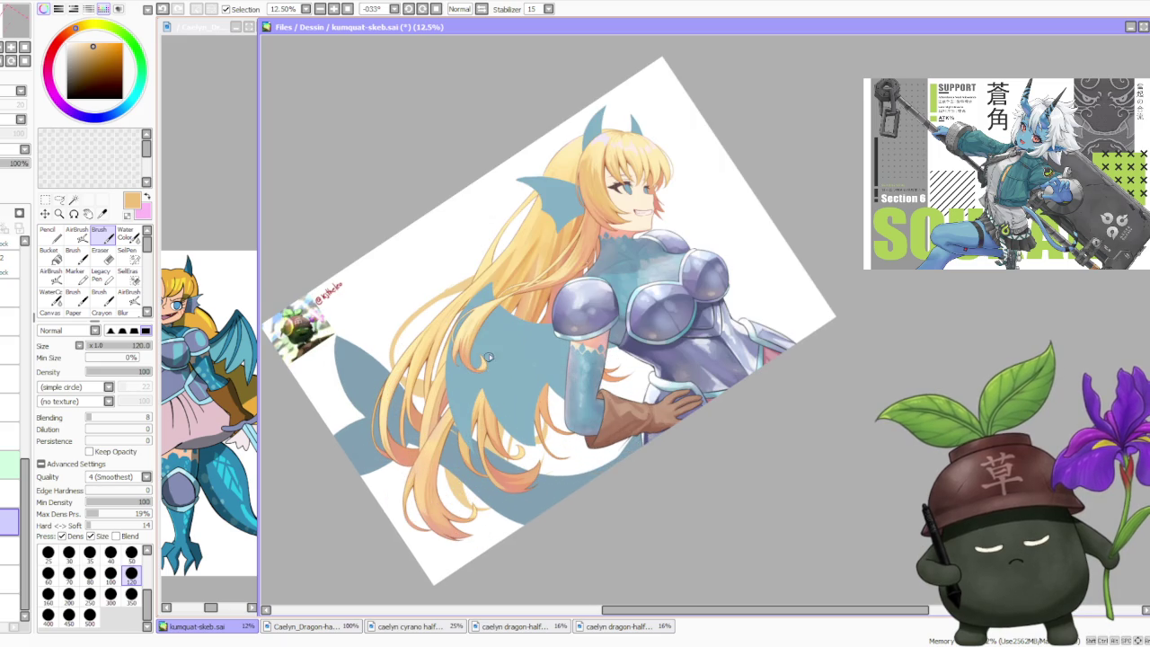
{"action": "scroll", "coordinate": [510, 379], "scroll_direction": "up", "scroll_amount": 2}
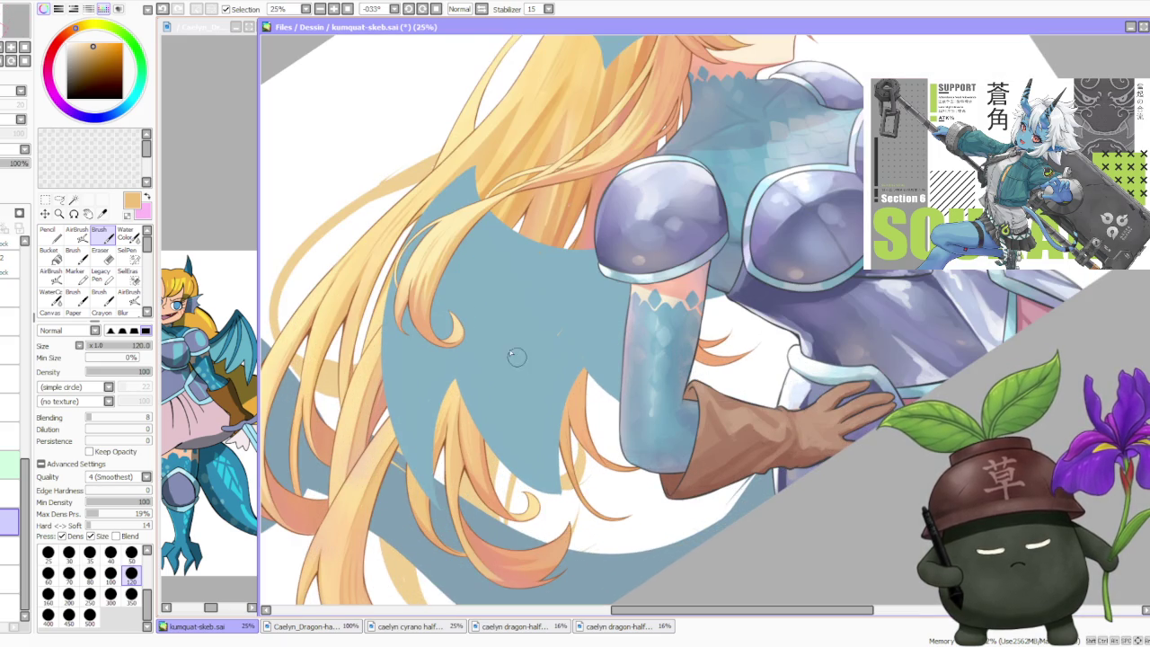
{"action": "scroll", "coordinate": [485, 301], "scroll_direction": "down", "scroll_amount": 2}
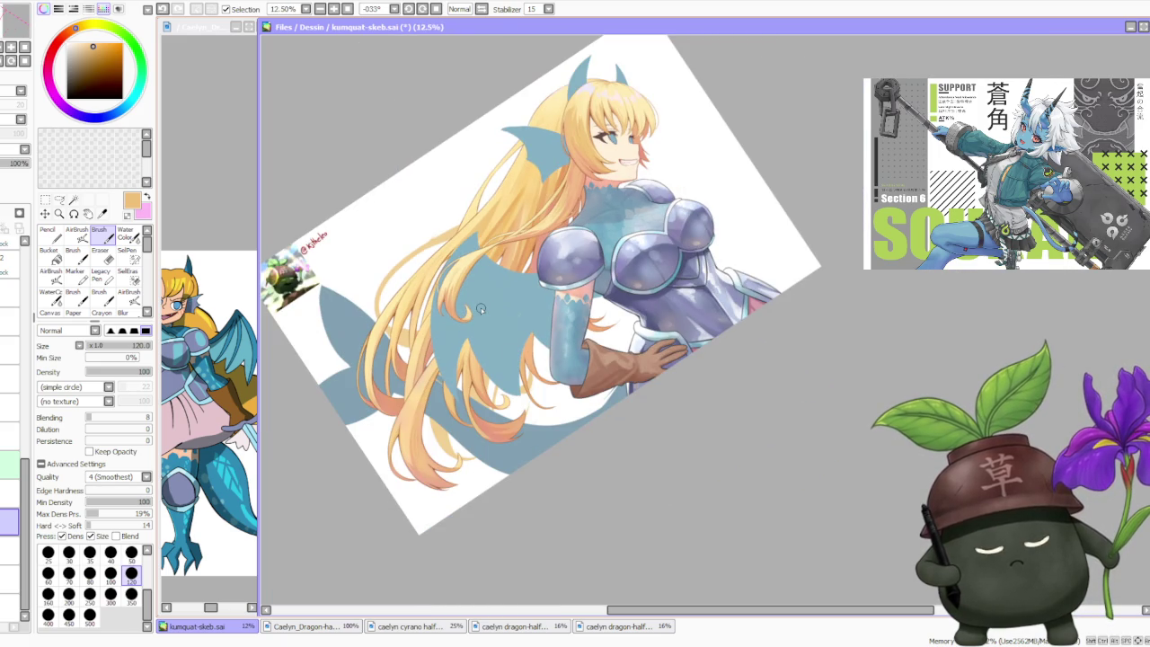
{"action": "left_click", "coordinate": [481, 308], "text": "alt"}
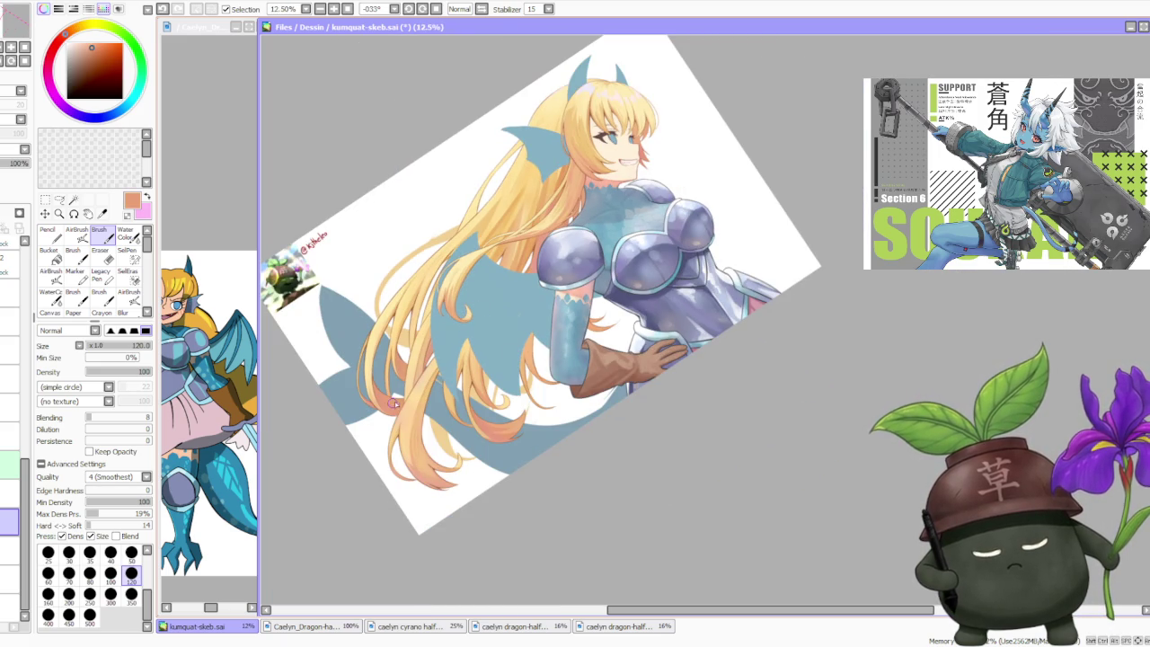
- Sample the yellow of the hair as the working colour
{"action": "scroll", "coordinate": [528, 405], "scroll_direction": "up", "scroll_amount": 2}
{"action": "scroll", "coordinate": [528, 409], "scroll_direction": "up", "scroll_amount": 1}
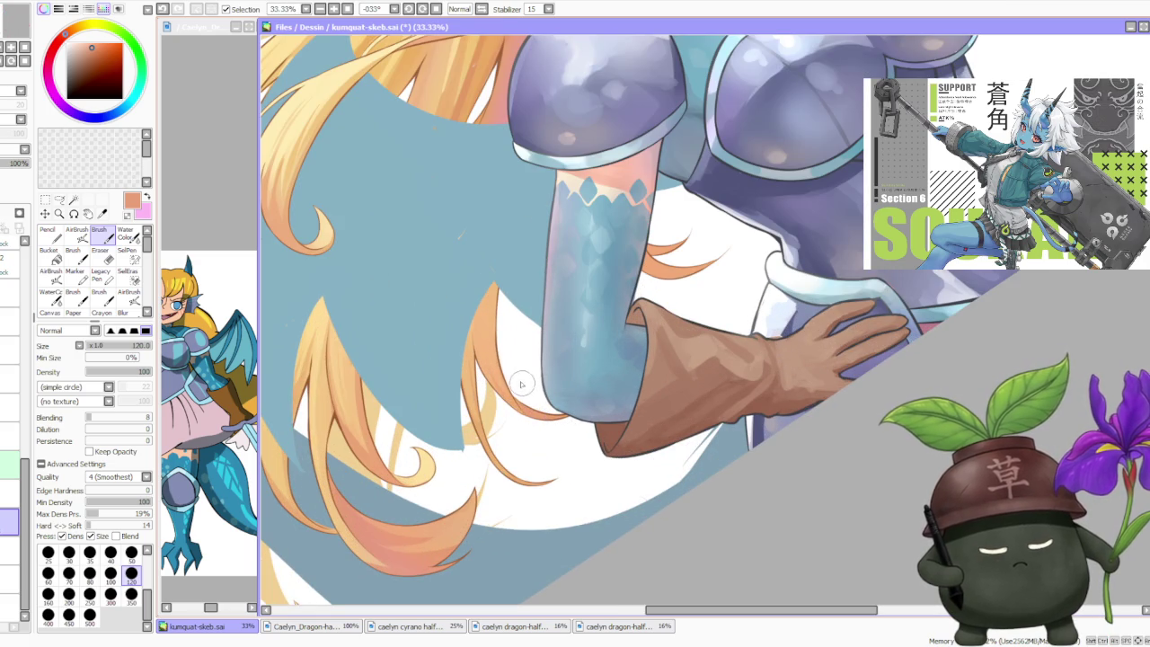
{"action": "scroll", "coordinate": [523, 386], "scroll_direction": "down", "scroll_amount": 2}
{"action": "scroll", "coordinate": [449, 261], "scroll_direction": "down", "scroll_amount": 2}
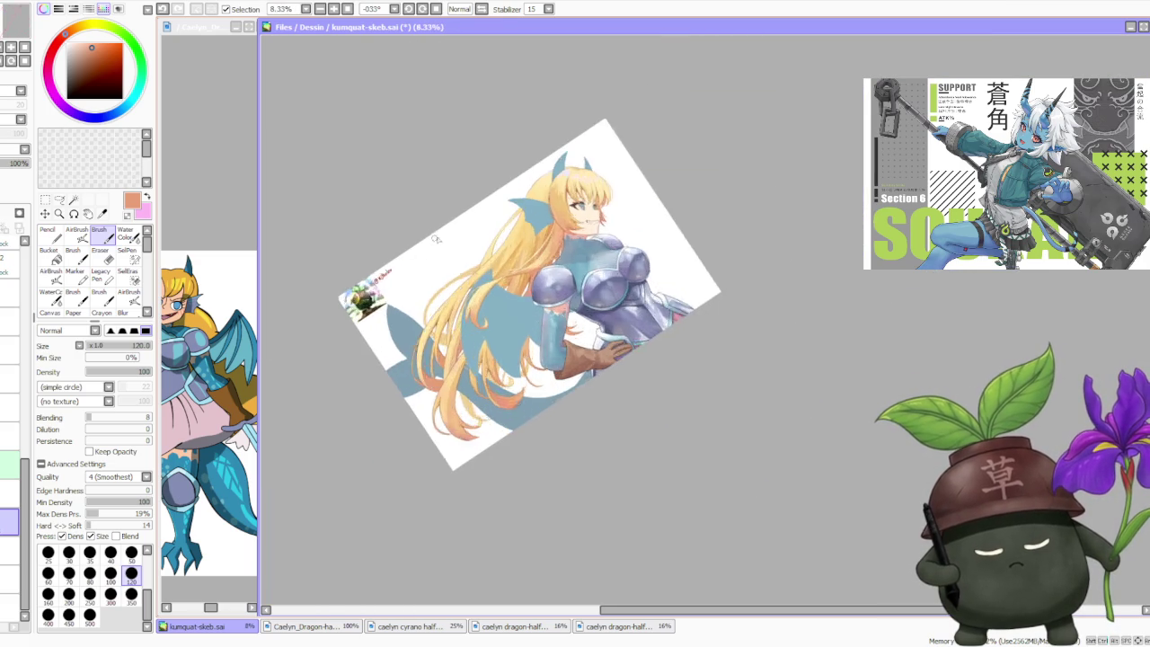
{"action": "scroll", "coordinate": [434, 240], "scroll_direction": "up", "scroll_amount": 2}
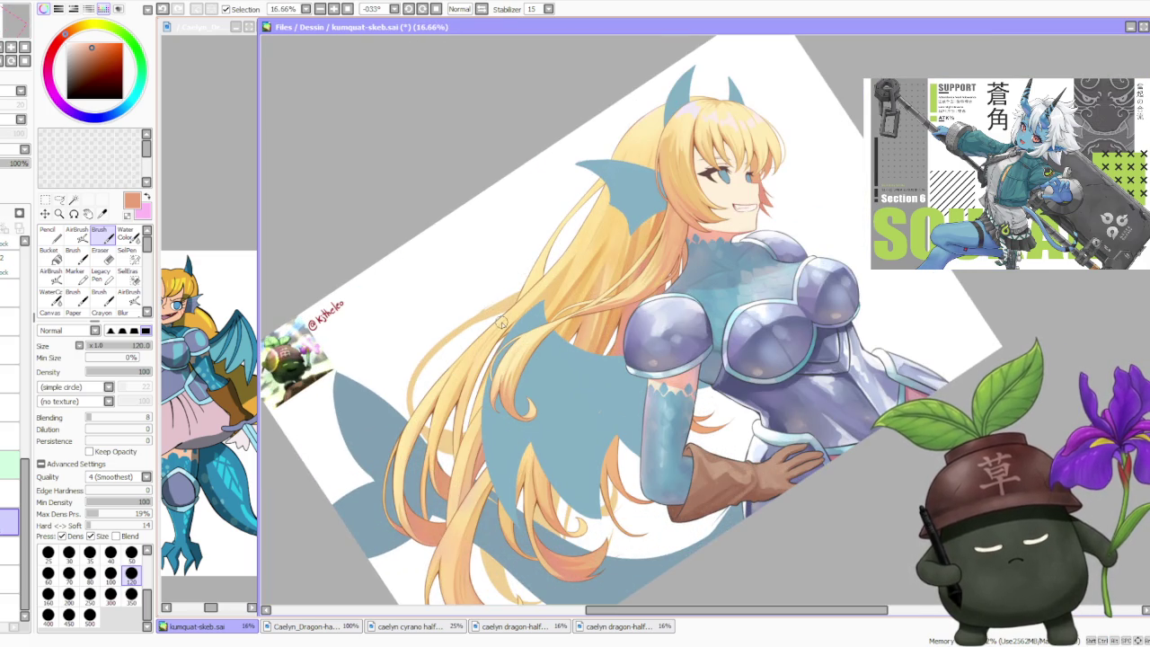
{"action": "scroll", "coordinate": [506, 329], "scroll_direction": "down", "scroll_amount": 1}
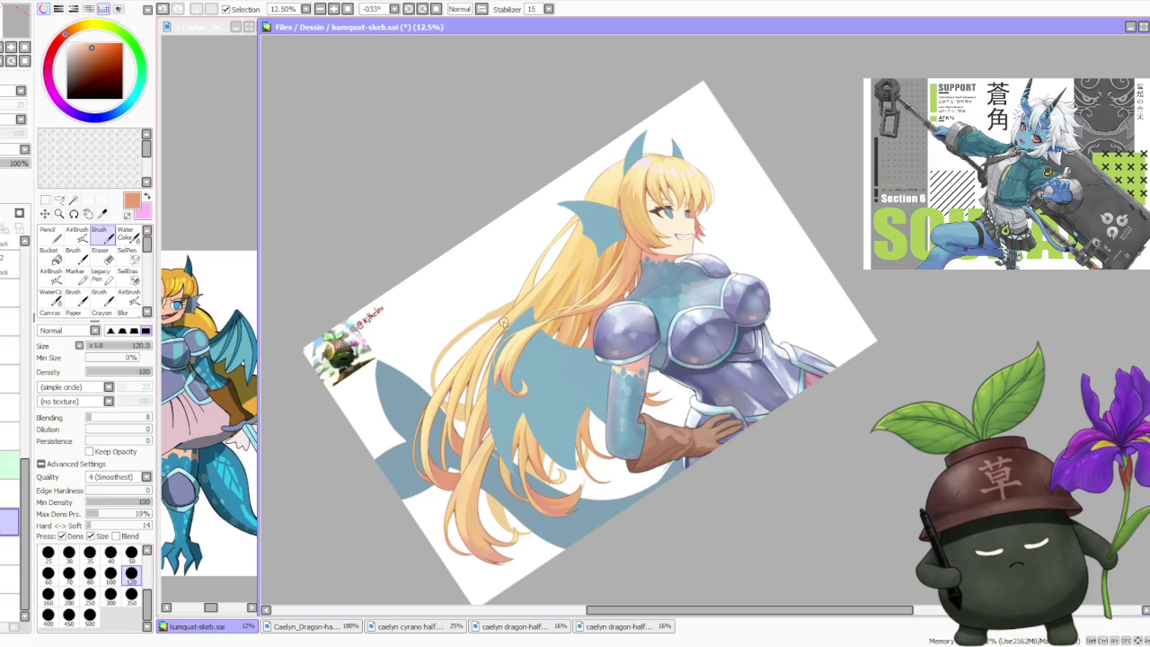
{"action": "scroll", "coordinate": [504, 323], "scroll_direction": "up", "scroll_amount": 2}
{"action": "scroll", "coordinate": [586, 289], "scroll_direction": "up", "scroll_amount": 2}
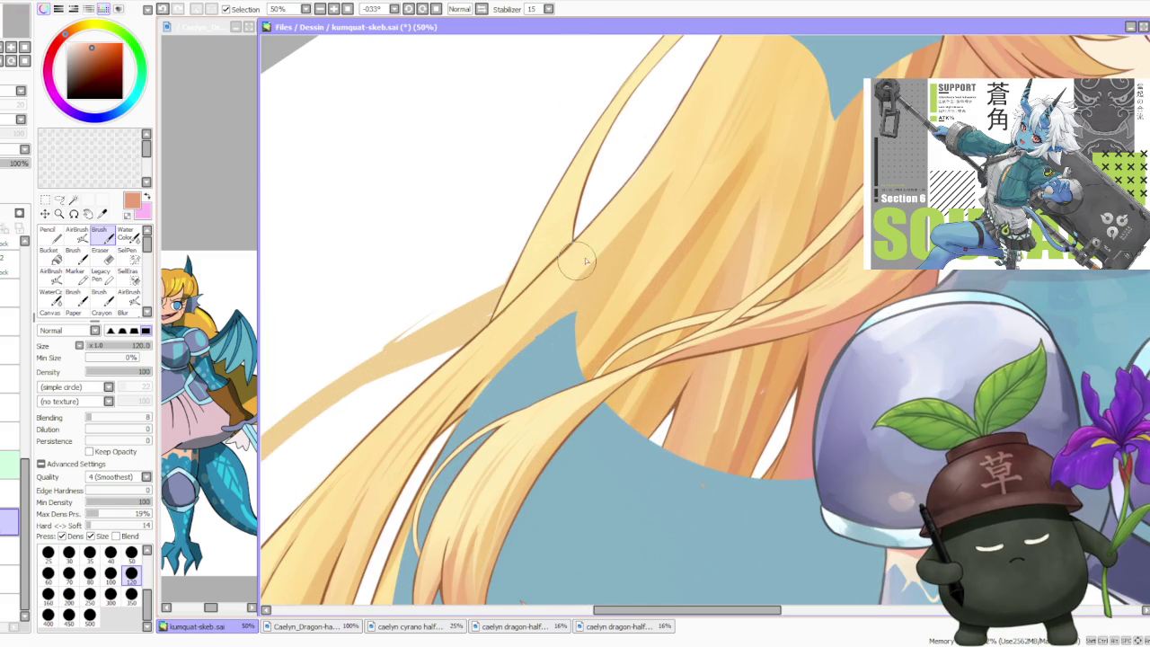
{"action": "right_click", "coordinate": [530, 329]}
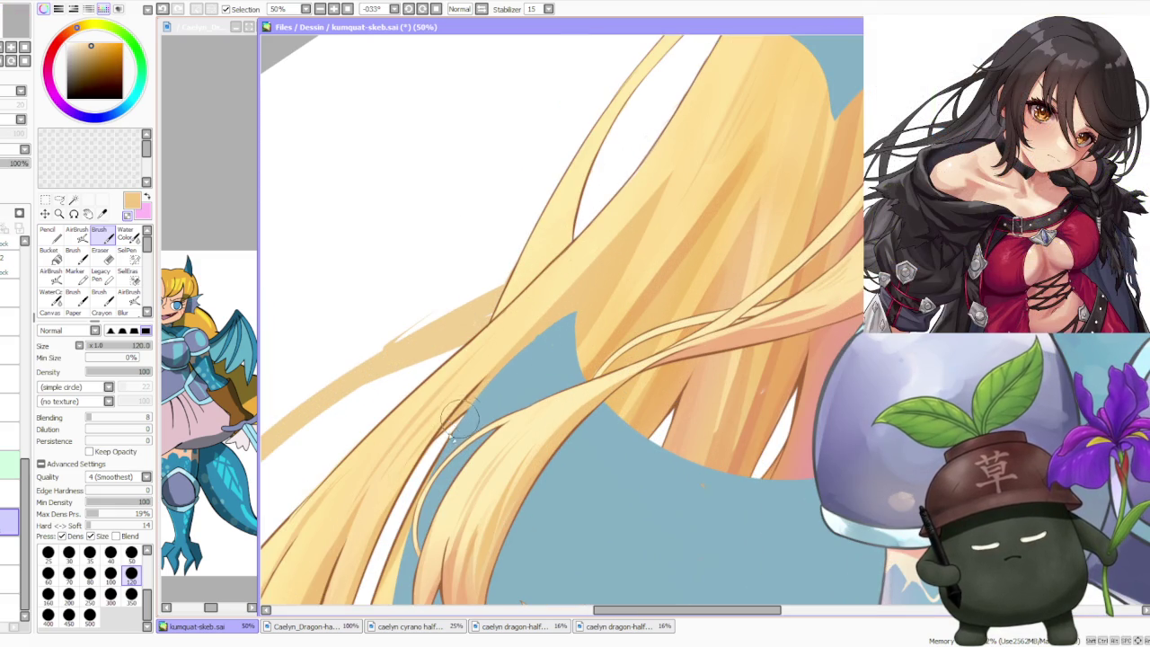
- Sample the hair's orange tone, then its pale yellow, then a slightly different hair tone
{"action": "scroll", "coordinate": [579, 319], "scroll_direction": "down", "scroll_amount": 1}
{"action": "scroll", "coordinate": [611, 310], "scroll_direction": "up", "scroll_amount": 1}
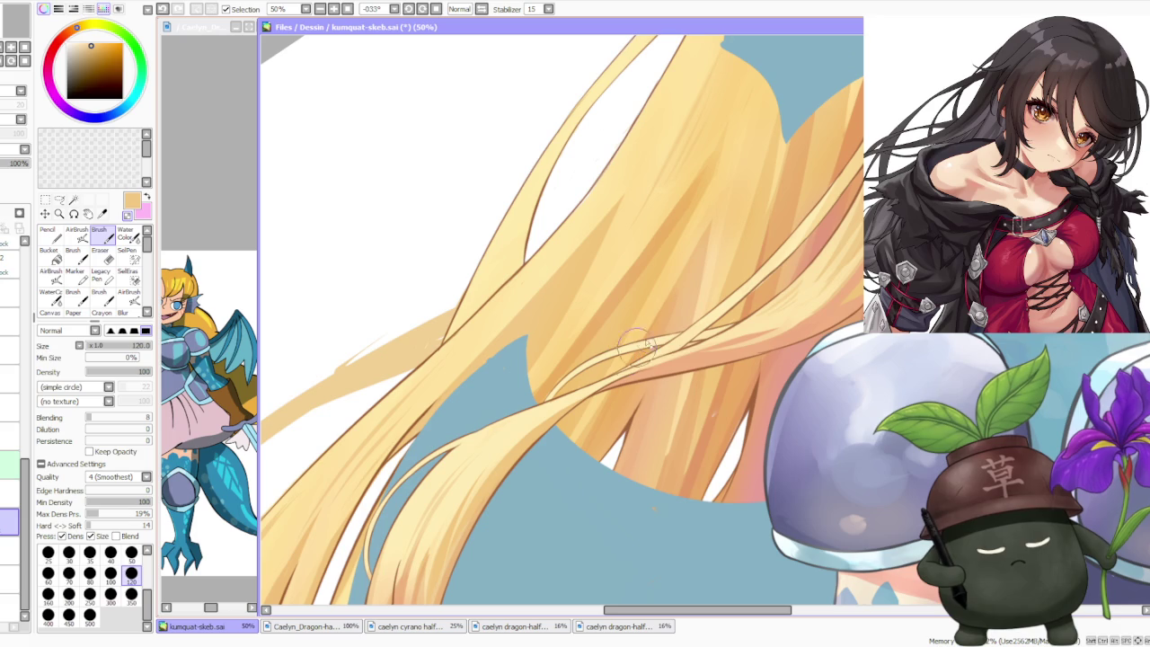
{"action": "right_click", "coordinate": [712, 406]}
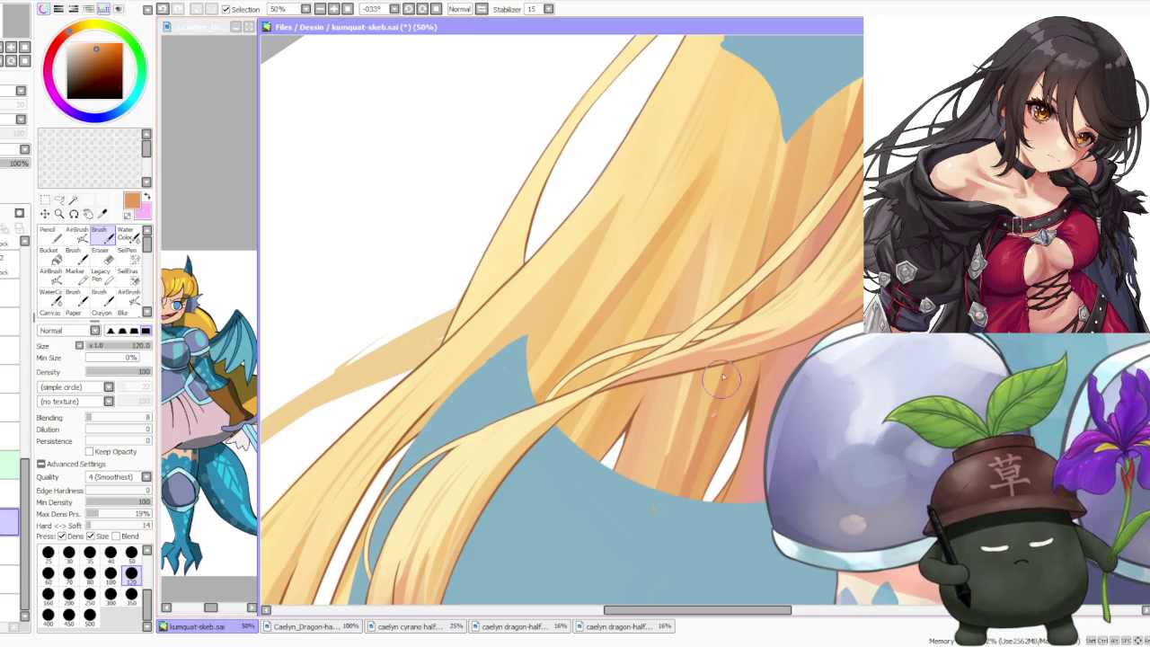
{"action": "right_click", "coordinate": [707, 390]}
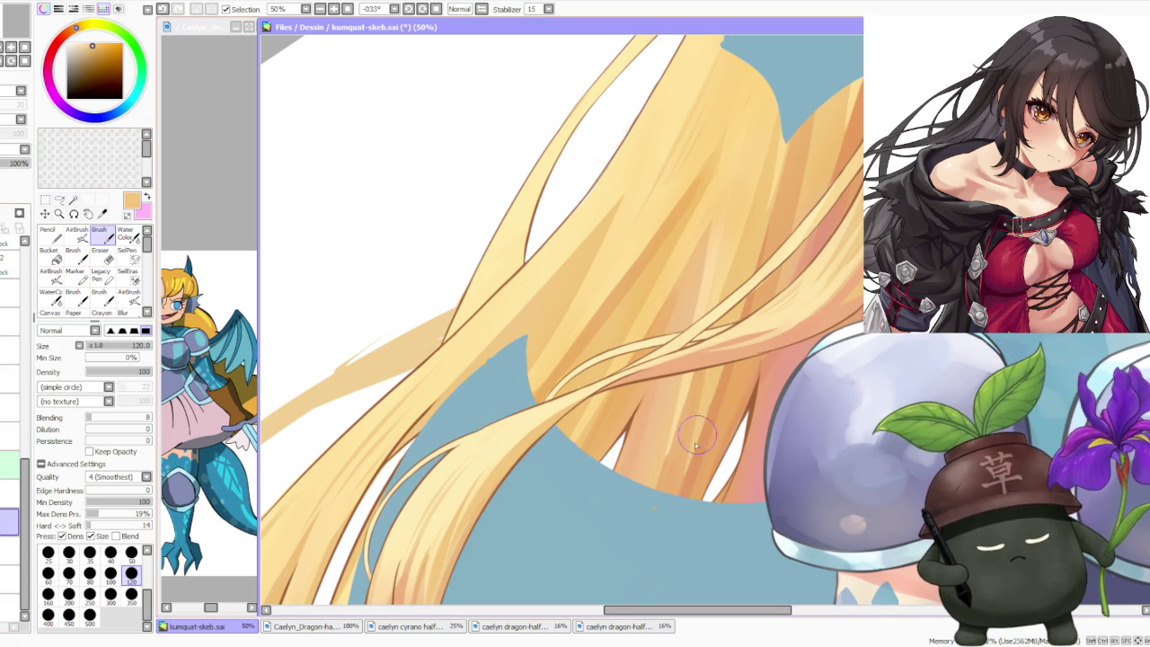
{"action": "right_click", "coordinate": [665, 431]}
- Zoom out to the full canvas and level the tilted view of the illustration
{"action": "scroll", "coordinate": [667, 463], "scroll_direction": "down", "scroll_amount": 2}
{"action": "scroll", "coordinate": [746, 350], "scroll_direction": "down", "scroll_amount": 2}
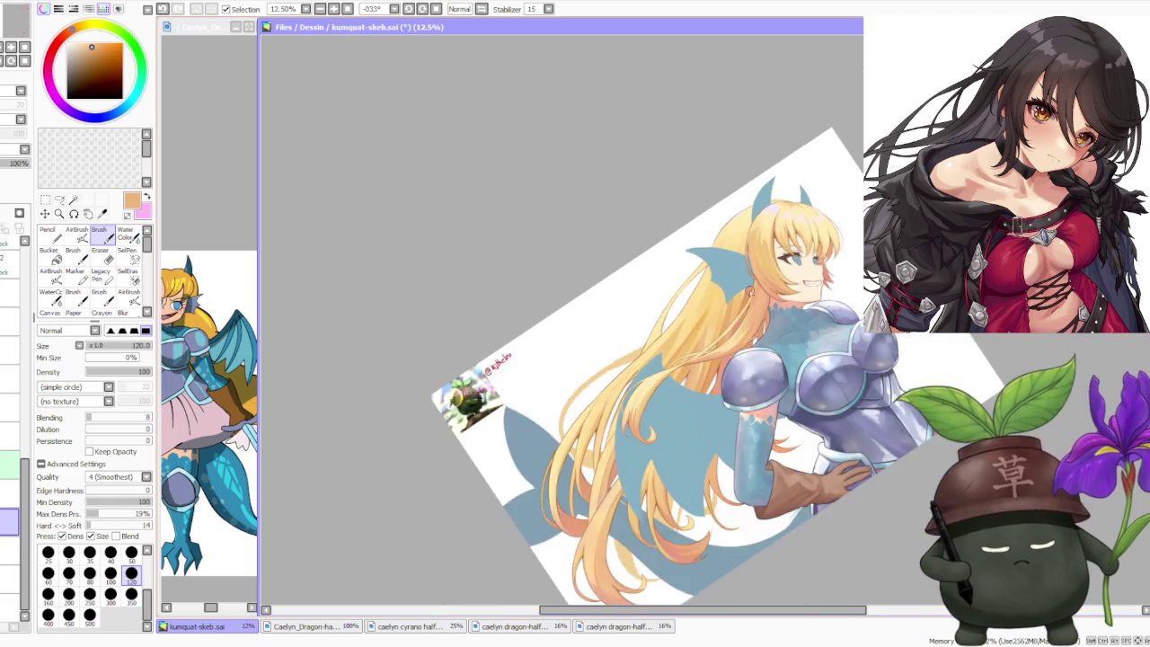
{"action": "scroll", "coordinate": [827, 243], "scroll_direction": "down", "scroll_amount": 2}
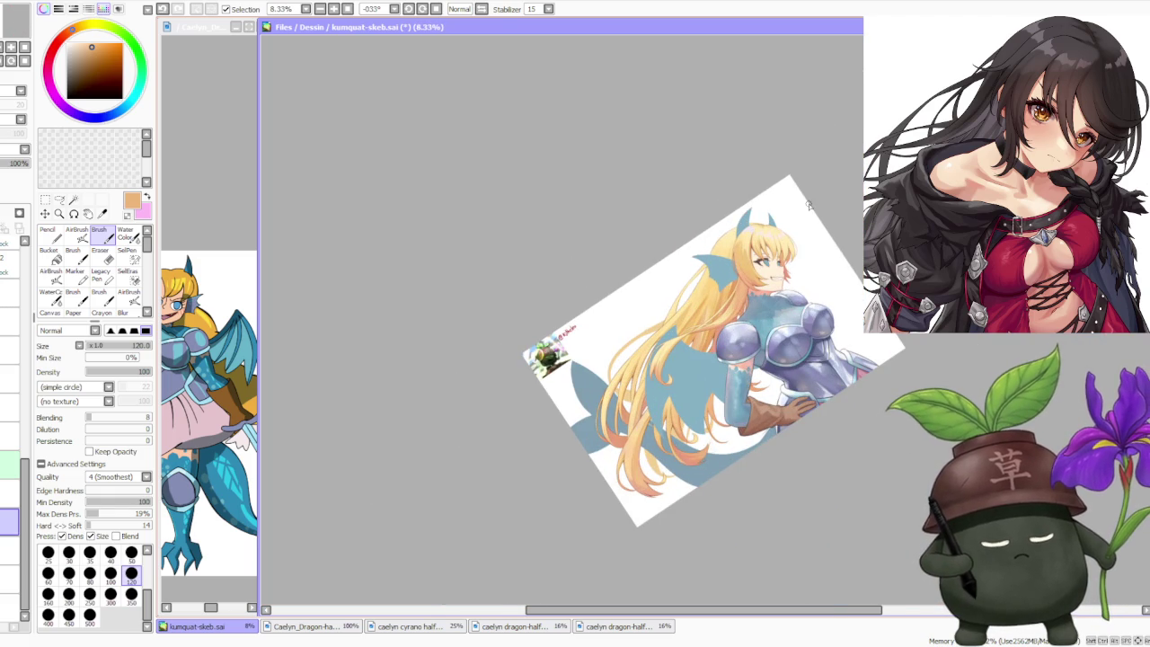
{"action": "left_click", "coordinate": [437, 8]}
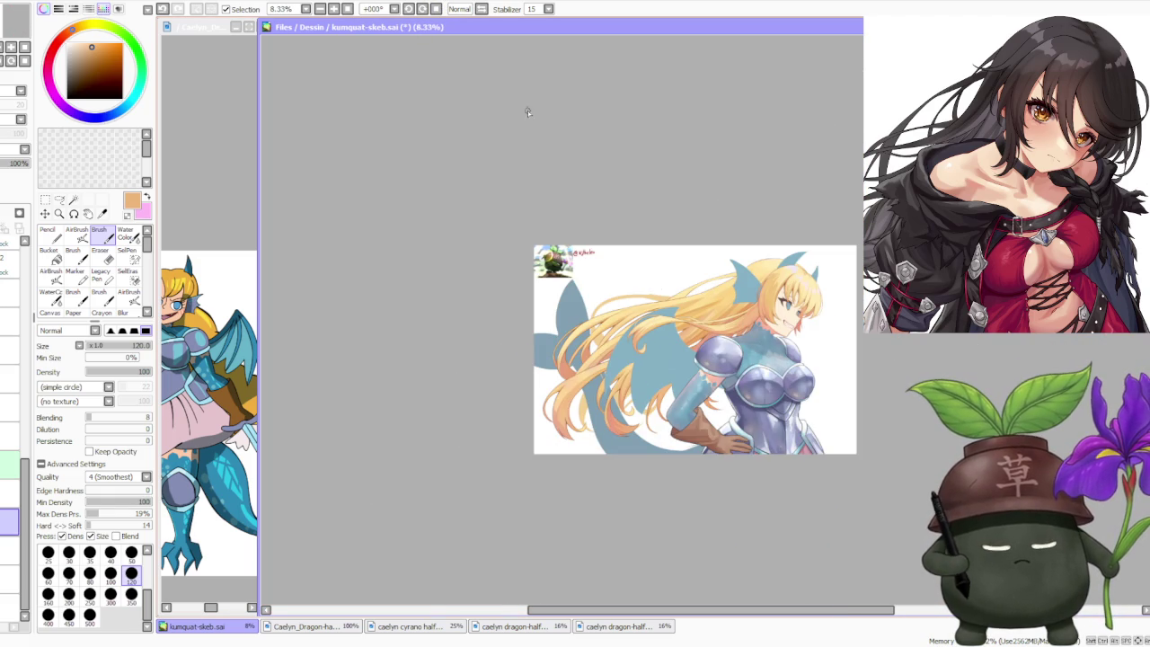
{"action": "left_click", "coordinate": [483, 9]}
{"action": "left_click", "coordinate": [482, 9]}
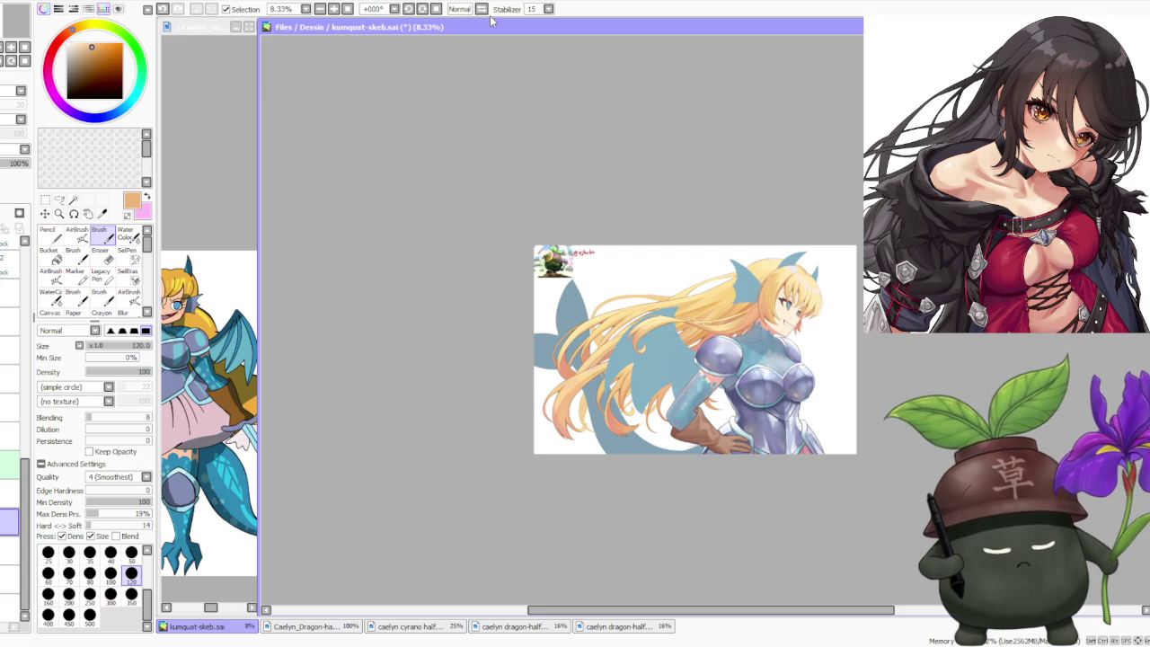
{"action": "left_click", "coordinate": [482, 9]}
{"action": "left_click", "coordinate": [483, 9]}
{"action": "scroll", "coordinate": [697, 307], "scroll_direction": "up", "scroll_amount": 2}
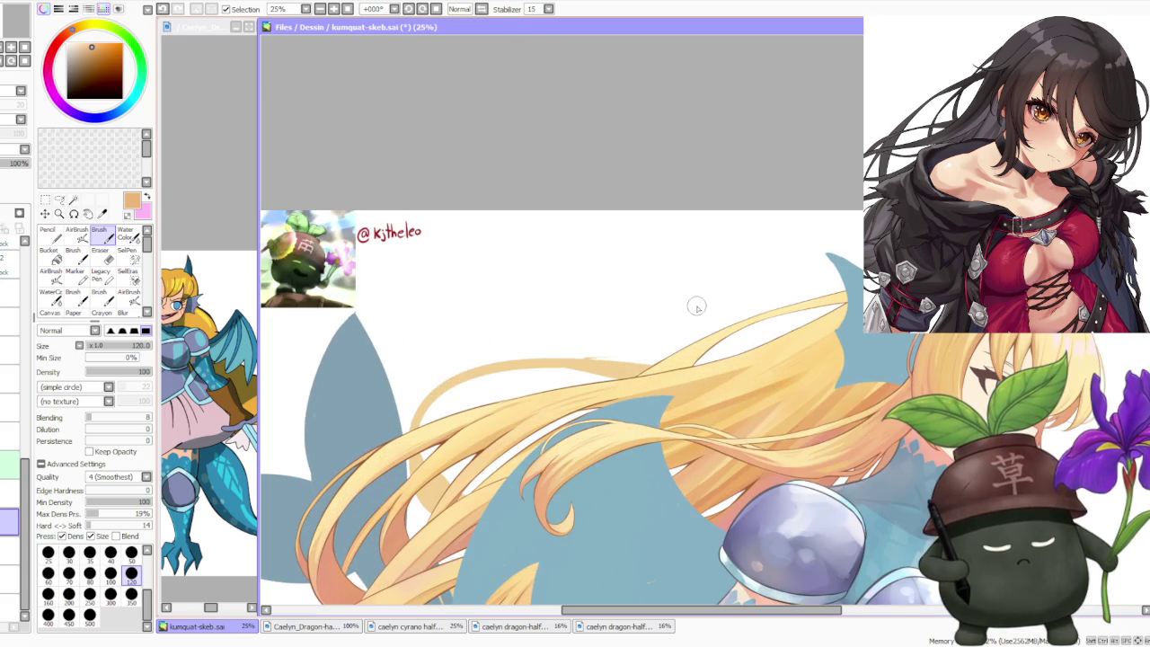
{"action": "scroll", "coordinate": [629, 299], "scroll_direction": "down", "scroll_amount": 1}
{"action": "scroll", "coordinate": [631, 295], "scroll_direction": "down", "scroll_amount": 1}
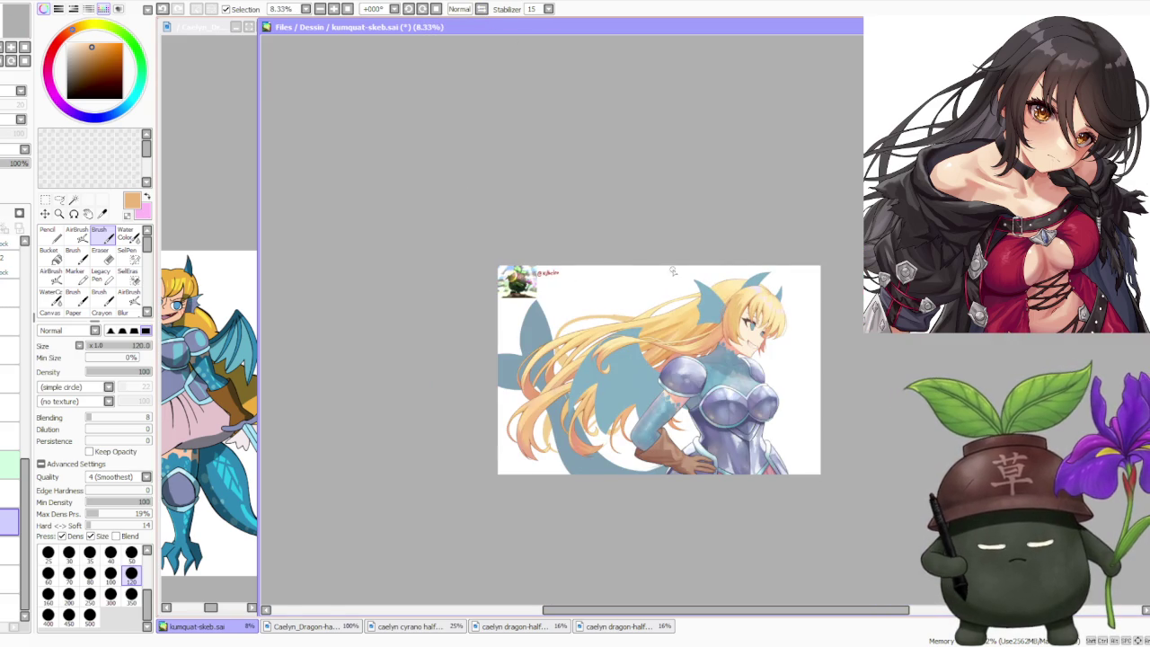
{"action": "scroll", "coordinate": [656, 268], "scroll_direction": "up", "scroll_amount": 1}
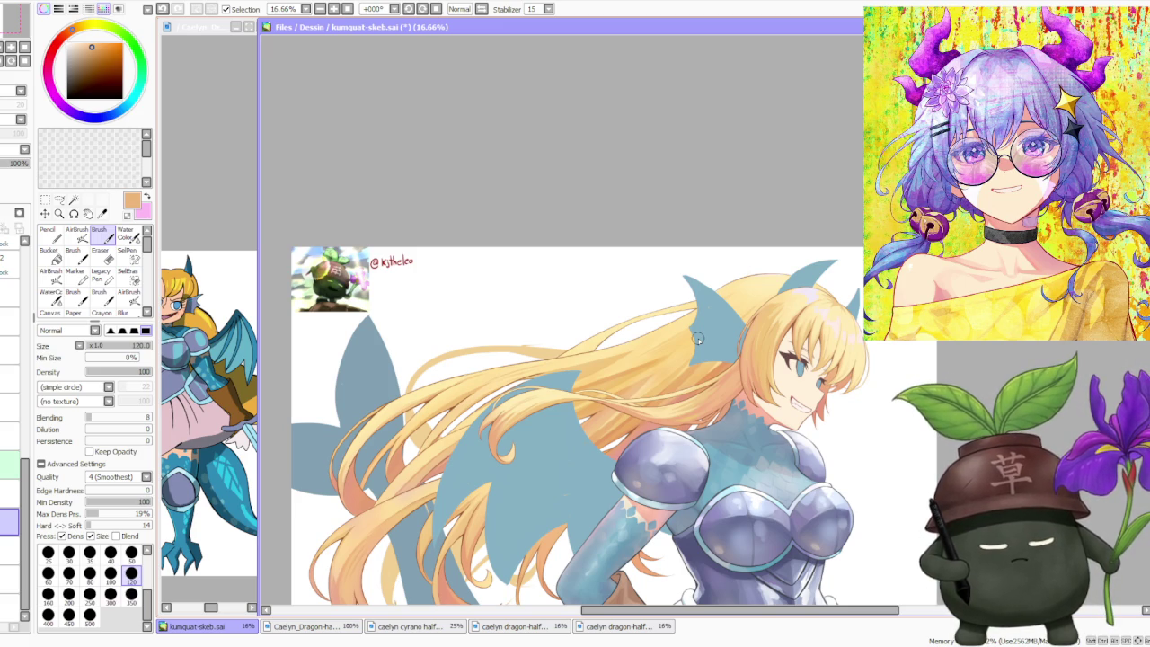
- Zoom in and out over the kumquat-skeb illustration to inspect the finished colouring
{"action": "scroll", "coordinate": [698, 338], "scroll_direction": "up", "scroll_amount": 2}
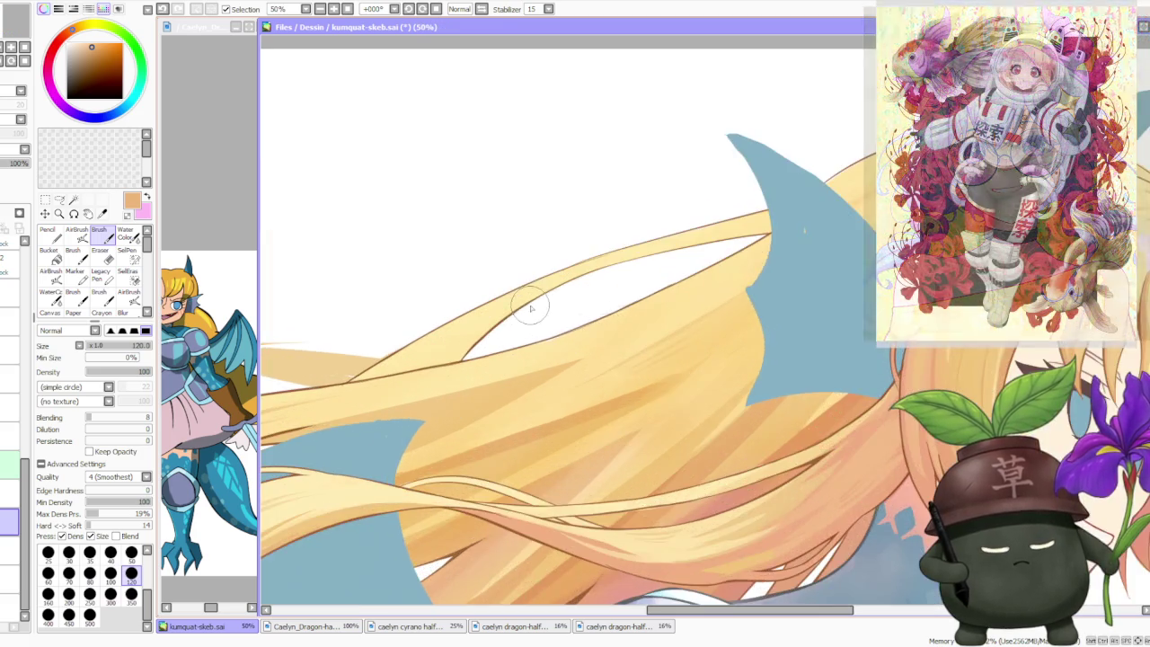
{"action": "scroll", "coordinate": [547, 308], "scroll_direction": "up", "scroll_amount": 1}
{"action": "scroll", "coordinate": [535, 414], "scroll_direction": "down", "scroll_amount": 4}
{"action": "scroll", "coordinate": [556, 381], "scroll_direction": "down", "scroll_amount": 3}
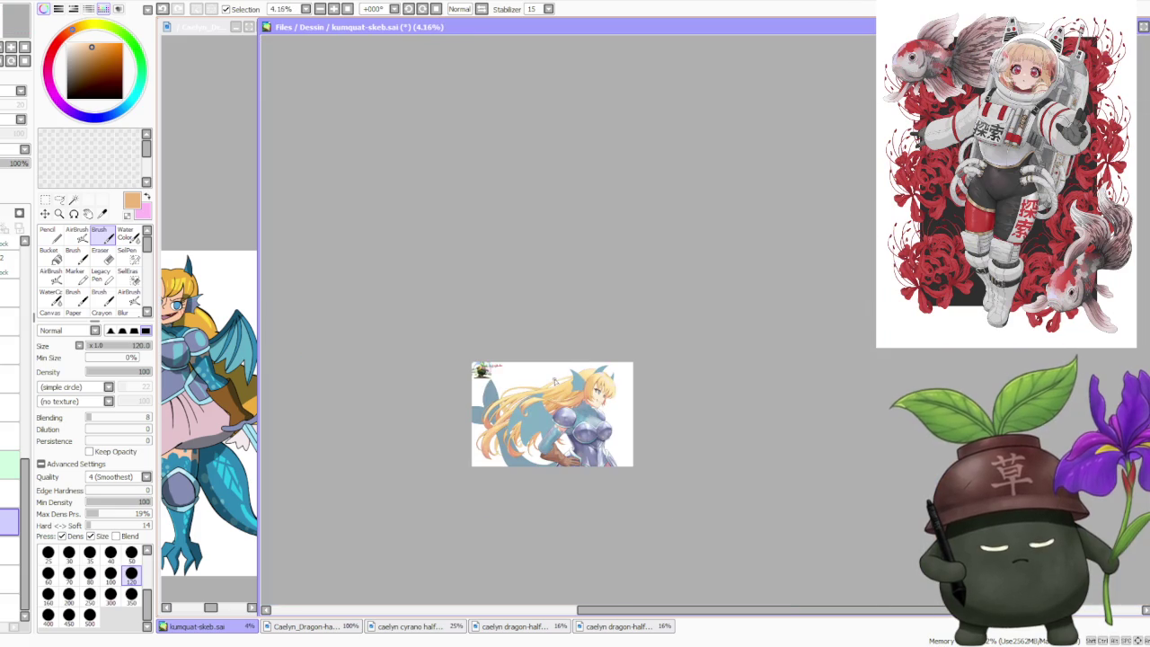
{"action": "scroll", "coordinate": [534, 396], "scroll_direction": "up", "scroll_amount": 3}
{"action": "scroll", "coordinate": [537, 431], "scroll_direction": "up", "scroll_amount": 2}
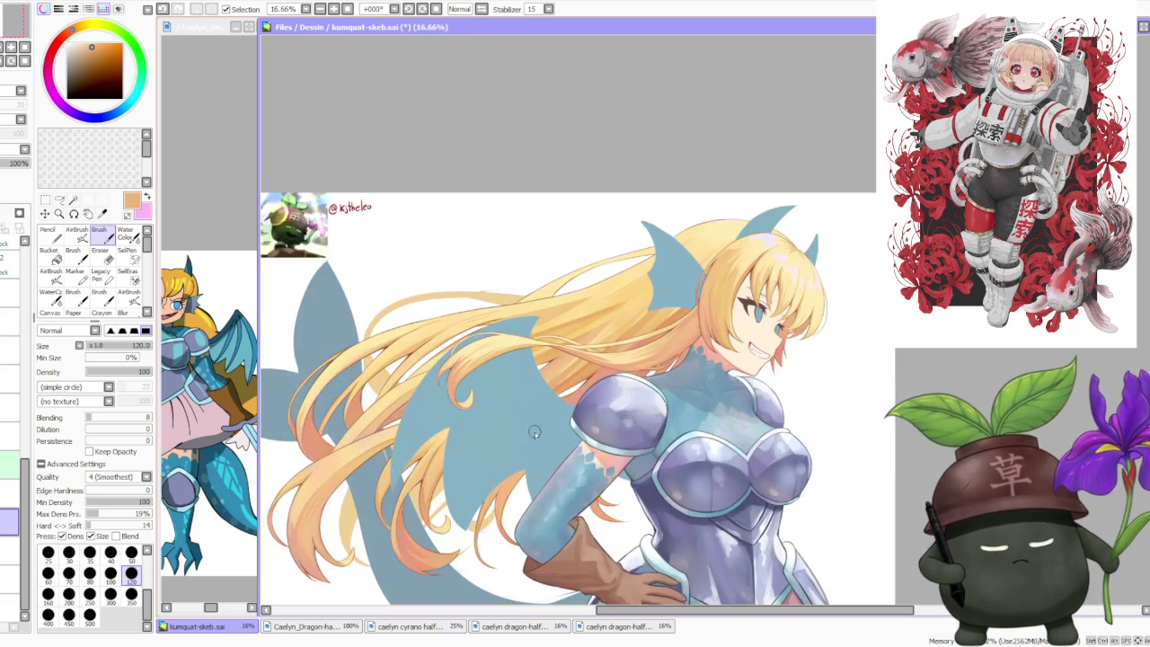
{"action": "scroll", "coordinate": [522, 430], "scroll_direction": "up", "scroll_amount": 2}
{"action": "scroll", "coordinate": [517, 426], "scroll_direction": "down", "scroll_amount": 2}
{"action": "scroll", "coordinate": [525, 419], "scroll_direction": "down", "scroll_amount": 2}
{"action": "scroll", "coordinate": [528, 413], "scroll_direction": "up", "scroll_amount": 3}
{"action": "scroll", "coordinate": [530, 409], "scroll_direction": "up", "scroll_amount": 1}
{"action": "scroll", "coordinate": [534, 402], "scroll_direction": "up", "scroll_amount": 1}
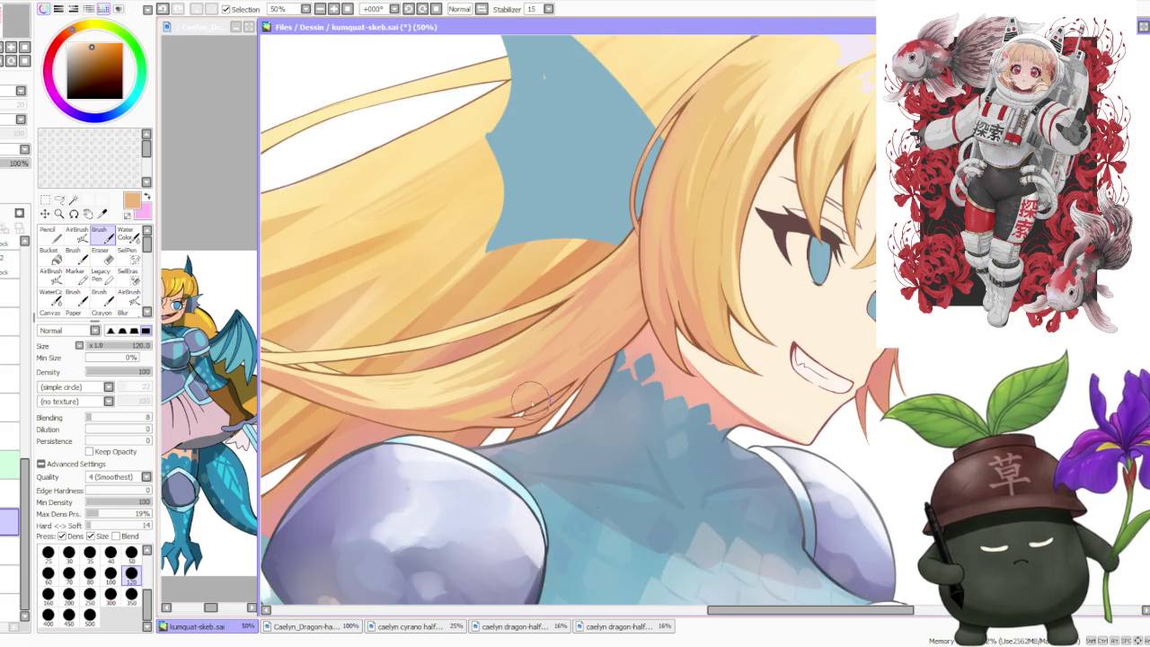
{"action": "scroll", "coordinate": [533, 402], "scroll_direction": "up", "scroll_amount": 1}
{"action": "scroll", "coordinate": [523, 415], "scroll_direction": "down", "scroll_amount": 3}
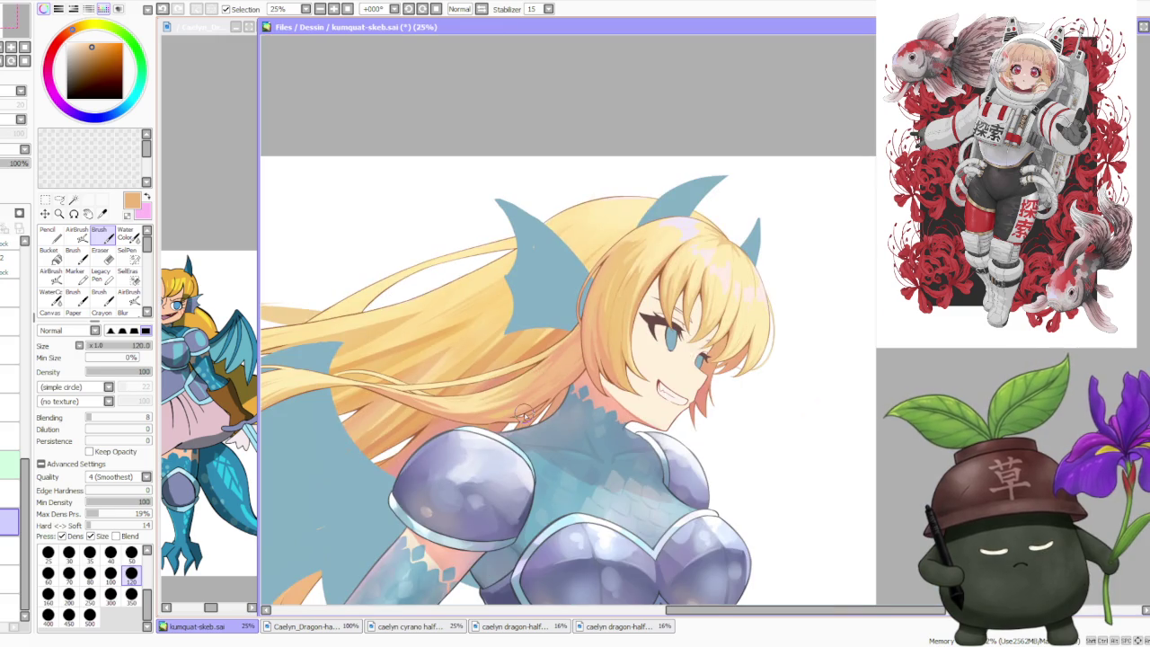
{"action": "scroll", "coordinate": [526, 414], "scroll_direction": "down", "scroll_amount": 3}
{"action": "scroll", "coordinate": [503, 422], "scroll_direction": "down", "scroll_amount": 3}
{"action": "scroll", "coordinate": [479, 434], "scroll_direction": "up", "scroll_amount": 3}
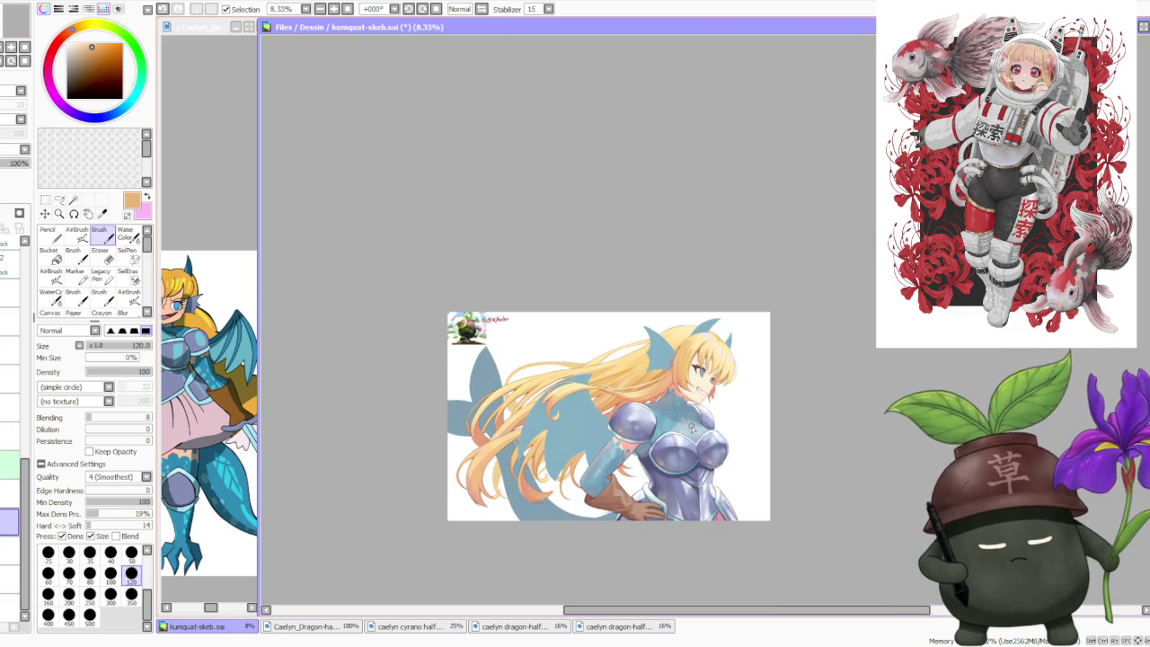
{"action": "scroll", "coordinate": [560, 400], "scroll_direction": "up", "scroll_amount": 2}
{"action": "scroll", "coordinate": [539, 403], "scroll_direction": "down", "scroll_amount": 2}
{"action": "scroll", "coordinate": [449, 467], "scroll_direction": "up", "scroll_amount": 1}
{"action": "scroll", "coordinate": [609, 506], "scroll_direction": "up", "scroll_amount": 1}
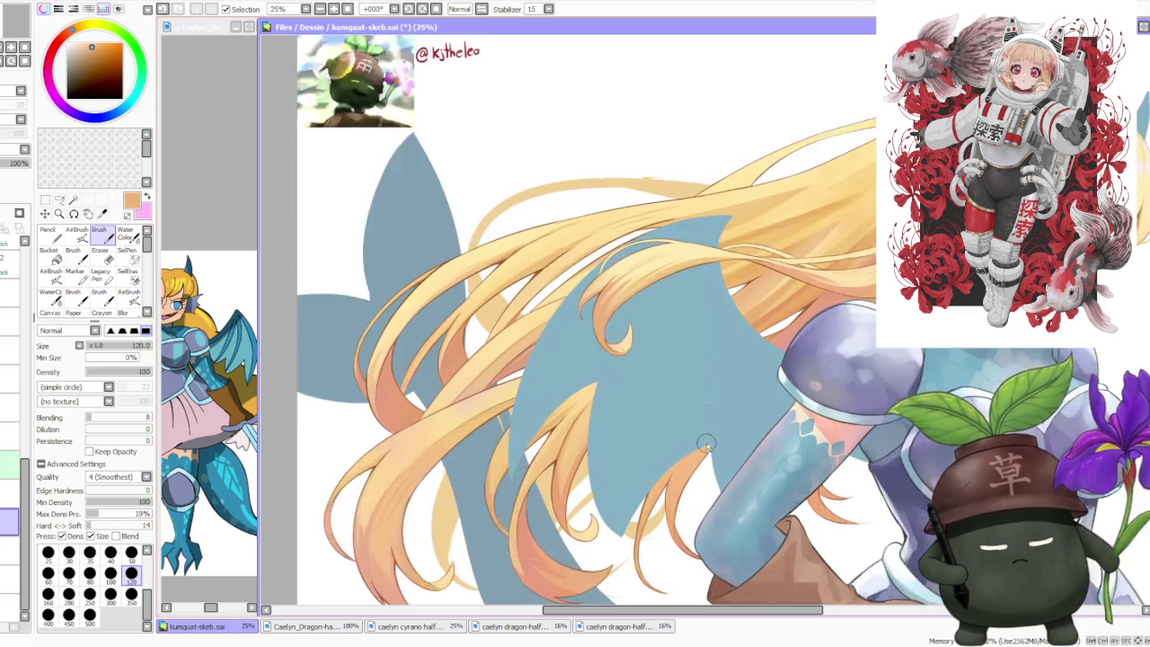
{"action": "scroll", "coordinate": [609, 506], "scroll_direction": "up", "scroll_amount": 1}
{"action": "scroll", "coordinate": [685, 447], "scroll_direction": "up", "scroll_amount": 2}
{"action": "scroll", "coordinate": [669, 423], "scroll_direction": "down", "scroll_amount": 3}
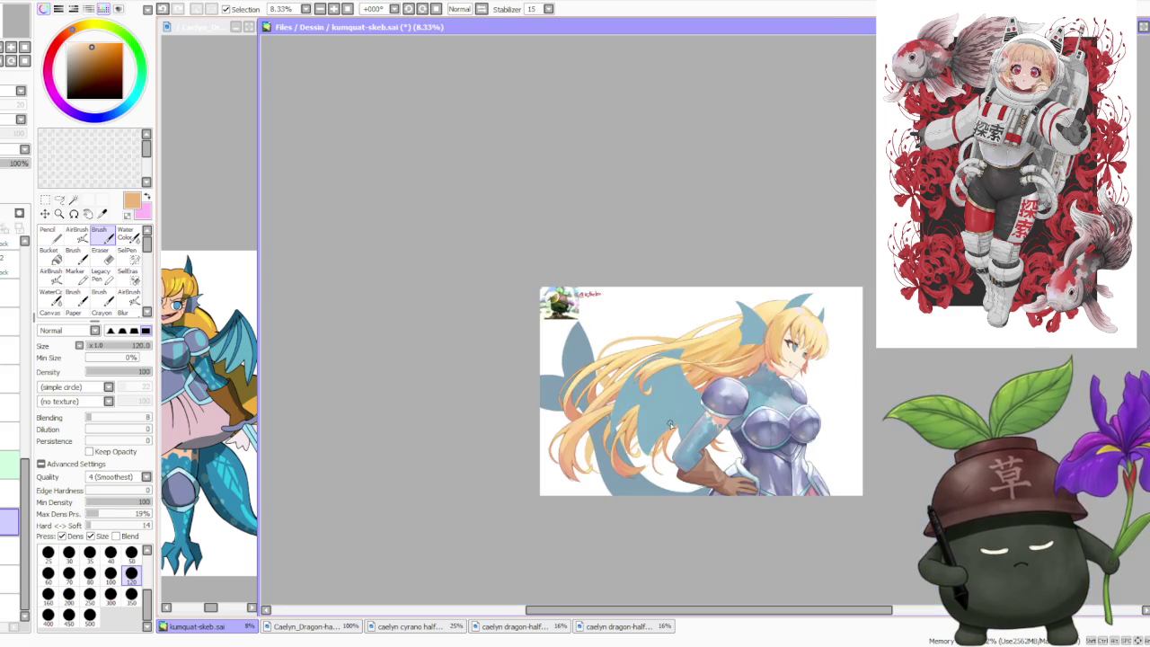
{"action": "scroll", "coordinate": [741, 390], "scroll_direction": "up", "scroll_amount": 2}
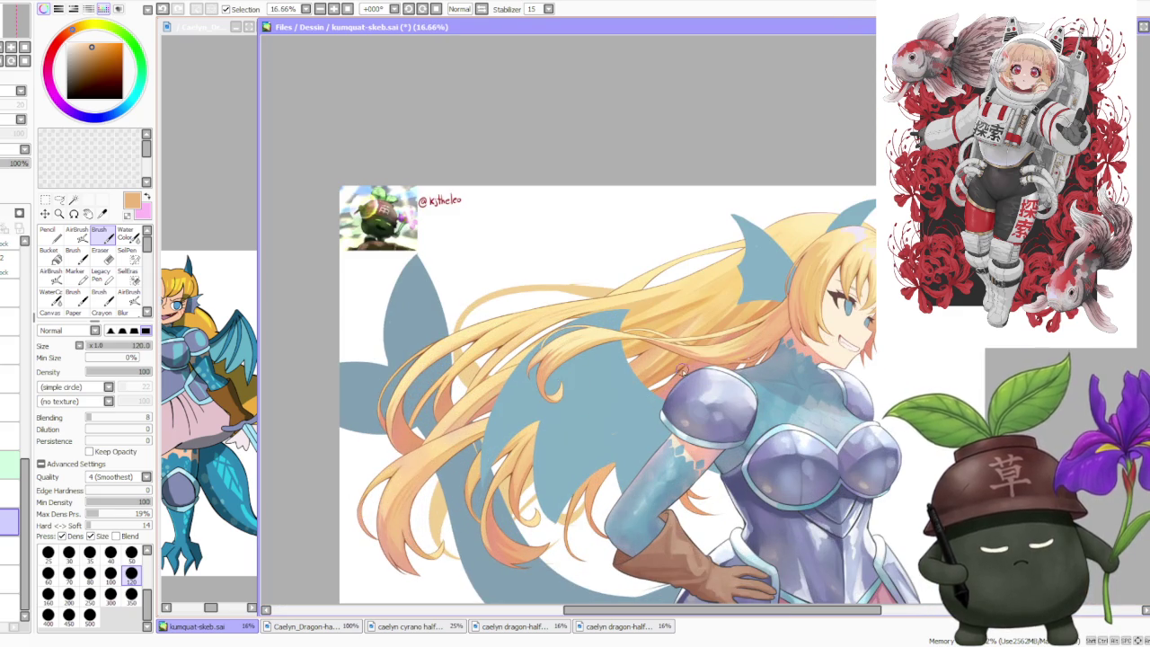
{"action": "scroll", "coordinate": [681, 368], "scroll_direction": "up", "scroll_amount": 2}
{"action": "scroll", "coordinate": [682, 369], "scroll_direction": "down", "scroll_amount": 1}
{"action": "scroll", "coordinate": [682, 369], "scroll_direction": "down", "scroll_amount": 1}
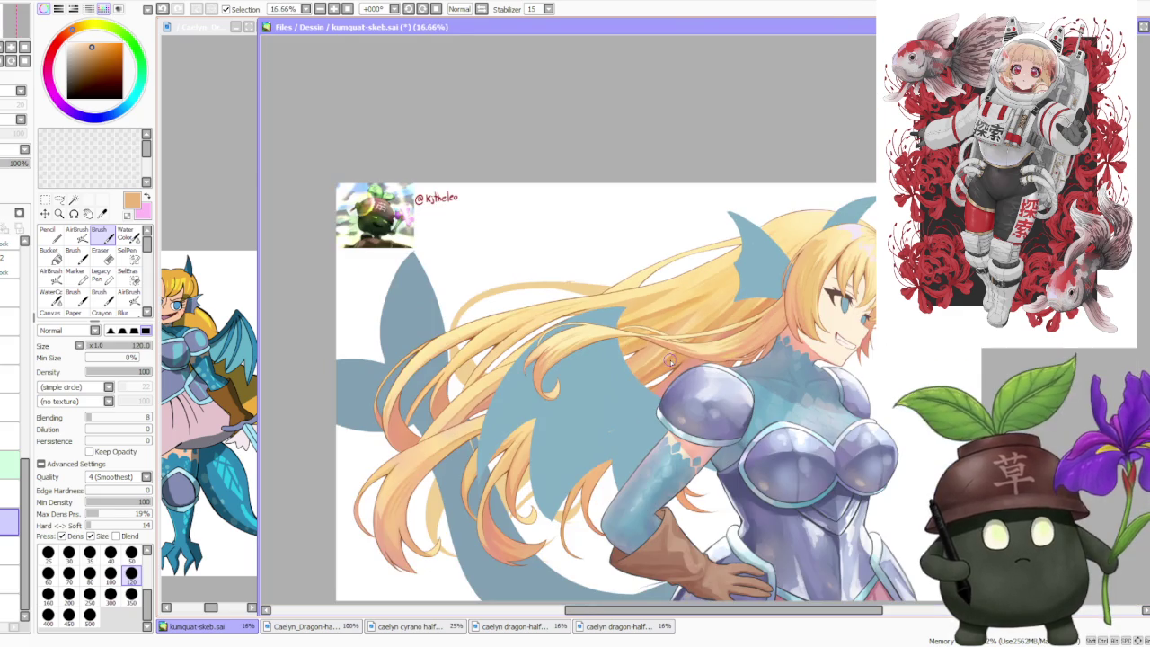
{"action": "scroll", "coordinate": [759, 341], "scroll_direction": "up", "scroll_amount": 2}
{"action": "scroll", "coordinate": [754, 340], "scroll_direction": "up", "scroll_amount": 2}
{"action": "scroll", "coordinate": [745, 337], "scroll_direction": "down", "scroll_amount": 1}
{"action": "scroll", "coordinate": [744, 337], "scroll_direction": "down", "scroll_amount": 3}
{"action": "scroll", "coordinate": [738, 335], "scroll_direction": "down", "scroll_amount": 2}
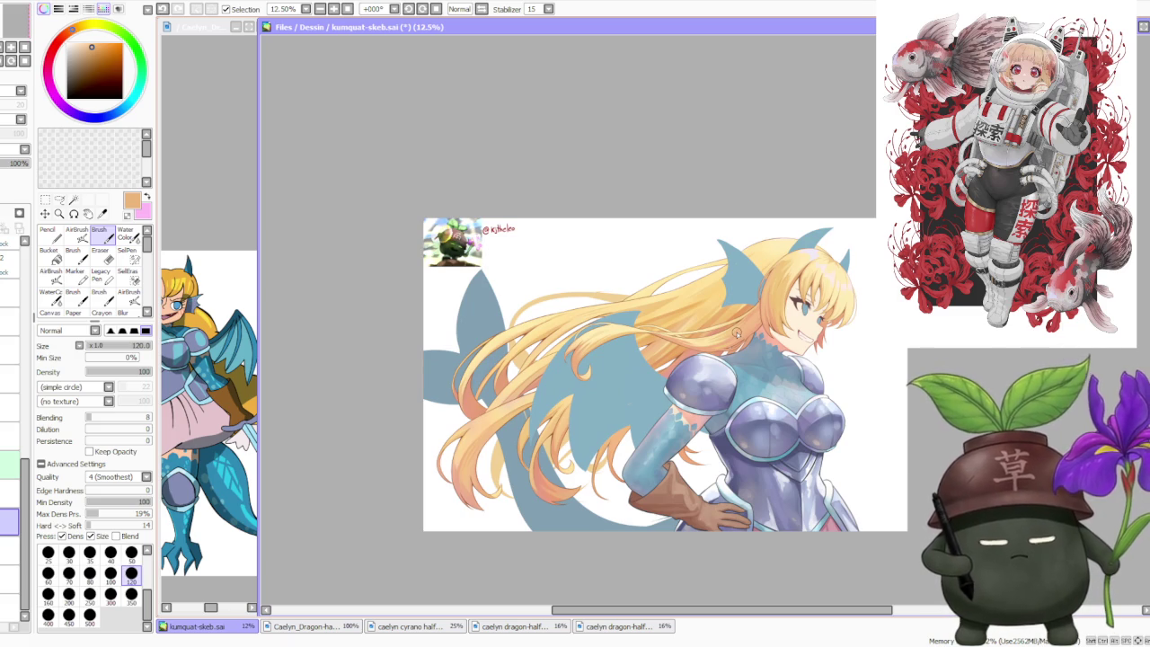
{"action": "scroll", "coordinate": [737, 391], "scroll_direction": "up", "scroll_amount": 3}
{"action": "scroll", "coordinate": [736, 391], "scroll_direction": "up", "scroll_amount": 1}
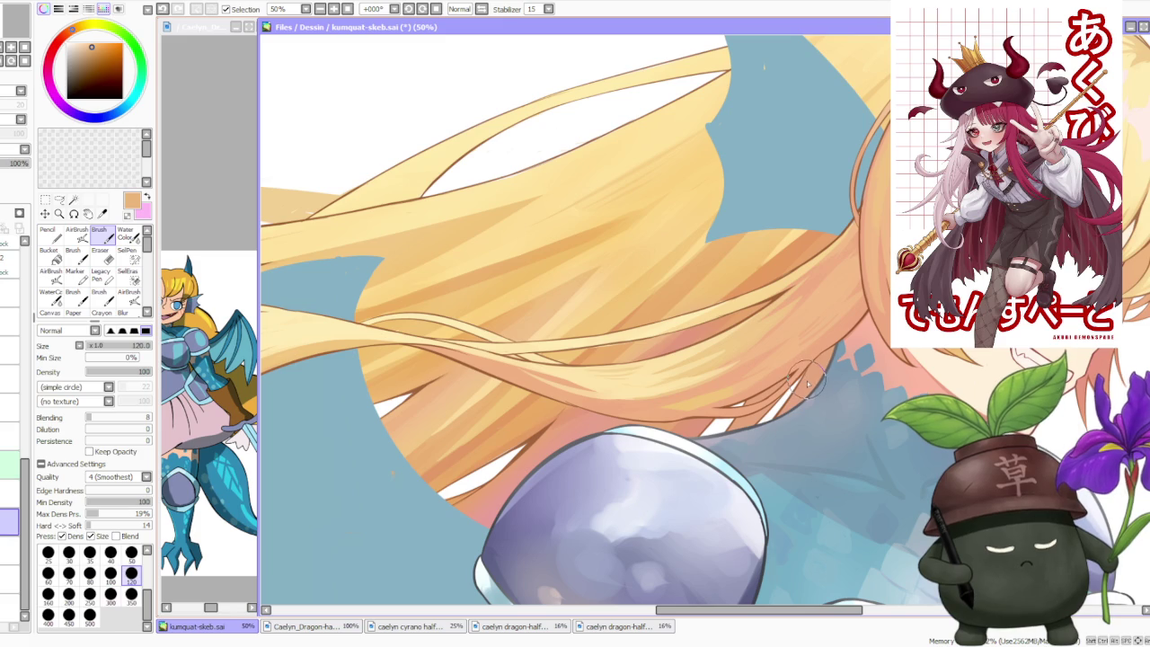
{"action": "scroll", "coordinate": [794, 407], "scroll_direction": "down", "scroll_amount": 2}
{"action": "scroll", "coordinate": [795, 407], "scroll_direction": "down", "scroll_amount": 2}
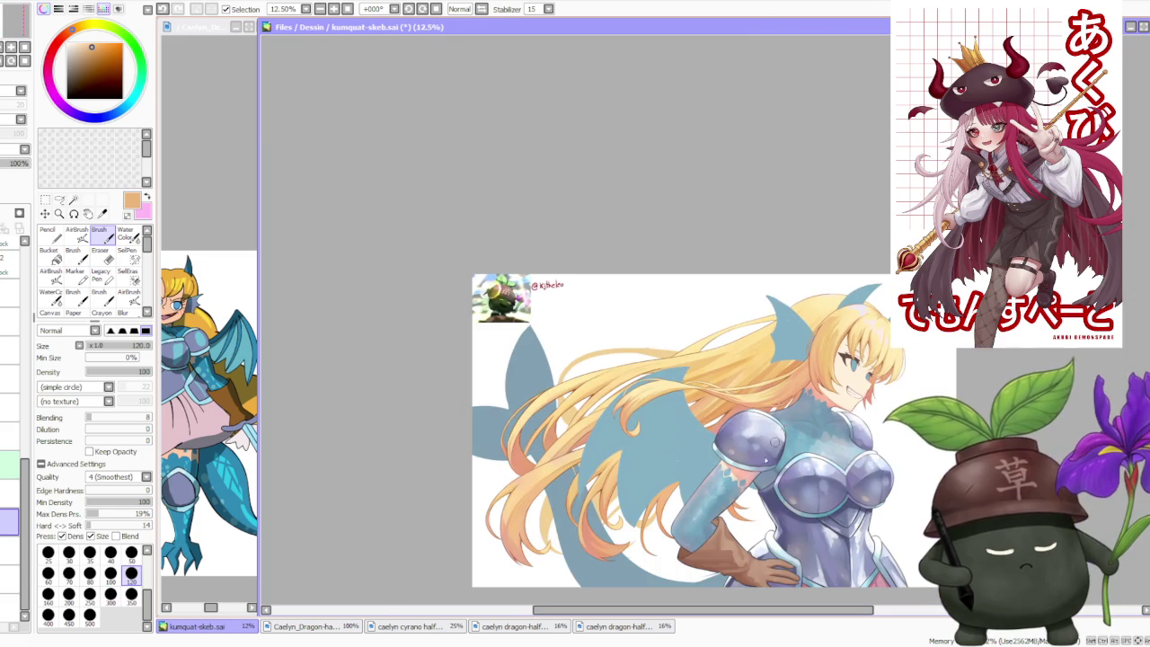
{"action": "scroll", "coordinate": [778, 434], "scroll_direction": "up", "scroll_amount": 3}
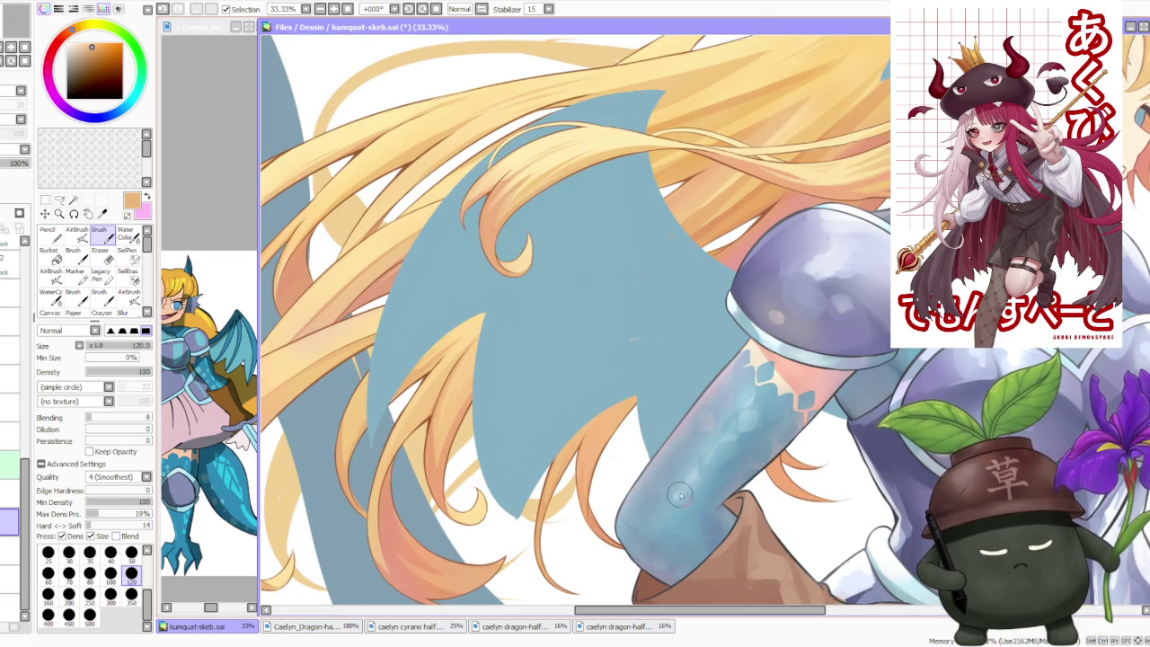
{"action": "scroll", "coordinate": [680, 496], "scroll_direction": "down", "scroll_amount": 2}
{"action": "scroll", "coordinate": [682, 449], "scroll_direction": "up", "scroll_amount": 3}
{"action": "scroll", "coordinate": [682, 430], "scroll_direction": "up", "scroll_amount": 1}
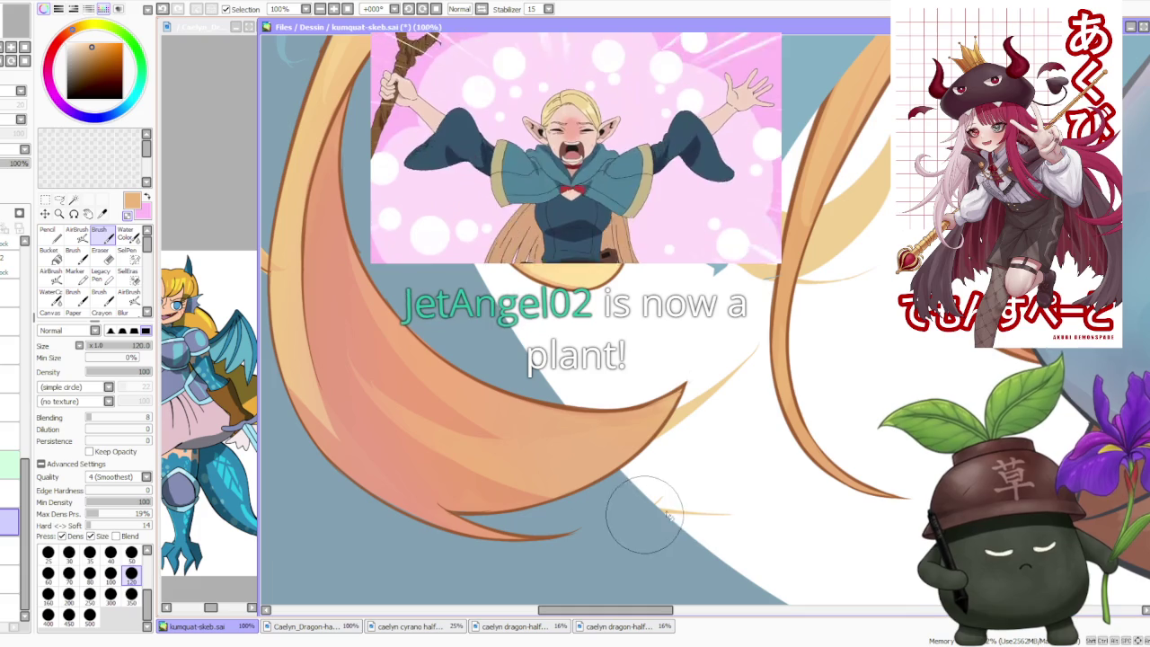
{"action": "scroll", "coordinate": [647, 519], "scroll_direction": "down", "scroll_amount": 2}
{"action": "scroll", "coordinate": [647, 518], "scroll_direction": "down", "scroll_amount": 2}
{"action": "scroll", "coordinate": [647, 518], "scroll_direction": "down", "scroll_amount": 3}
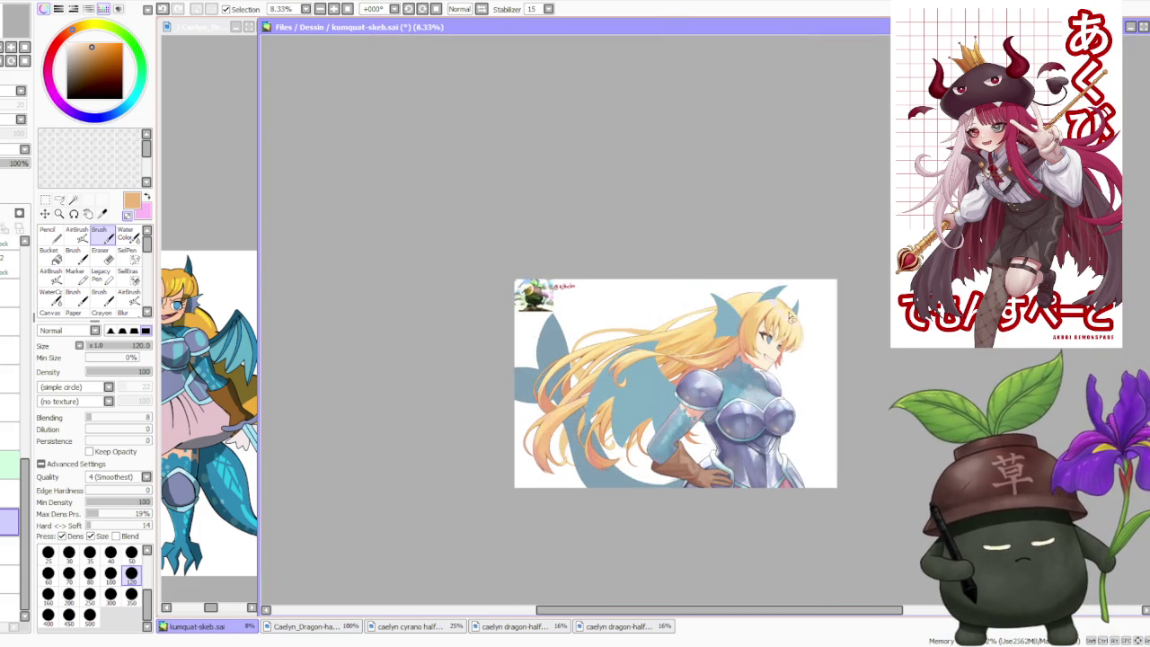
{"action": "scroll", "coordinate": [812, 265], "scroll_direction": "up", "scroll_amount": 1}
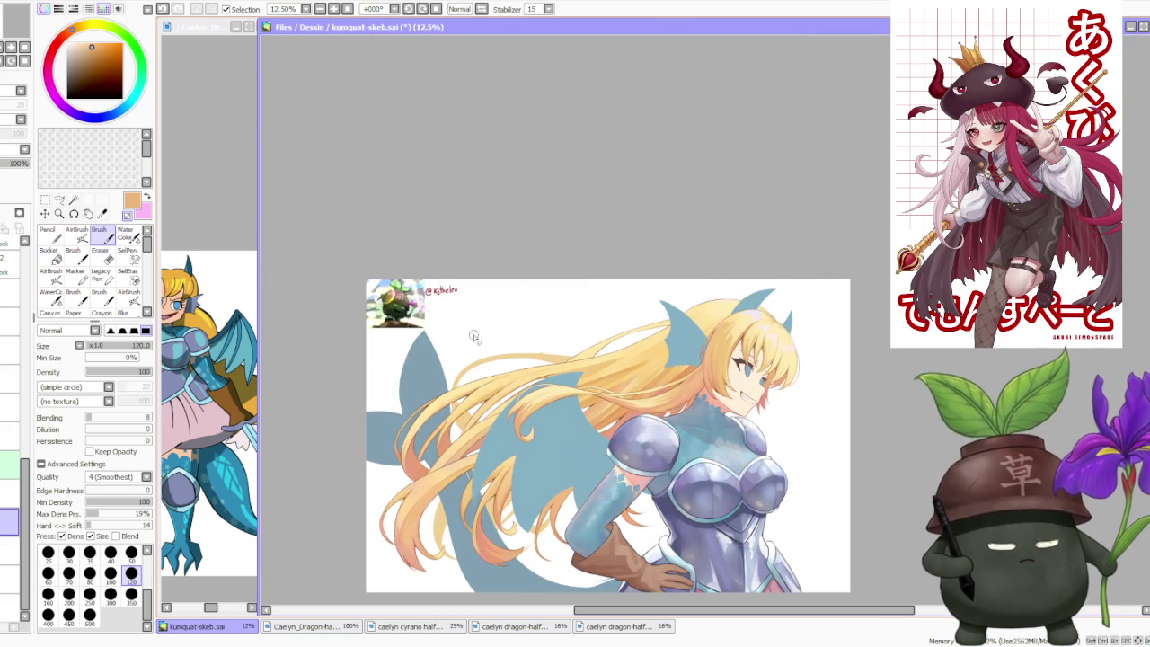
{"action": "scroll", "coordinate": [525, 349], "scroll_direction": "up", "scroll_amount": 1}
{"action": "scroll", "coordinate": [521, 351], "scroll_direction": "down", "scroll_amount": 2}
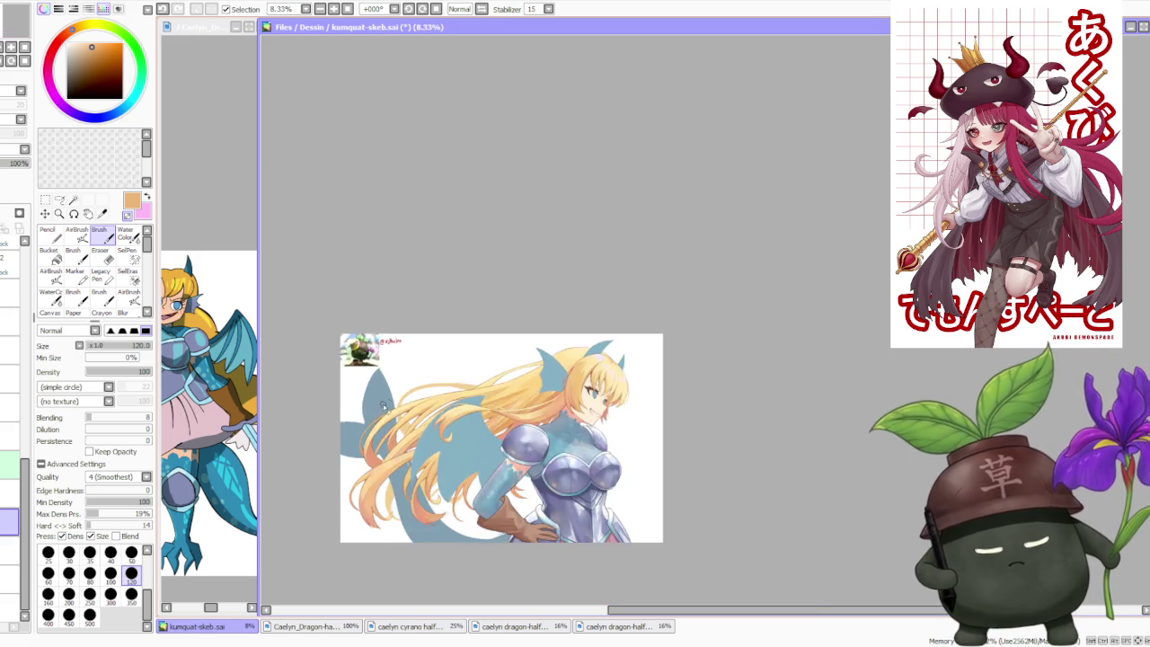
{"action": "scroll", "coordinate": [382, 406], "scroll_direction": "down", "scroll_amount": 1}
{"action": "scroll", "coordinate": [431, 422], "scroll_direction": "up", "scroll_amount": 2}
- Make the Caelyn_Dragon reference sheet the active document
{"action": "scroll", "coordinate": [453, 436], "scroll_direction": "up", "scroll_amount": 2}
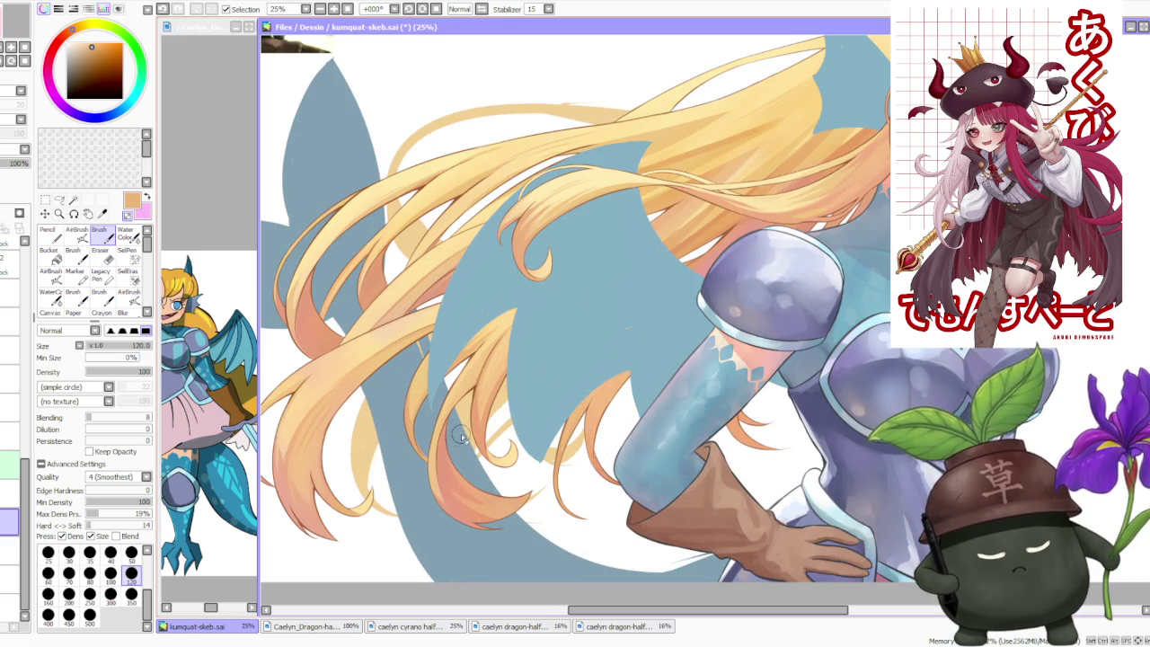
{"action": "scroll", "coordinate": [463, 431], "scroll_direction": "down", "scroll_amount": 2}
{"action": "scroll", "coordinate": [485, 413], "scroll_direction": "down", "scroll_amount": 1}
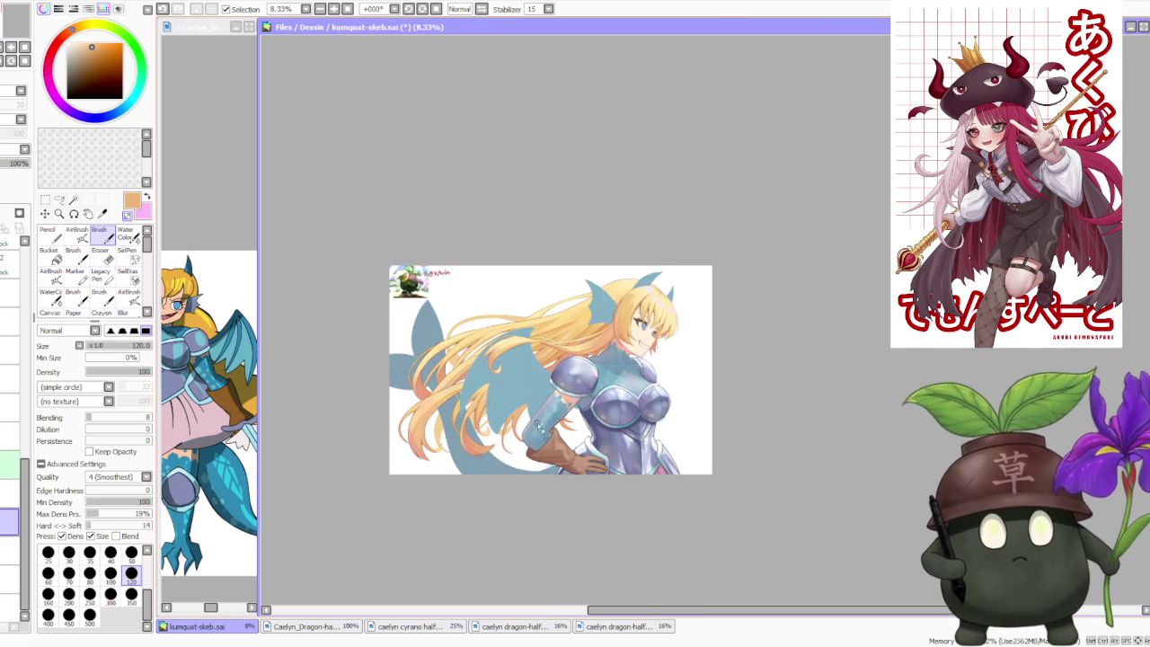
{"action": "scroll", "coordinate": [536, 422], "scroll_direction": "up", "scroll_amount": 2}
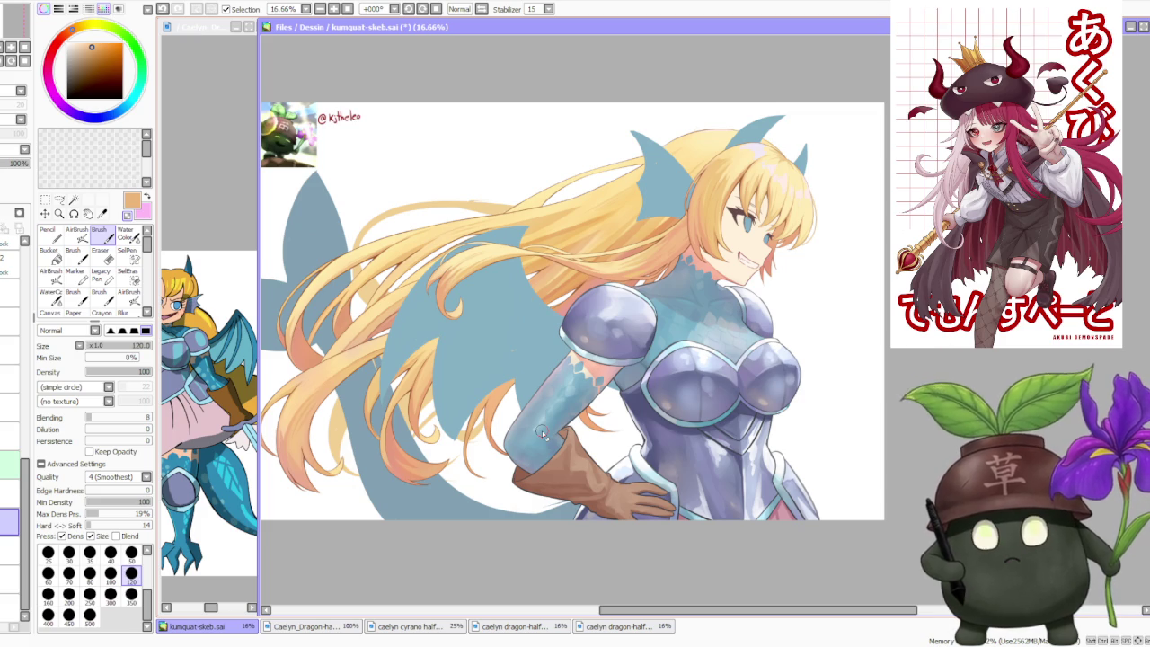
{"action": "scroll", "coordinate": [632, 437], "scroll_direction": "down", "scroll_amount": 1}
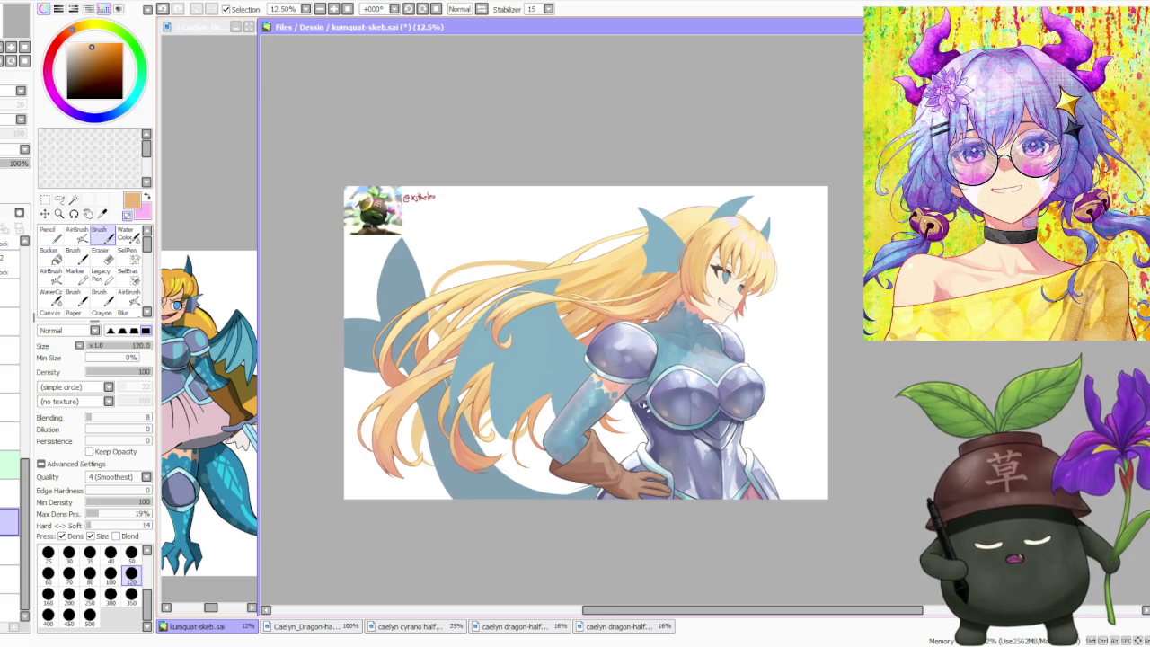
{"action": "left_click", "coordinate": [219, 186]}
{"action": "scroll", "coordinate": [215, 188], "scroll_direction": "down", "scroll_amount": 3}
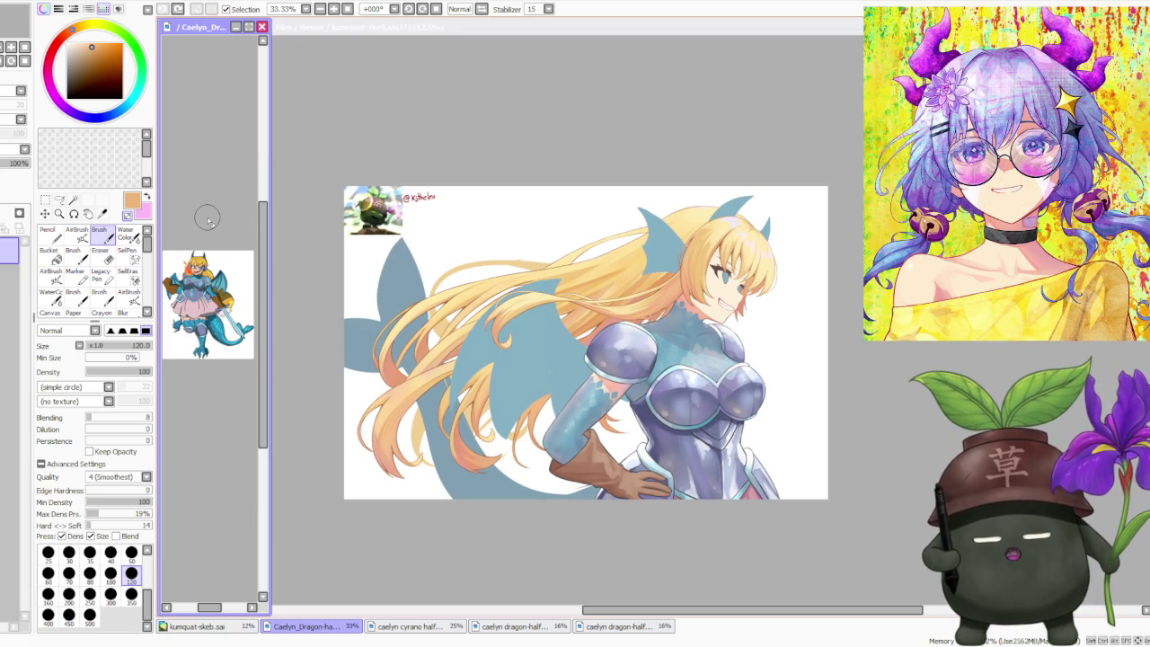